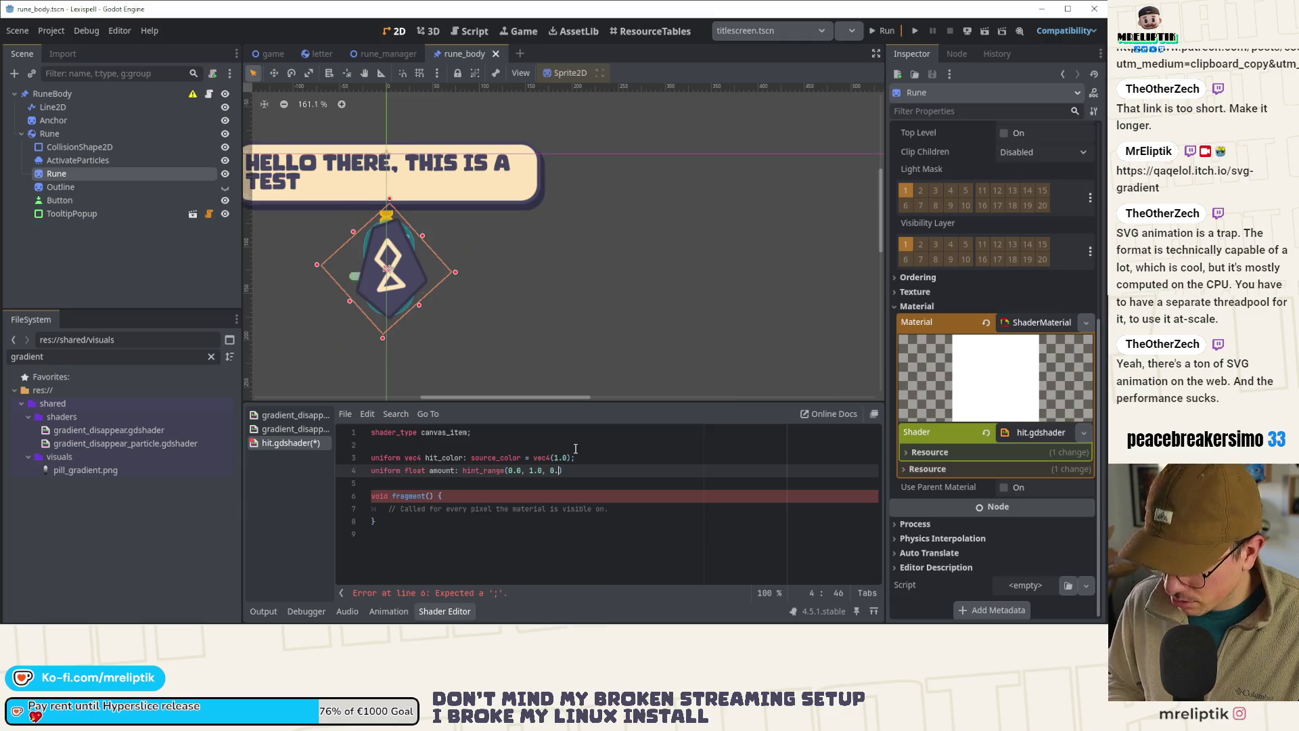
Finish the amount uniform's default value and delete fragment()'s placeholder comment.
{"action": "type", "text": "= "}
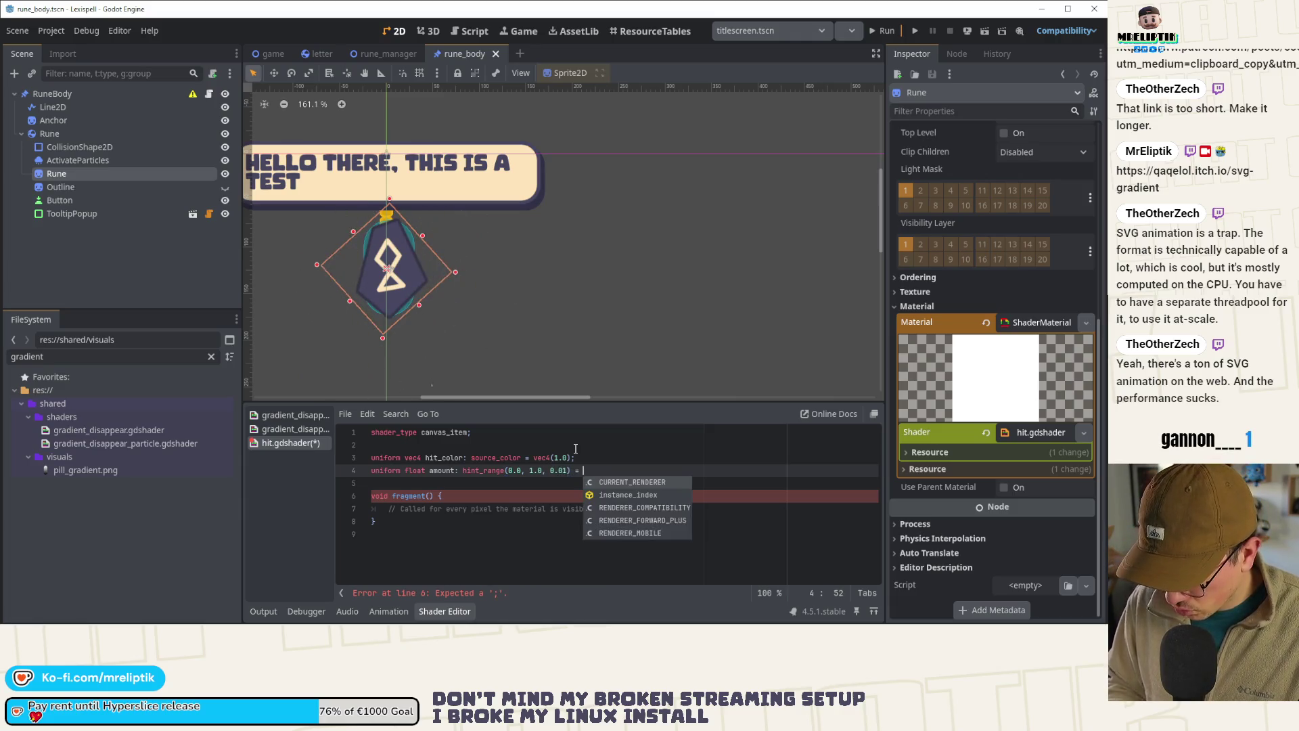
{"action": "type", "text": "1.0"}
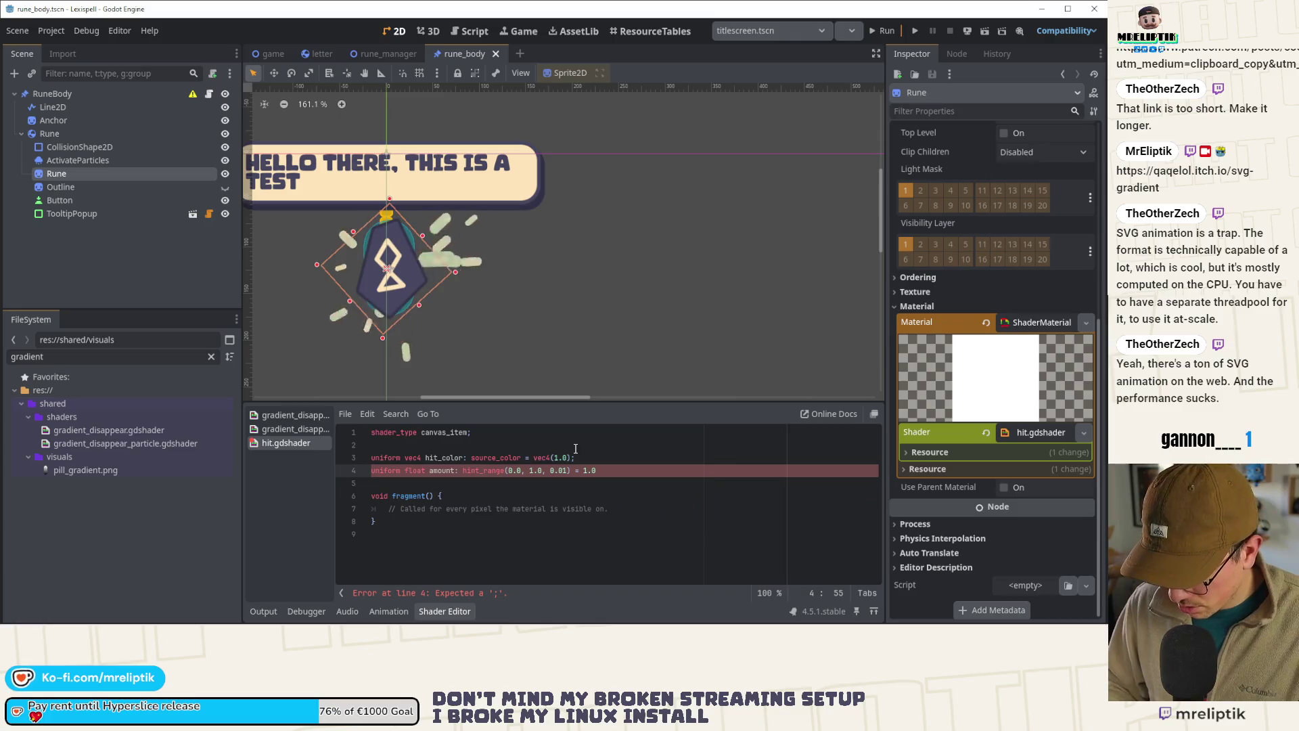
{"action": "type", "text": ";"}
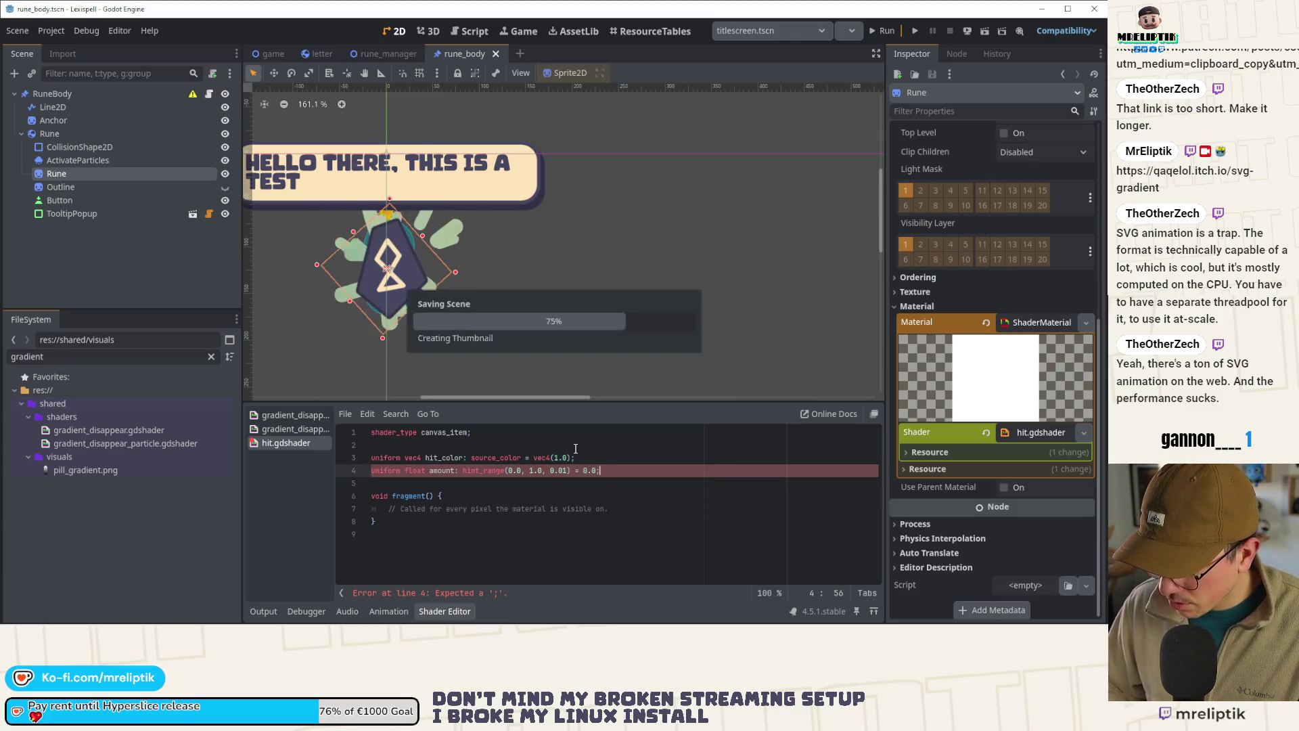
{"action": "left_click_drag", "start_coordinate": [389, 509], "coordinate": [647, 515]}
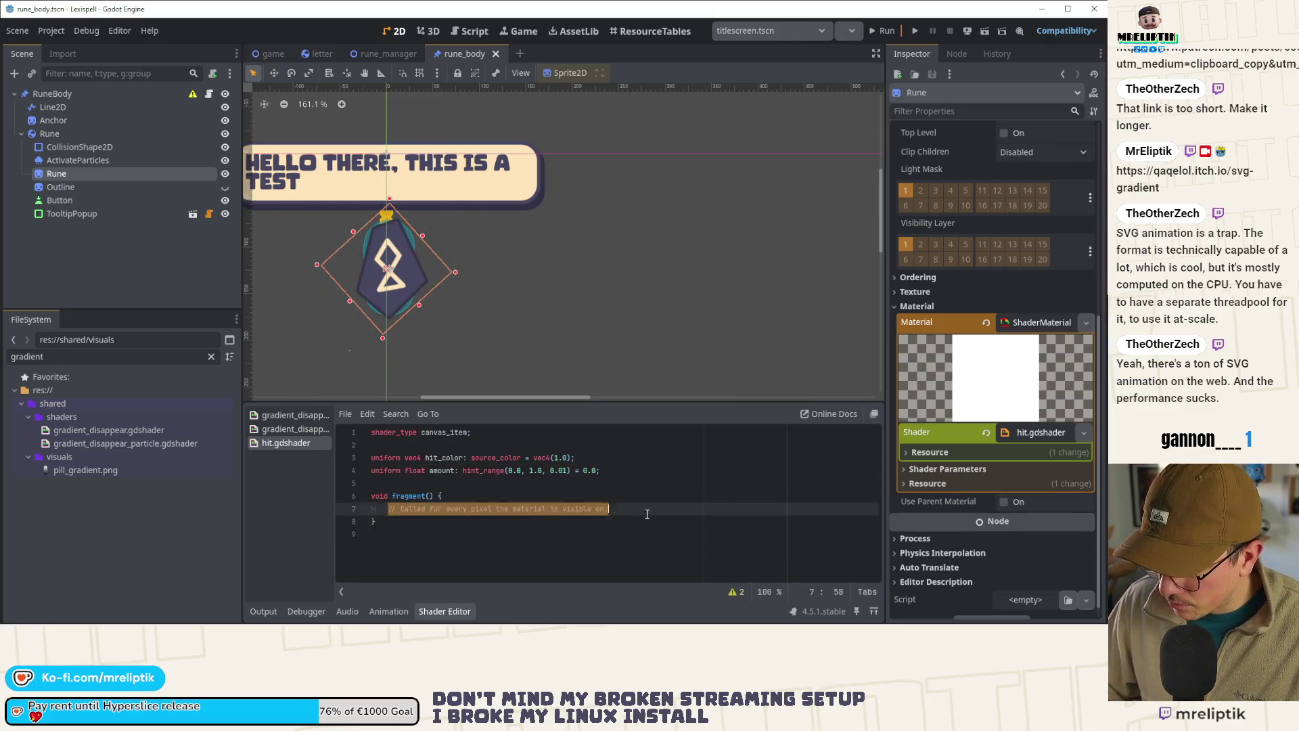
{"action": "key", "text": "BackSpace"}
Write COLOR.a = COLOR.a; in fragment(), comment it out, and start a COLOR.rgb line above.
{"action": "type", "text": "COLOR"}
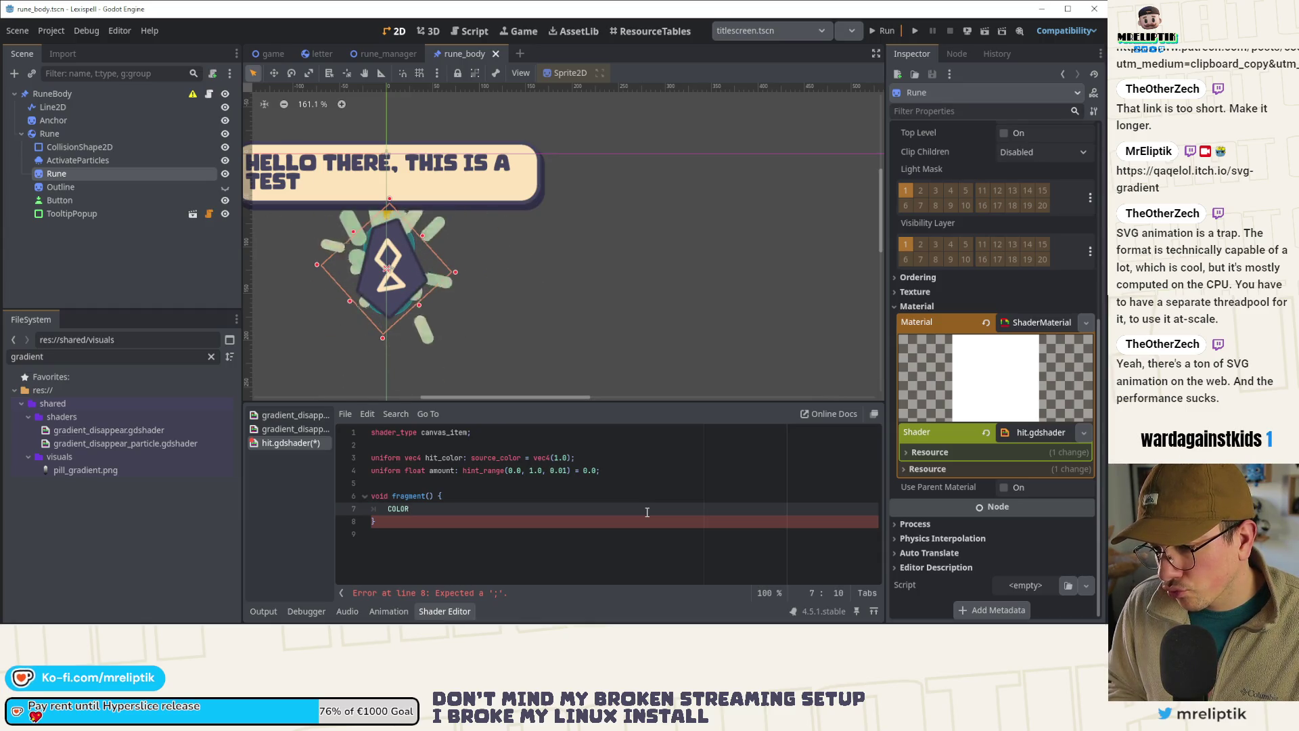
{"action": "type", "text": ".a"}
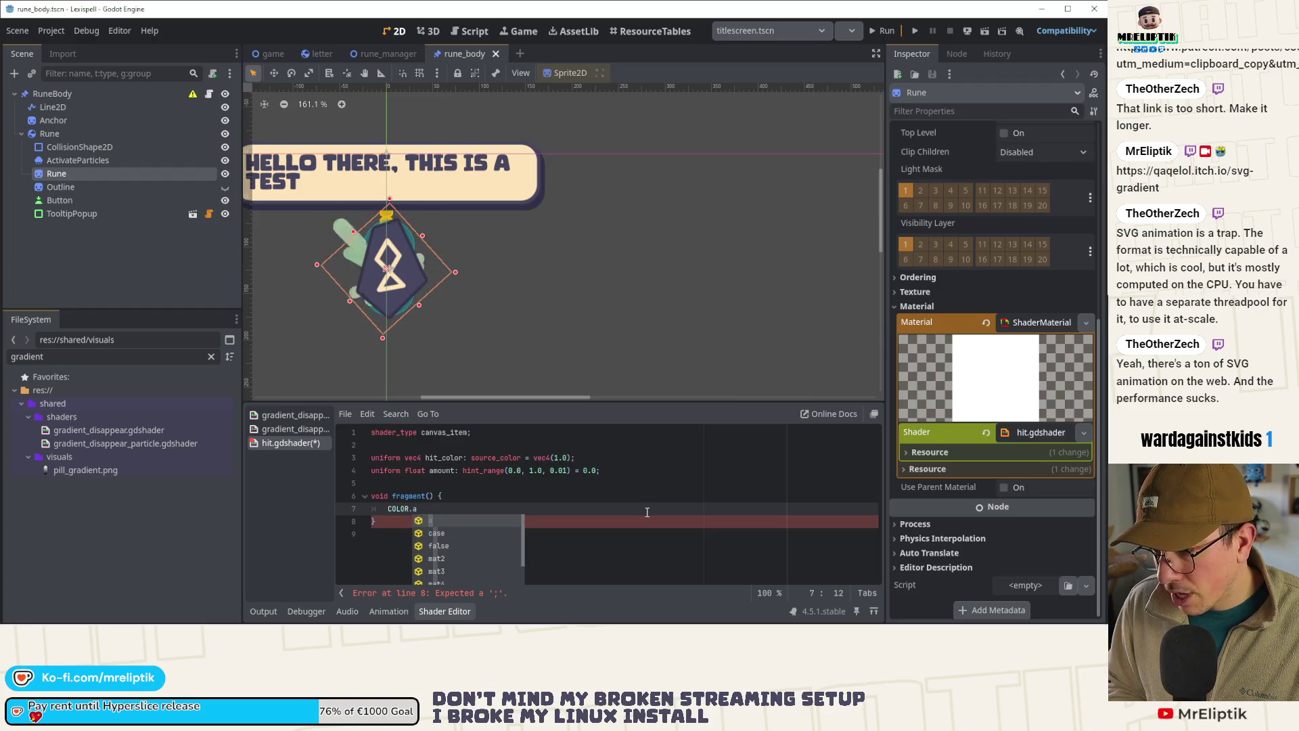
{"action": "type", "text": " ="}
{"action": "key", "text": "Escape"}
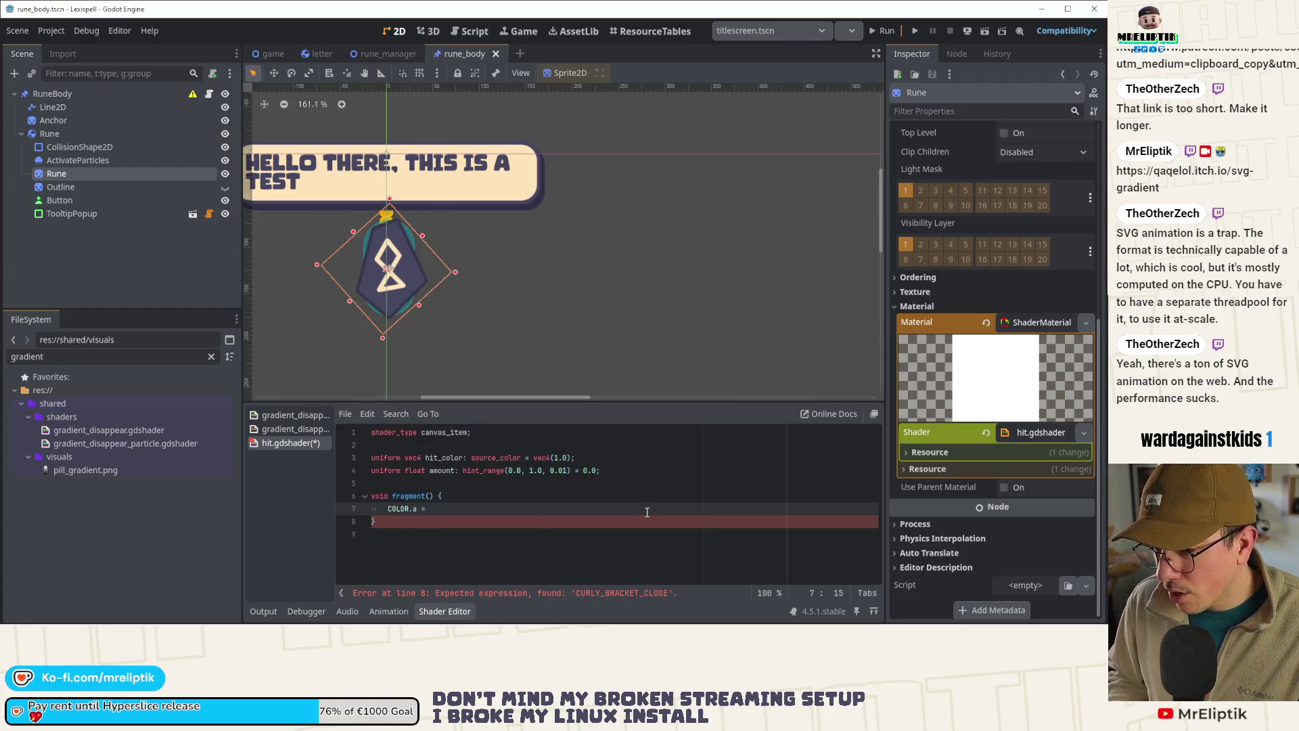
{"action": "type", "text": "COLOR"}
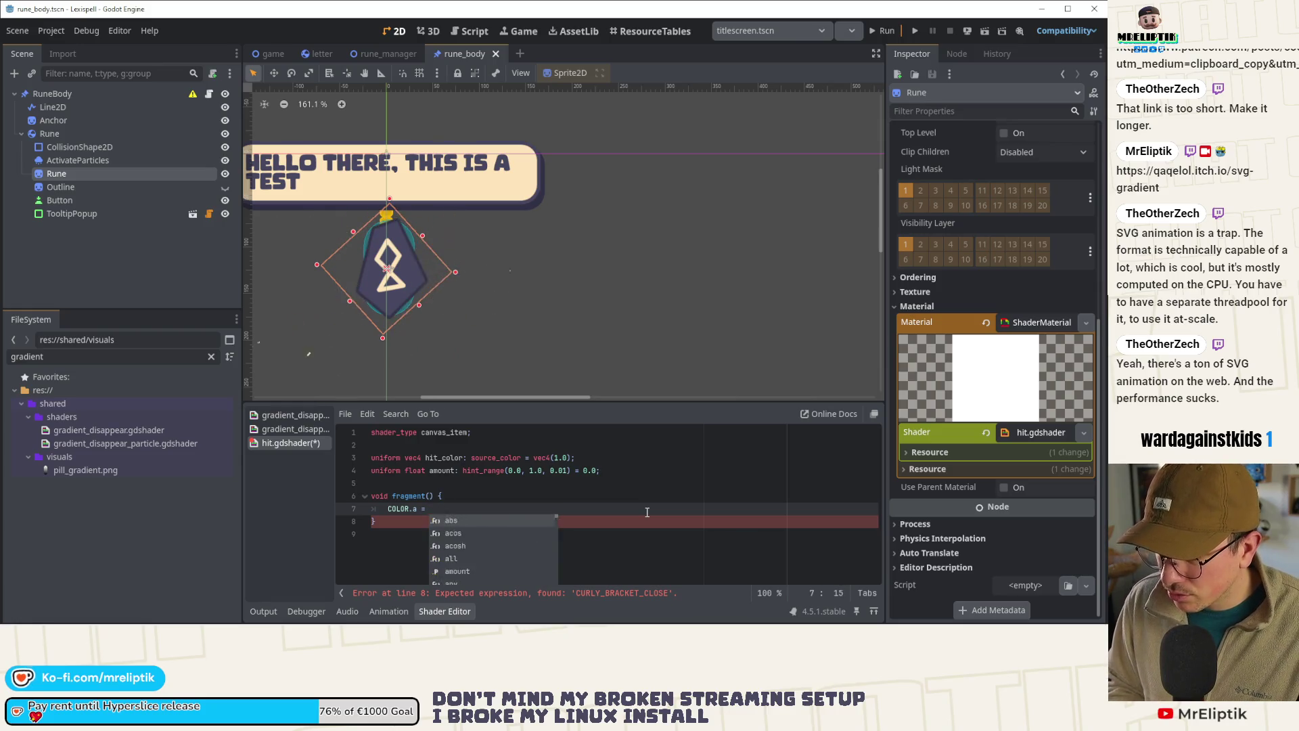
{"action": "type", "text": "."}
{"action": "key", "text": "Escape"}
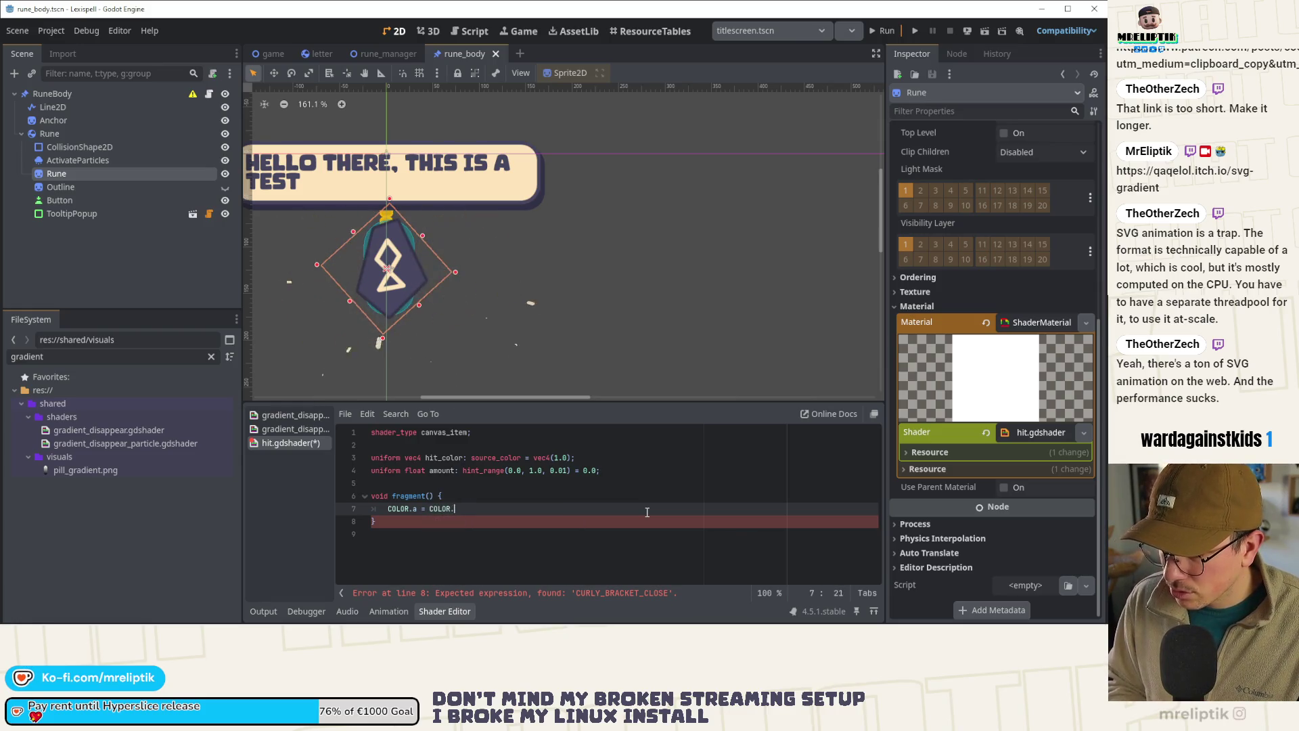
{"action": "key", "text": "Up"}
{"action": "key", "text": "Down"}
{"action": "key", "text": "ctrl+k"}
{"action": "key", "text": "Up"}
{"action": "key", "text": "Return"}
{"action": "type", "text": "COLOR.rgb"}
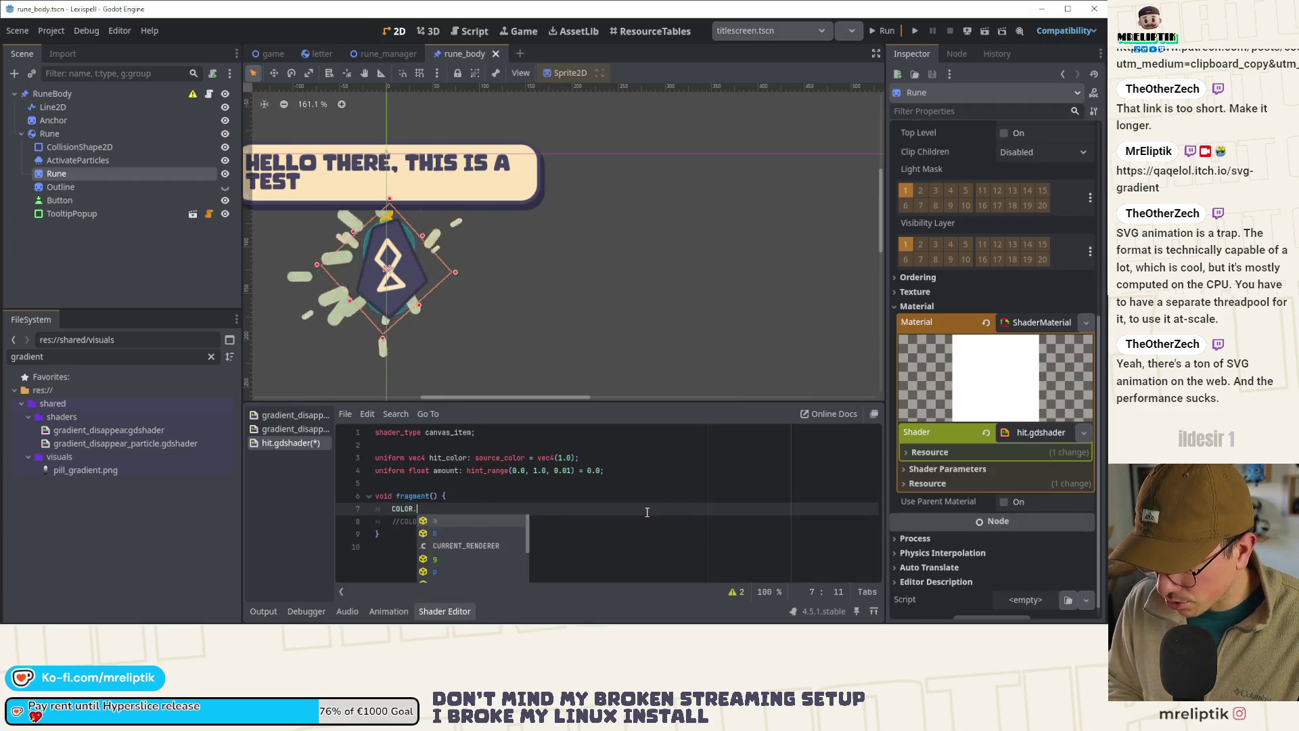
{"action": "type", "text": " ="}
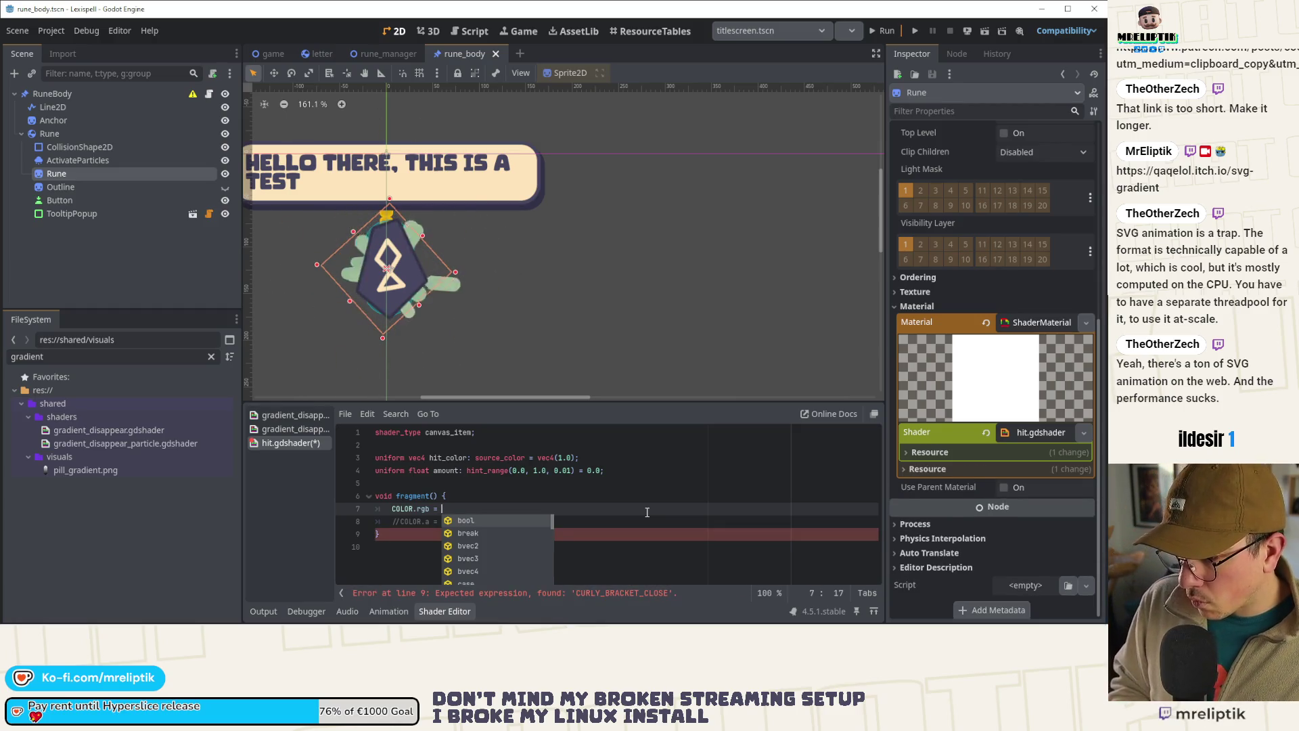
Finish COLOR.rgb = mix(COLOR.rgb, hit_color.rgb, amount); and save, exposing the Hit Color and Amount parameters.
{"action": "key", "text": "Escape"}
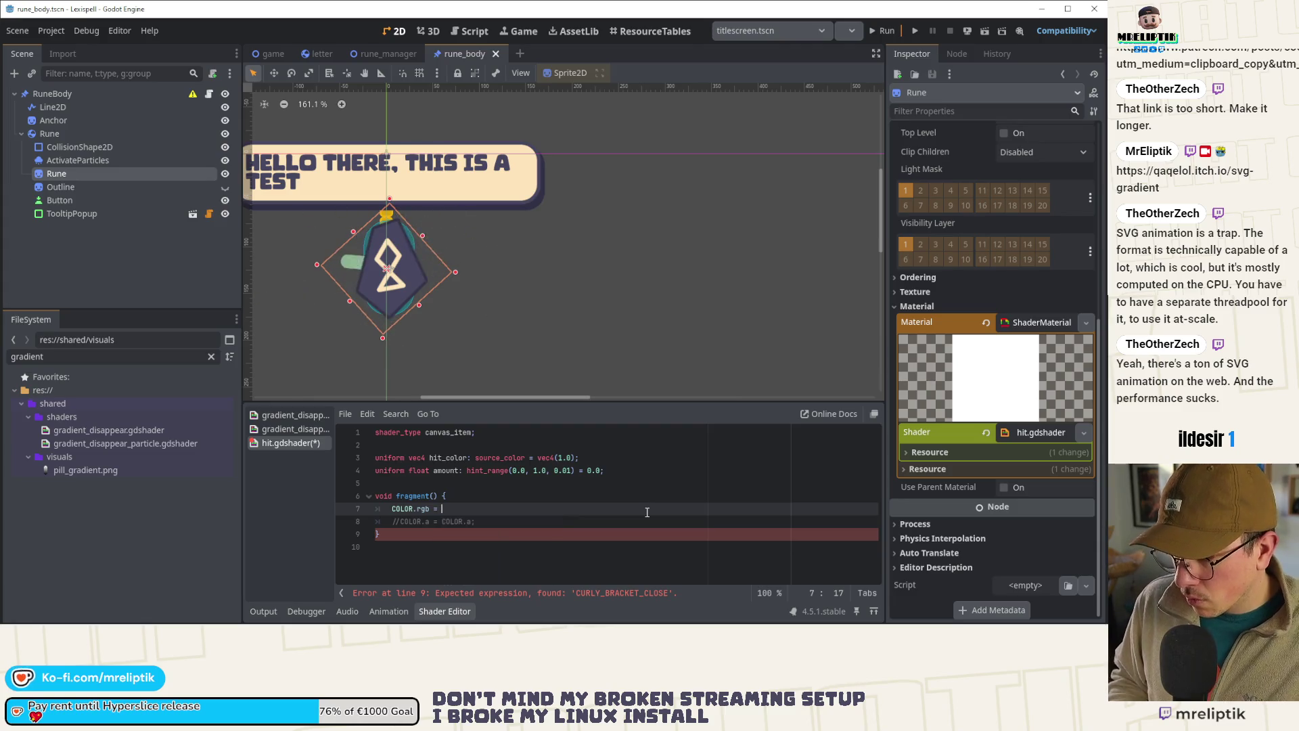
{"action": "key", "text": "Down"}
{"action": "key", "text": "Up"}
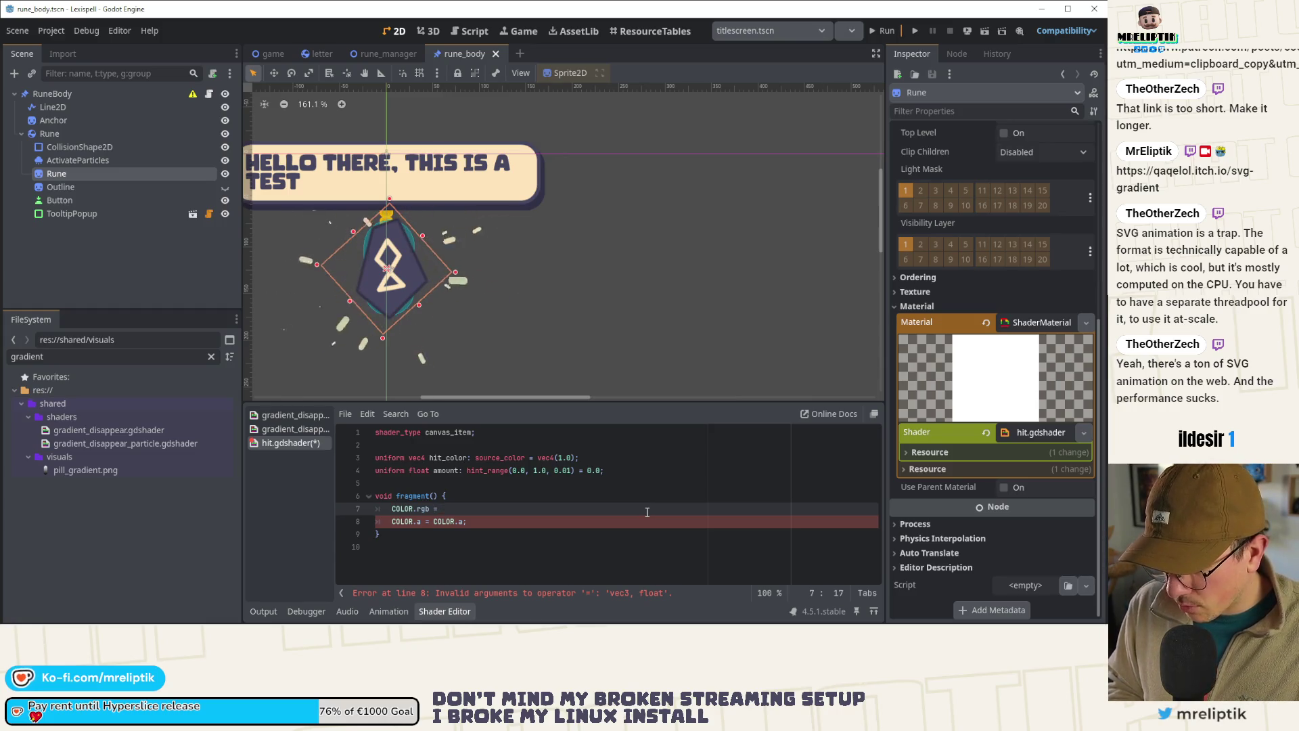
{"action": "type", "text": "mix("}
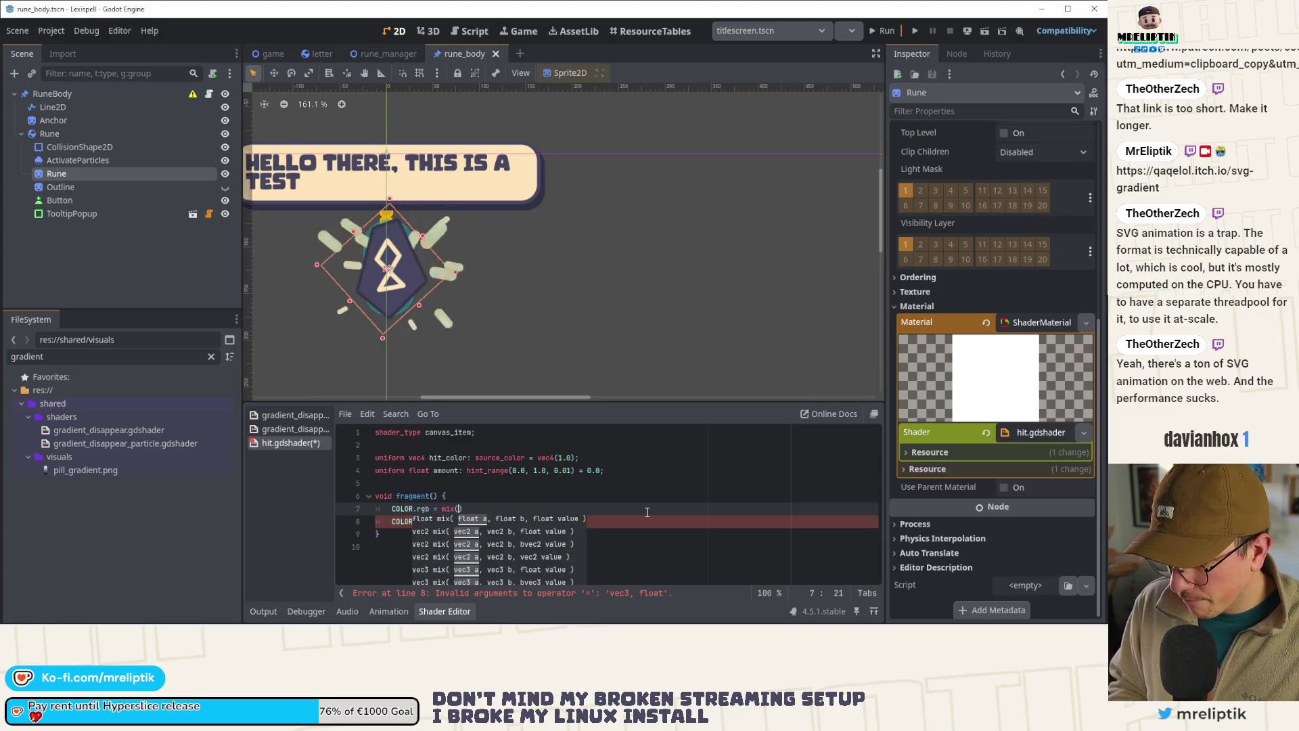
{"action": "type", "text": "COLOR.rgb, "}
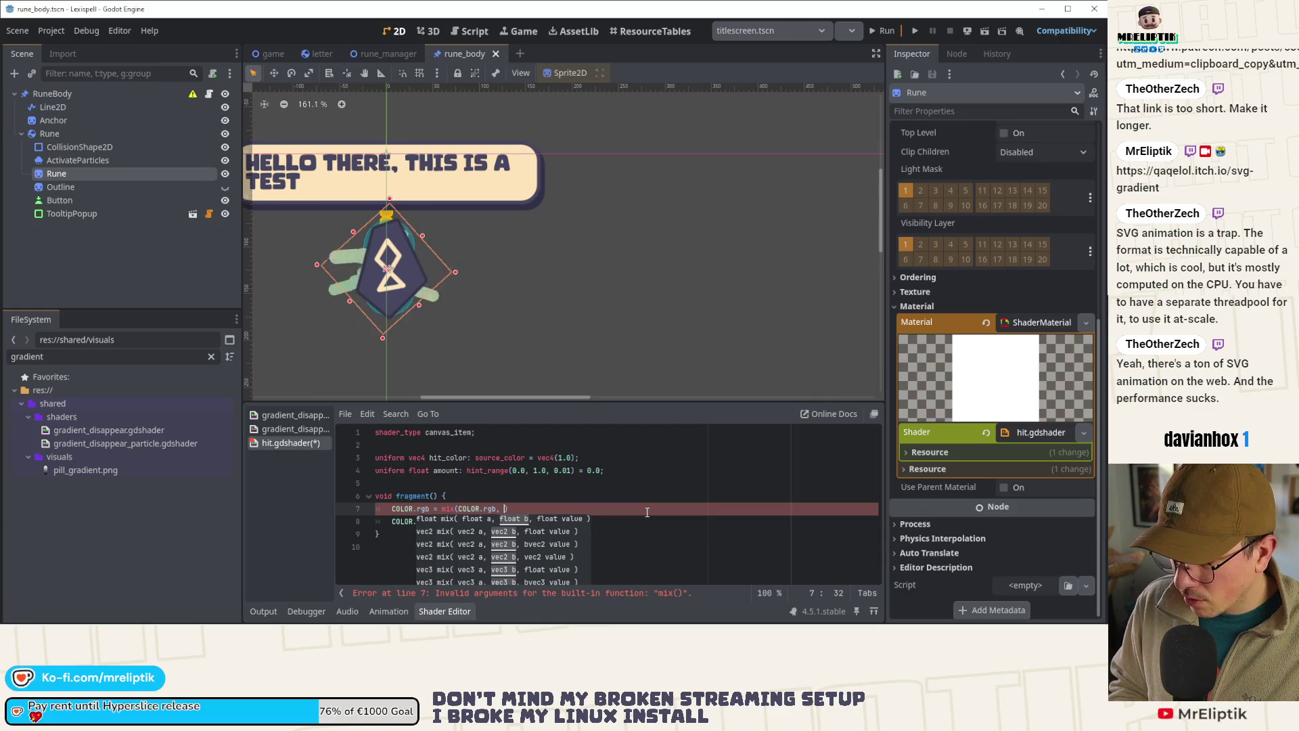
{"action": "type", "text": "hit_color"}
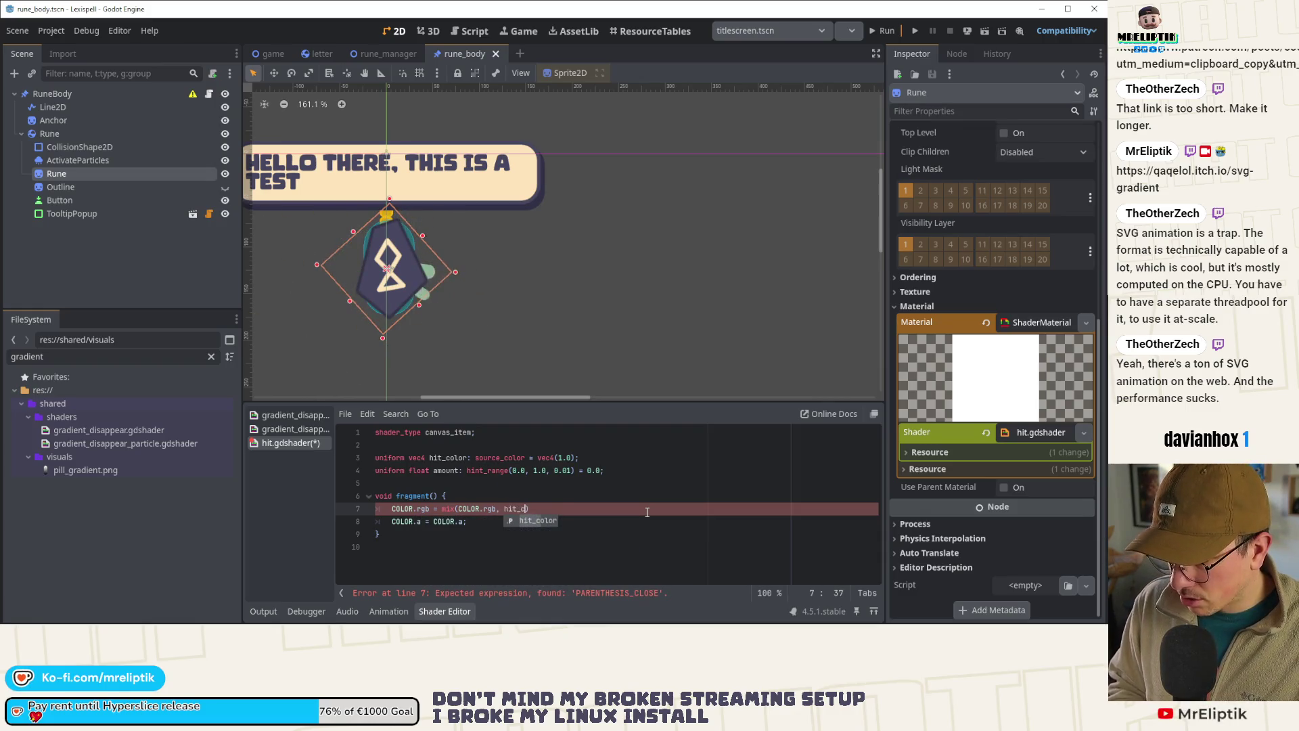
{"action": "type", "text": ", amount);"}
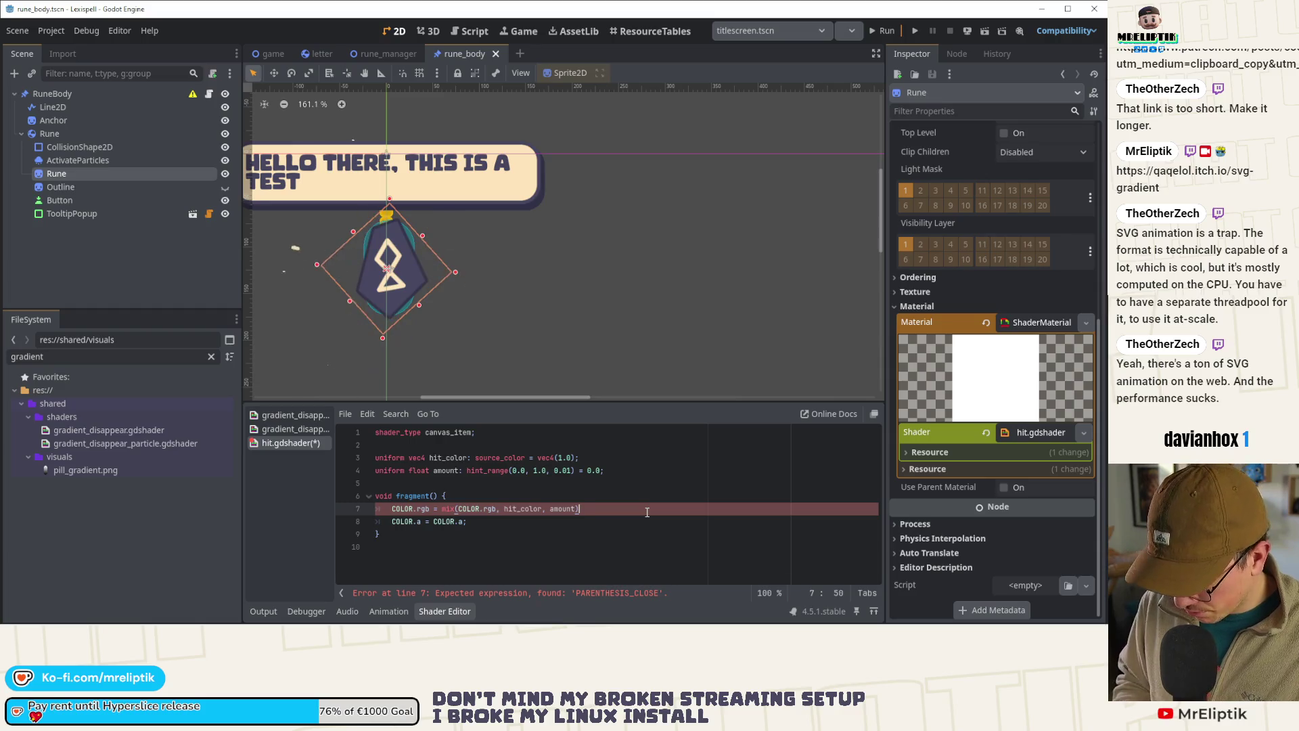
{"action": "key", "text": "ctrl+s"}
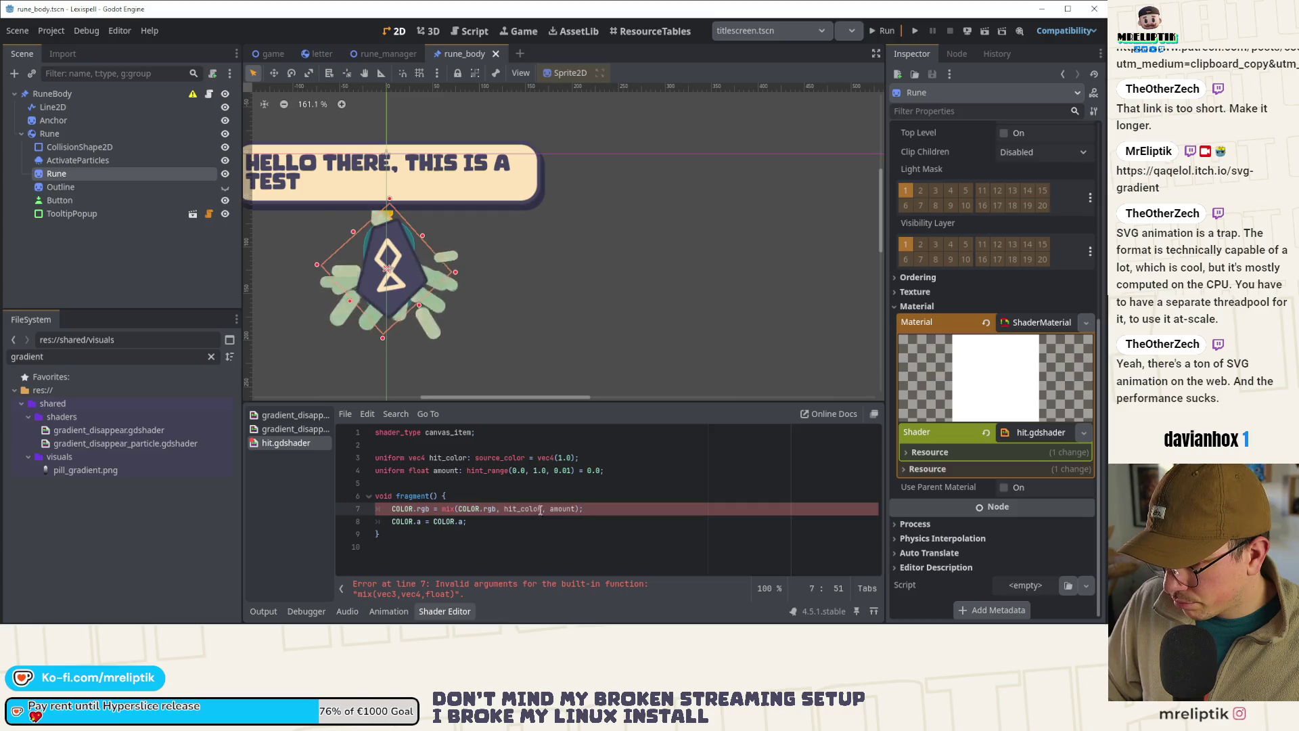
{"action": "type", "text": ".rgb"}
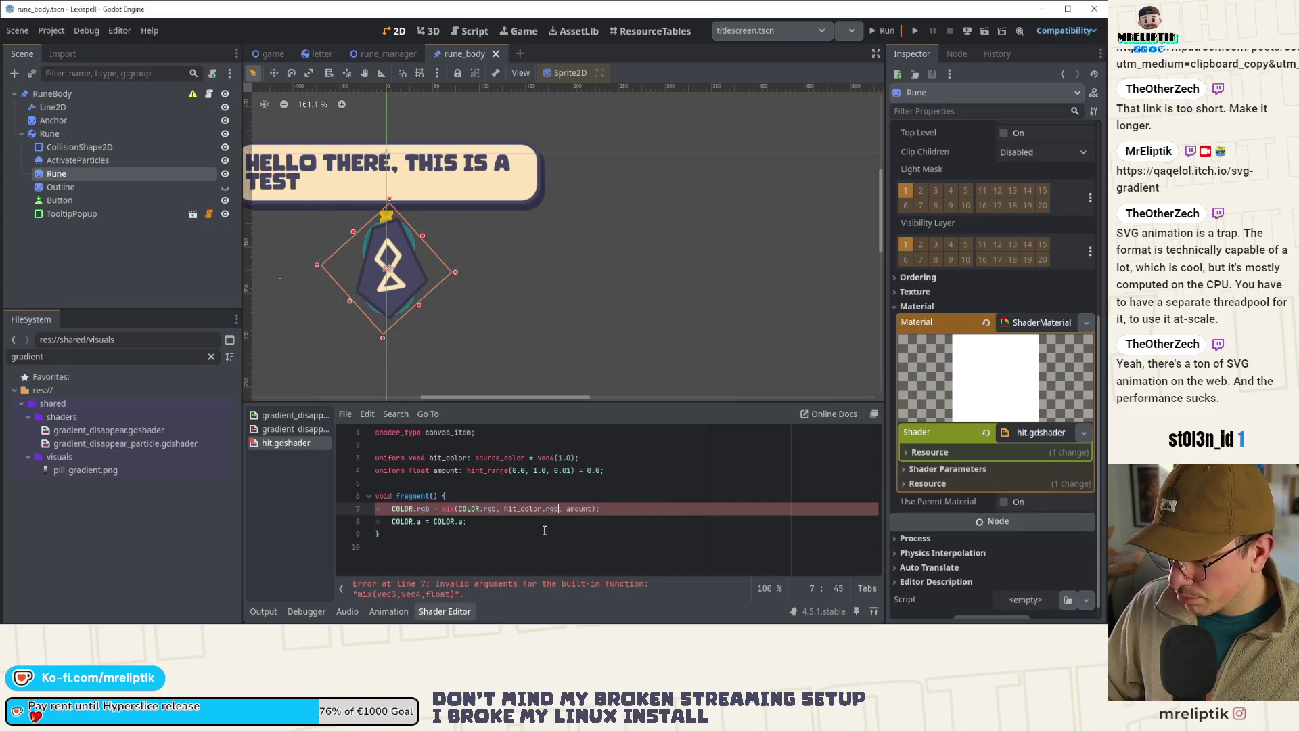
{"action": "left_click", "coordinate": [961, 469]}
Push Amount to 1.0 to preview the flash, removing the COLOR.a line and saving.
{"action": "left_click_drag", "start_coordinate": [1000, 503], "coordinate": [1051, 508]}
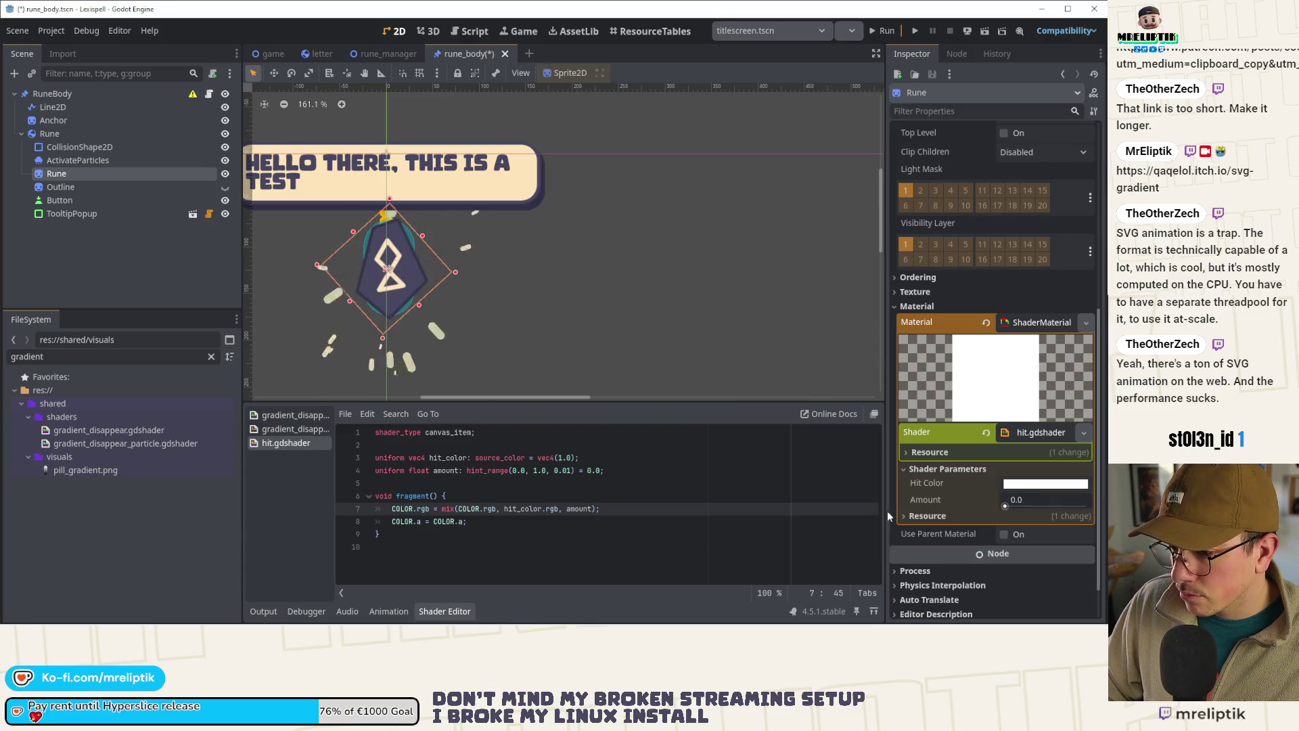
{"action": "left_click", "coordinate": [496, 522]}
{"action": "key", "text": "ctrl+k"}
{"action": "key", "text": "ctrl+s"}
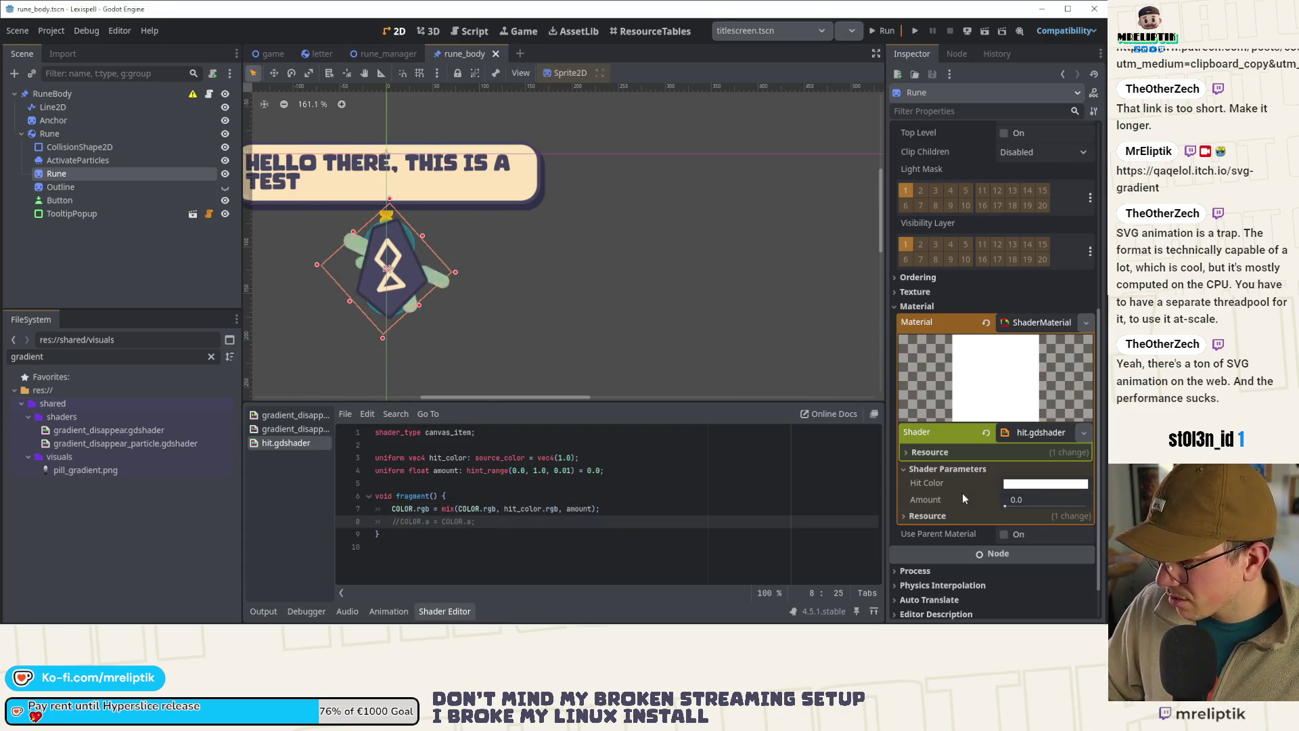
{"action": "left_click_drag", "start_coordinate": [1005, 507], "coordinate": [1086, 506]}
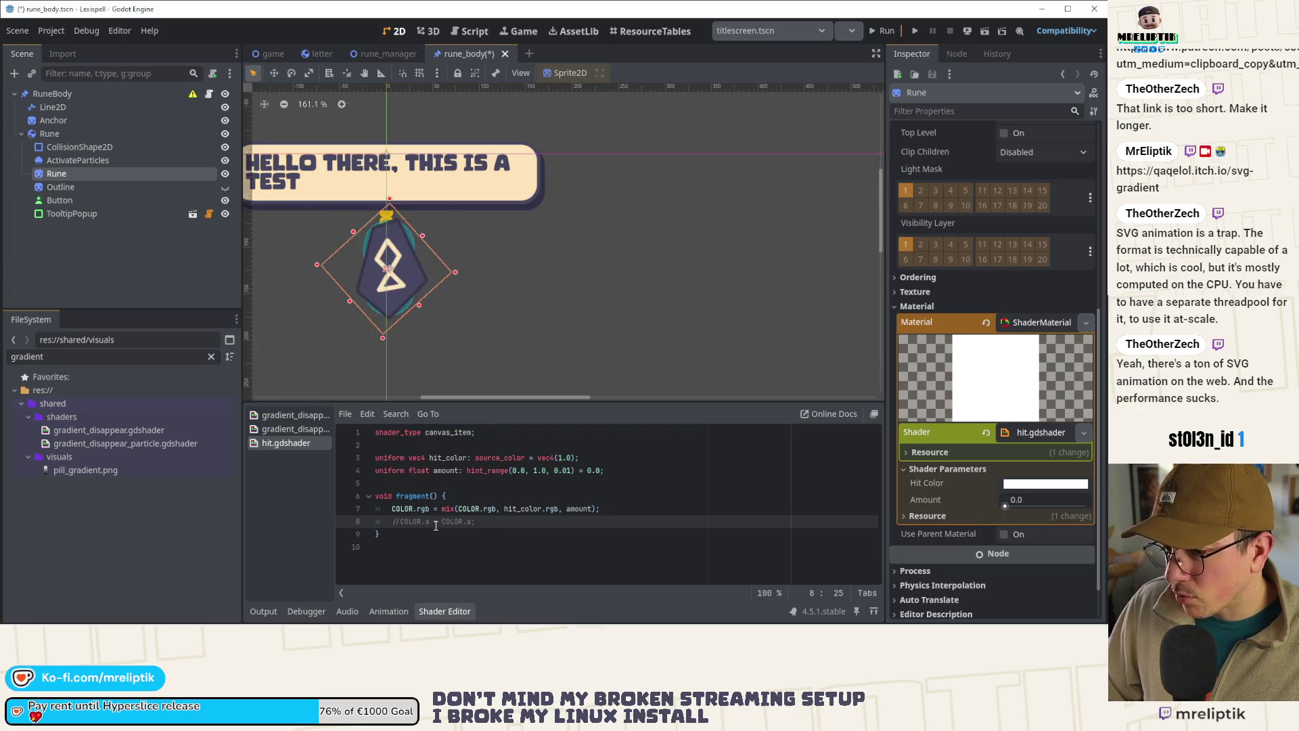
{"action": "key", "text": "ctrl+shift+k"}
{"action": "key", "text": "ctrl+s"}
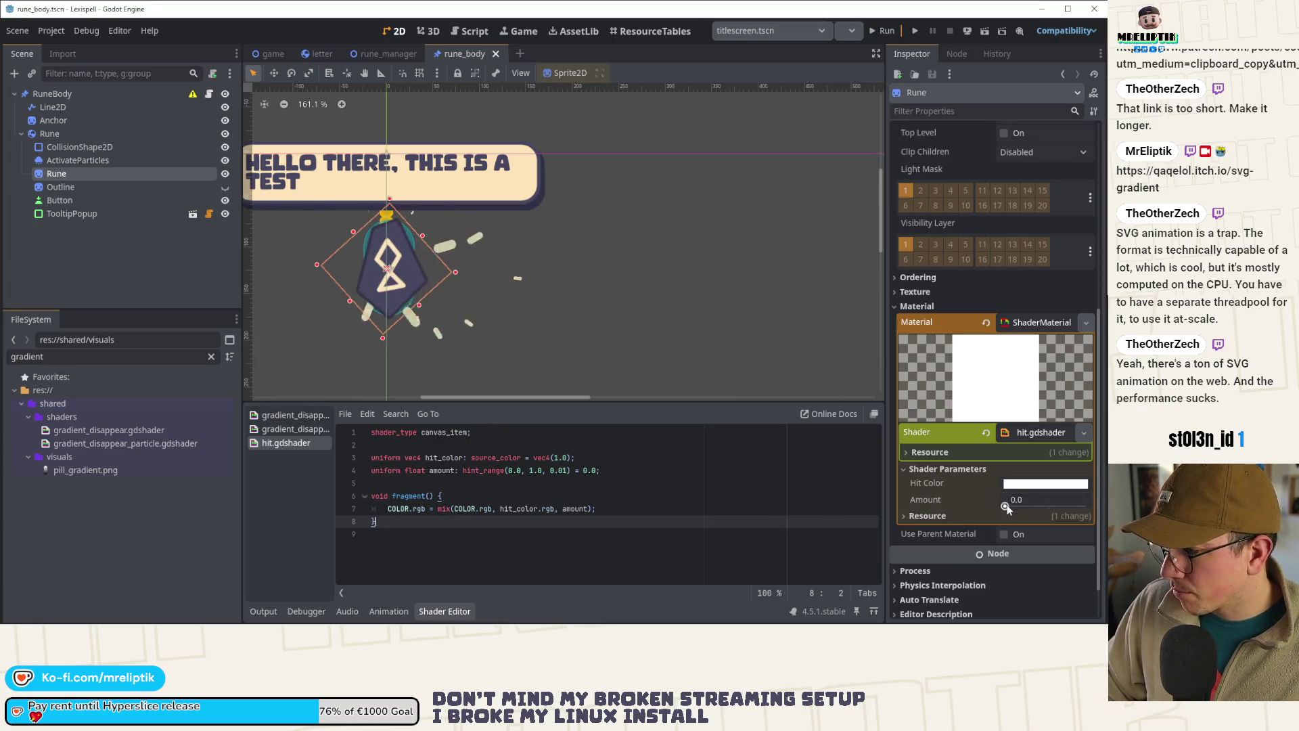
{"action": "left_click_drag", "start_coordinate": [1006, 506], "coordinate": [1086, 506]}
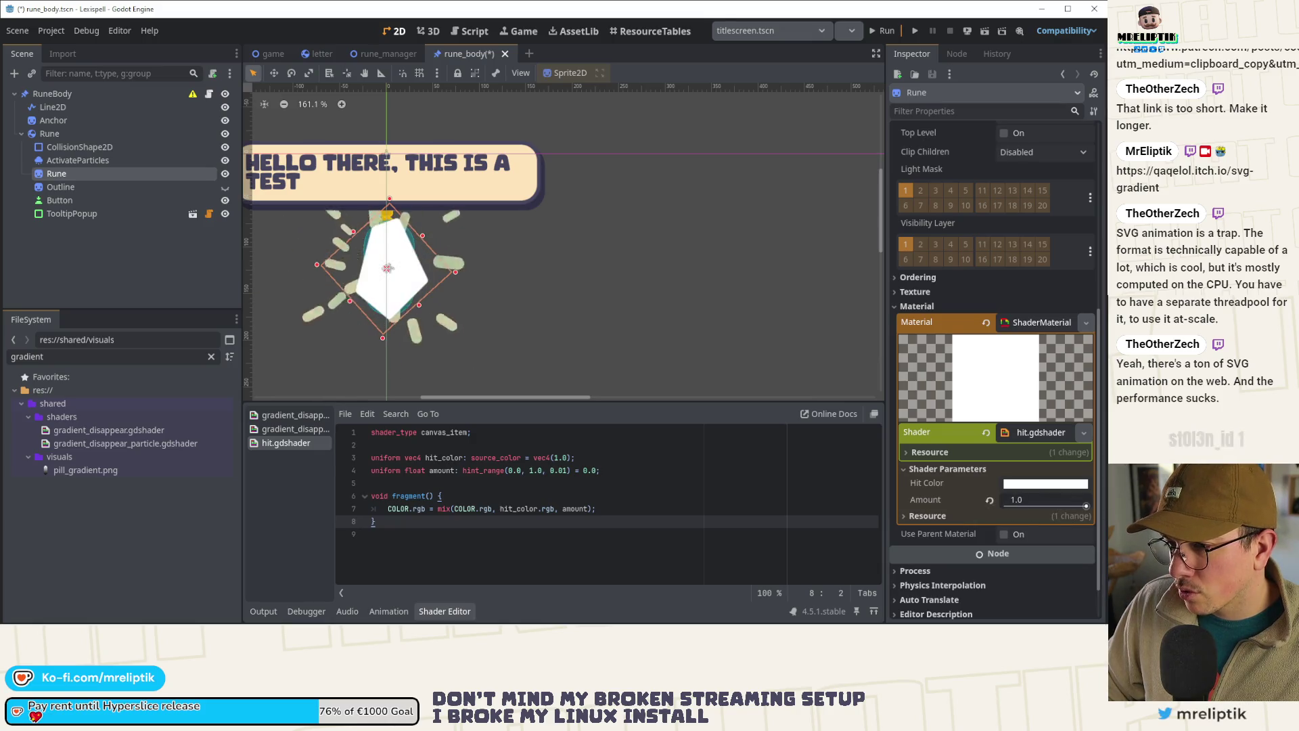
Try green and beige presets, then set Hit Color to cream fde4b9.
{"action": "left_click", "coordinate": [1039, 485]}
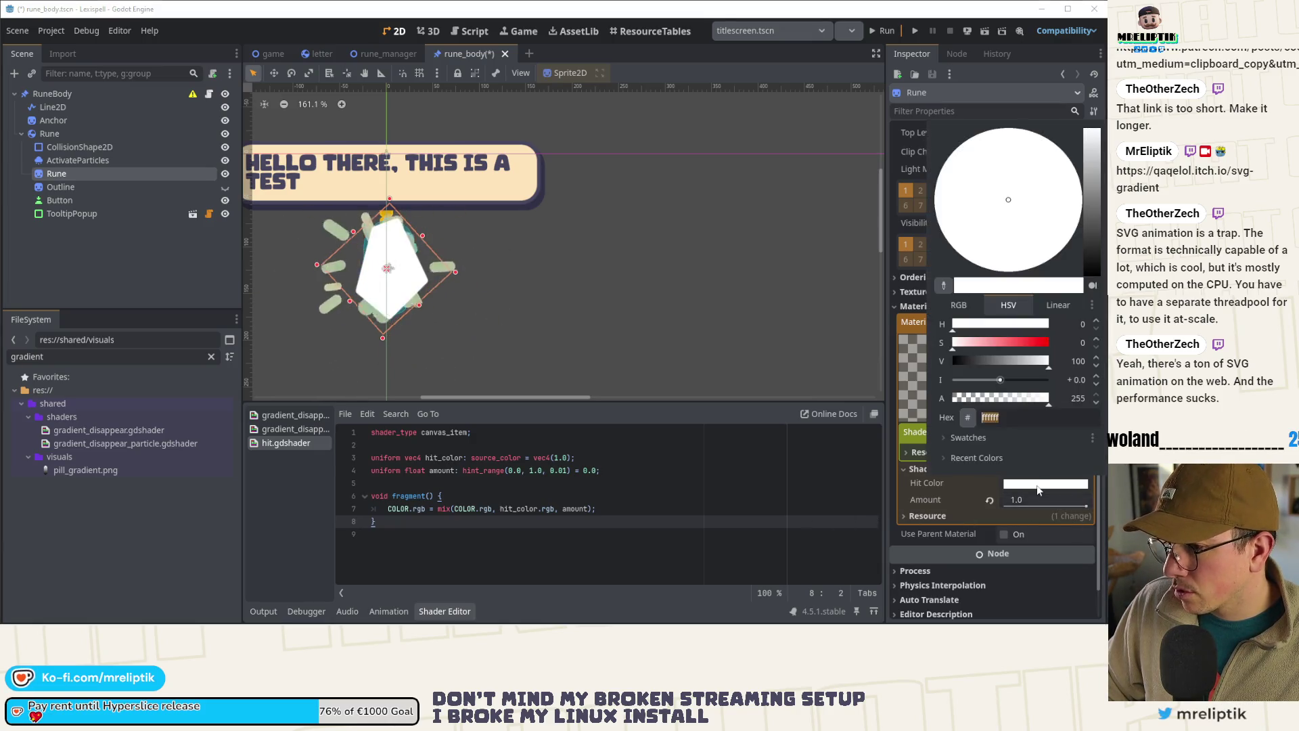
{"action": "left_click", "coordinate": [968, 438]}
{"action": "left_click", "coordinate": [983, 457]}
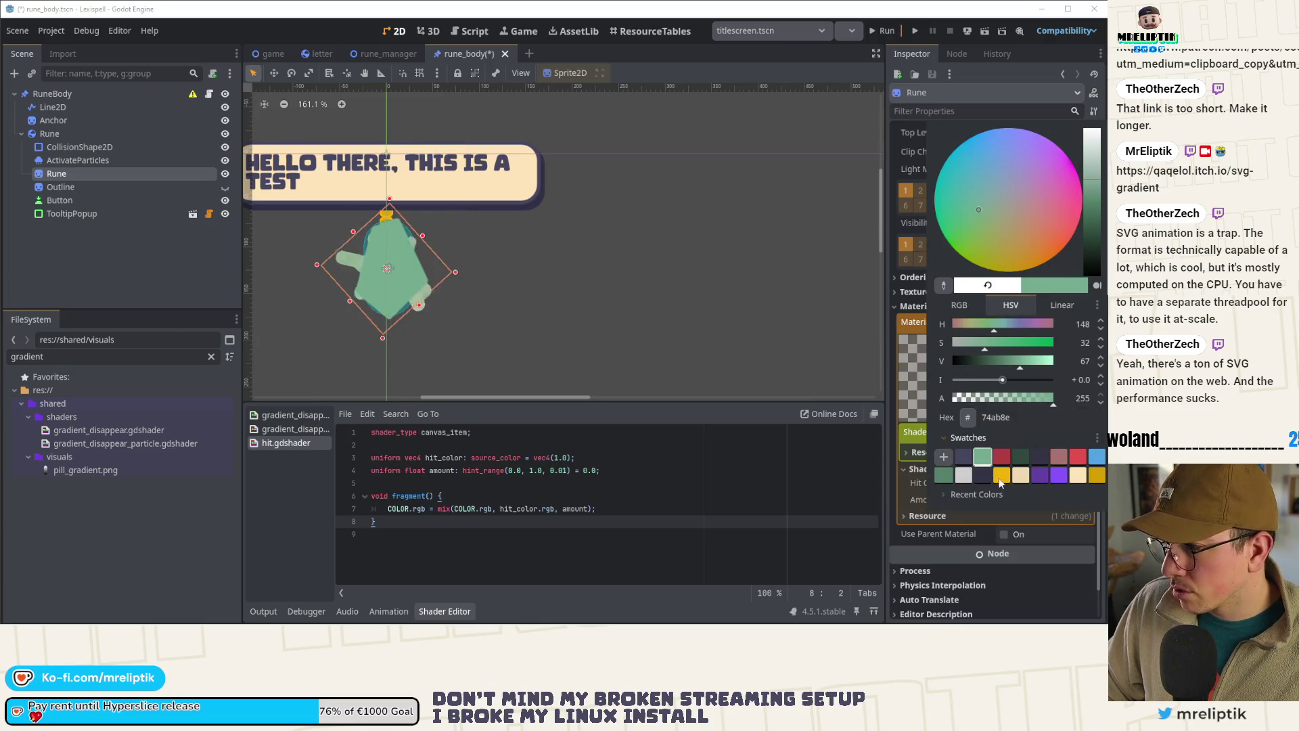
{"action": "left_click", "coordinate": [1021, 475]}
{"action": "left_click", "coordinate": [1078, 475]}
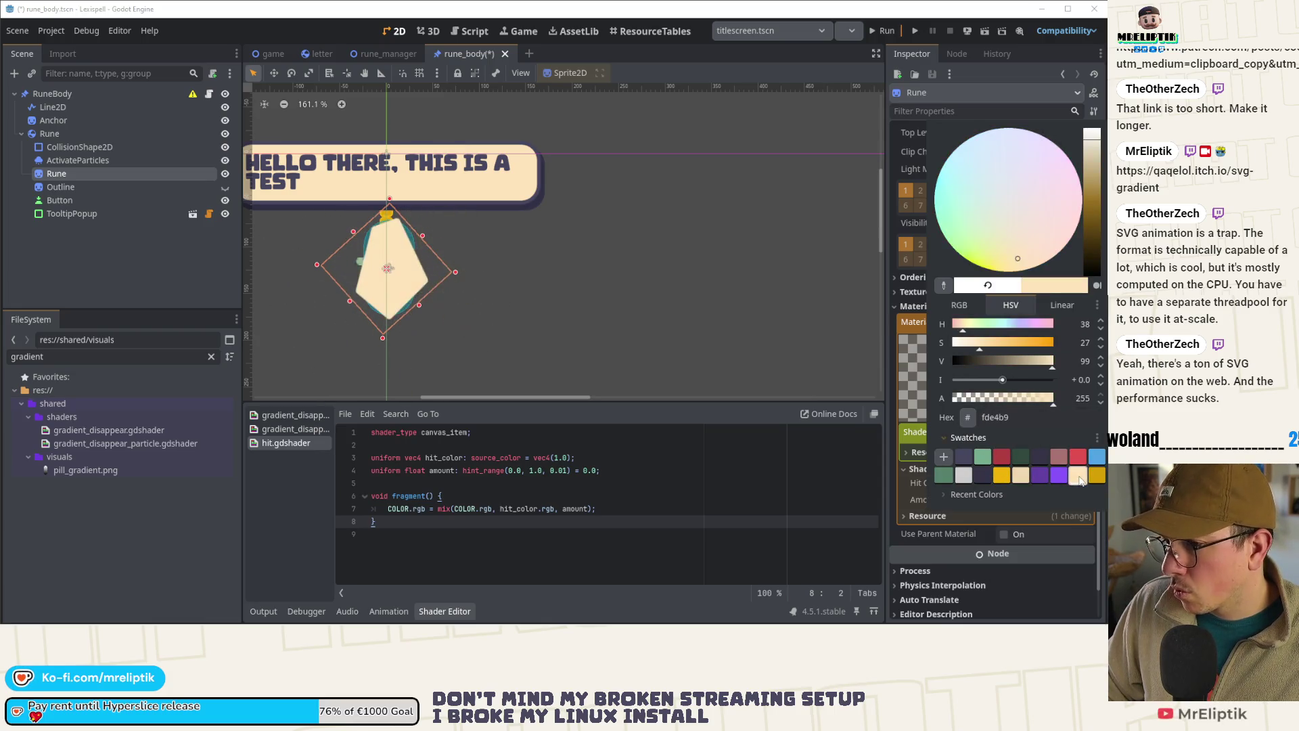
{"action": "left_click", "coordinate": [1024, 476]}
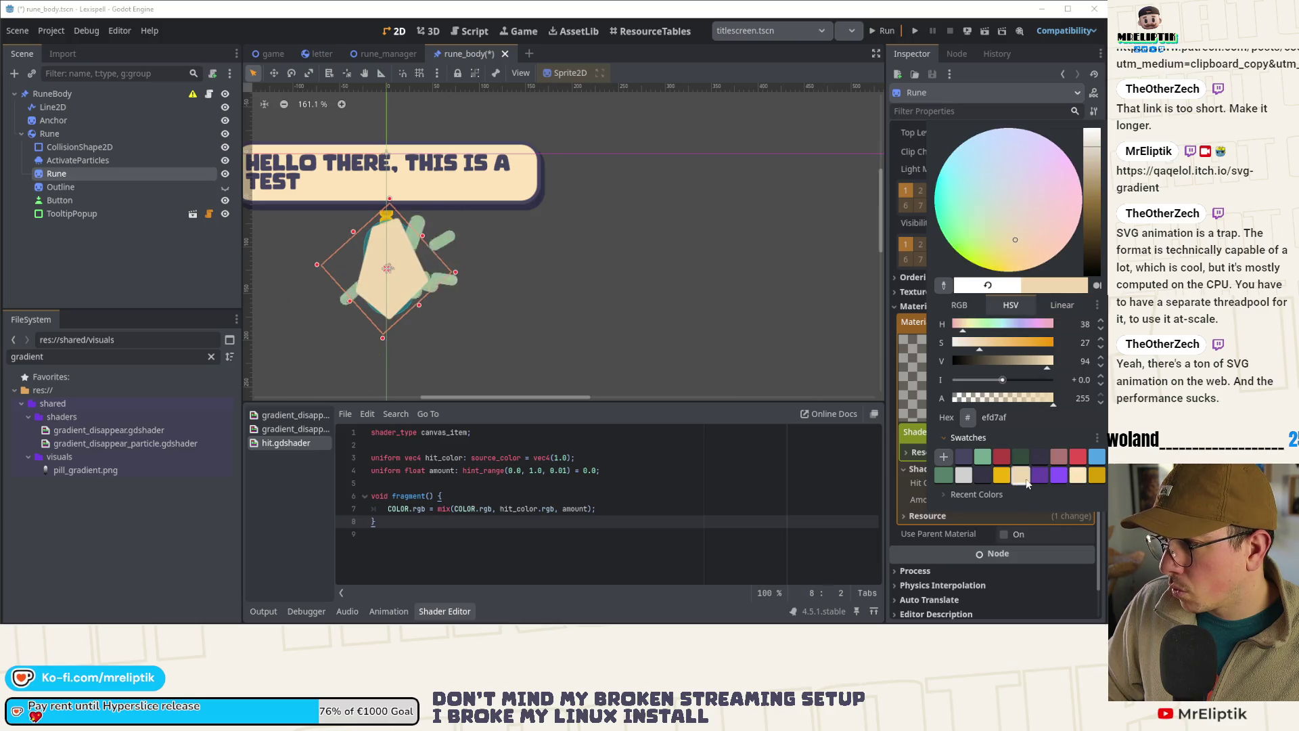
{"action": "left_click", "coordinate": [1081, 476]}
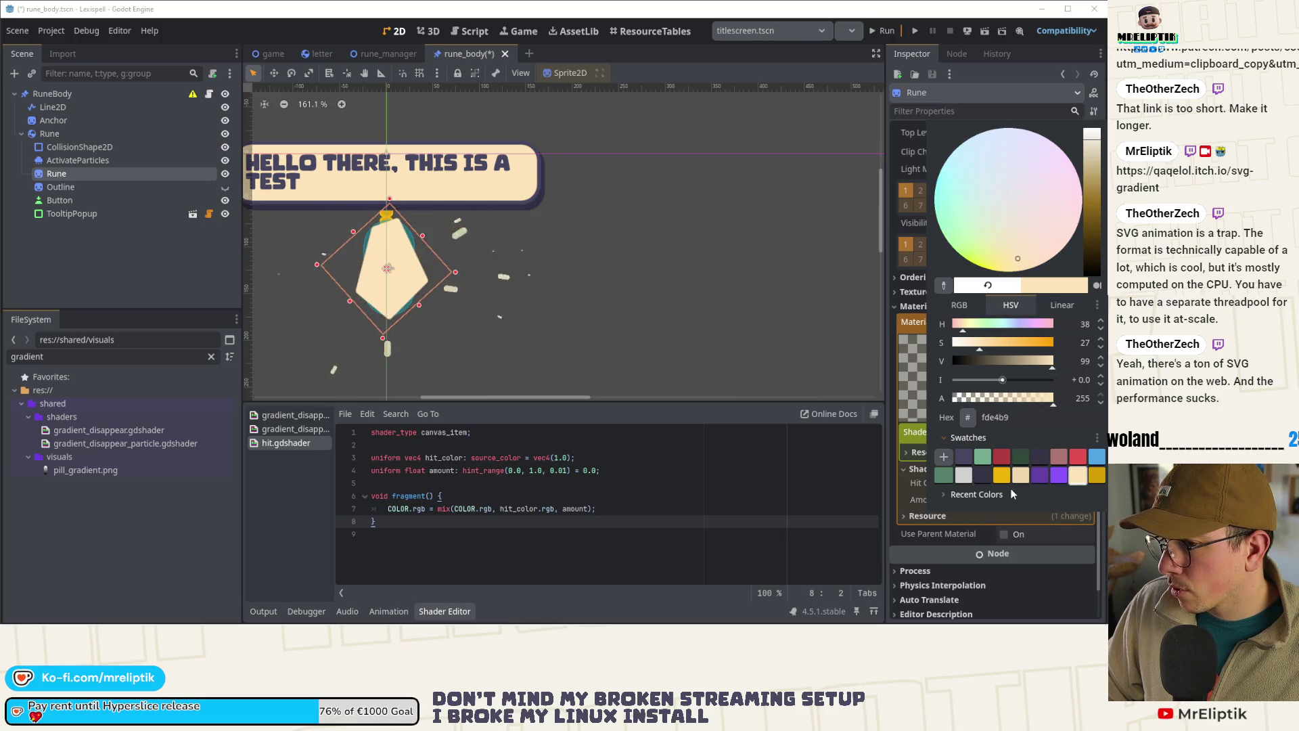
{"action": "left_click", "coordinate": [900, 377]}
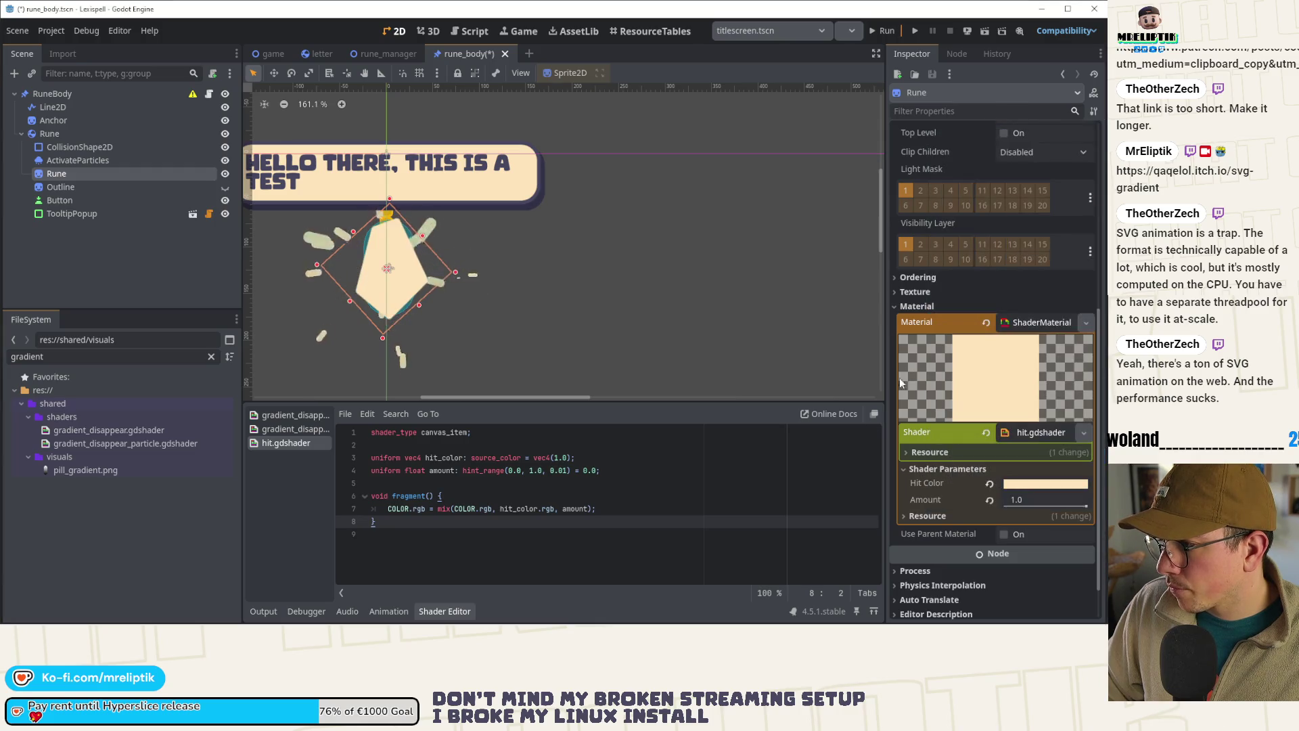
{"action": "left_click", "coordinate": [92, 160]}
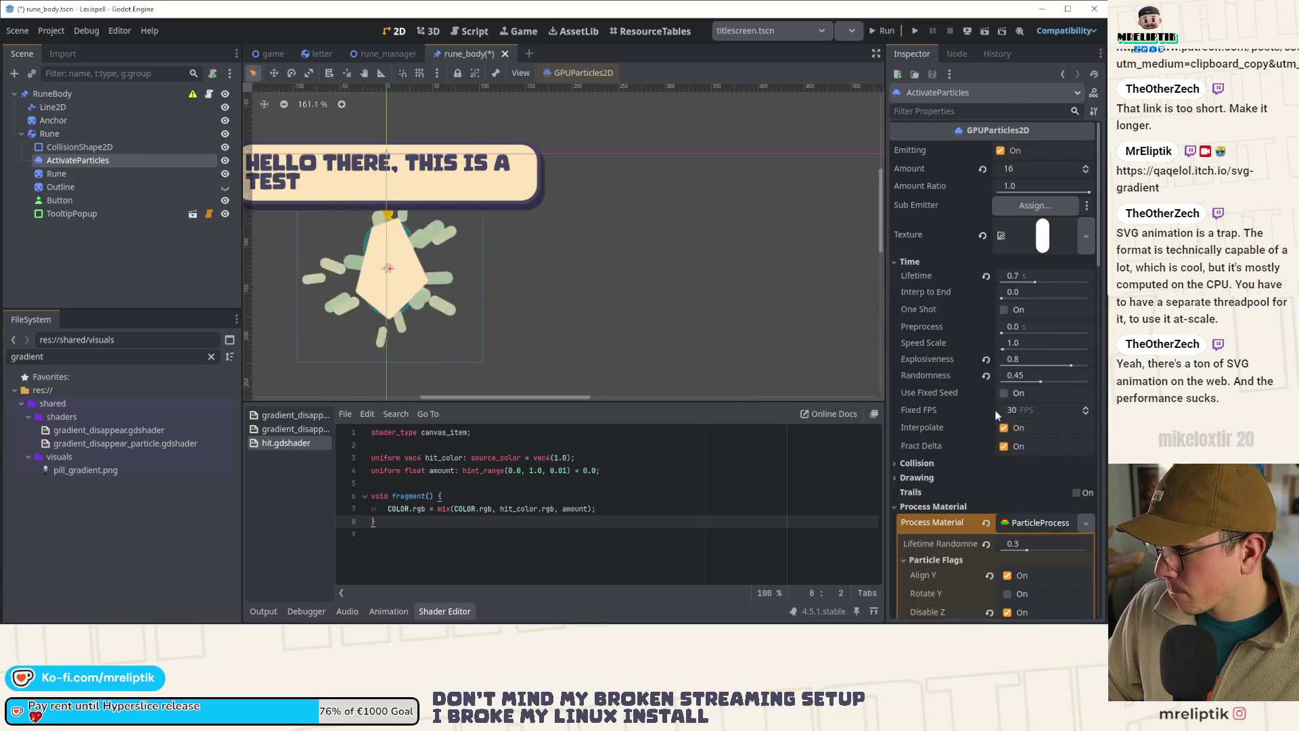
Make one stop of ActivateParticles' colour ramp cream and save.
{"action": "scroll", "coordinate": [995, 415], "scroll_direction": "down", "scroll_amount": 10}
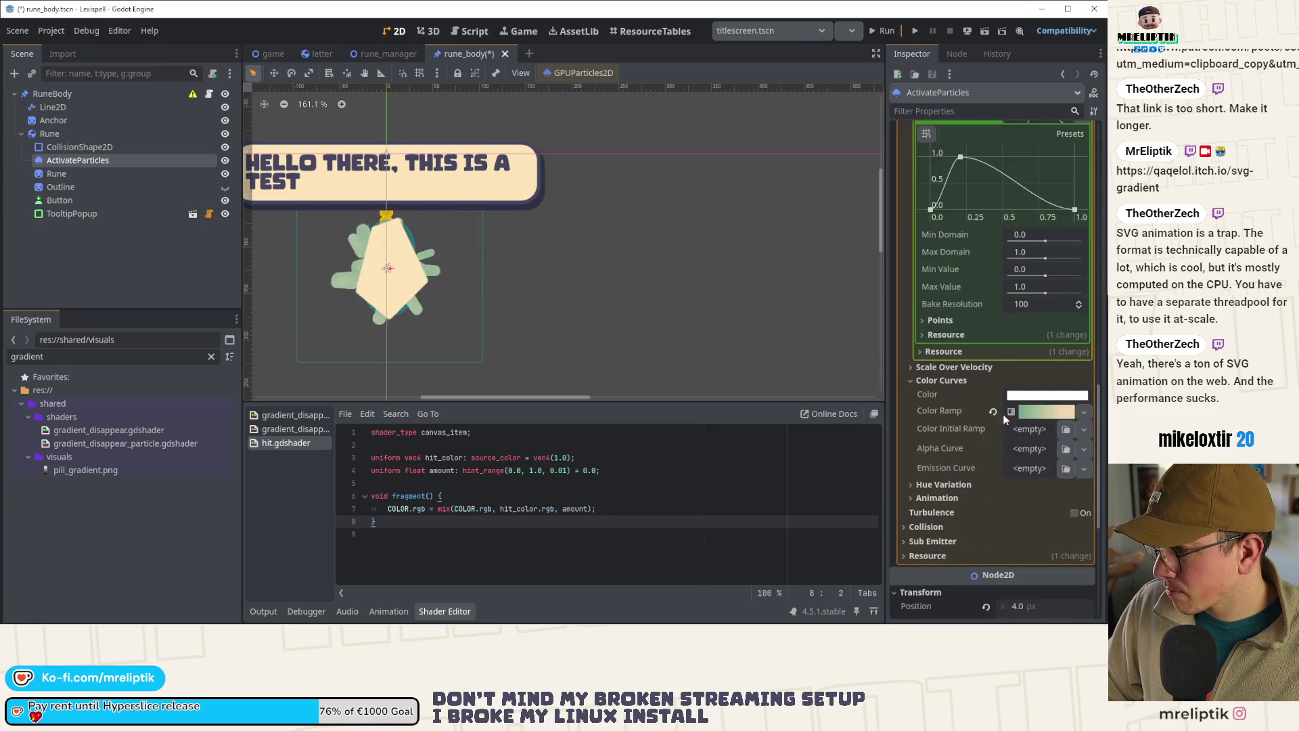
{"action": "left_click", "coordinate": [1037, 411]}
{"action": "left_click", "coordinate": [1016, 482]}
{"action": "left_click", "coordinate": [1070, 482]}
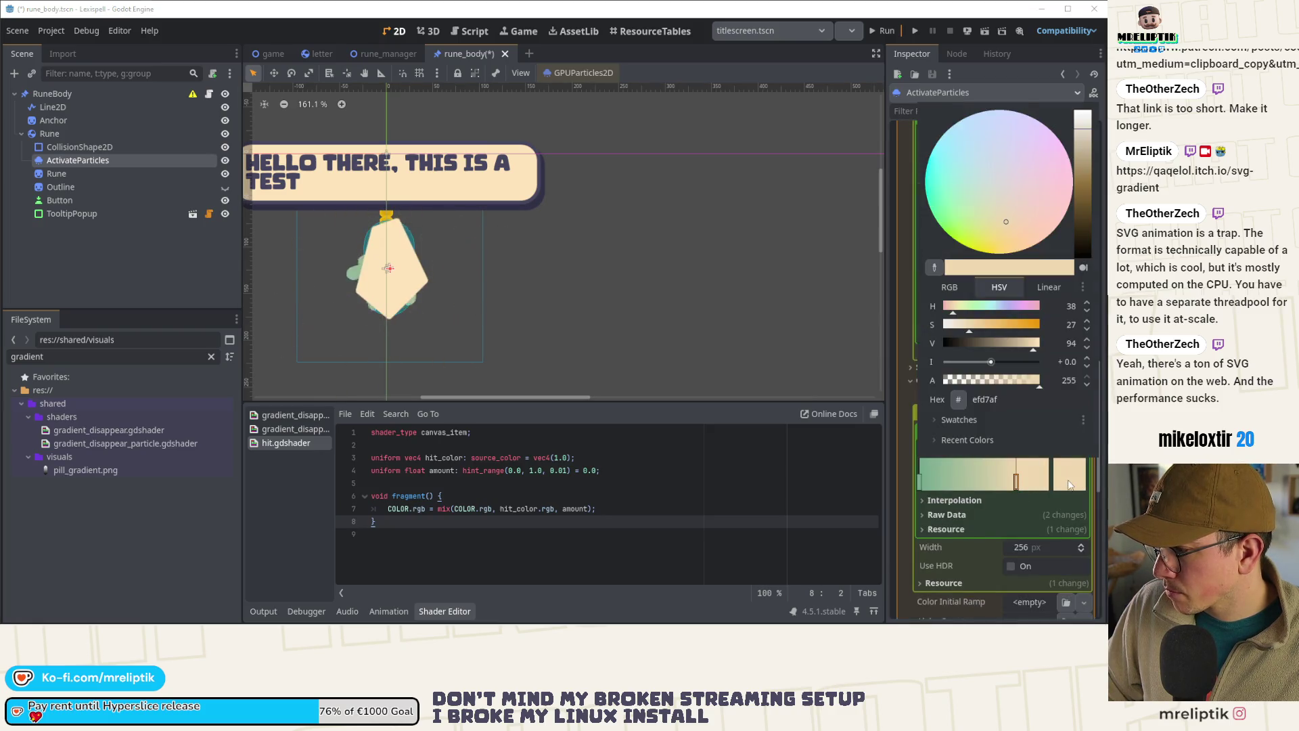
{"action": "left_click", "coordinate": [960, 419]}
{"action": "left_click", "coordinate": [1070, 458]}
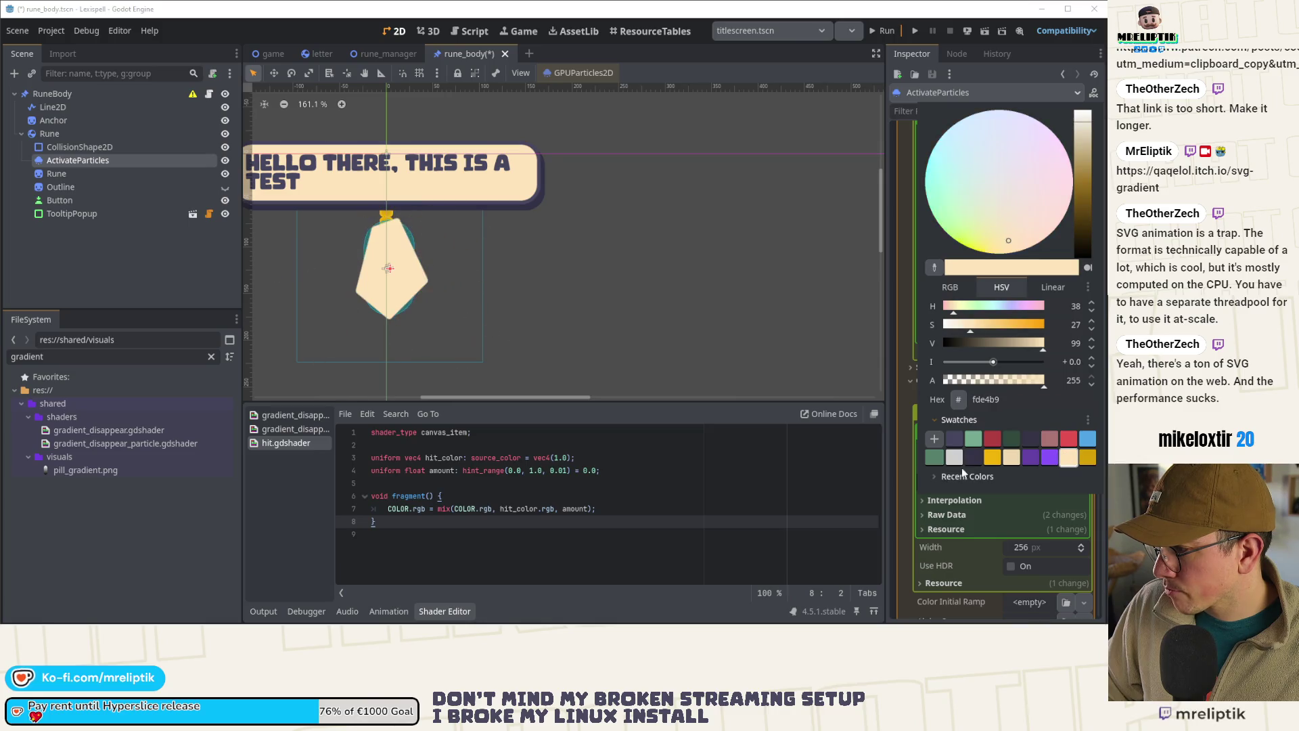
{"action": "left_click", "coordinate": [904, 431]}
{"action": "key", "text": "ctrl+s"}
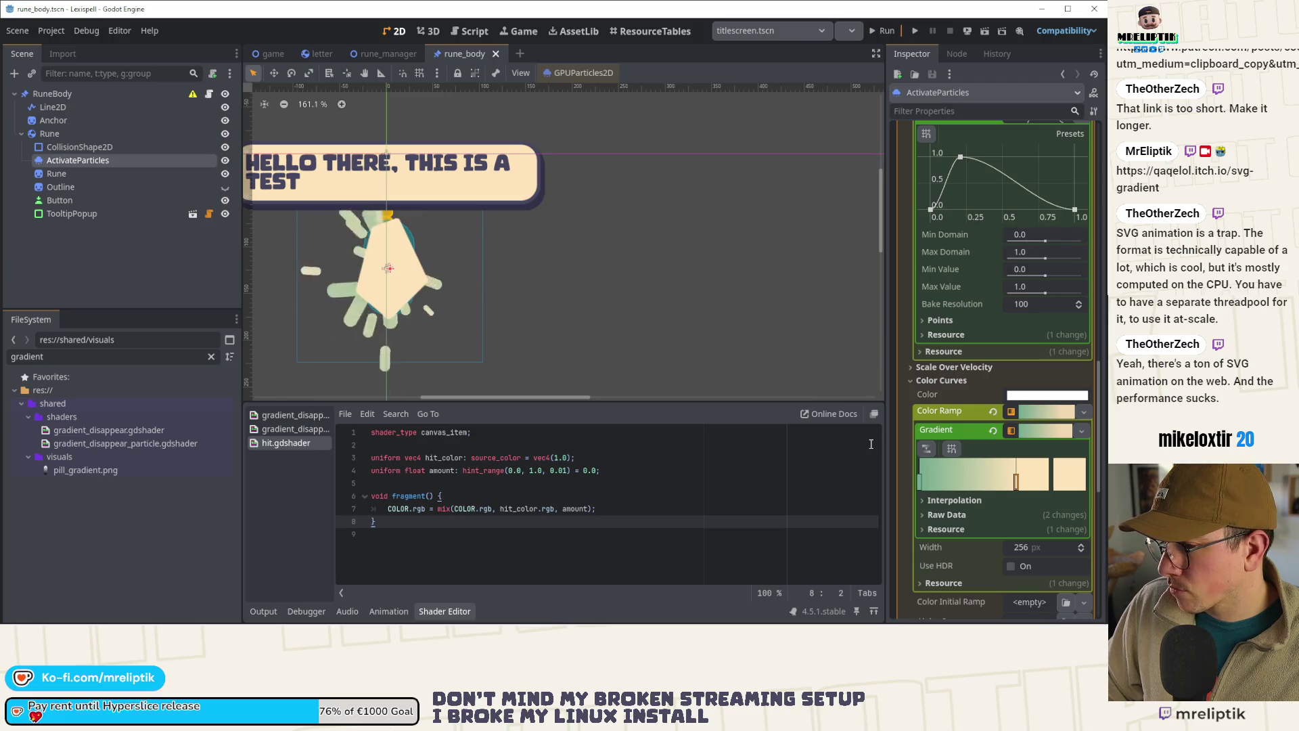
Replace the green stop with dark purple 474660 at the ramp's right end, cream at left, and save.
{"action": "left_click", "coordinate": [920, 481]}
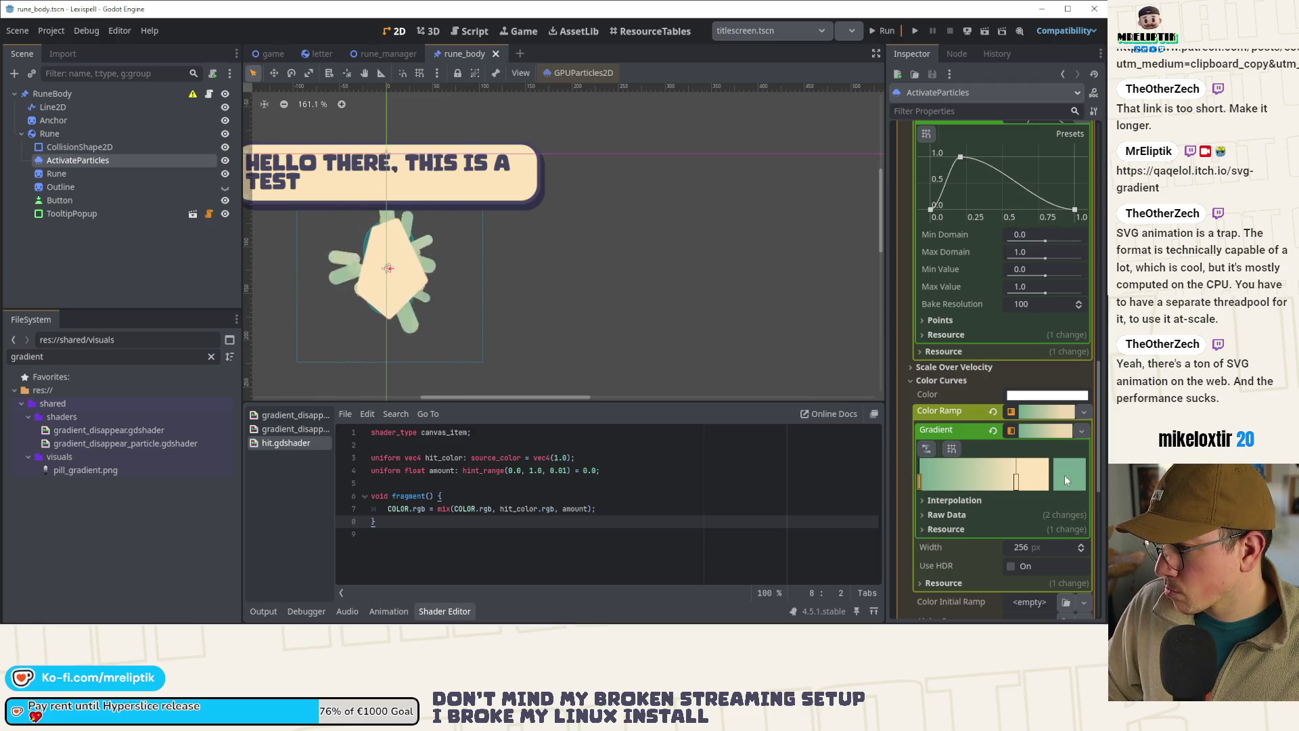
{"action": "right_click", "coordinate": [919, 483]}
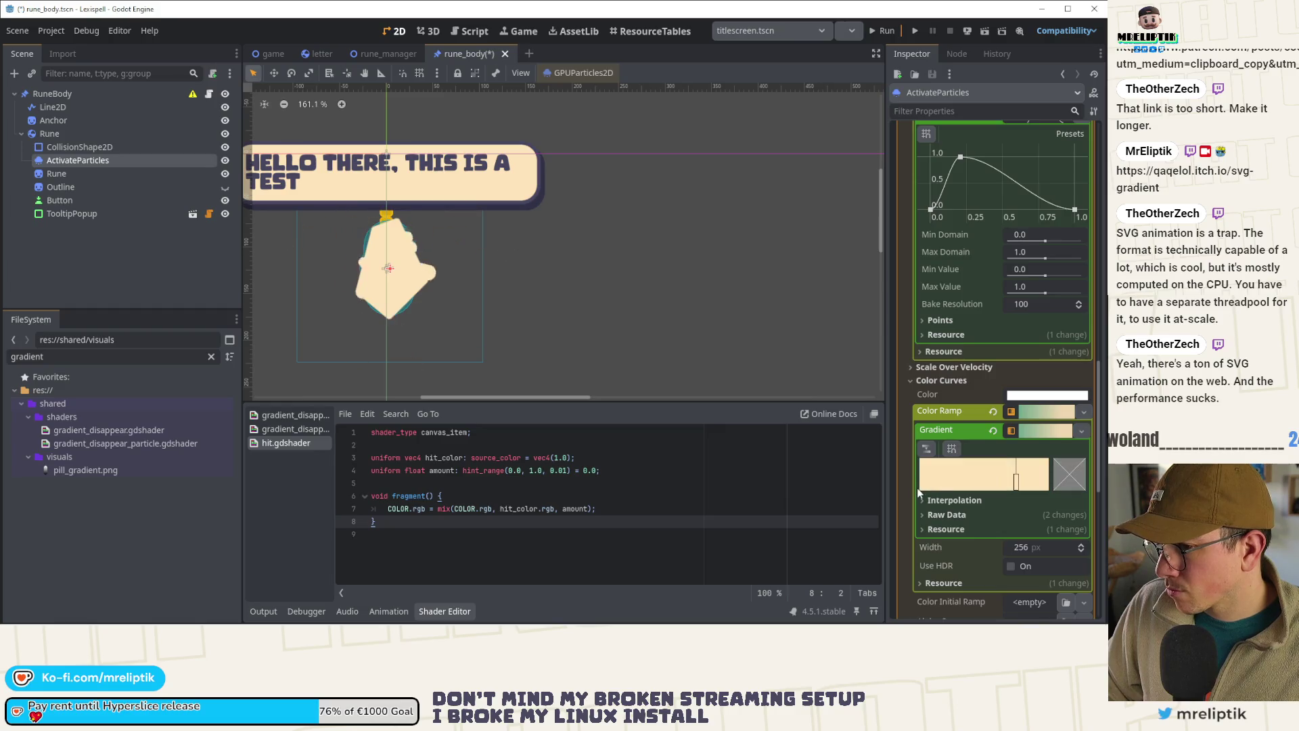
{"action": "left_click_drag", "start_coordinate": [1016, 481], "coordinate": [926, 481]}
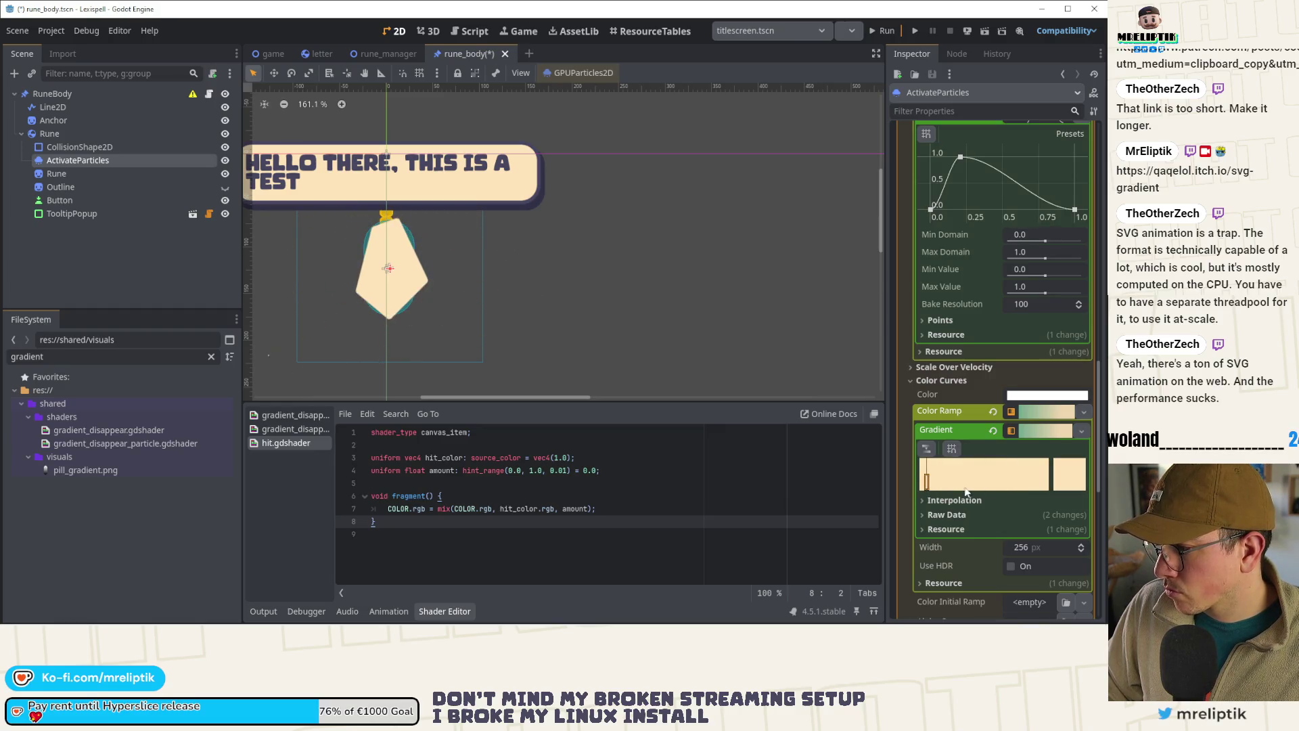
{"action": "double_click", "coordinate": [1007, 481]}
{"action": "left_click", "coordinate": [954, 402]}
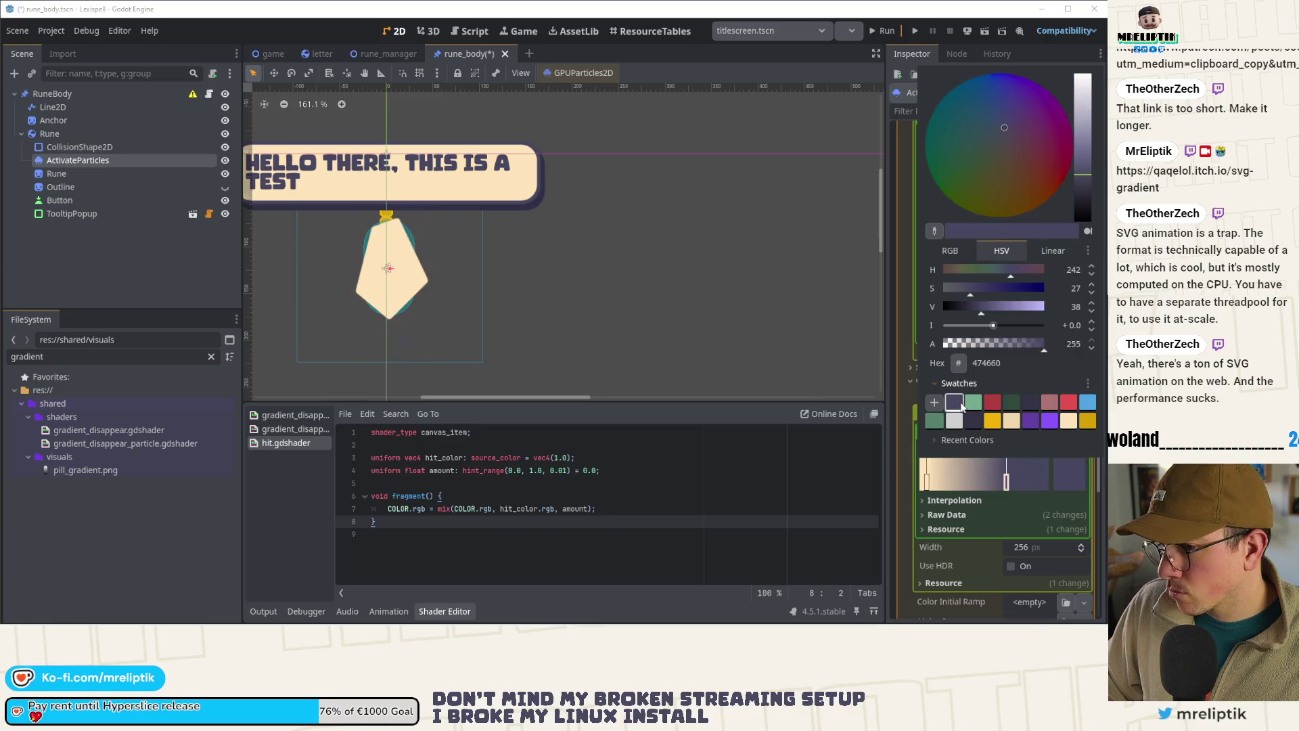
{"action": "left_click", "coordinate": [895, 471]}
{"action": "left_click_drag", "start_coordinate": [927, 481], "coordinate": [920, 481]}
{"action": "left_click_drag", "start_coordinate": [1007, 481], "coordinate": [1049, 481]}
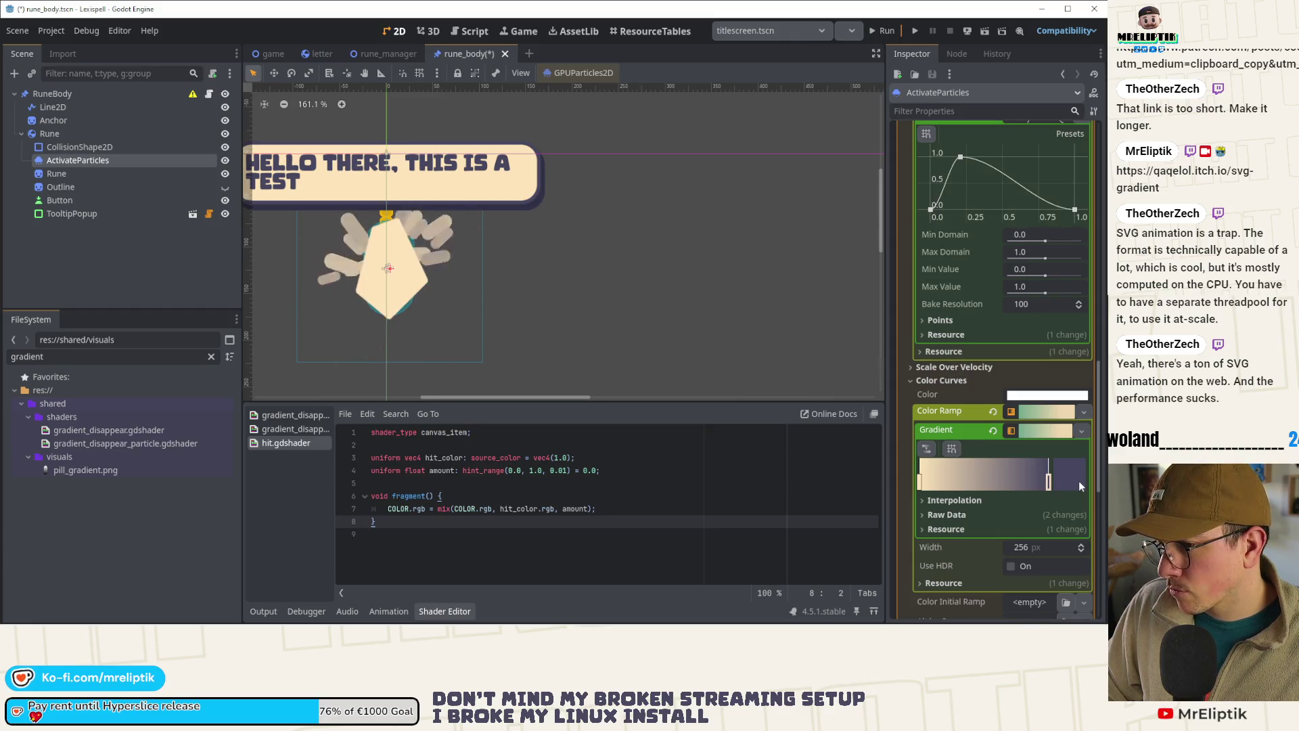
{"action": "left_click", "coordinate": [169, 261]}
{"action": "key", "text": "ctrl+s"}
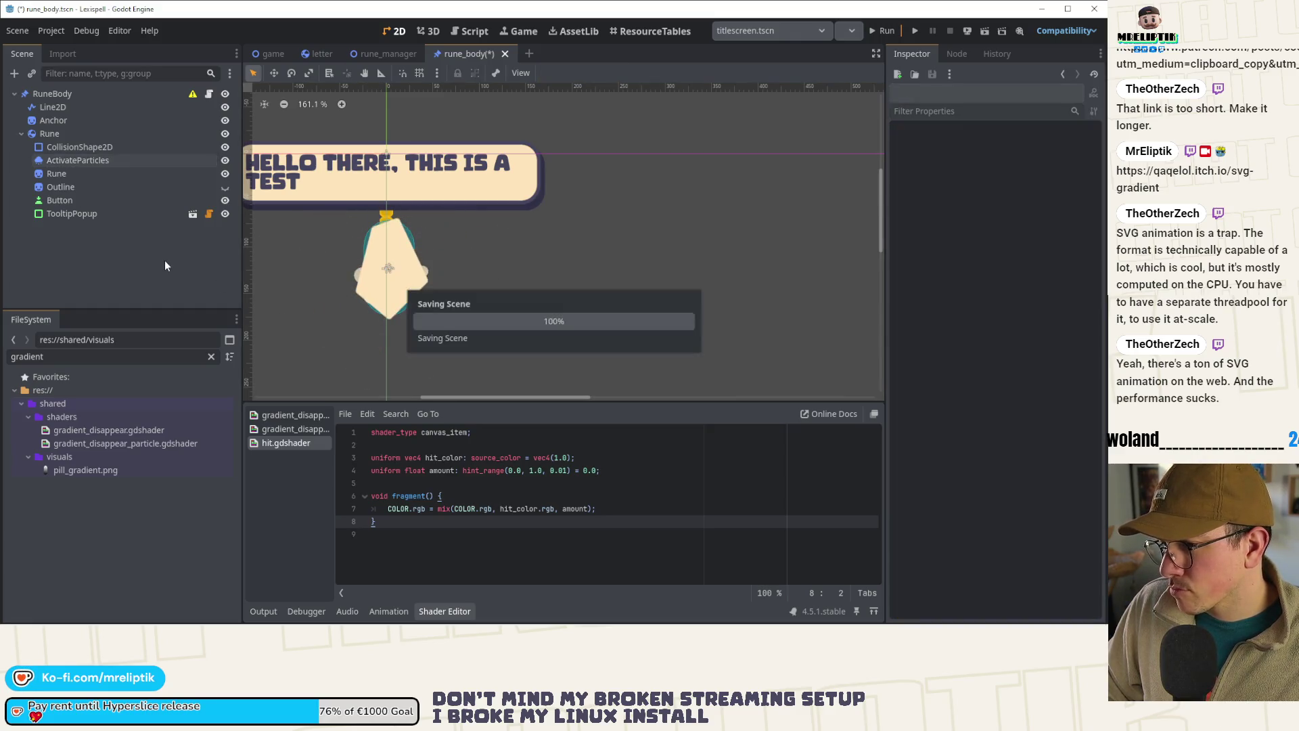
{"action": "scroll", "coordinate": [373, 257], "scroll_direction": "down", "scroll_amount": 2}
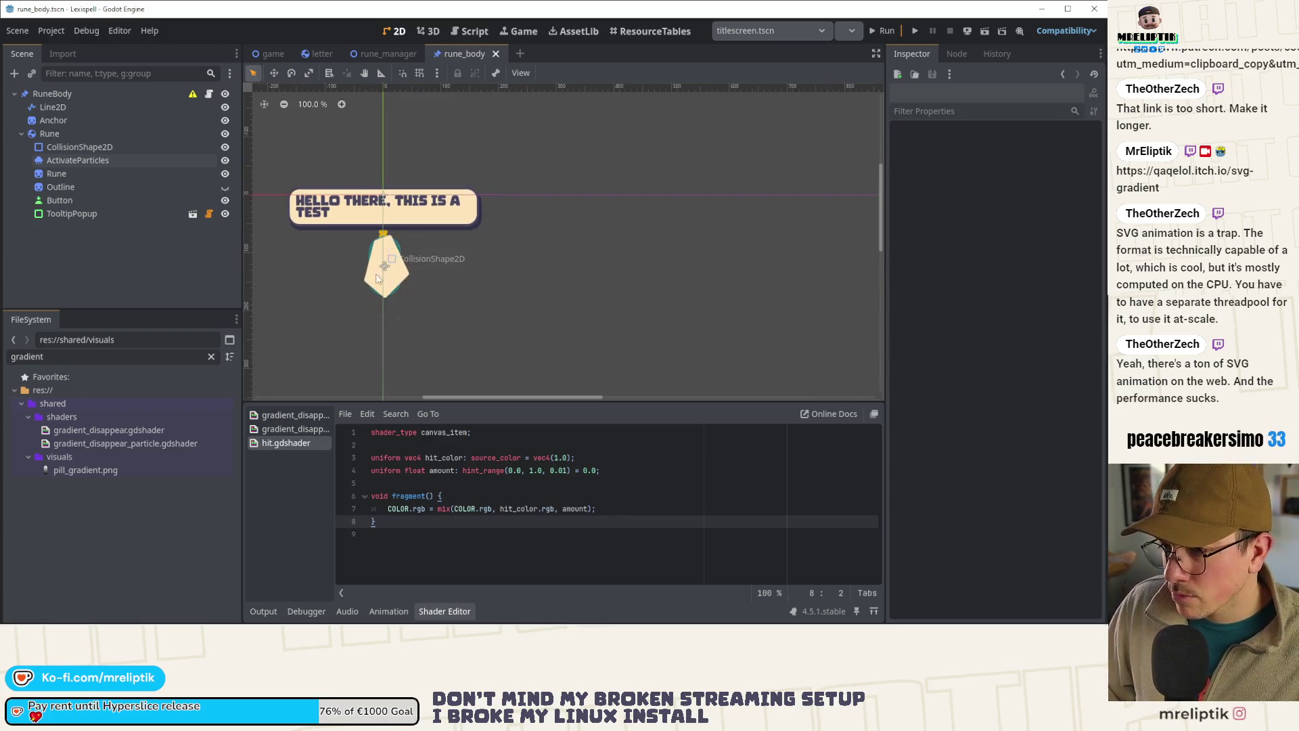
{"action": "left_click", "coordinate": [78, 160]}
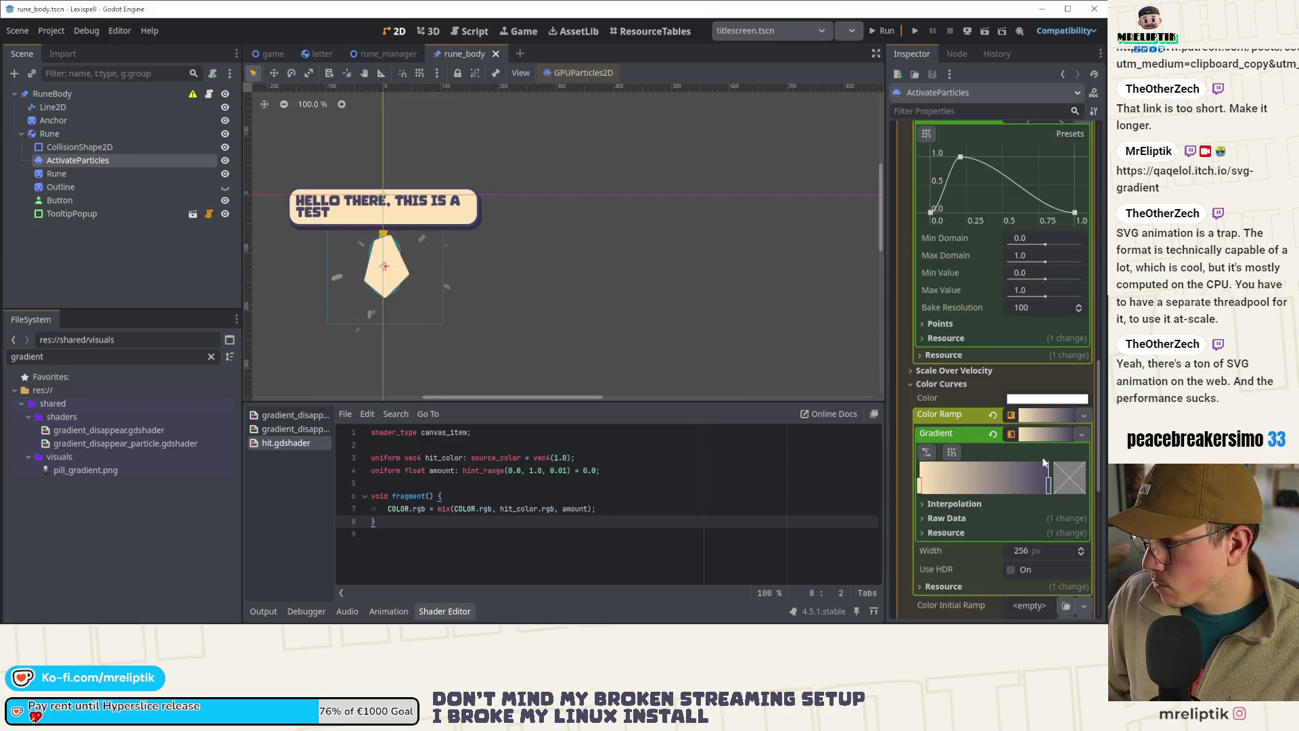
Set the Rune's shader Hit Color to mint green and save.
{"action": "left_click", "coordinate": [98, 175]}
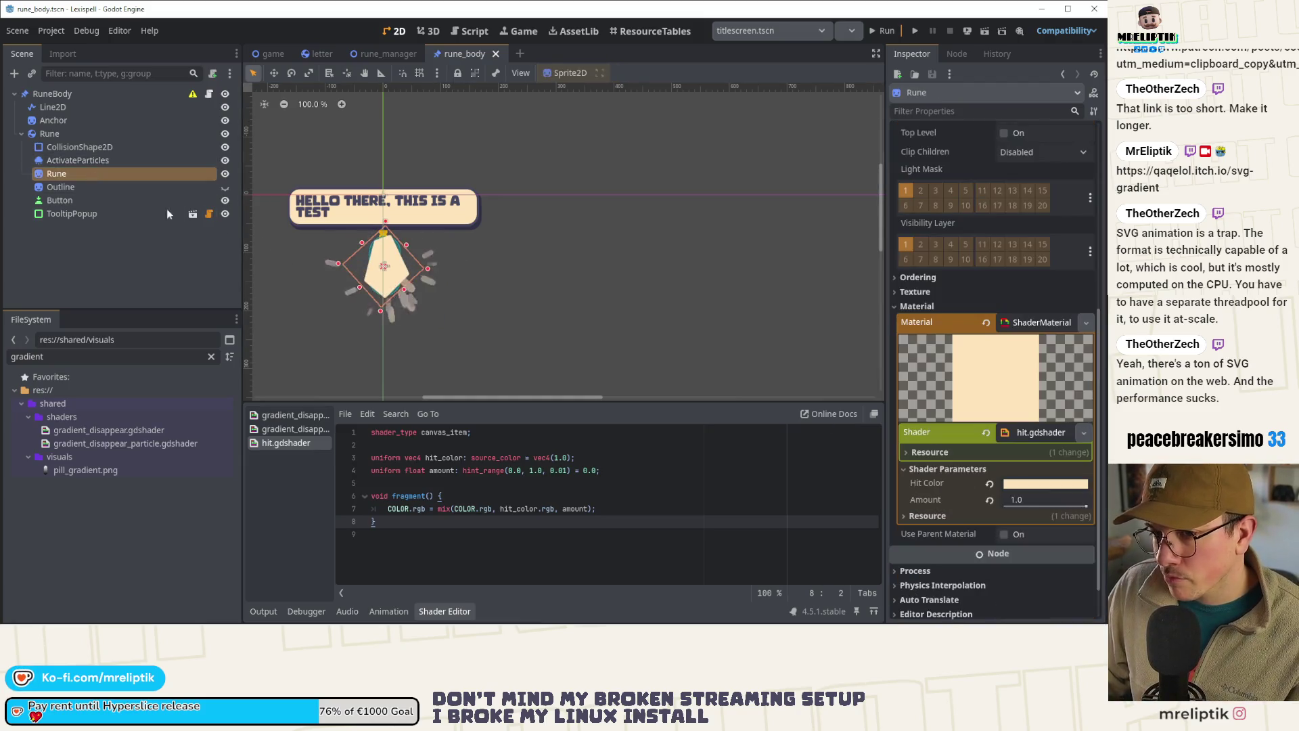
{"action": "left_click", "coordinate": [1046, 483]}
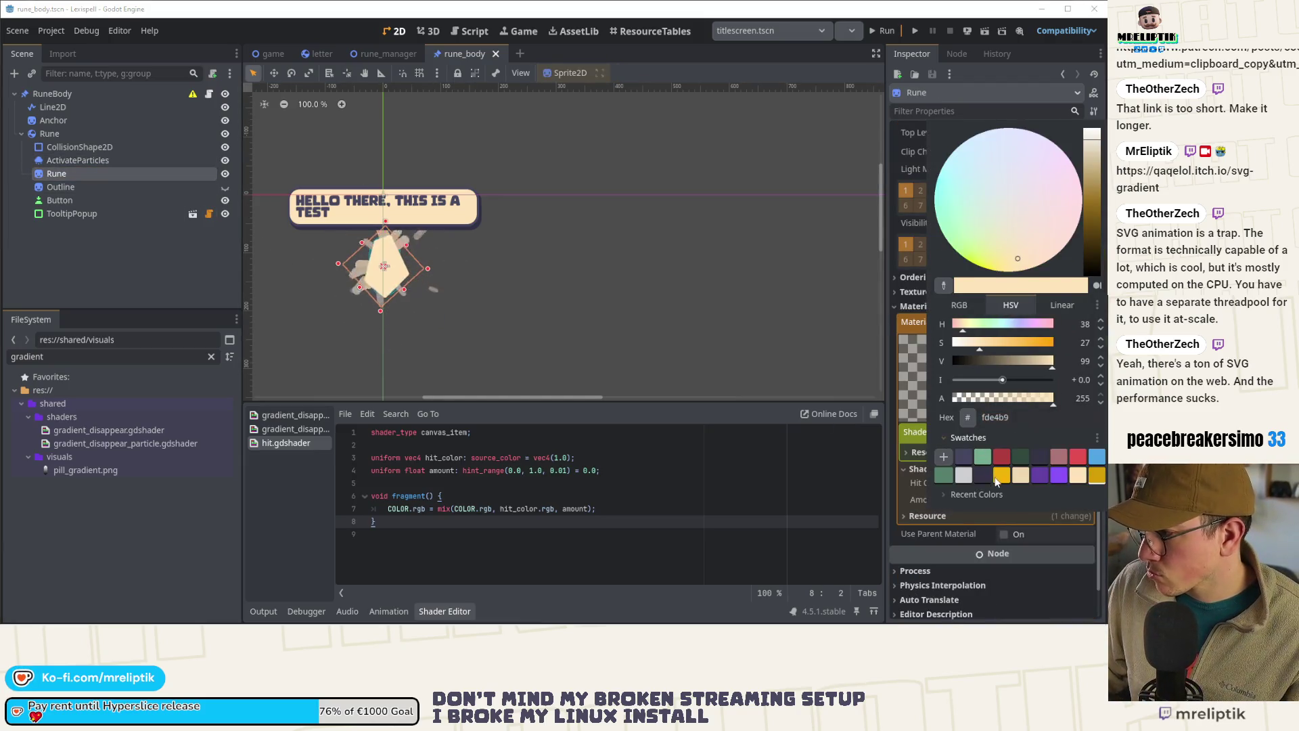
{"action": "left_click", "coordinate": [983, 456]}
{"action": "left_click", "coordinate": [170, 232]}
{"action": "key", "text": "ctrl+s"}
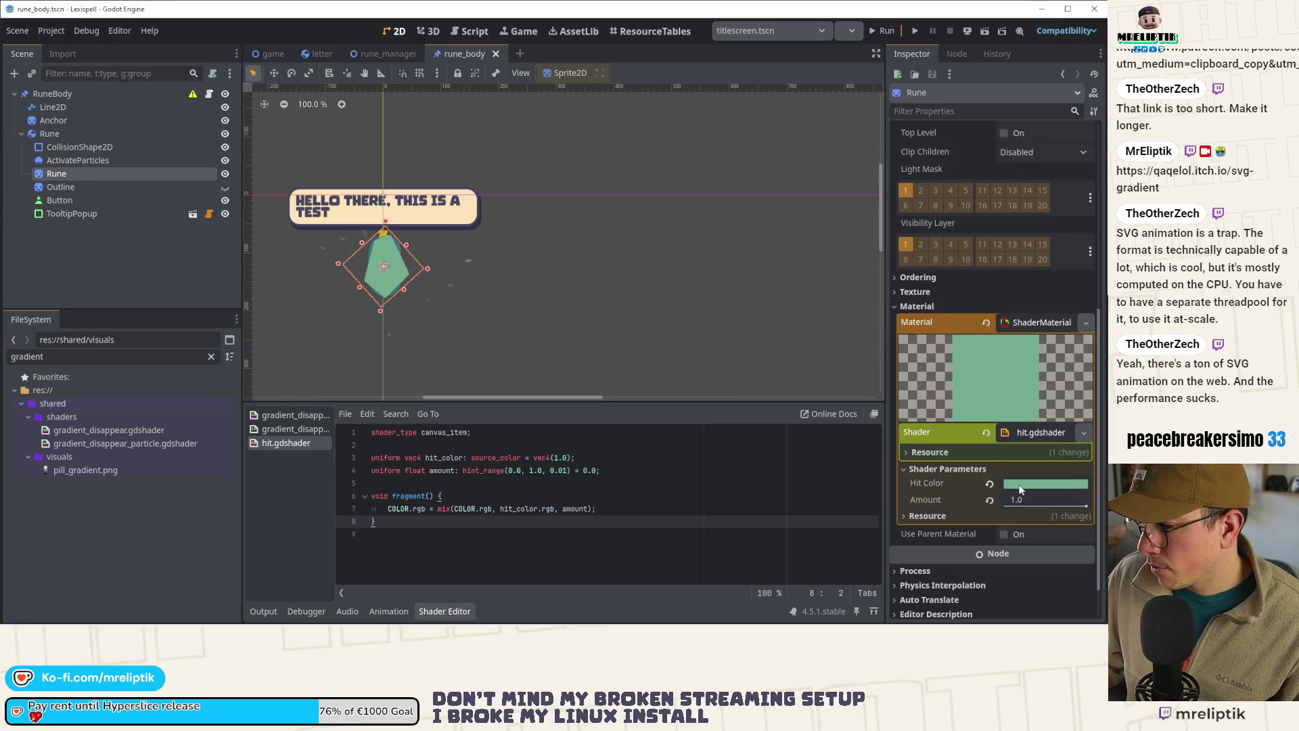
Set hit Amount to 0.75, compare peach against green, keep green, and save.
{"action": "mouse_move", "coordinate": [1088, 506]}
{"action": "left_mouse_down"}
{"action": "mouse_move", "coordinate": [1018, 508]}
{"action": "mouse_move", "coordinate": [1066, 515]}
{"action": "left_mouse_up"}
{"action": "left_click", "coordinate": [1042, 482]}
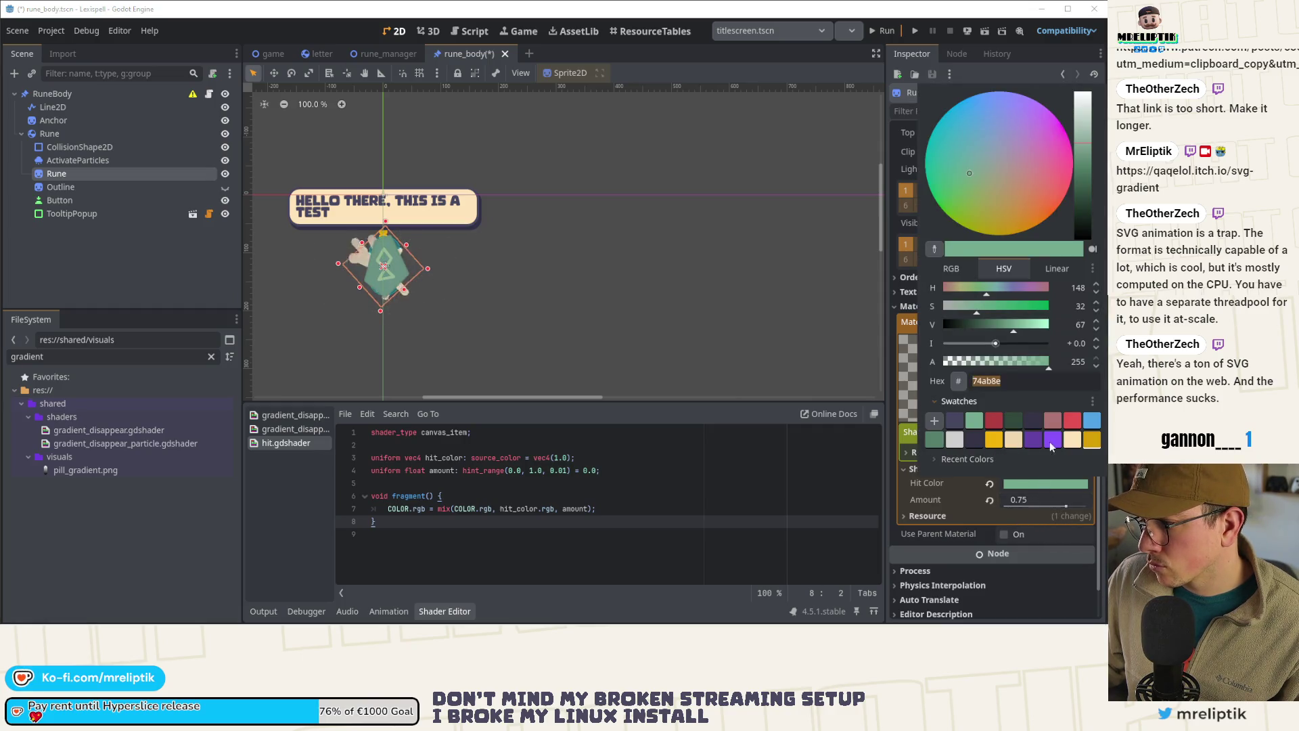
{"action": "left_click", "coordinate": [1073, 439]}
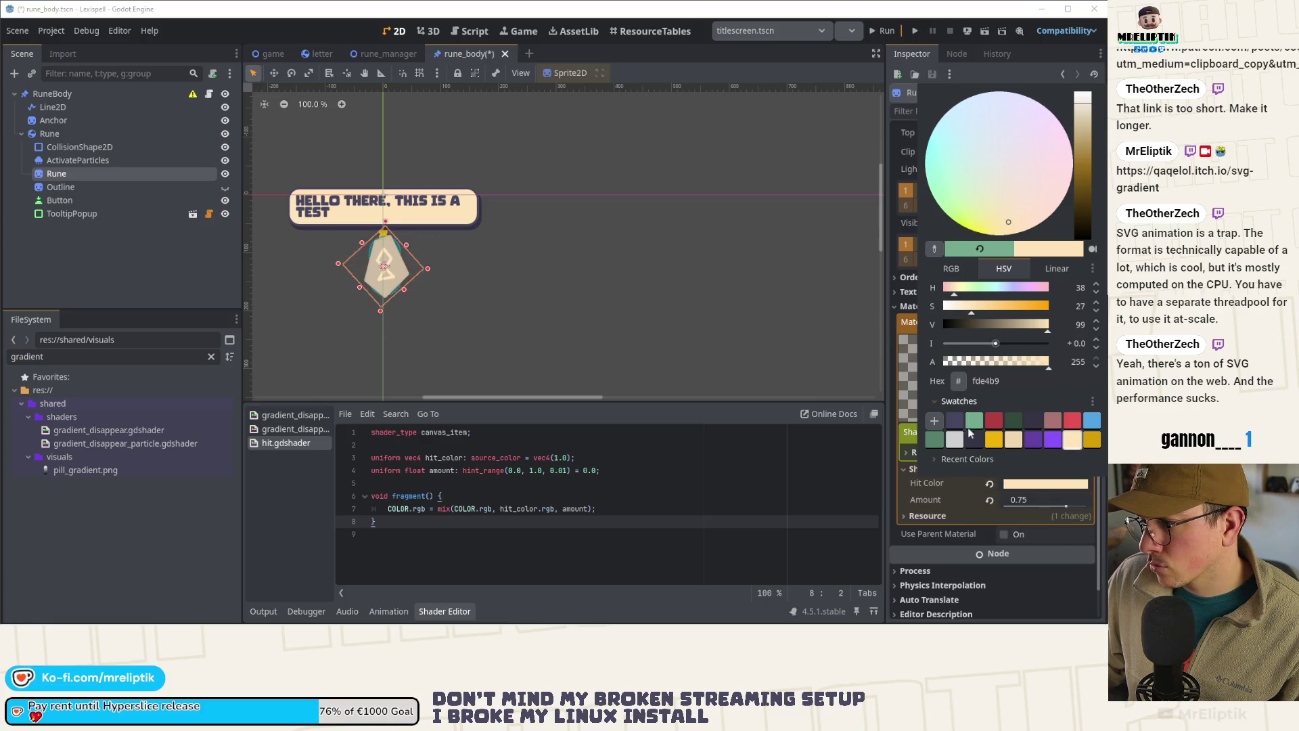
{"action": "left_click", "coordinate": [972, 426]}
{"action": "left_click", "coordinate": [1072, 442]}
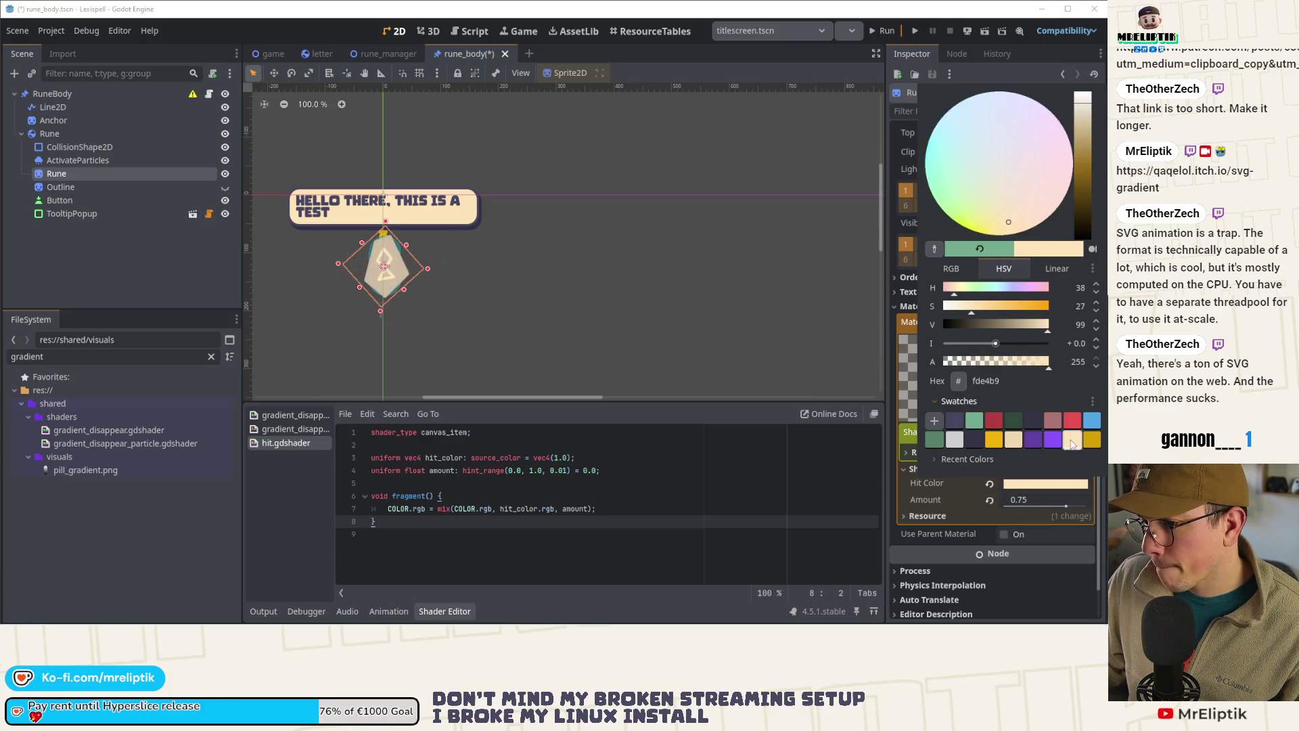
{"action": "left_click", "coordinate": [974, 420]}
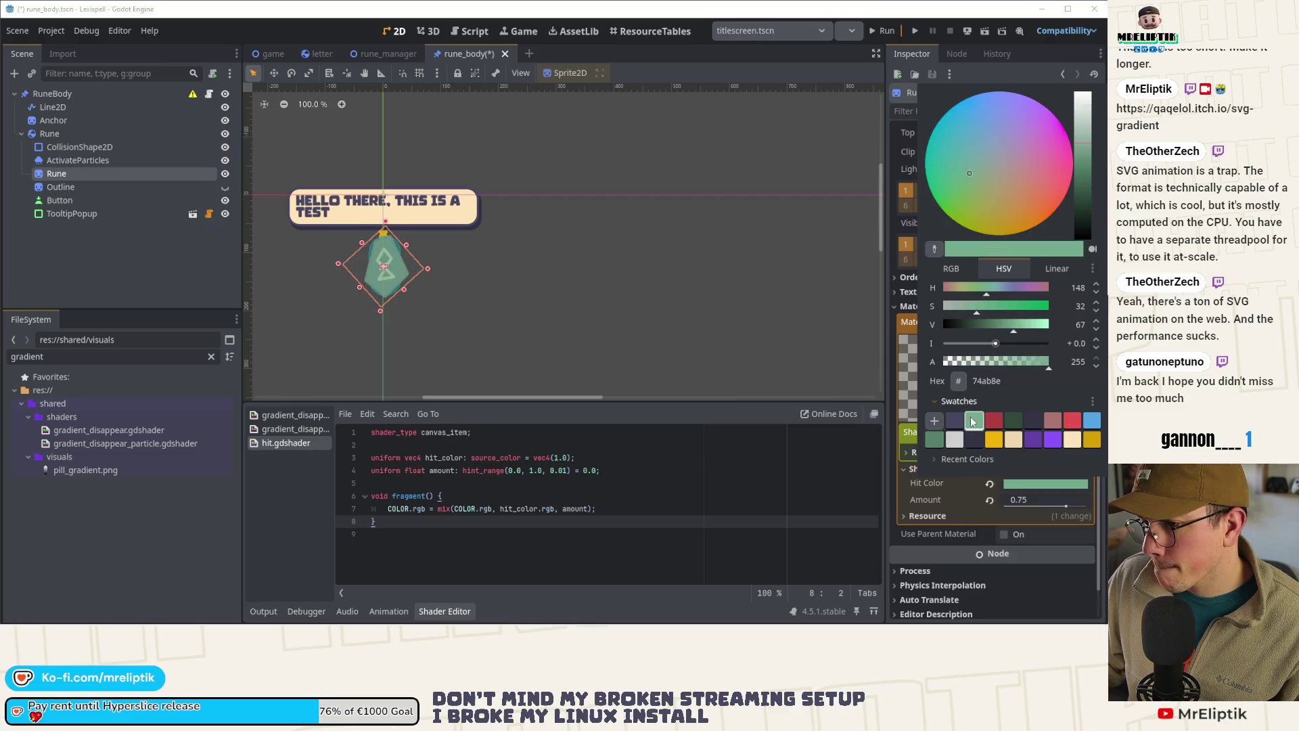
{"action": "left_click", "coordinate": [203, 277]}
{"action": "key", "text": "ctrl+s"}
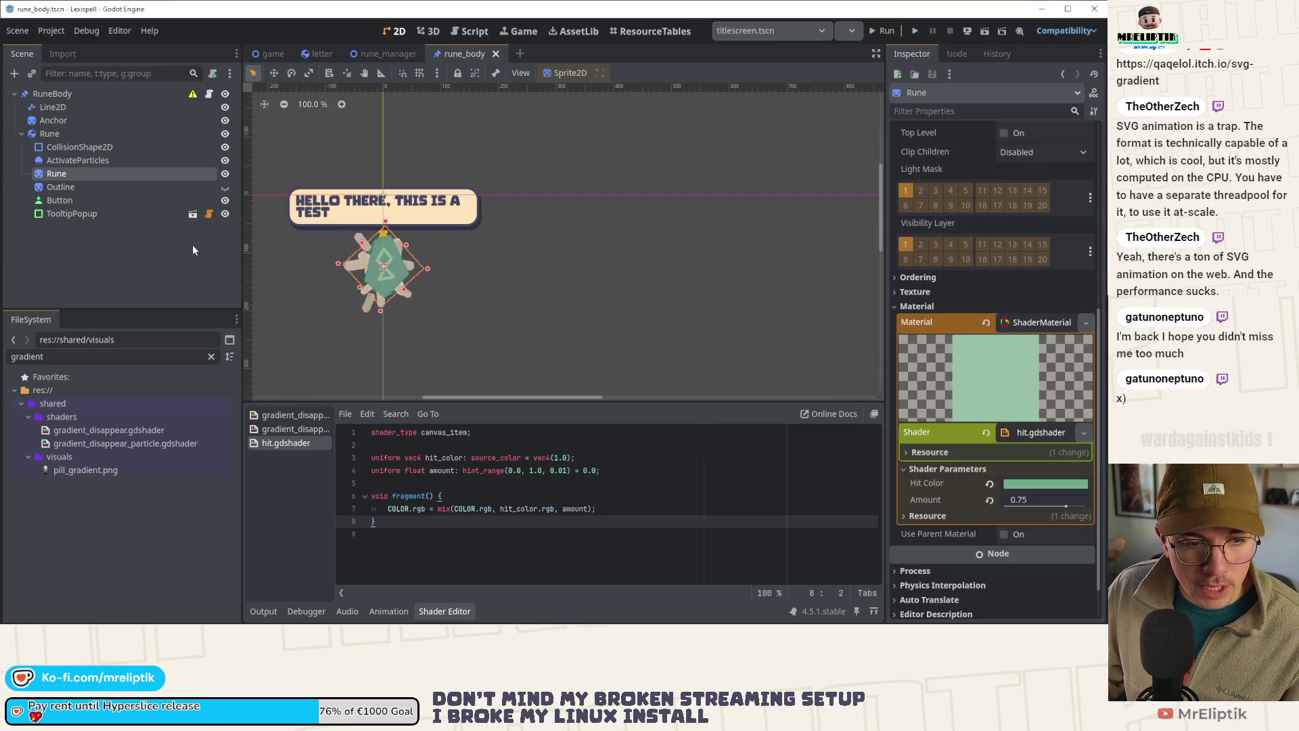
Open the RuneBody script and collapse the bottom shader panel.
{"action": "scroll", "coordinate": [325, 278], "scroll_direction": "up", "scroll_amount": 4}
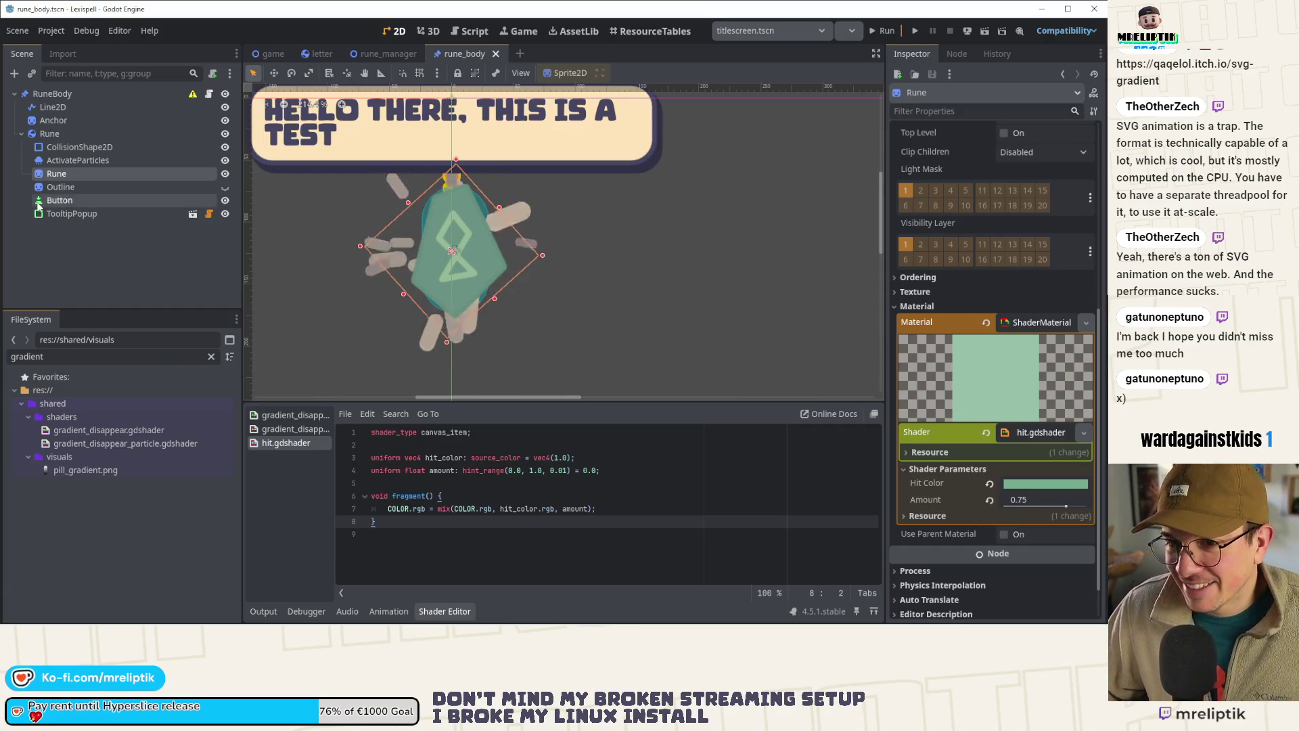
{"action": "double_click", "coordinate": [74, 107]}
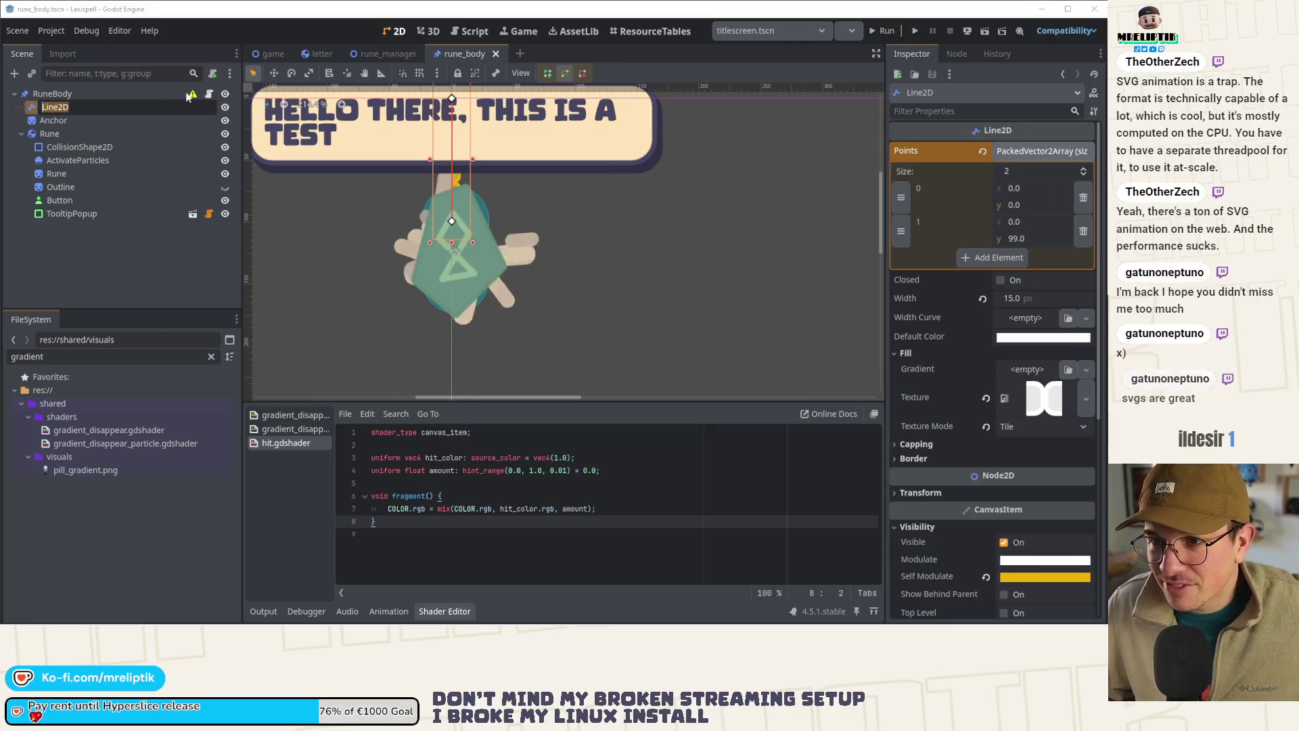
{"action": "key", "text": "Escape"}
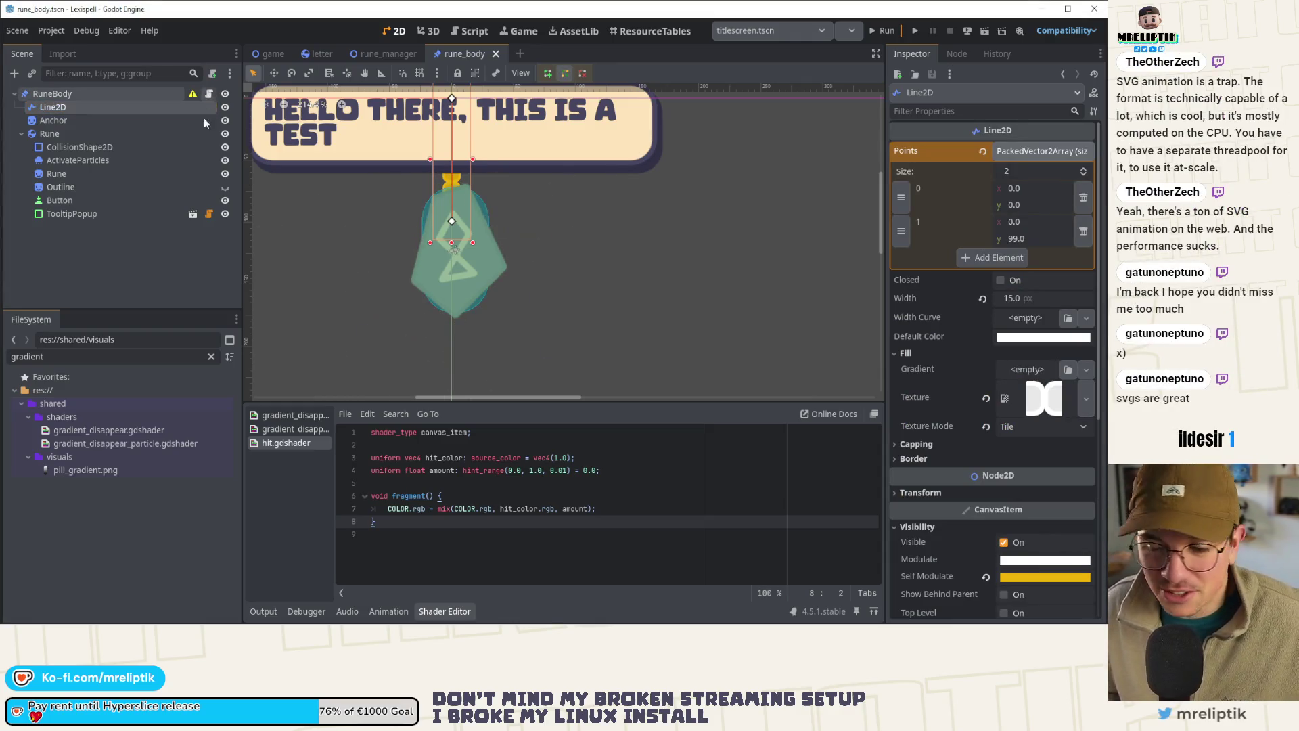
{"action": "left_click", "coordinate": [209, 94]}
{"action": "left_click", "coordinate": [262, 608]}
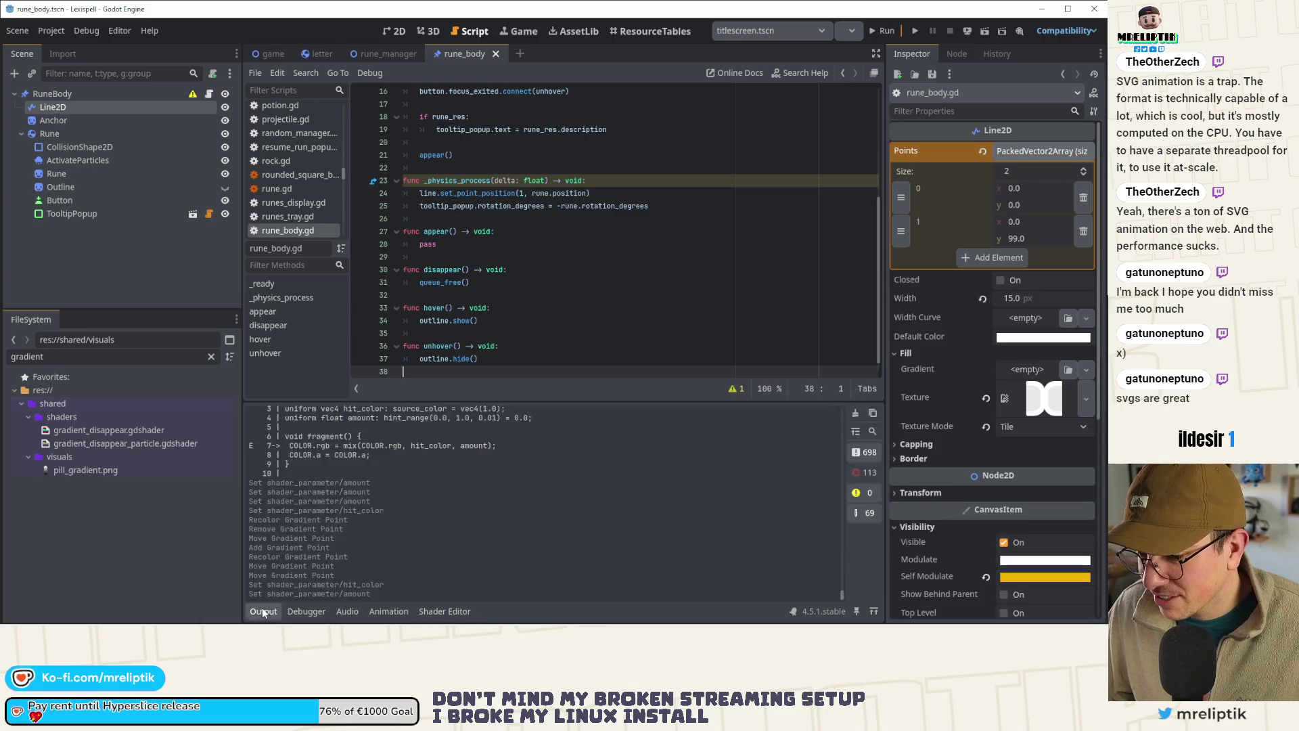
Add a func activate_vfx() -> void: pass function below disappear and save.
{"action": "left_click", "coordinate": [262, 608]}
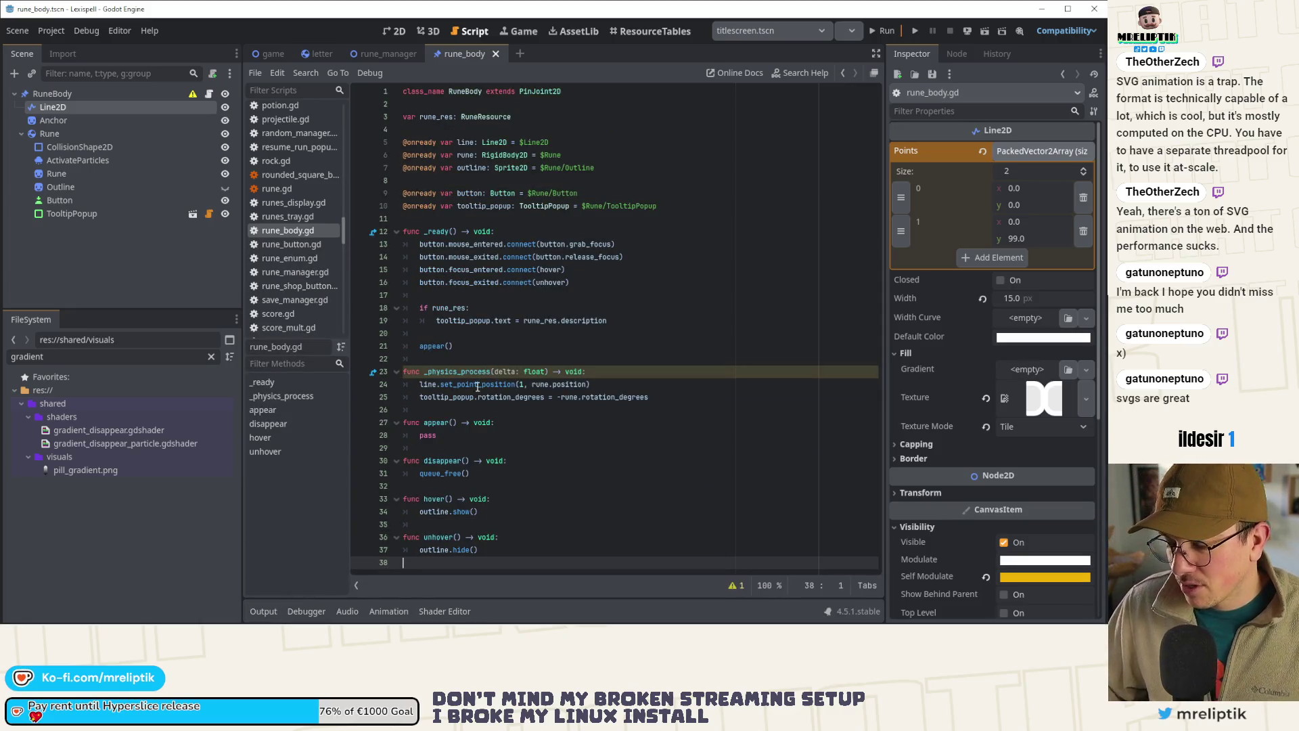
{"action": "left_click", "coordinate": [437, 483]}
{"action": "key", "text": "Return"}
{"action": "key", "text": "Return"}
{"action": "key", "text": "Up"}
{"action": "type", "text": "f"}
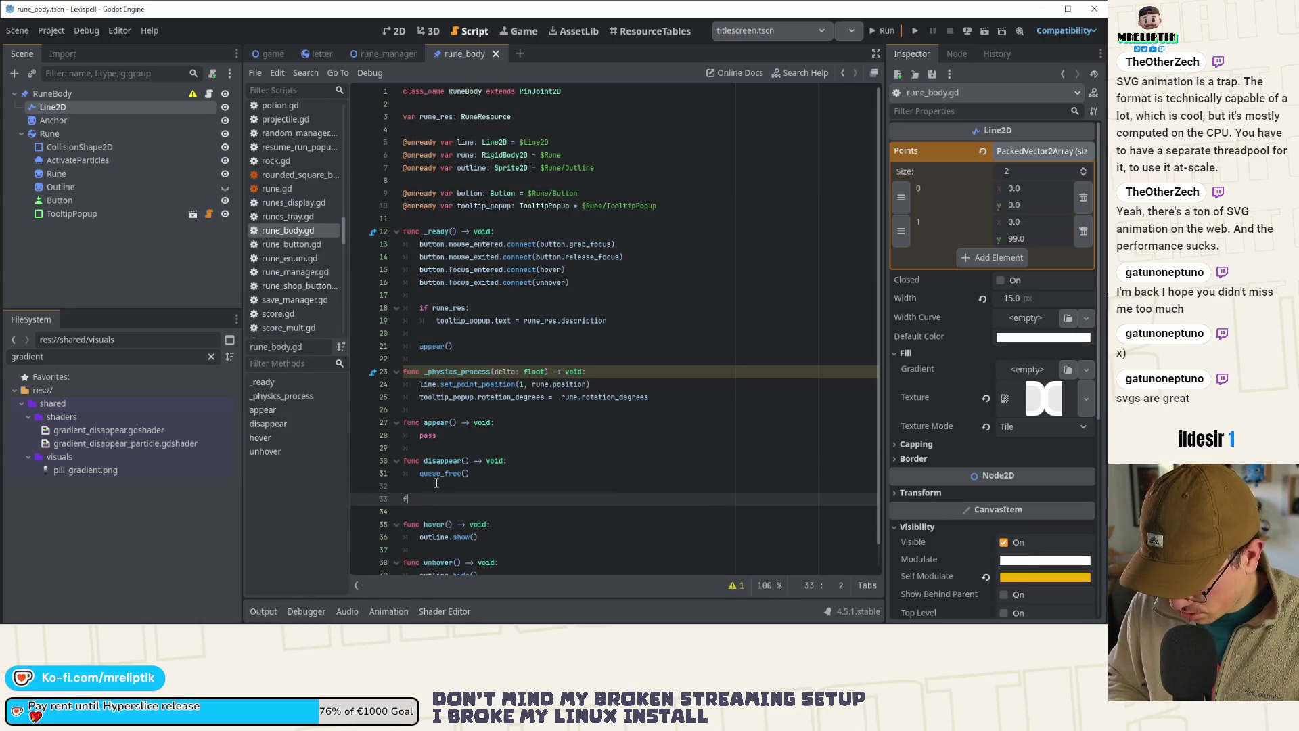
{"action": "type", "text": "unc "}
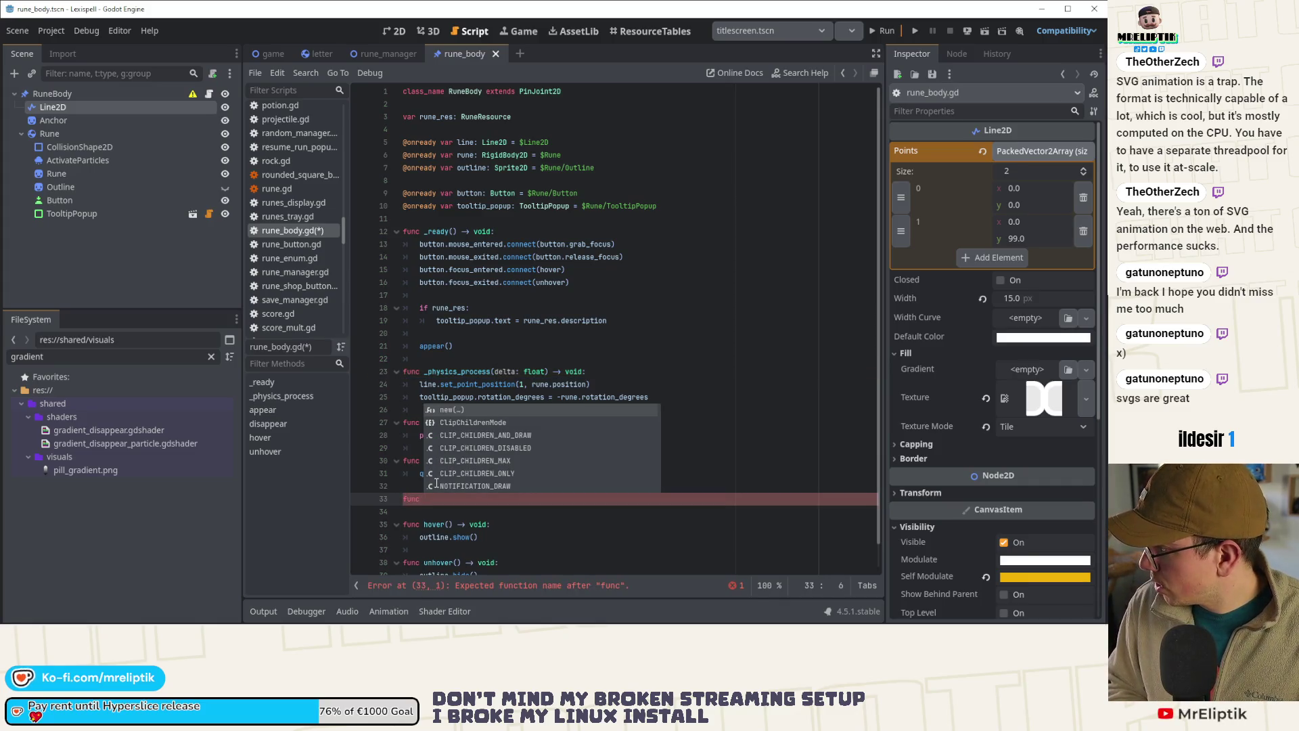
{"action": "type", "text": "activate("}
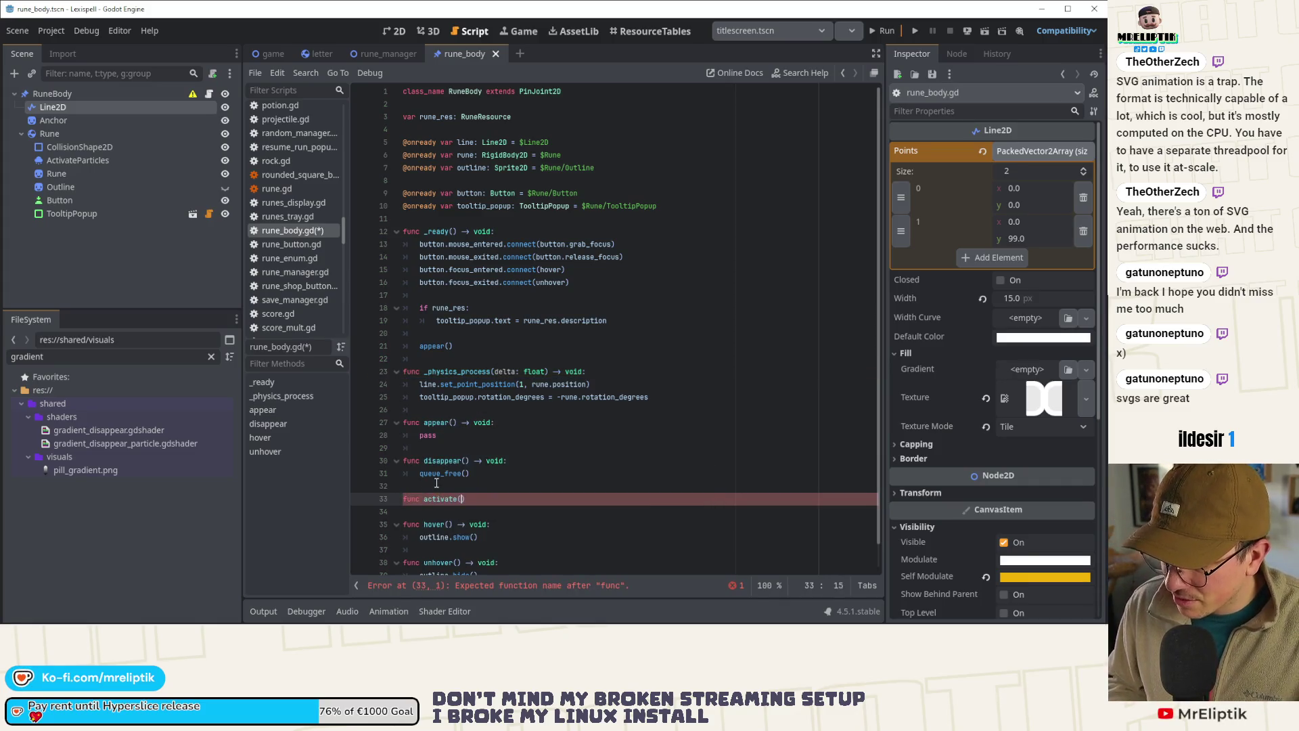
{"action": "type", "text": ") -> void:"}
{"action": "key", "text": "Return"}
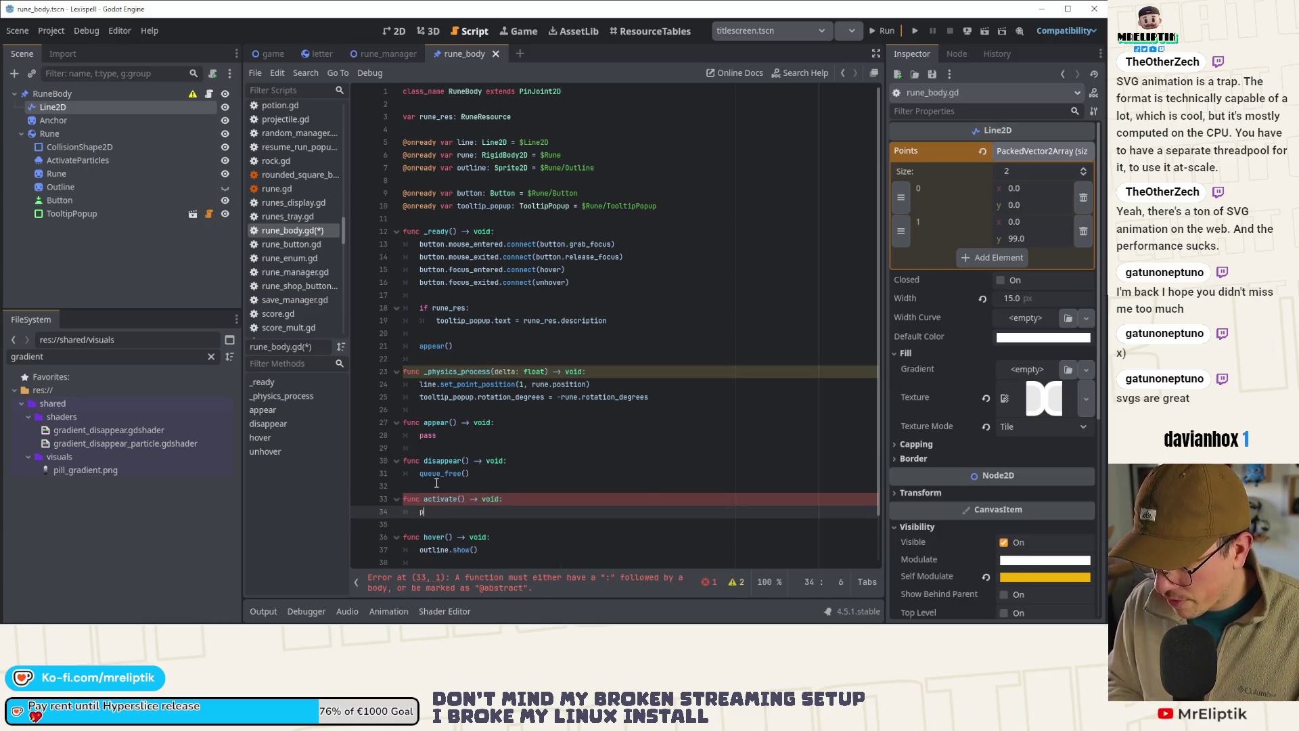
{"action": "type", "text": "pass"}
{"action": "key", "text": "ctrl+s"}
{"action": "key", "text": "Up"}
{"action": "key", "text": "ctrl+Right"}
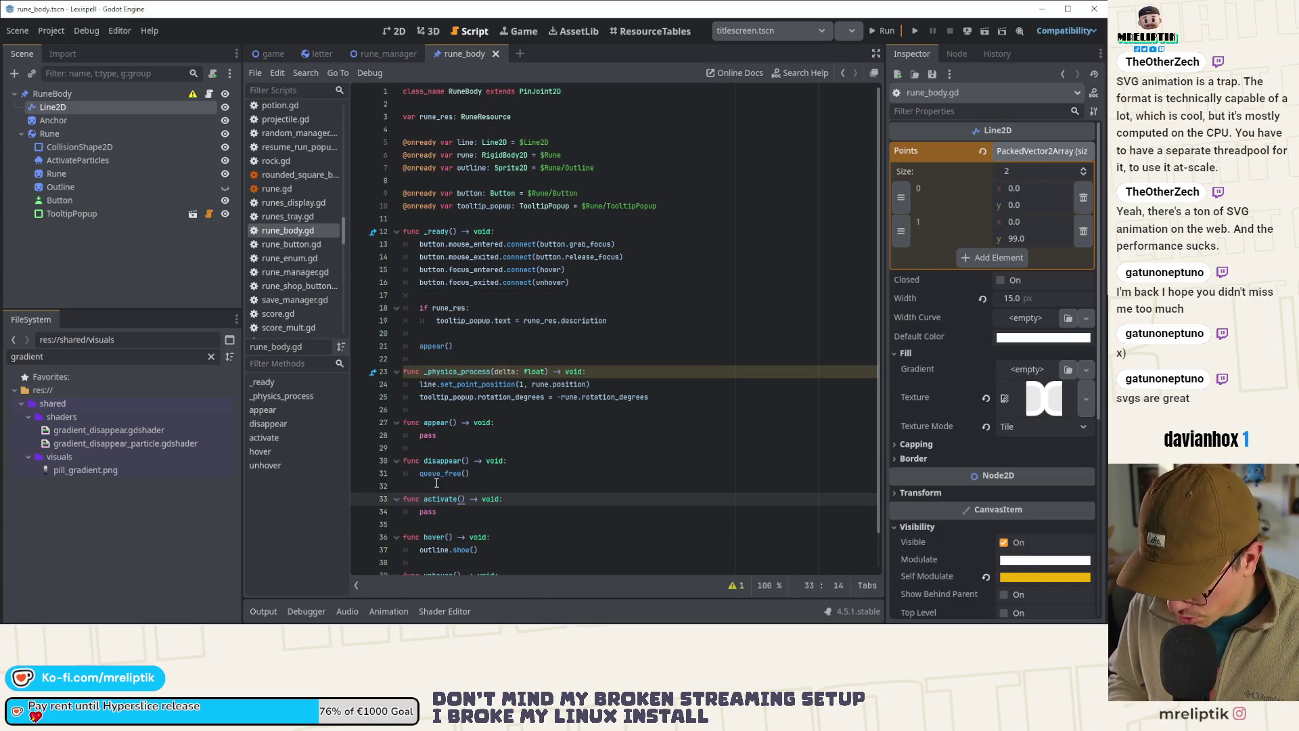
{"action": "type", "text": "x"}
{"action": "key", "text": "ctrl+s"}
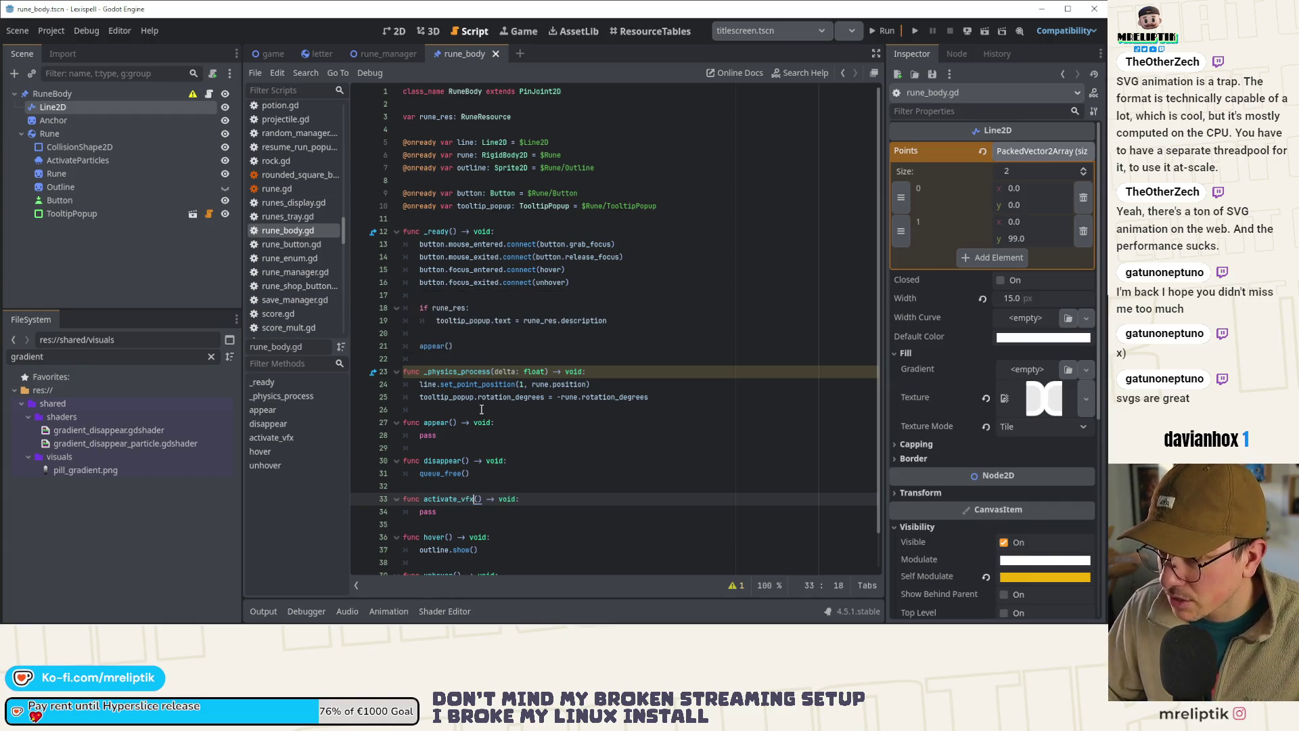
Insert blank lines after the rune_res declaration and begin a new var declaration.
{"action": "left_click", "coordinate": [440, 129]}
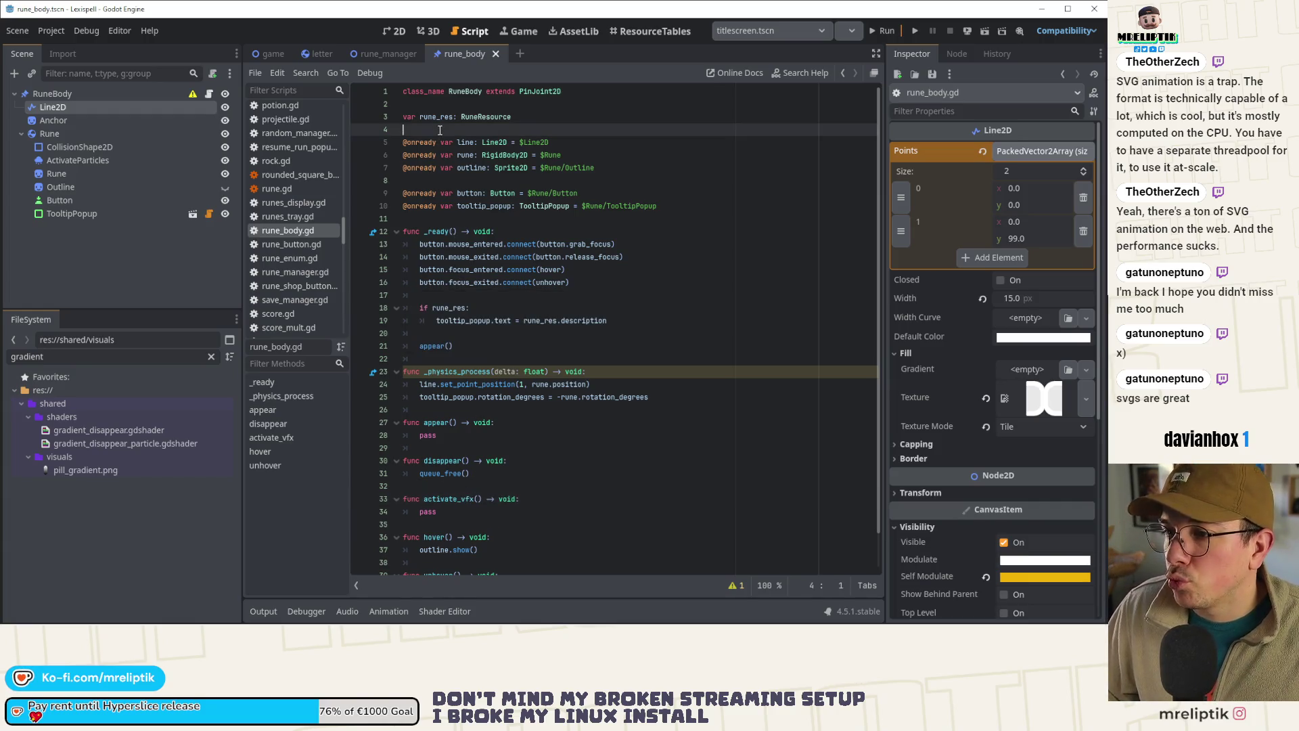
{"action": "key", "text": "Return"}
{"action": "key", "text": "Return"}
{"action": "key", "text": "Up"}
{"action": "type", "text": "var"}
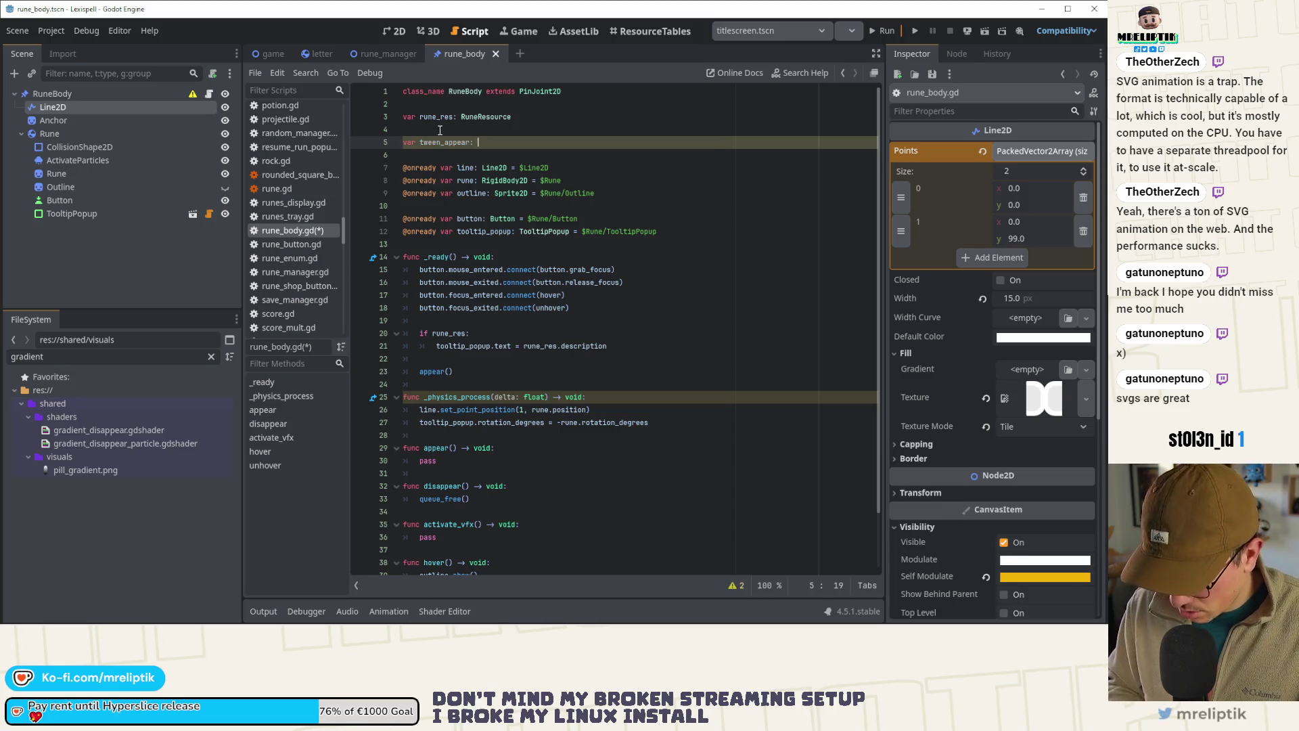
Declare tween_appear and tween_activate as Tween variables.
{"action": "type", "text": "Twee"}
{"action": "key", "text": "Return"}
{"action": "key", "text": "ctrl+shift+d"}
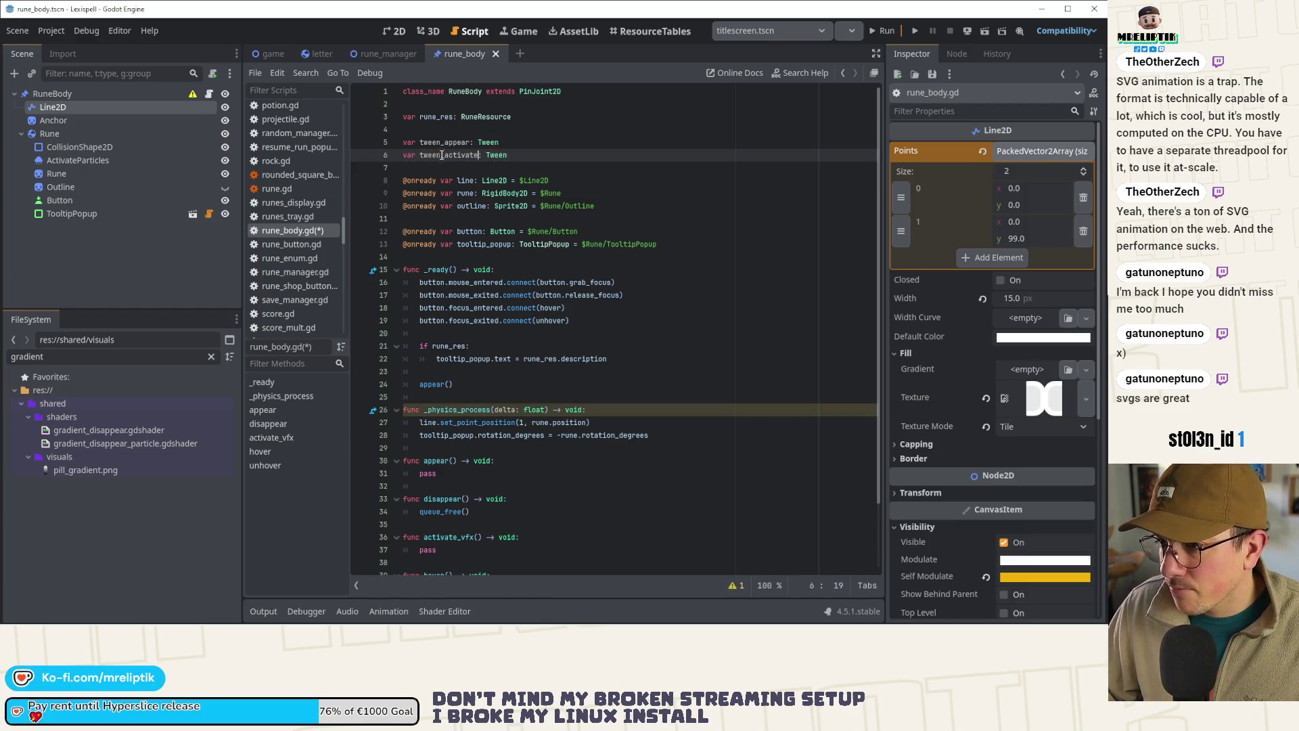
{"action": "left_click", "coordinate": [447, 129]}
{"action": "key", "text": "BackSpace"}
{"action": "double_click", "coordinate": [451, 138]}
{"action": "scroll", "coordinate": [458, 394], "scroll_direction": "down", "scroll_amount": 2}
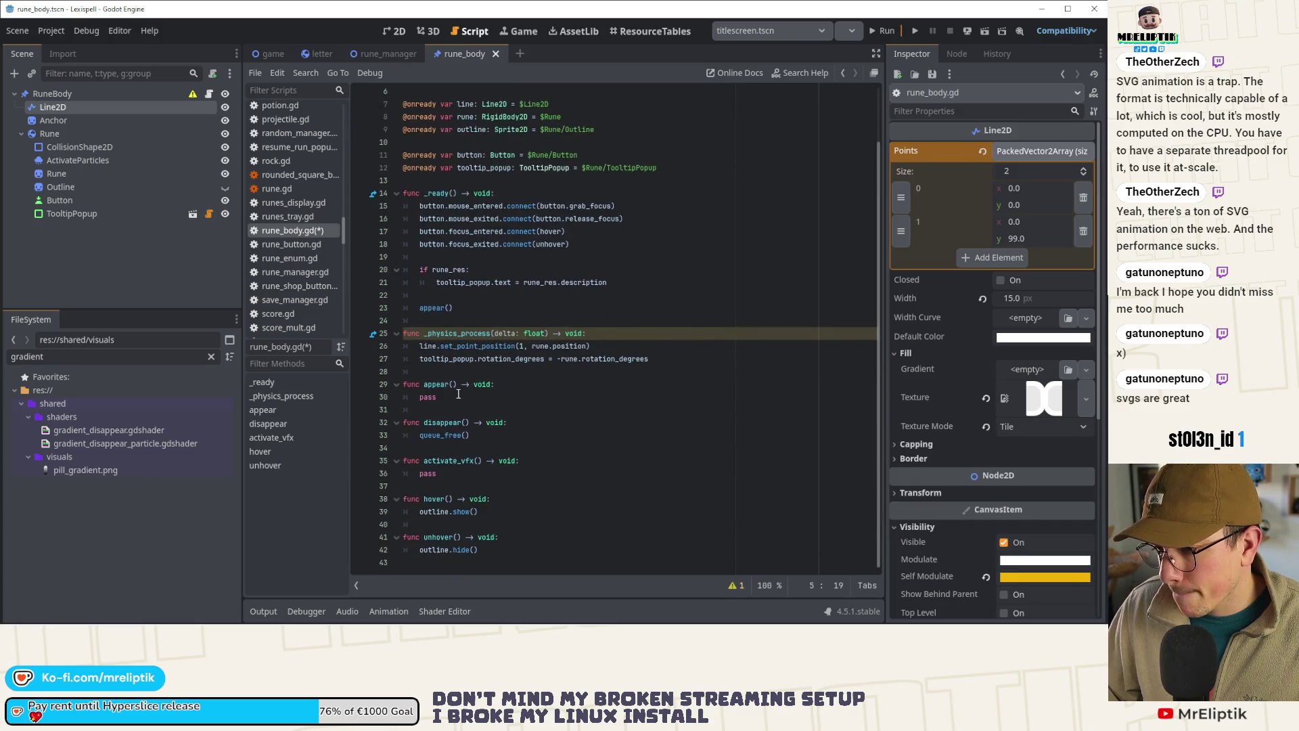
Replace pass in activate_vfx with a snippet killing and recreating tween_activate with cubic ease-in-out.
{"action": "double_click", "coordinate": [463, 475]}
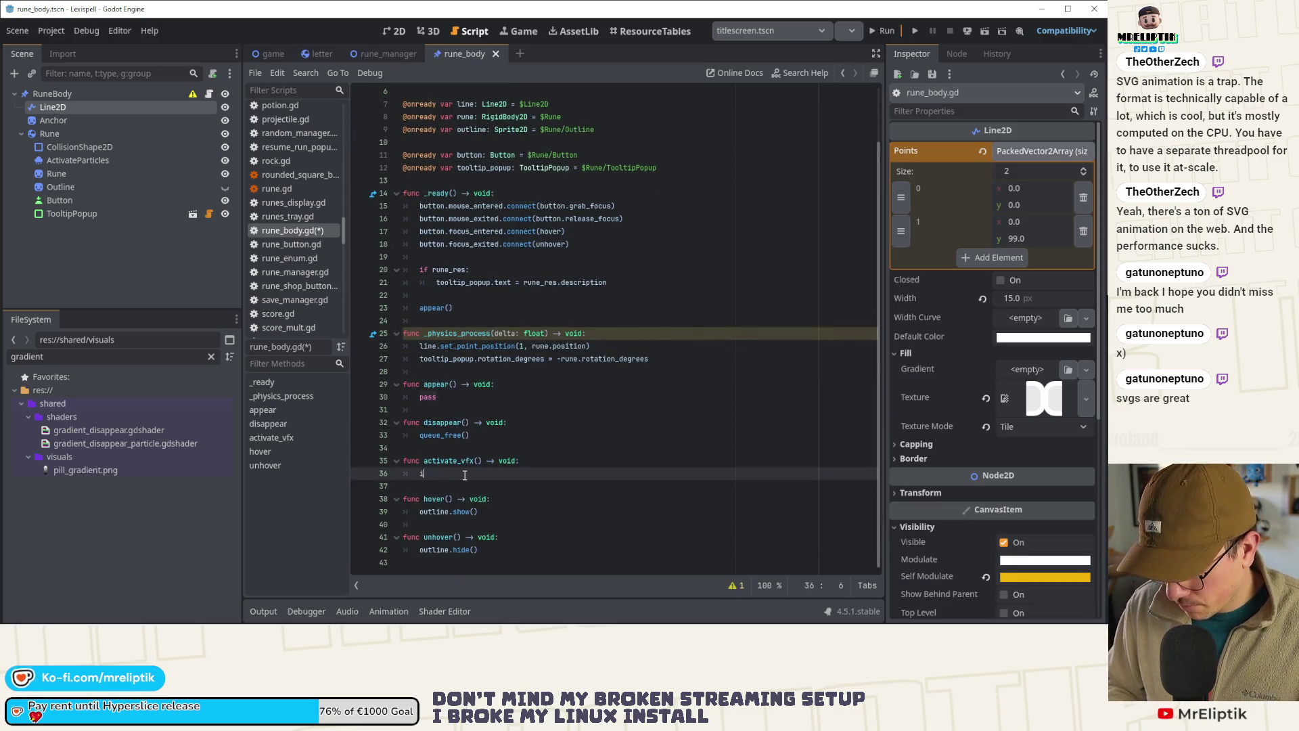
{"action": "key", "text": "BackSpace"}
{"action": "type", "text": "if tween and tween.is_running(): \t\ttween.kill() \ttween = create_tween().set_ease(Tween.EASE_IN_OUT).set_trans(Tween.TRANS_CUBIC)"}
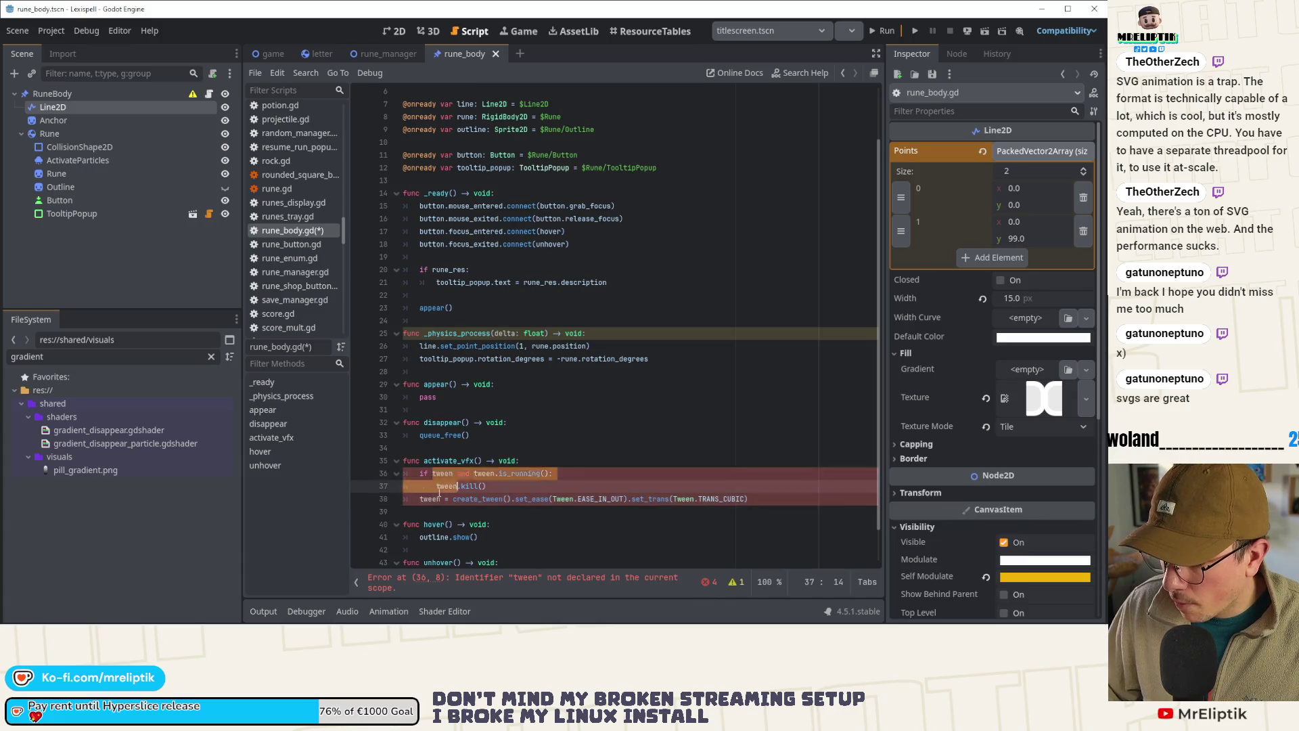
{"action": "left_click", "coordinate": [450, 474]}
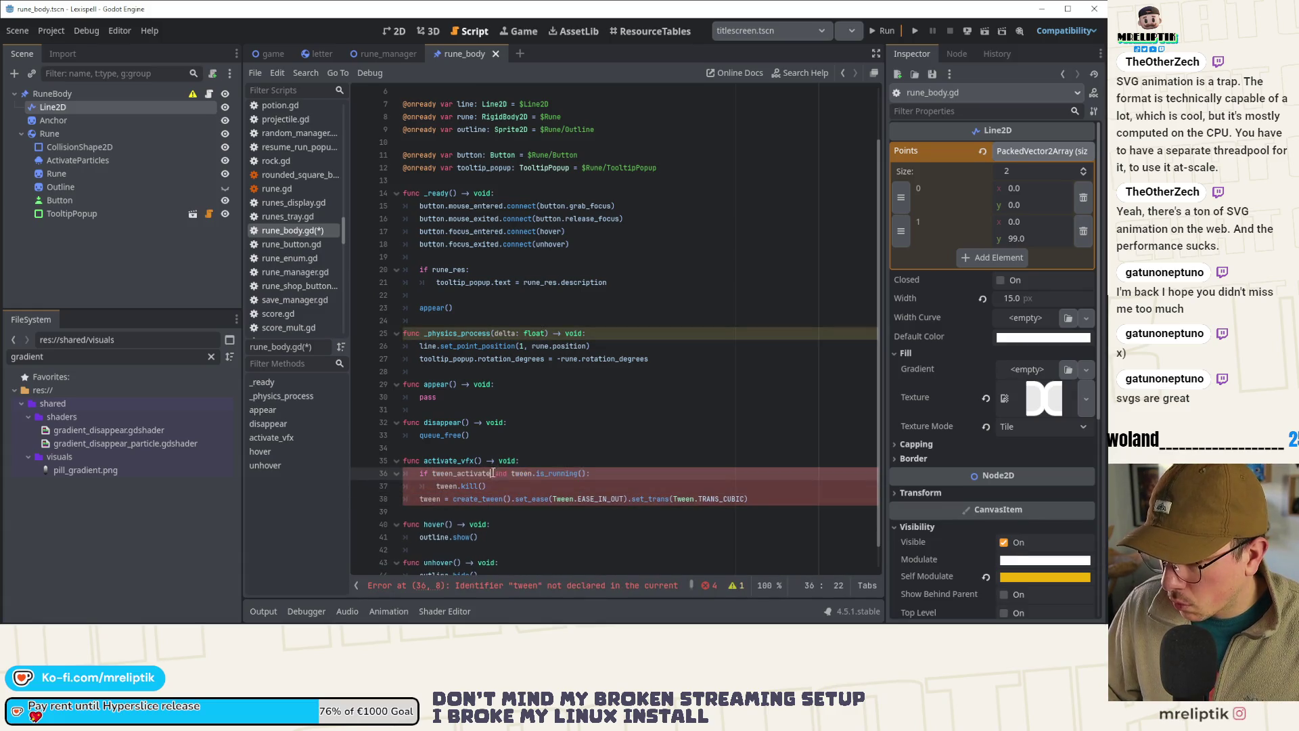
{"action": "type", "text": "_activate_activate"}
{"action": "type", "text": "_activate"}
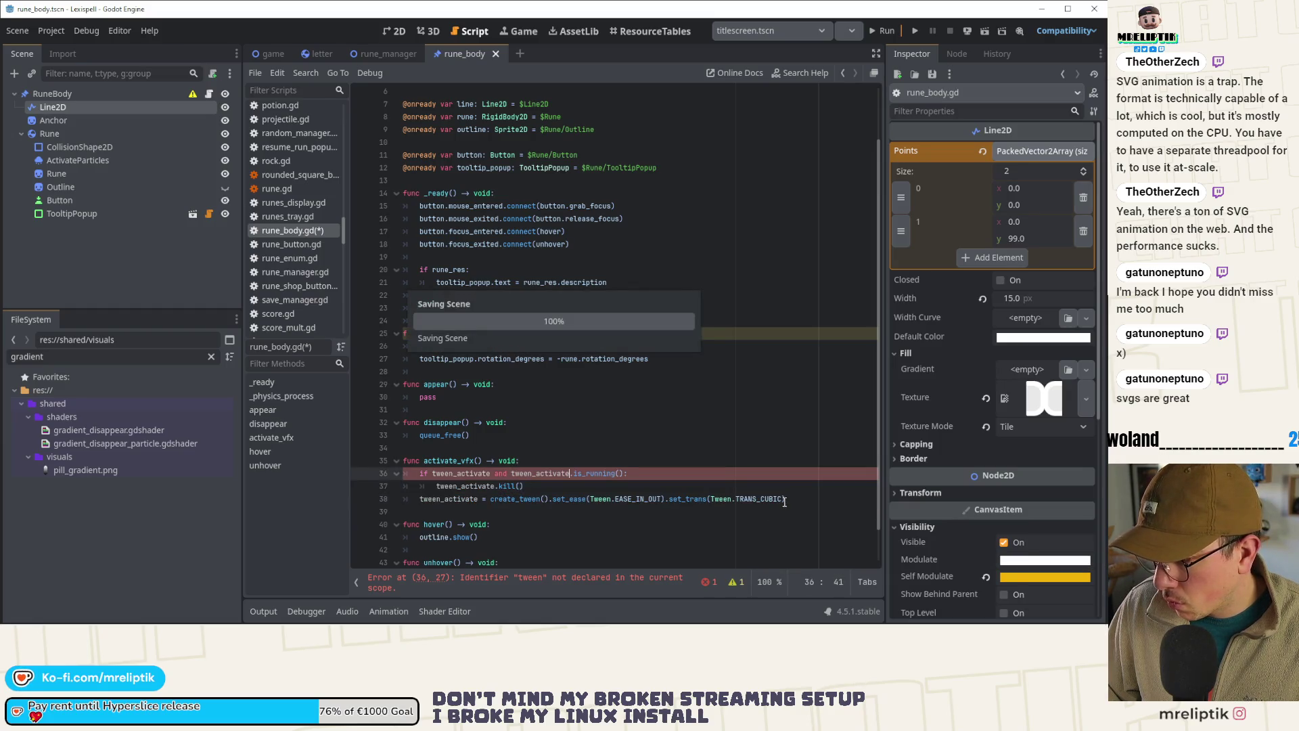
{"action": "left_click", "coordinate": [801, 499]}
{"action": "key", "text": "Return"}
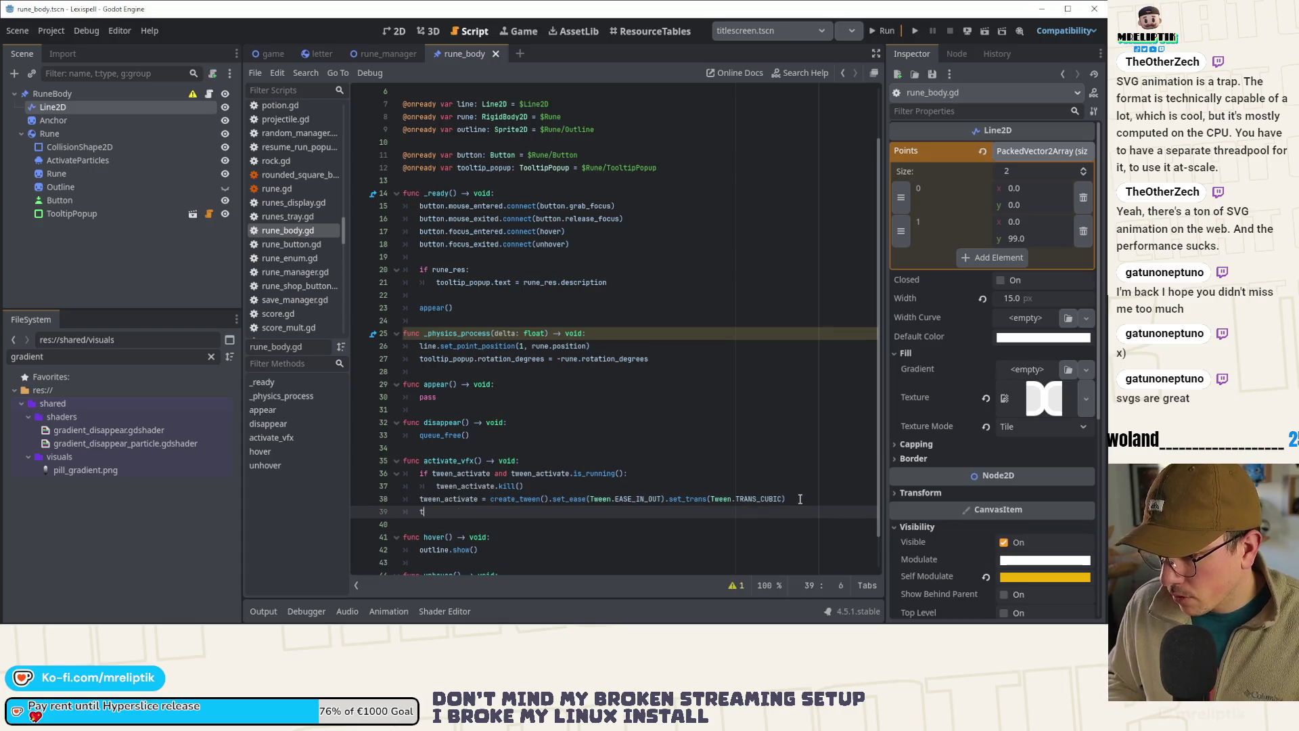
{"action": "type", "text": "twee"}
{"action": "key", "text": "Up"}
{"action": "key", "text": "Return"}
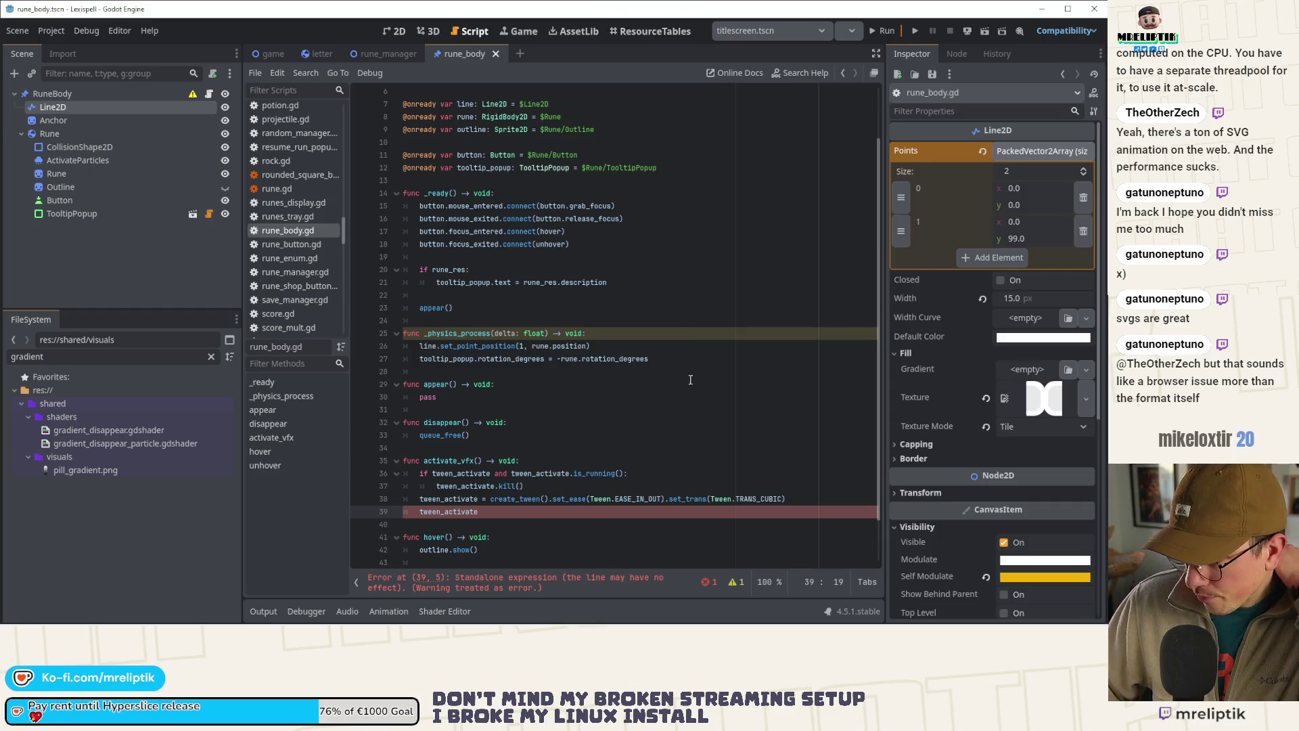
Add tween_activate.tween_property(rune.material, "shader_parameter/amount", 1.0, 0.1) and save the script.
{"action": "type", "text": ".twee"}
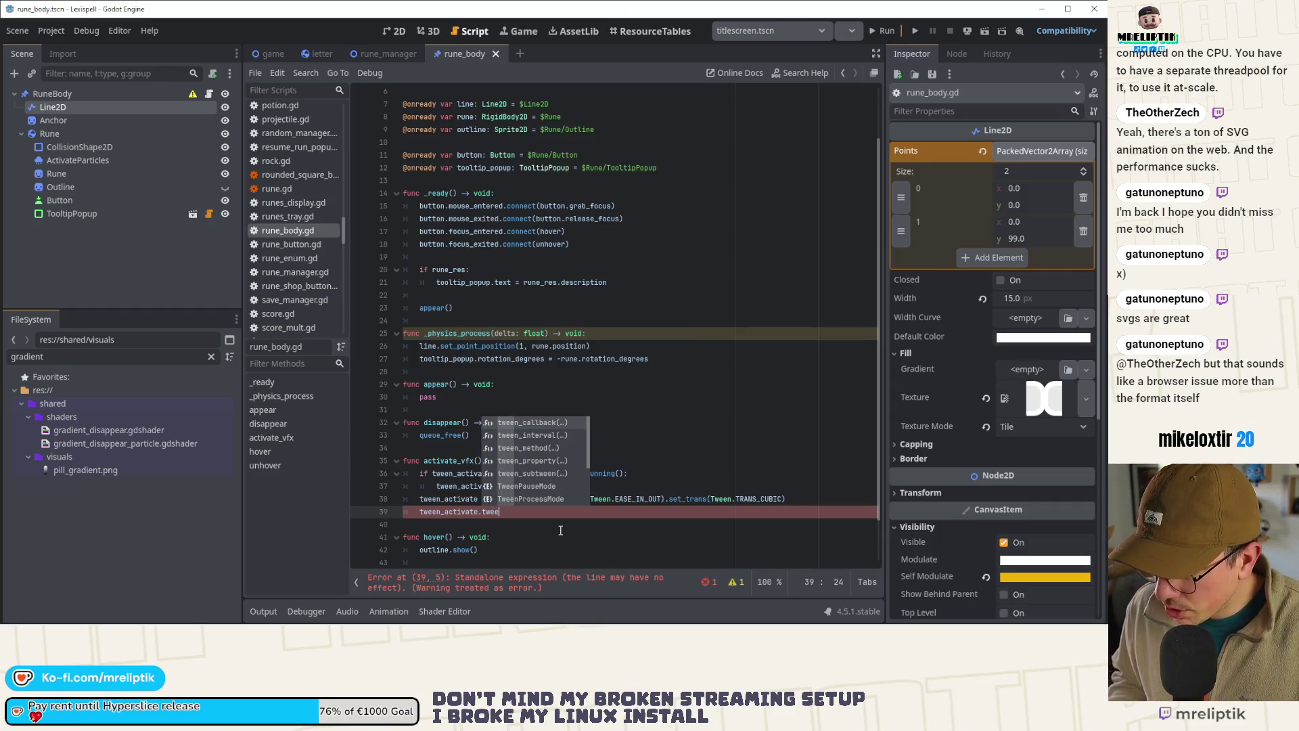
{"action": "key", "text": "Down"}
{"action": "key", "text": "Down"}
{"action": "key", "text": "Down"}
{"action": "key", "text": "Return"}
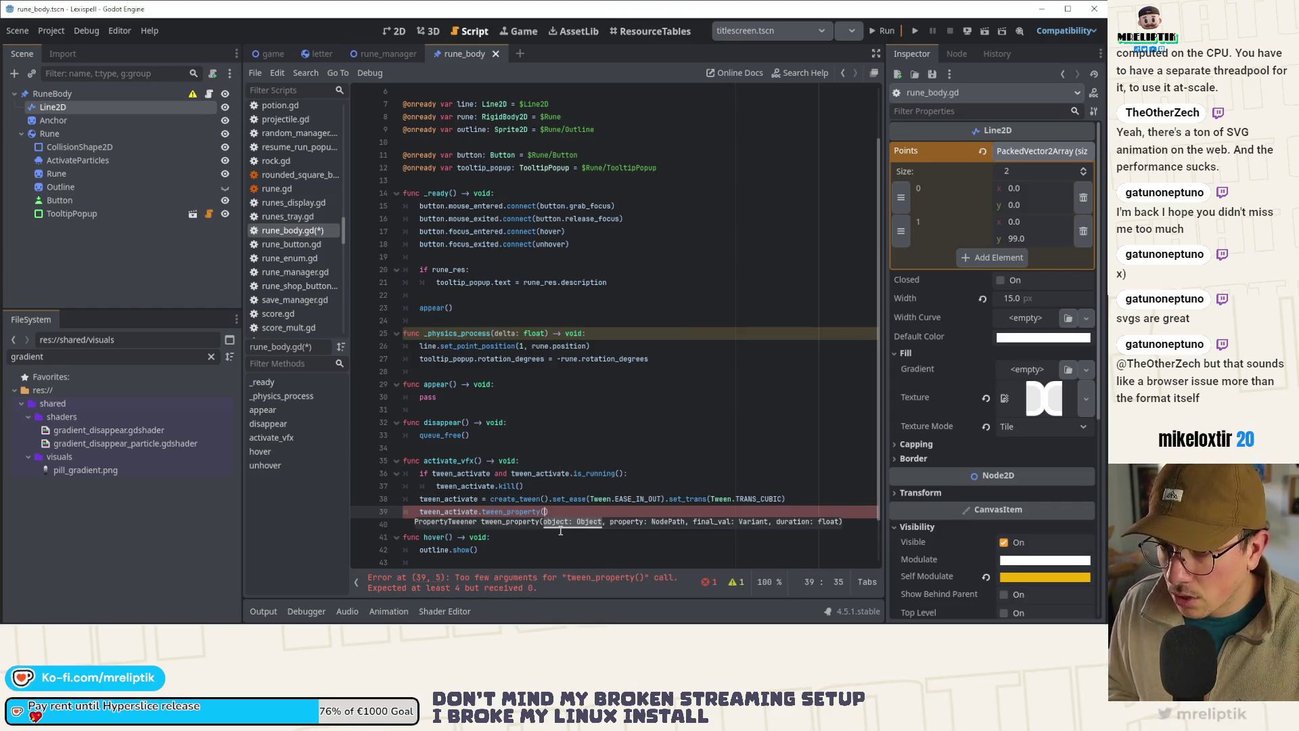
{"action": "type", "text": "rune.mater"}
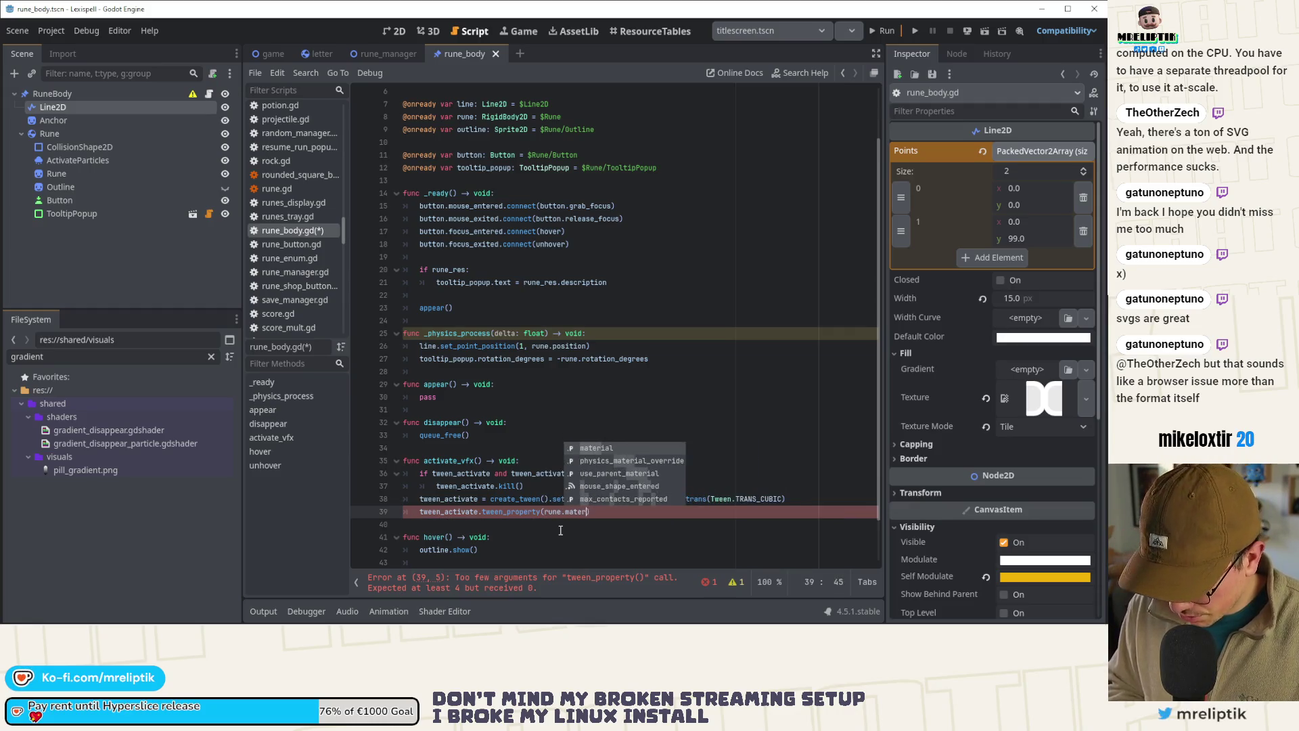
{"action": "type", "text": "ial, \""}
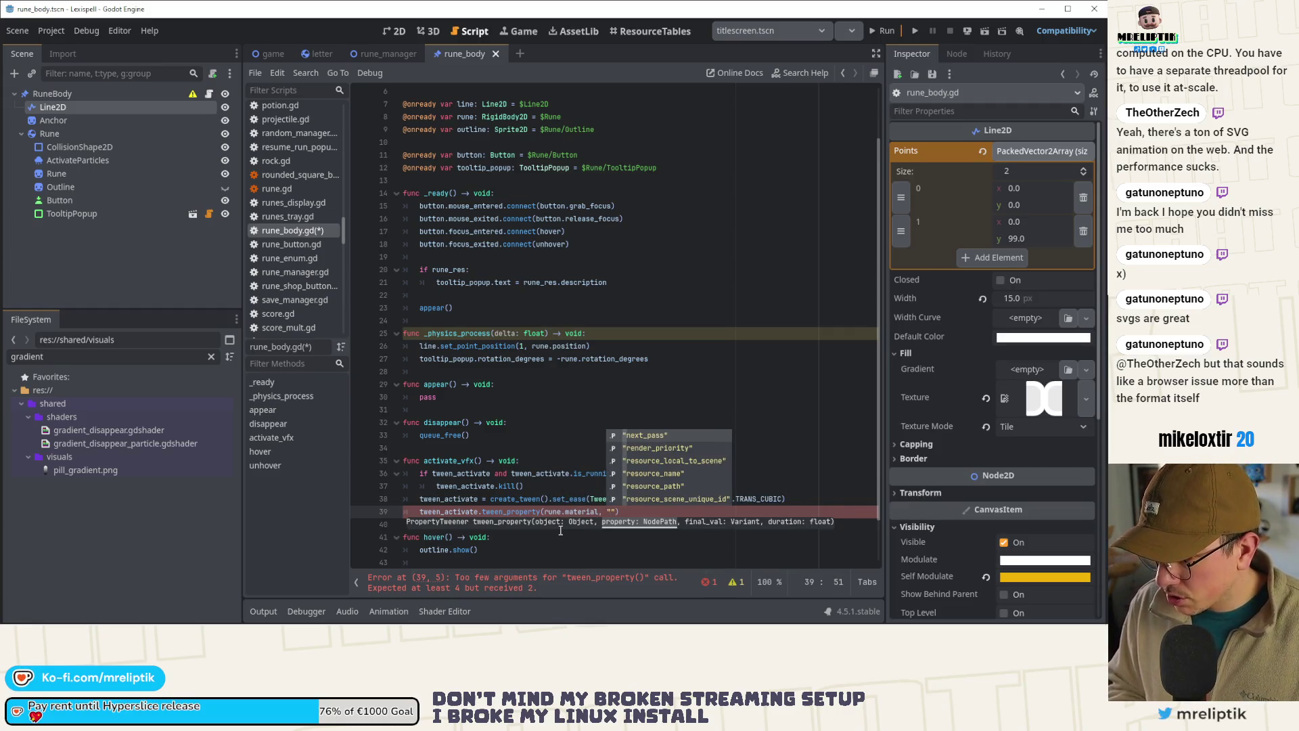
{"action": "type", "text": "shader_parama"}
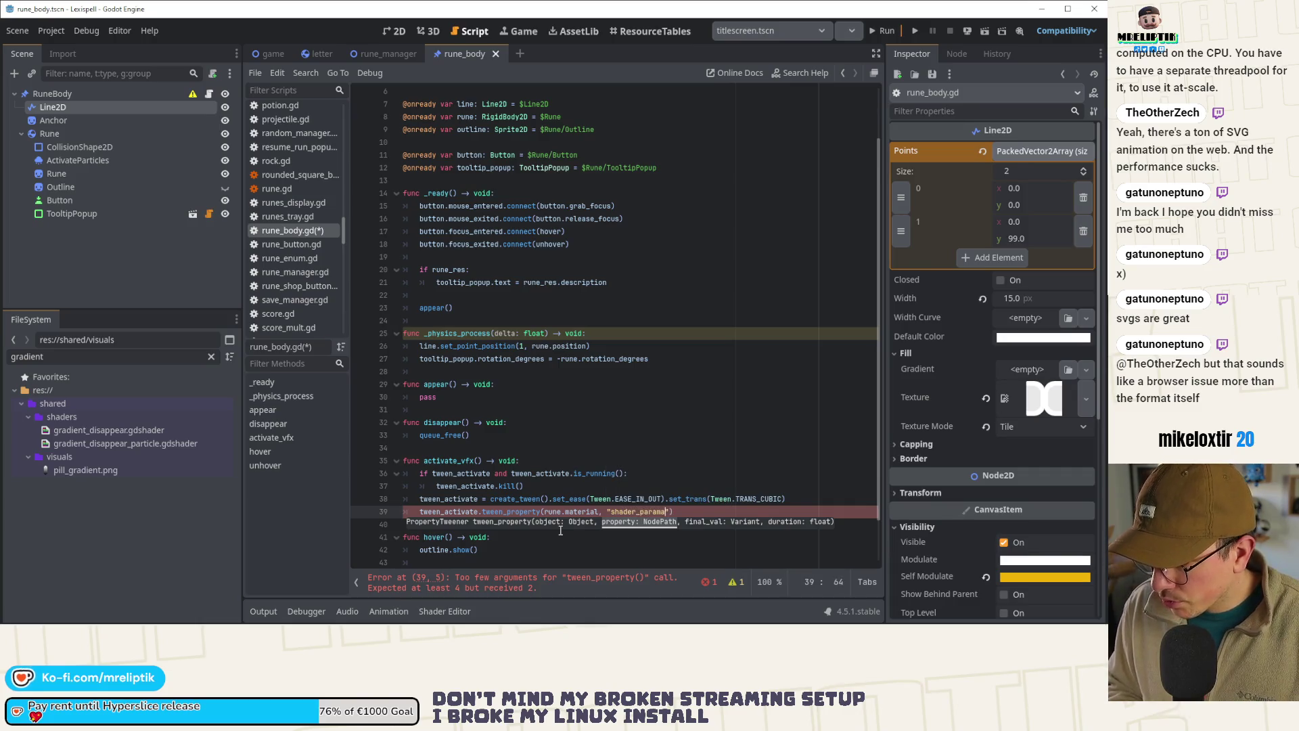
{"action": "key", "text": "BackSpace"}
{"action": "type", "text": "eter/am"}
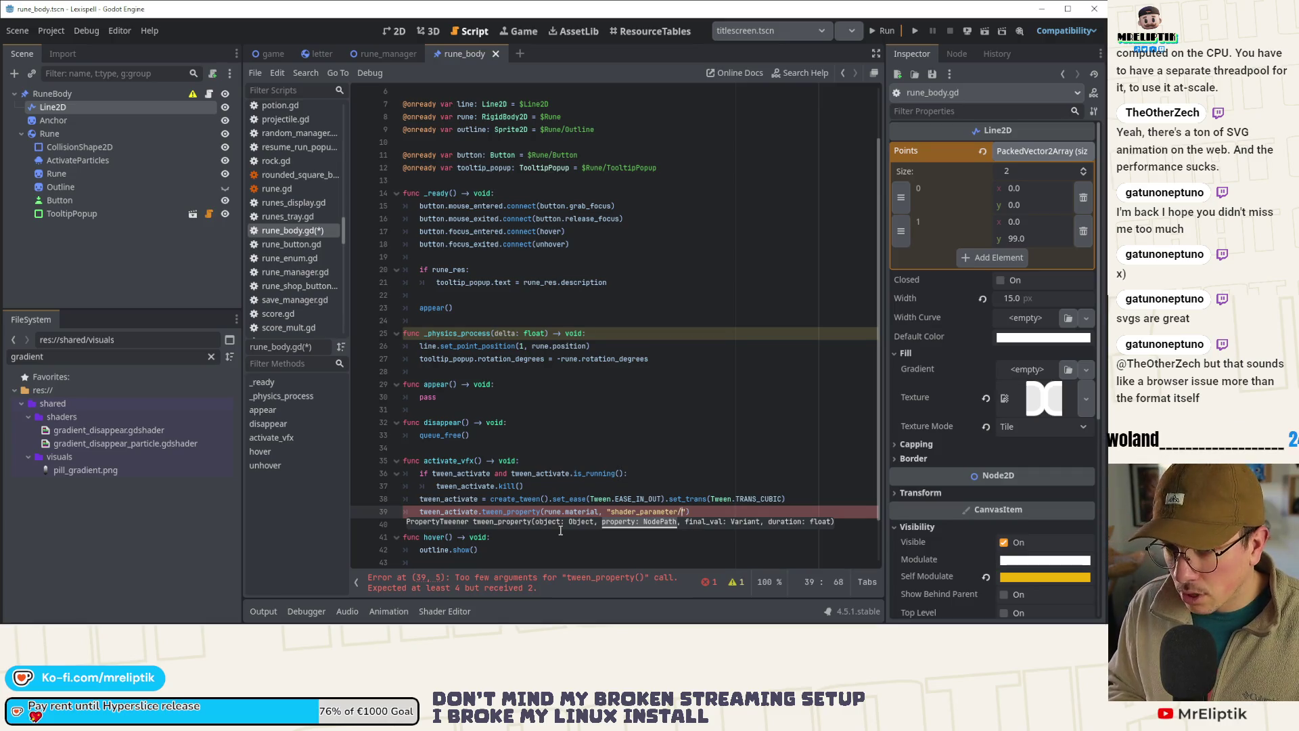
{"action": "type", "text": "ount\""}
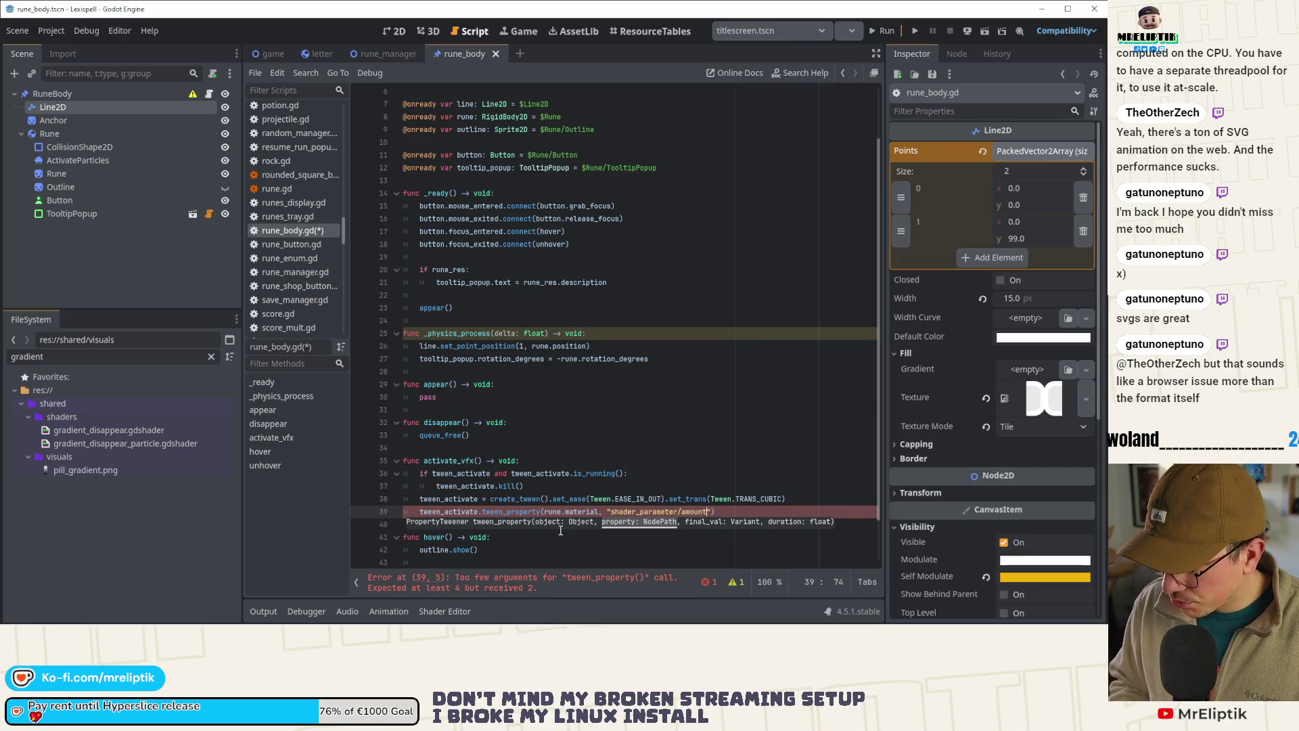
{"action": "type", "text": ", 1.0)"}
{"action": "key", "text": "ctrl+s"}
{"action": "type", "text": ","}
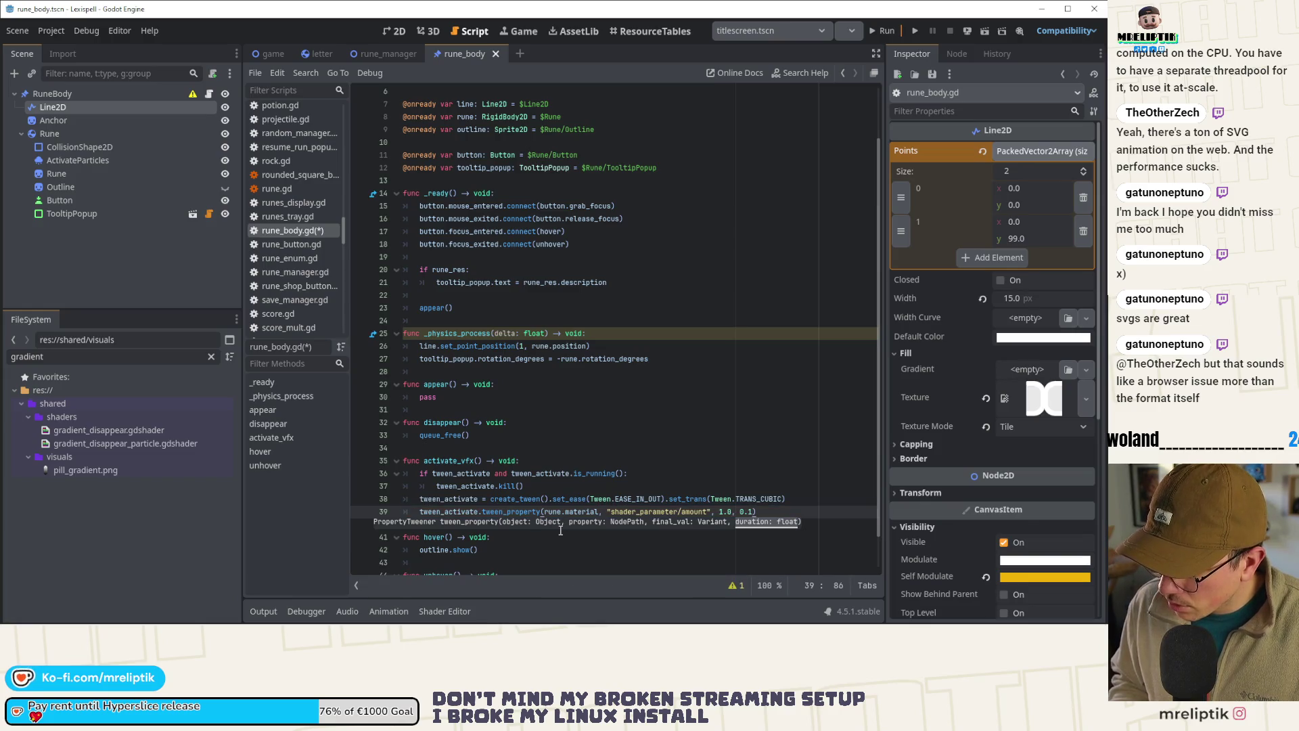
{"action": "scroll", "coordinate": [560, 531], "scroll_direction": "down", "scroll_amount": 1}
{"action": "key", "text": "ctrl+s"}
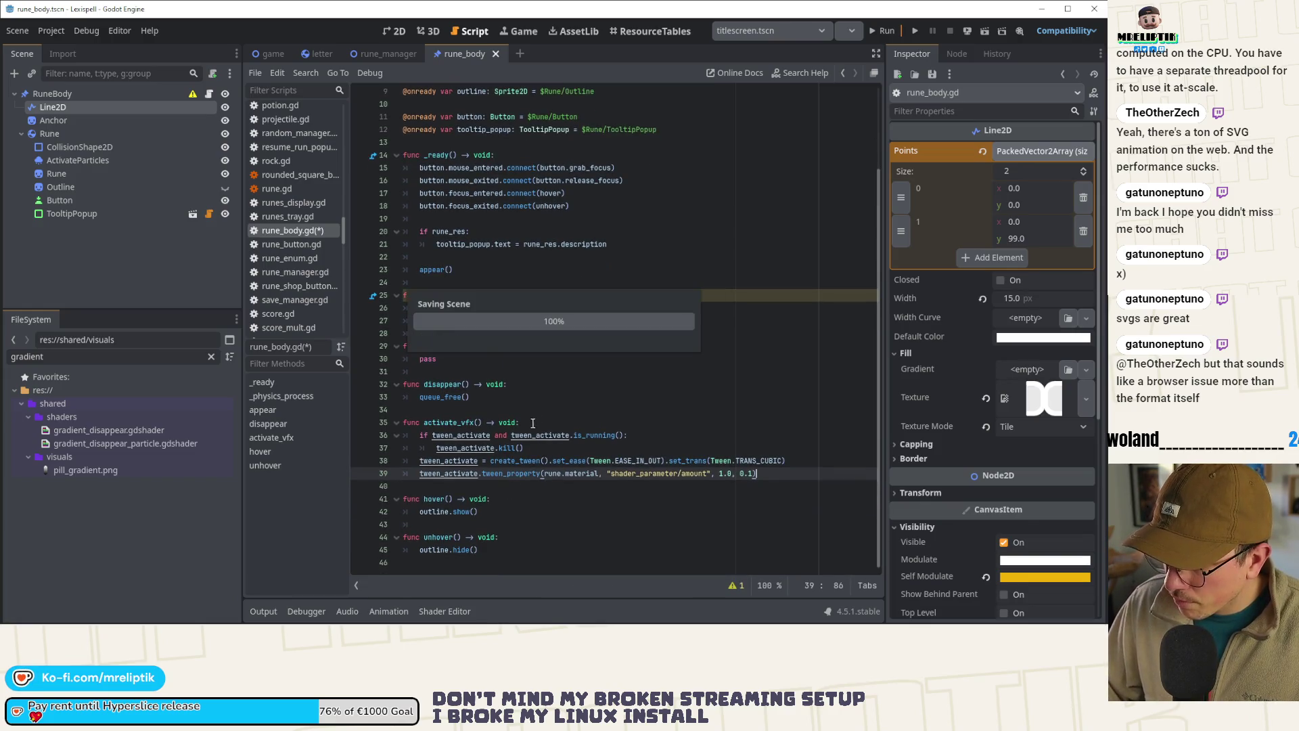
Add a blank line atop activate_vfx, save, and open the Rune's hit shader.
{"action": "left_click", "coordinate": [543, 421]}
{"action": "key", "text": "Return"}
{"action": "key", "text": "ctrl+s"}
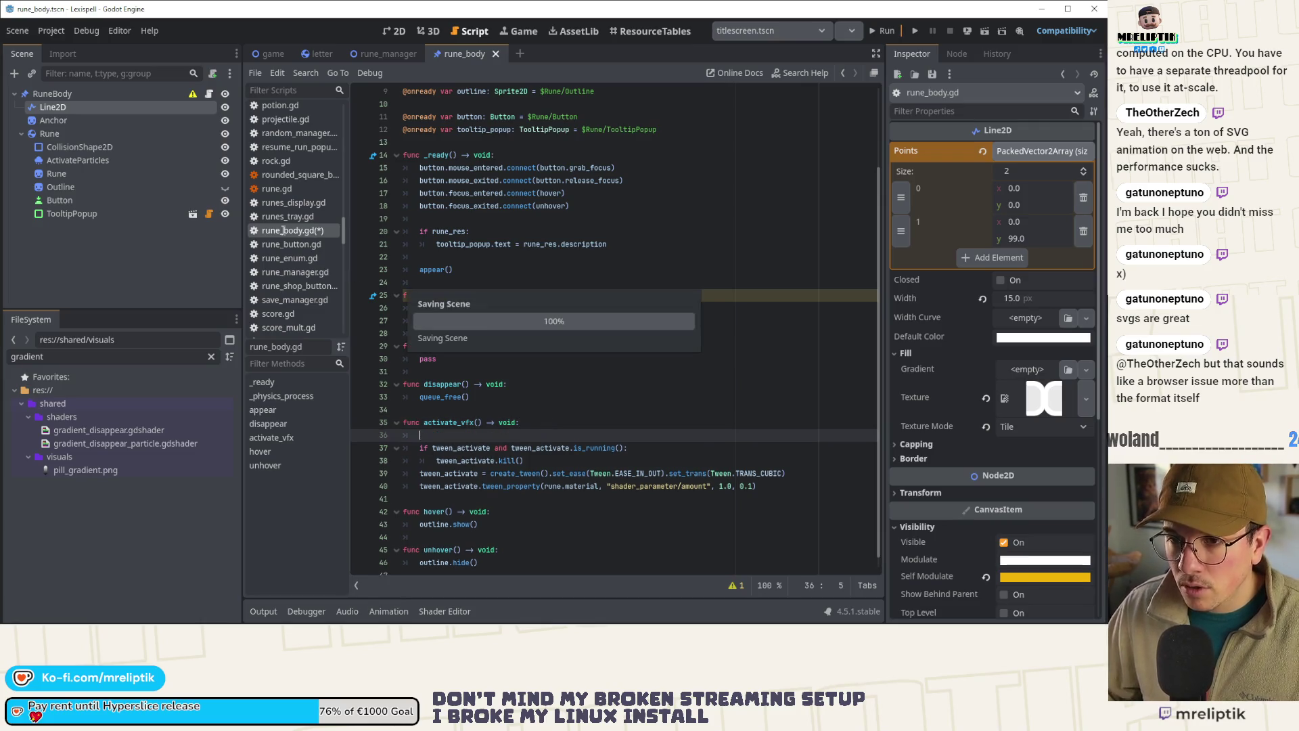
{"action": "left_click", "coordinate": [56, 174]}
{"action": "left_click", "coordinate": [79, 162]}
{"action": "right_click", "coordinate": [80, 161]}
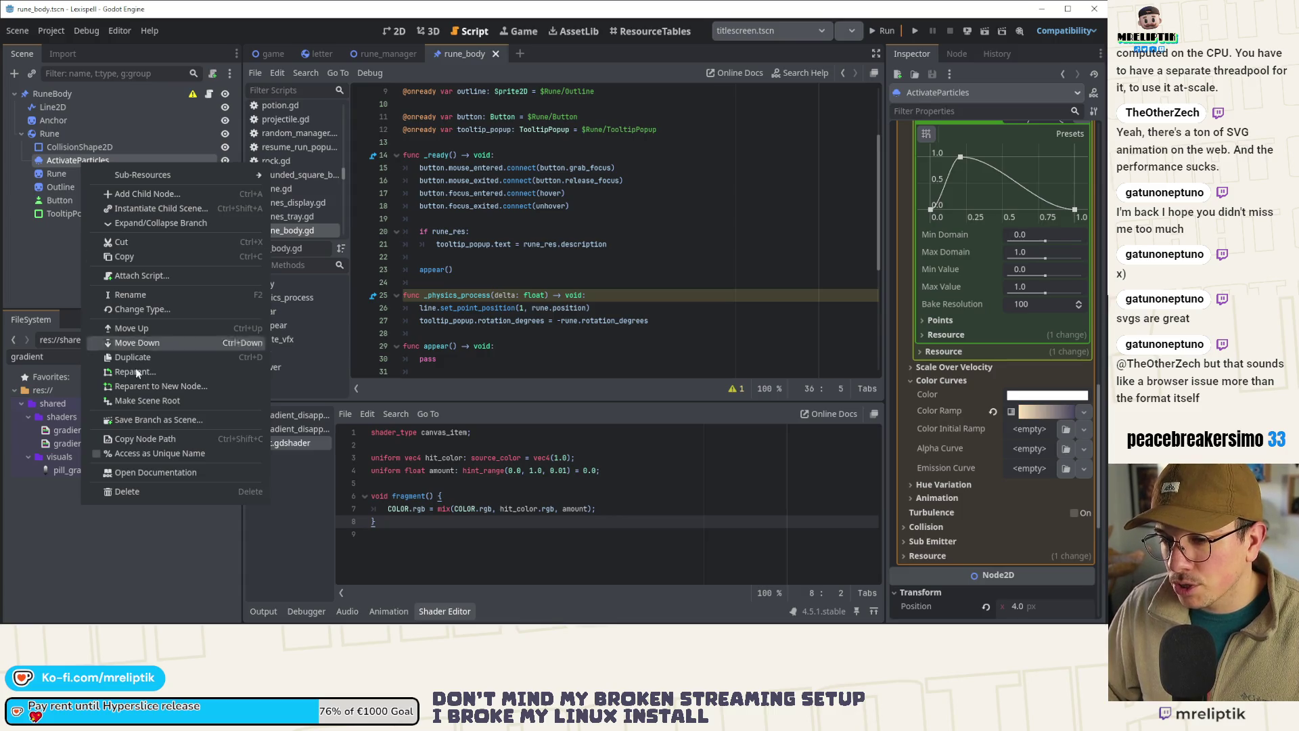
Save the ActivateParticles branch as activate_particles.tscn in a new effects folder.
{"action": "left_click", "coordinate": [152, 419]}
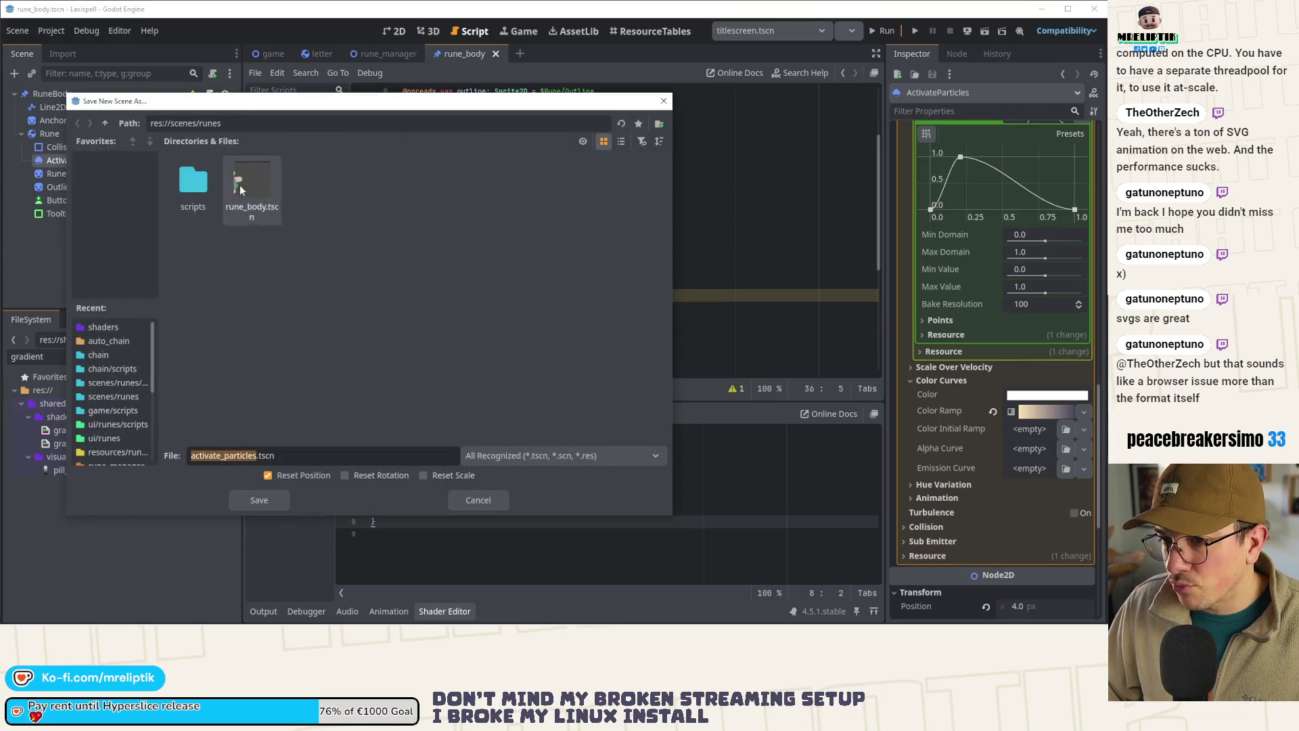
{"action": "right_click", "coordinate": [243, 293]}
{"action": "left_click", "coordinate": [263, 302]}
{"action": "type", "text": "effects"}
{"action": "key", "text": "Return"}
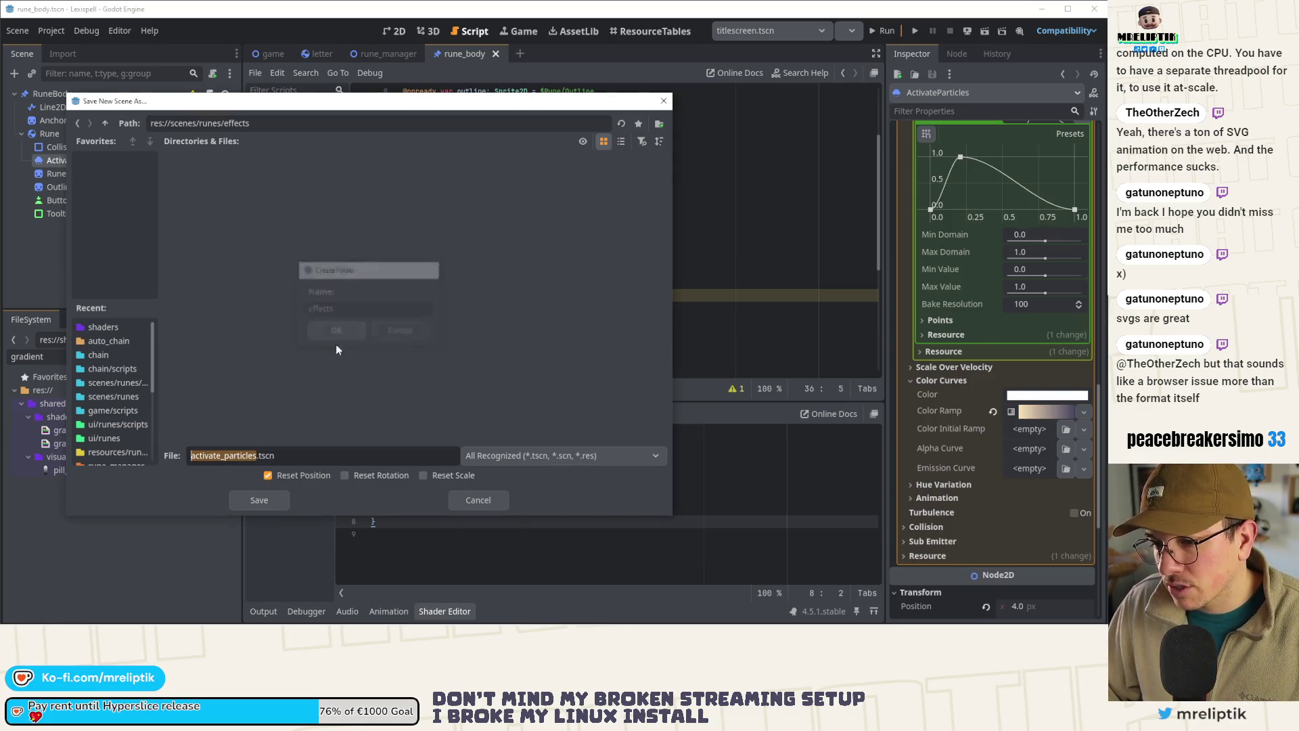
{"action": "left_click", "coordinate": [258, 501]}
Open activate_particles.tscn and select its ActivateParticles root, dismissing the attach-script dialog.
{"action": "left_click", "coordinate": [212, 162]}
{"action": "left_click", "coordinate": [84, 92]}
{"action": "right_click", "coordinate": [84, 92]}
{"action": "left_click", "coordinate": [135, 212]}
{"action": "key", "text": "Escape"}
Attach self_freeing_particles.gd to the ActivateParticles node and save both the particles and rune_body scenes.
{"action": "left_click", "coordinate": [97, 360]}
{"action": "key", "text": "ctrl+a"}
{"action": "key", "text": "BackSpace"}
{"action": "type", "text": "self"}
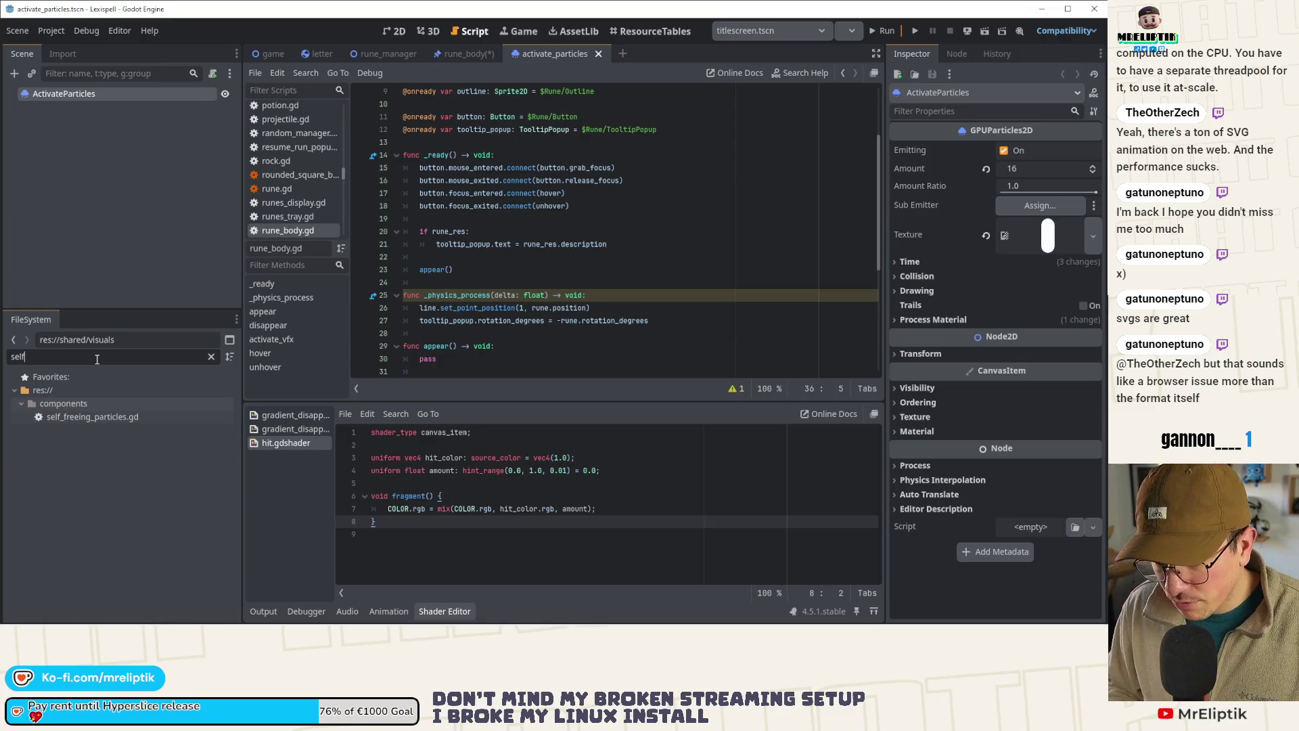
{"action": "mouse_move", "coordinate": [93, 417]}
{"action": "left_mouse_down"}
{"action": "mouse_move", "coordinate": [169, 135]}
{"action": "mouse_move", "coordinate": [162, 95]}
{"action": "left_mouse_up"}
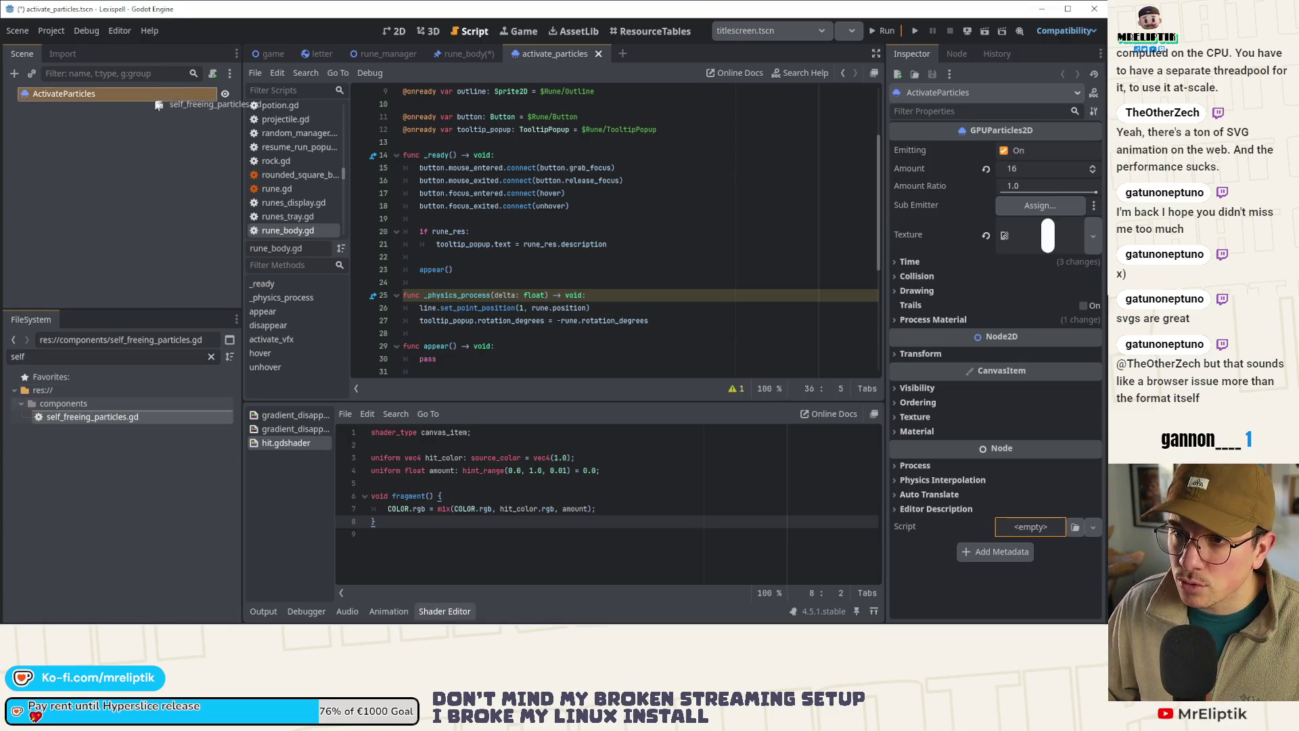
{"action": "key", "text": "ctrl+s"}
{"action": "left_click", "coordinate": [465, 51]}
{"action": "key", "text": "ctrl+s"}
Add a Spawner child node under RuneBody and save the scene.
{"action": "left_click", "coordinate": [81, 187]}
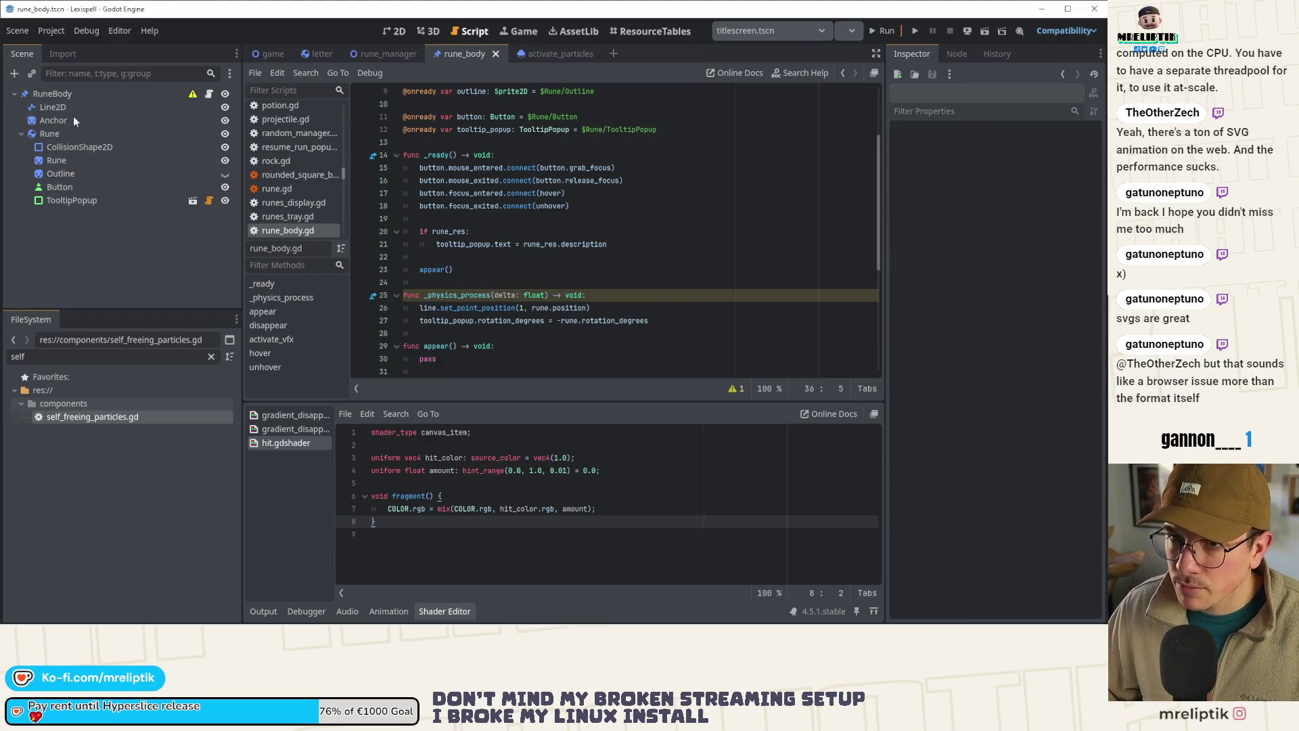
{"action": "right_click", "coordinate": [71, 96]}
{"action": "left_click", "coordinate": [102, 123]}
{"action": "type", "text": "spawner"}
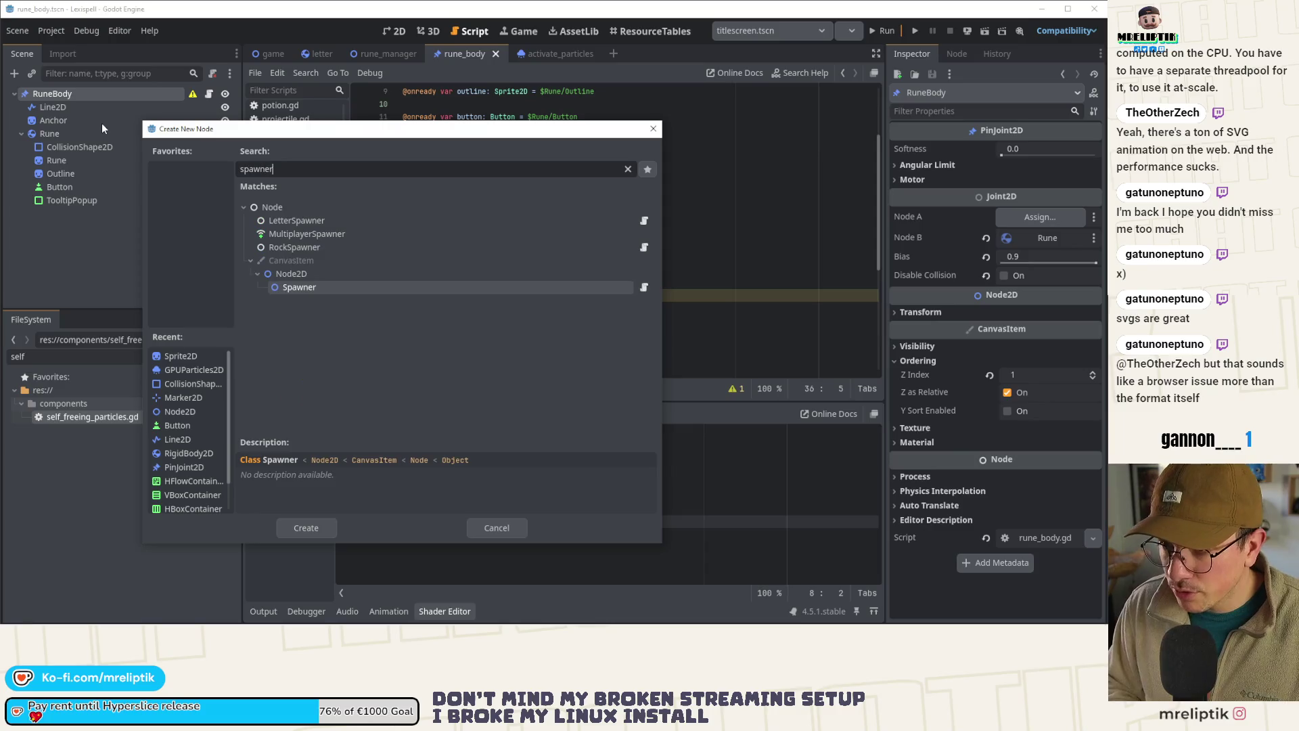
{"action": "key", "text": "Return"}
{"action": "key", "text": "ctrl+s"}
Quick-load star_explosion_particles as the Spawner's scene and move Spawner under Rune.
{"action": "left_click", "coordinate": [1093, 172]}
{"action": "left_click", "coordinate": [1037, 232]}
{"action": "type", "text": "par"}
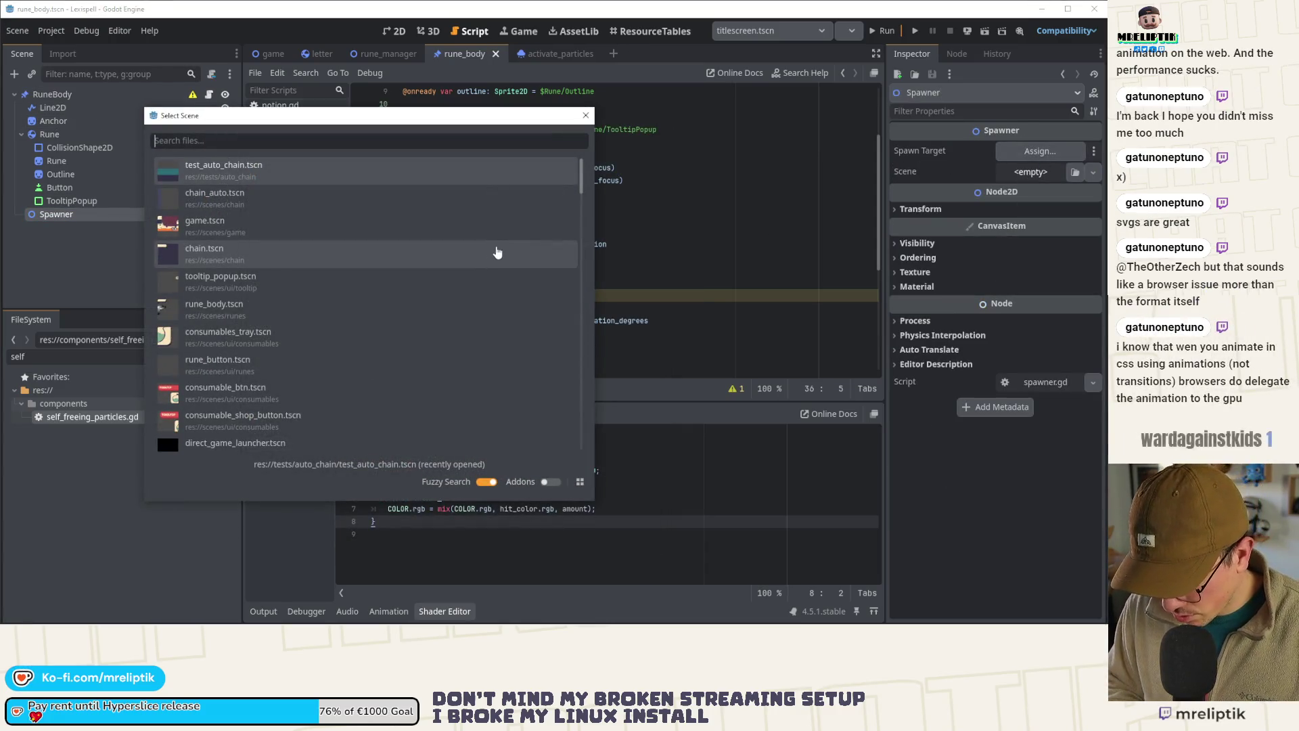
{"action": "type", "text": "ticles"}
{"action": "double_click", "coordinate": [497, 253]}
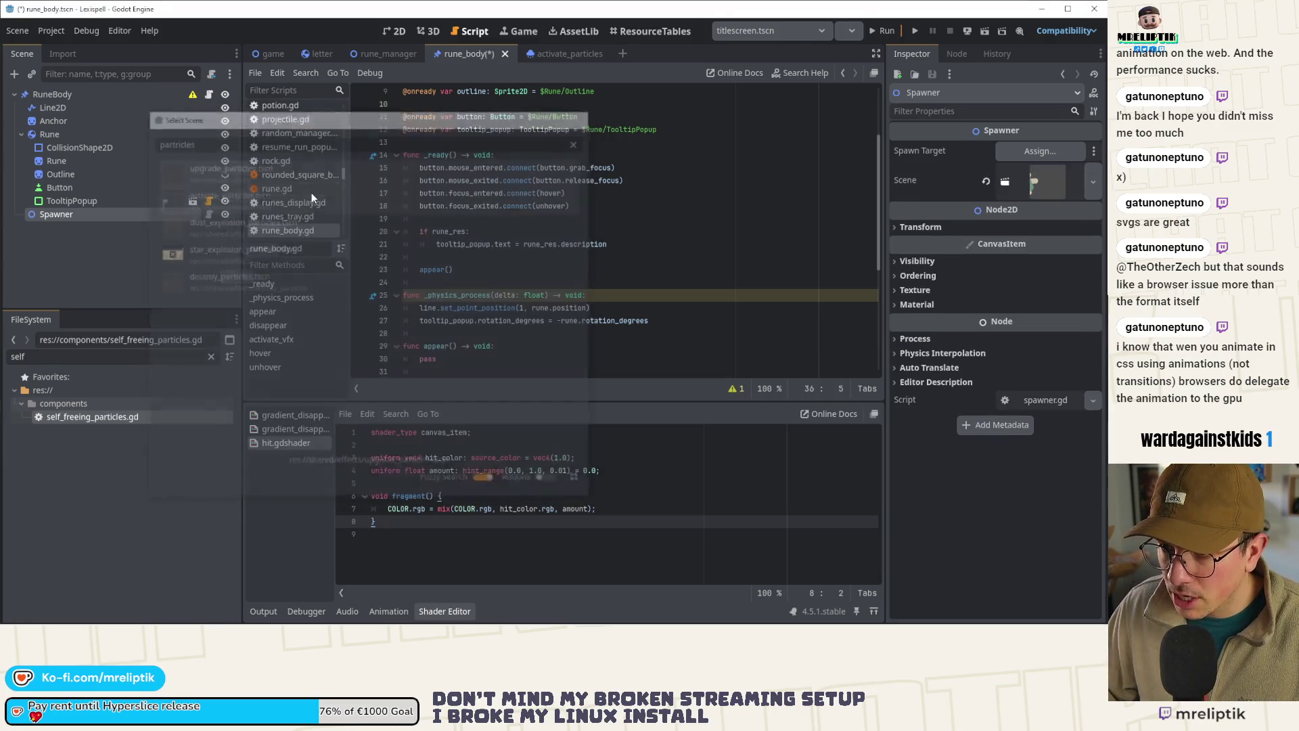
{"action": "key", "text": "ctrl+s"}
{"action": "left_click_drag", "start_coordinate": [54, 213], "coordinate": [63, 152]}
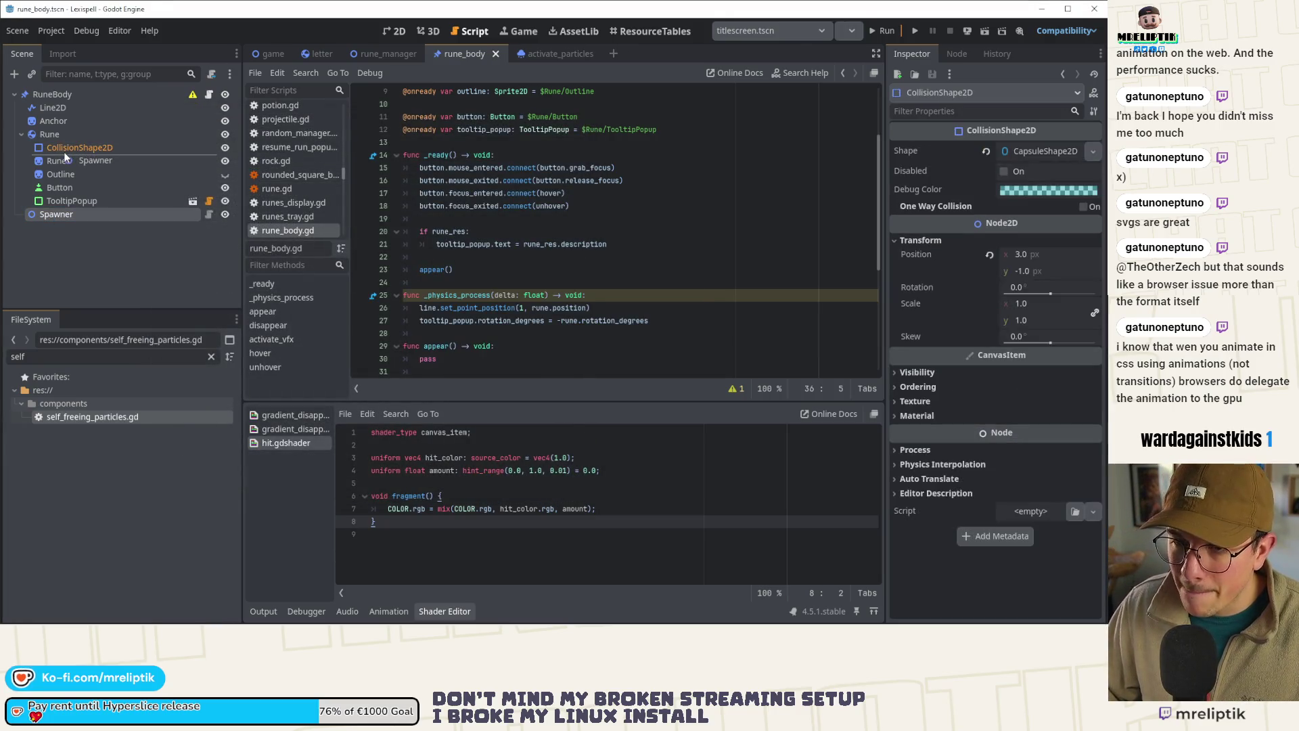
{"action": "left_click", "coordinate": [209, 162]}
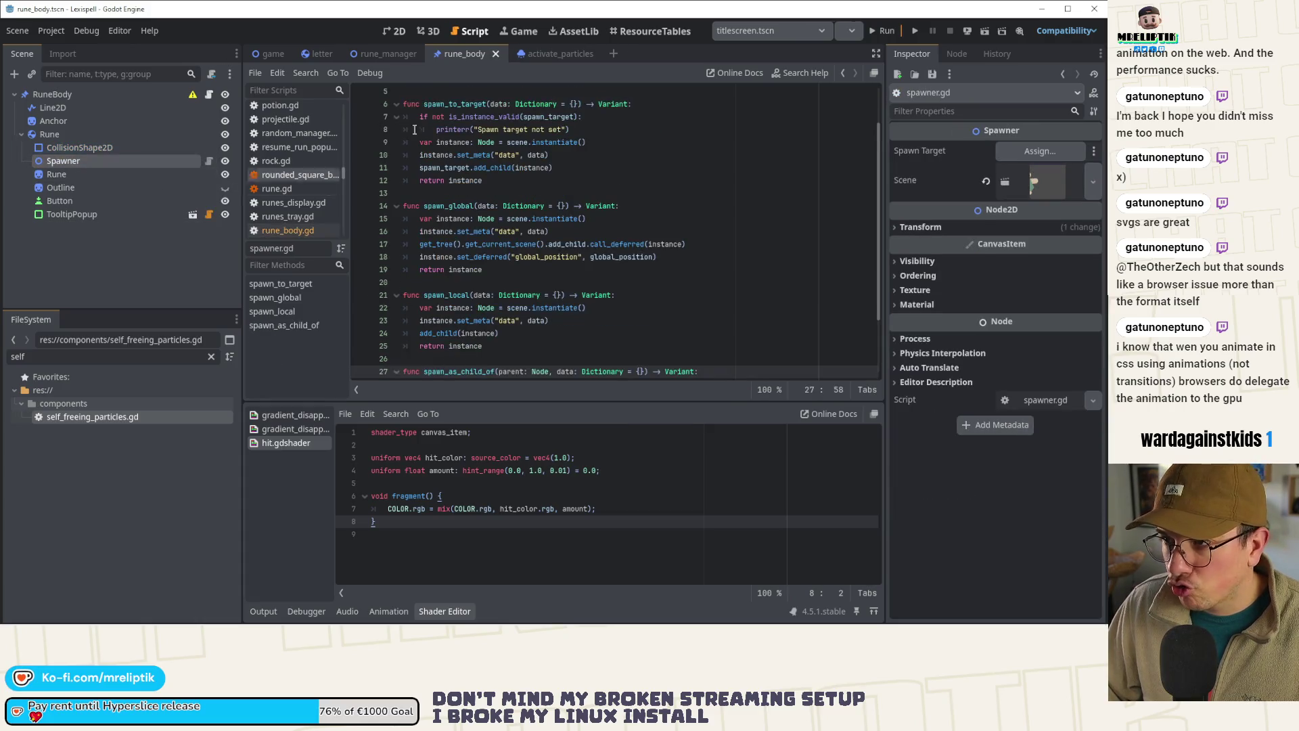
Rename the Spawner node to SpawnerParticles and save the scene.
{"action": "left_click", "coordinate": [399, 31]}
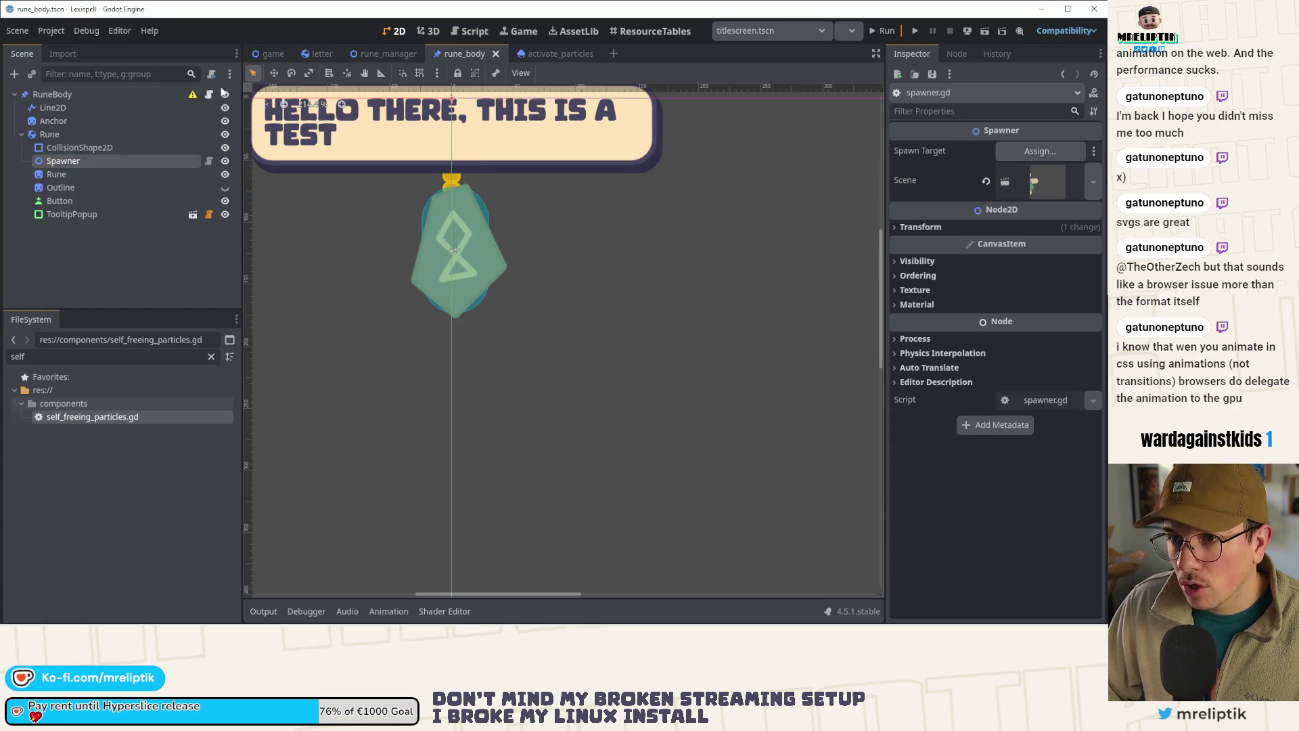
{"action": "left_click", "coordinate": [209, 94]}
{"action": "key", "text": "ctrl+s"}
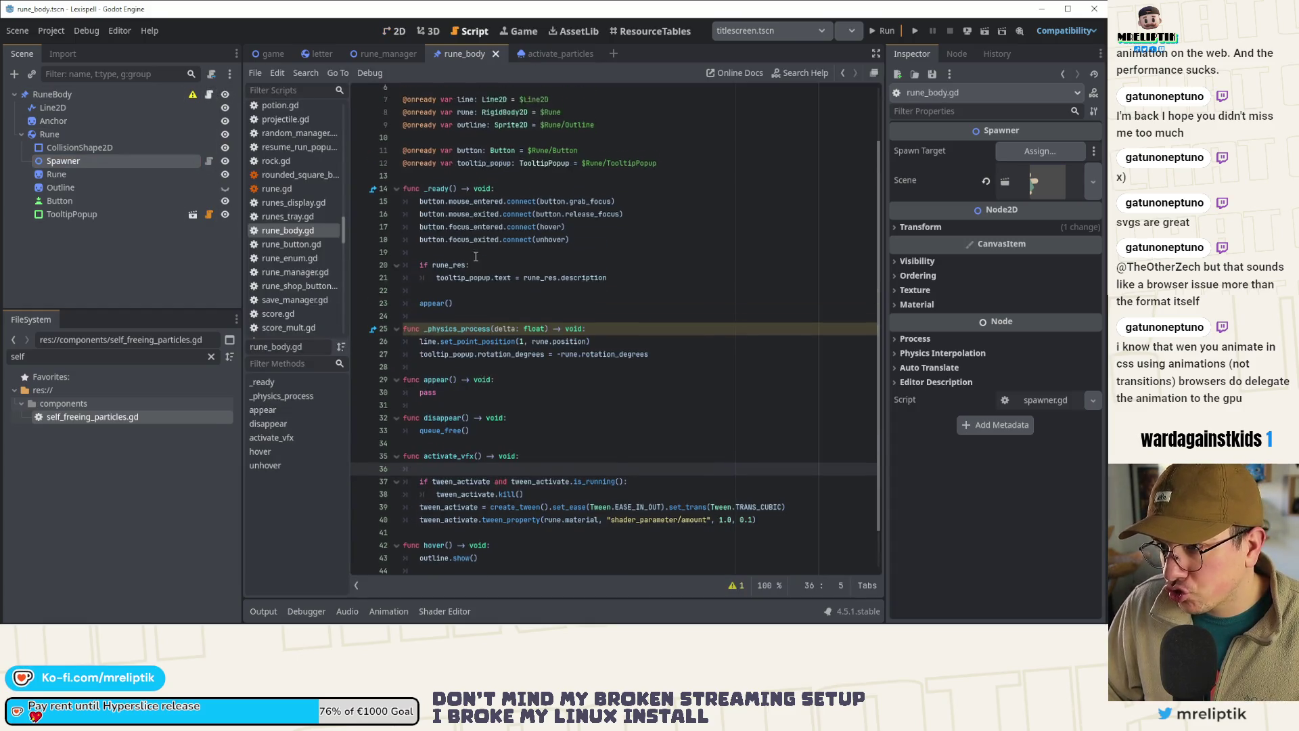
{"action": "double_click", "coordinate": [103, 160]}
{"action": "key", "text": "End"}
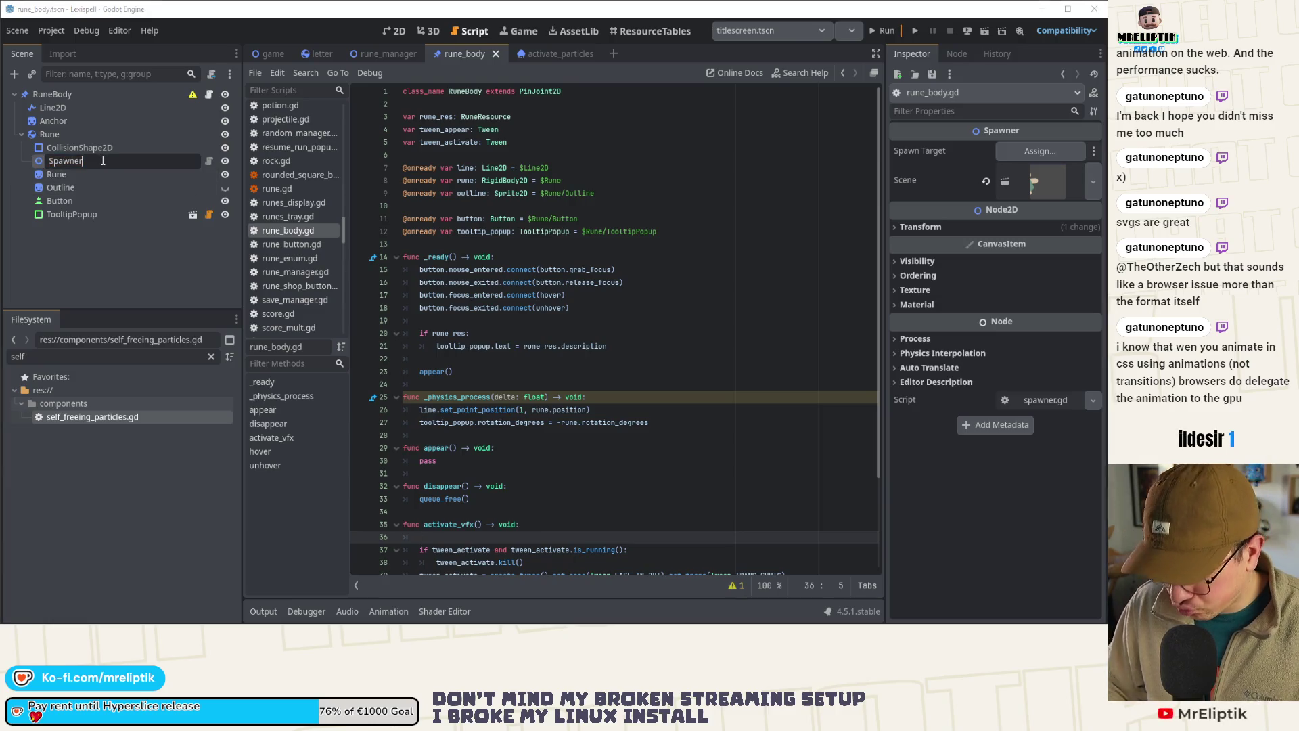
{"action": "type", "text": "ticles"}
{"action": "key", "text": "Return"}
{"action": "key", "text": "ctrl+s"}
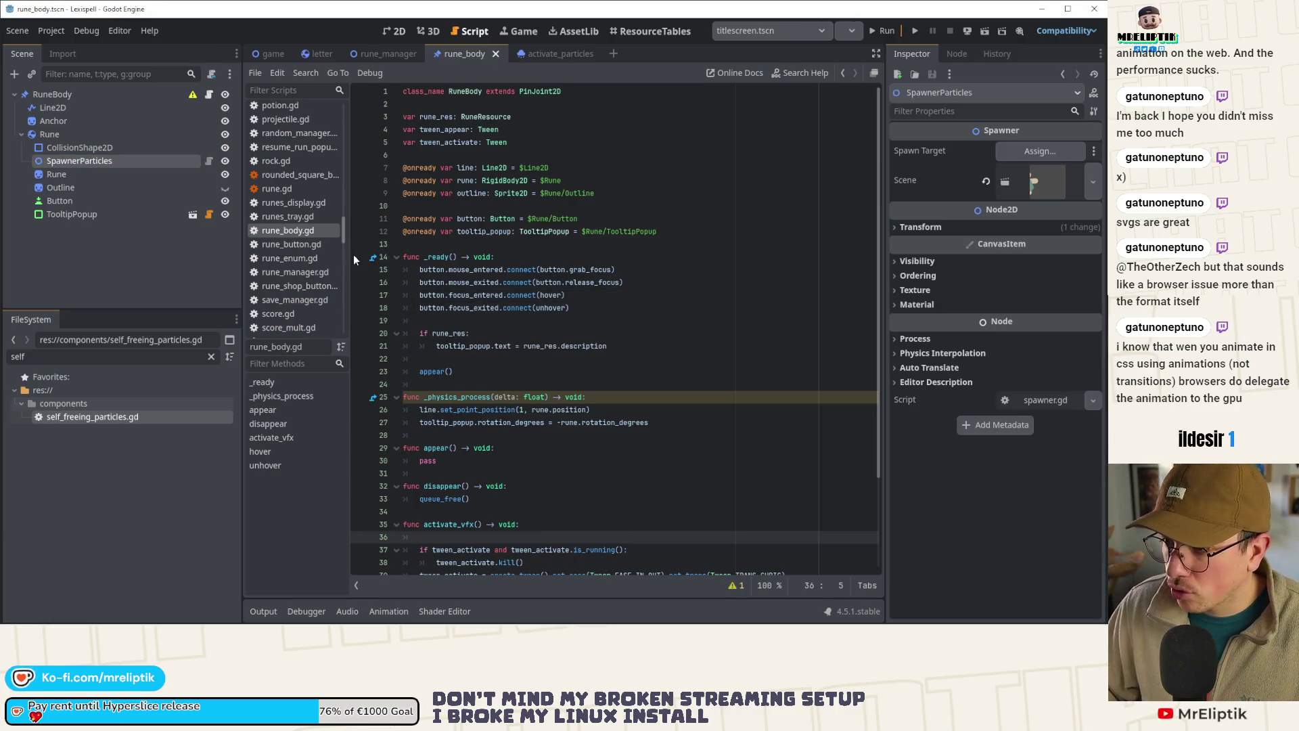
{"action": "left_click", "coordinate": [444, 211]}
{"action": "key", "text": "Up"}
{"action": "key", "text": "Up"}
{"action": "key", "text": "Up"}
{"action": "key", "text": "Return"}
{"action": "left_click_drag", "start_coordinate": [109, 170], "coordinate": [488, 167]}
{"action": "double_click", "coordinate": [488, 168]}
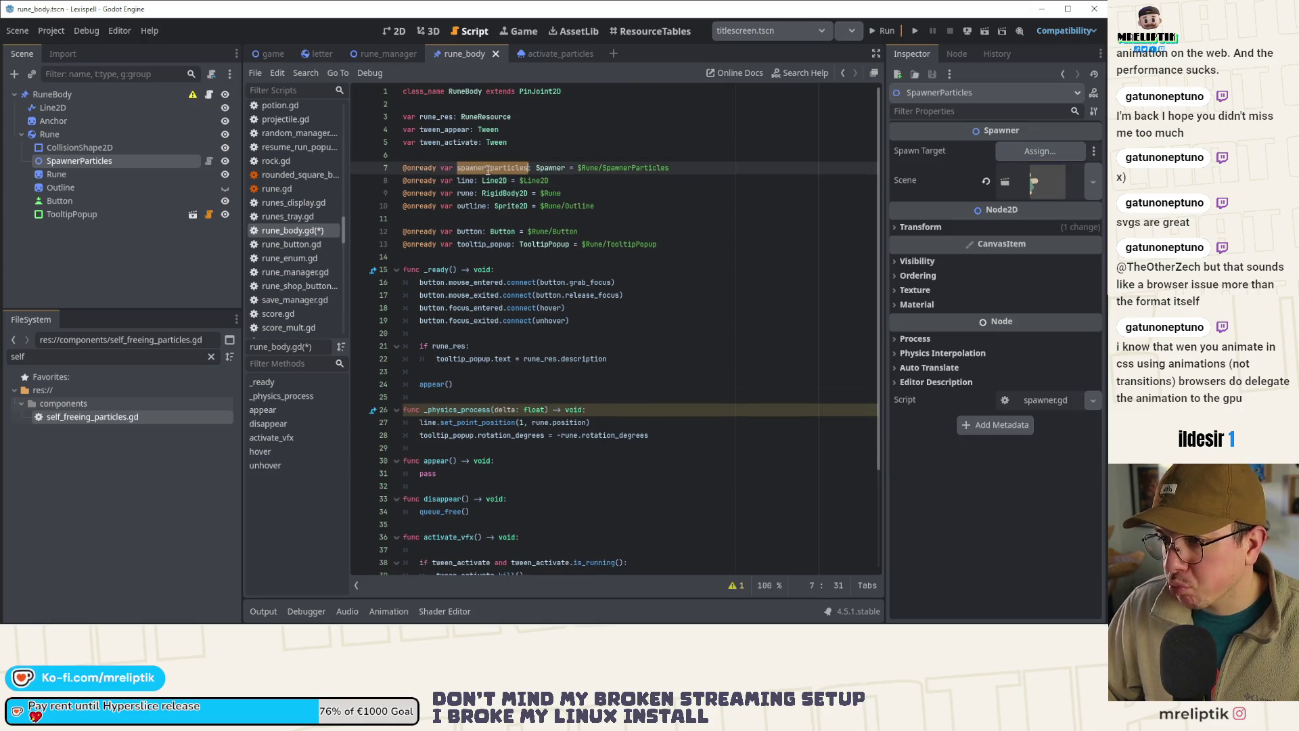
{"action": "scroll", "coordinate": [521, 402], "scroll_direction": "down", "scroll_amount": 2}
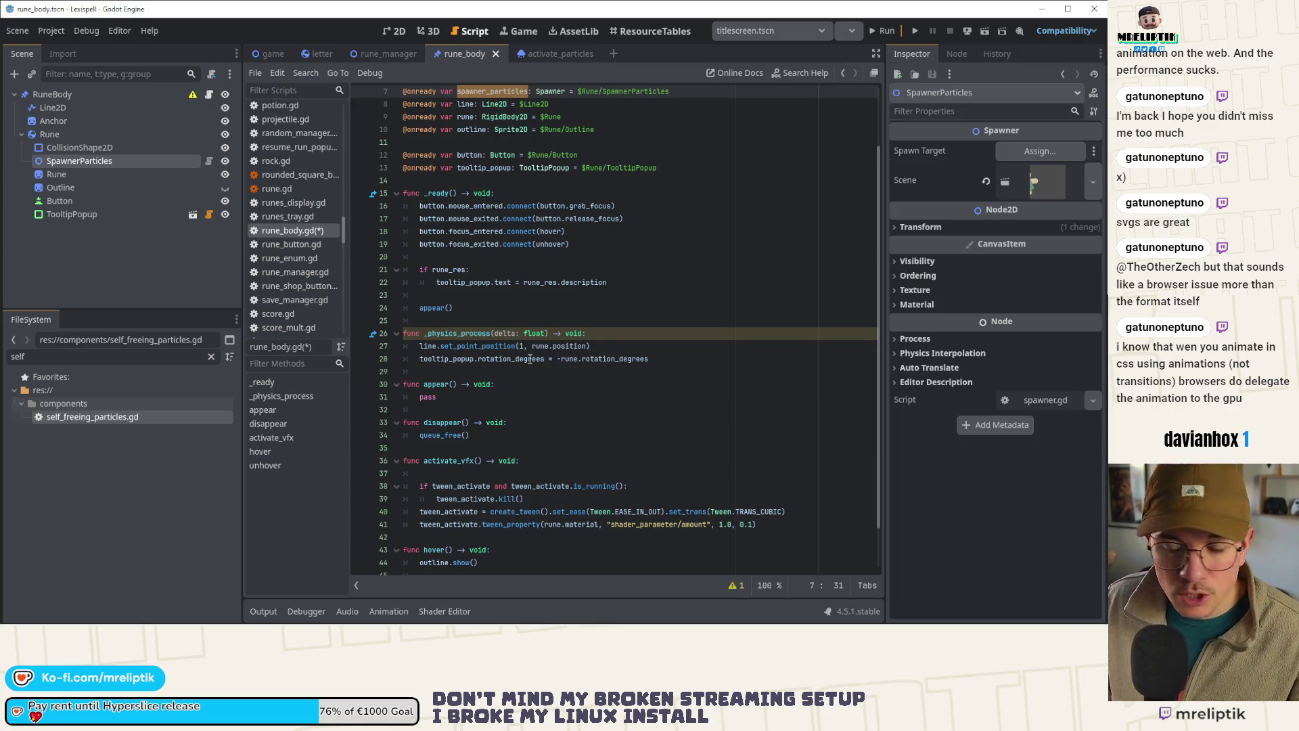
{"action": "left_click", "coordinate": [485, 320]}
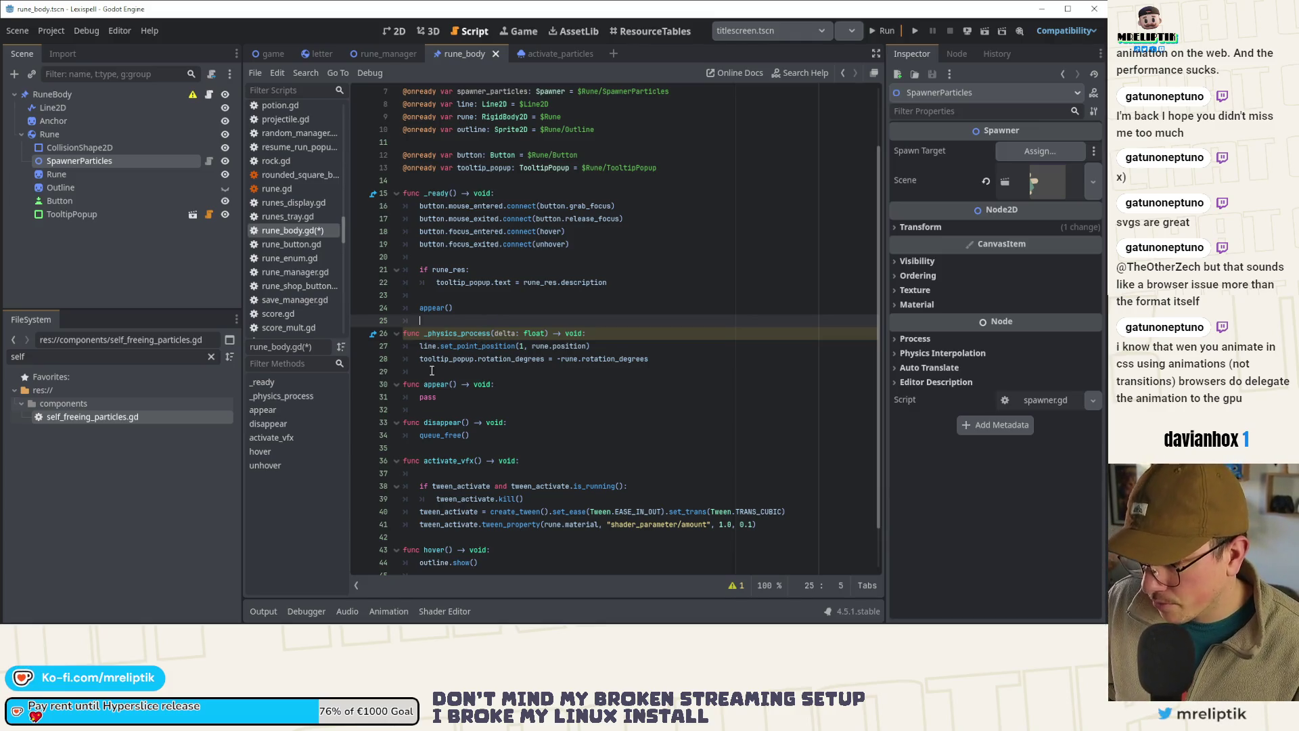
{"action": "scroll", "coordinate": [432, 371], "scroll_direction": "down", "scroll_amount": 2}
Add a spawner_particles.spawn_local() call inside activate_vfx and save.
{"action": "left_click", "coordinate": [481, 422]}
{"action": "type", "text": "spawner_particles"}
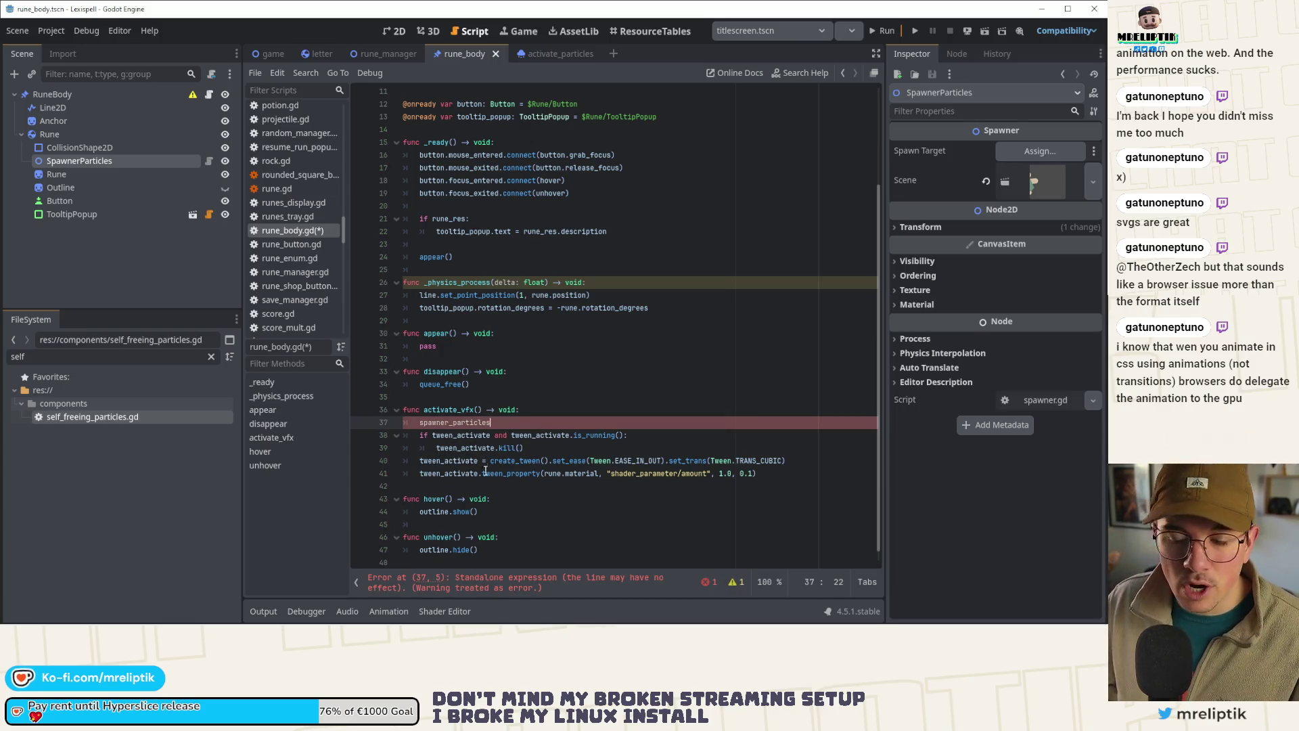
{"action": "mouse_move", "coordinate": [493, 460]}
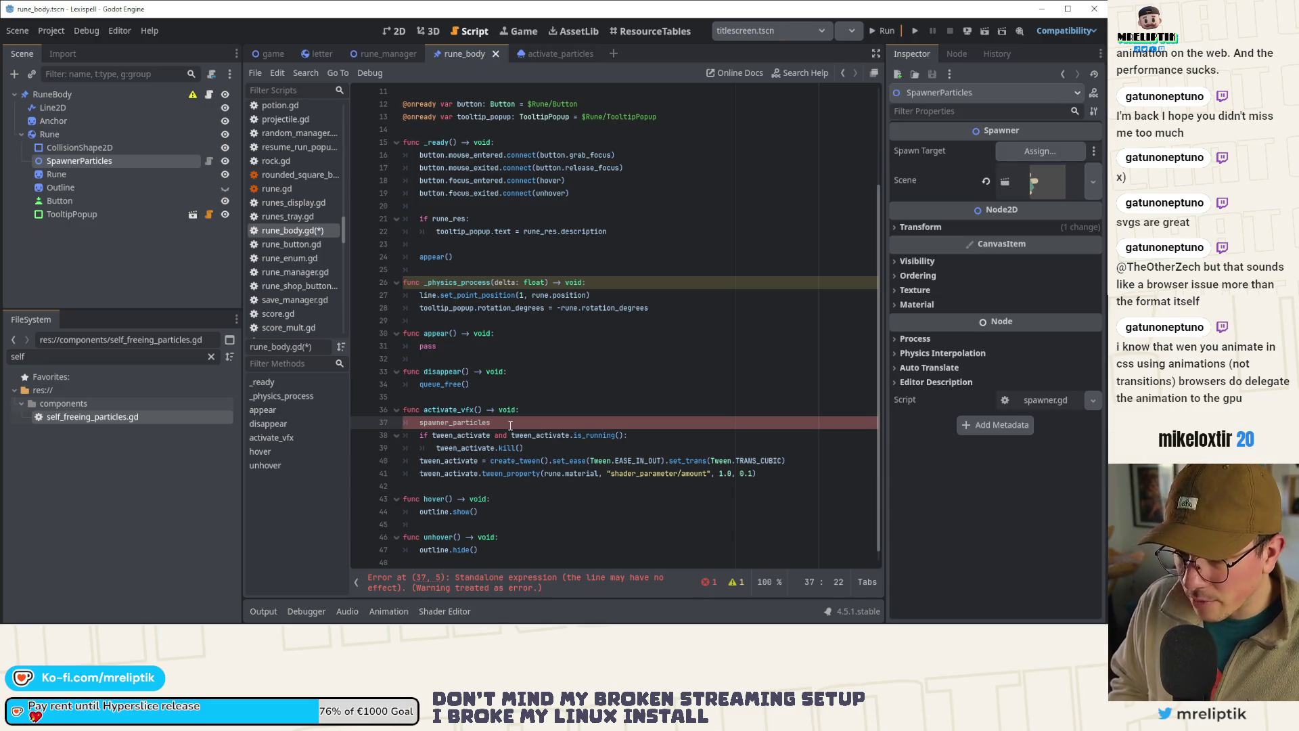
{"action": "type", "text": "."}
{"action": "key", "text": "BackSpace"}
{"action": "type", "text": "."}
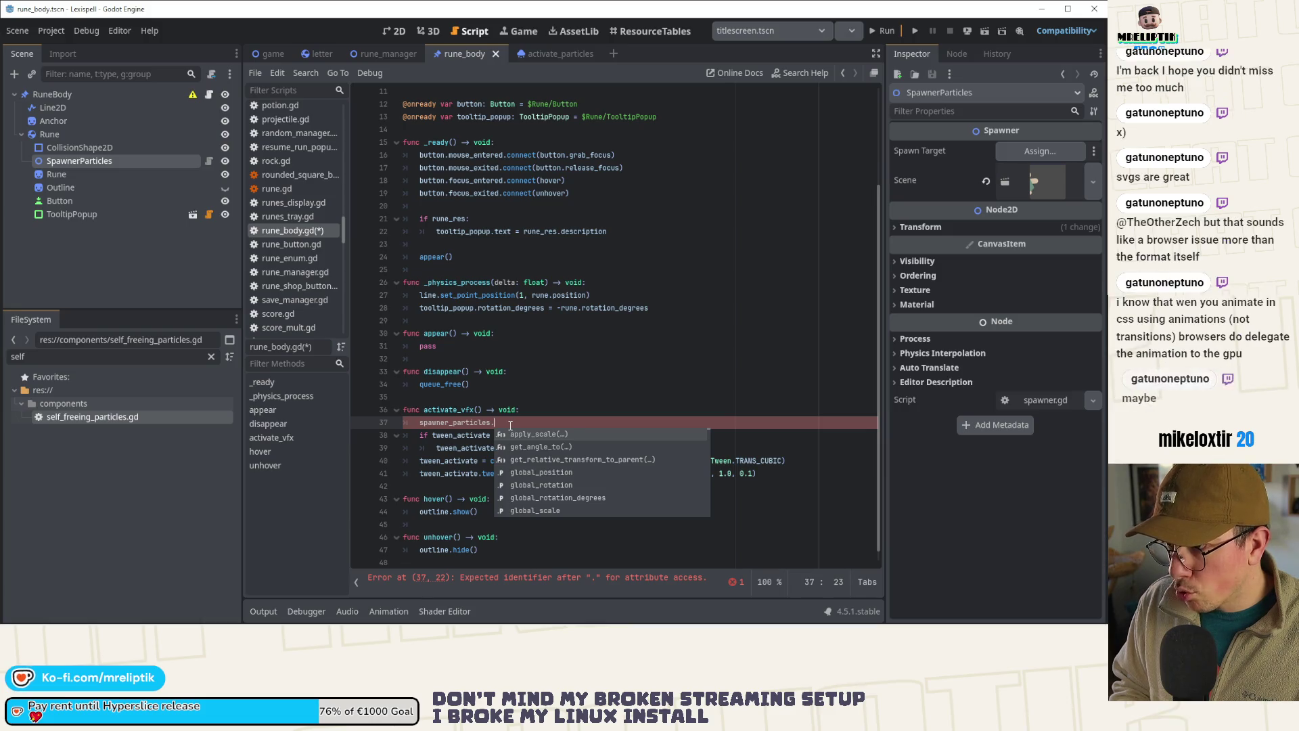
{"action": "type", "text": "spawn"}
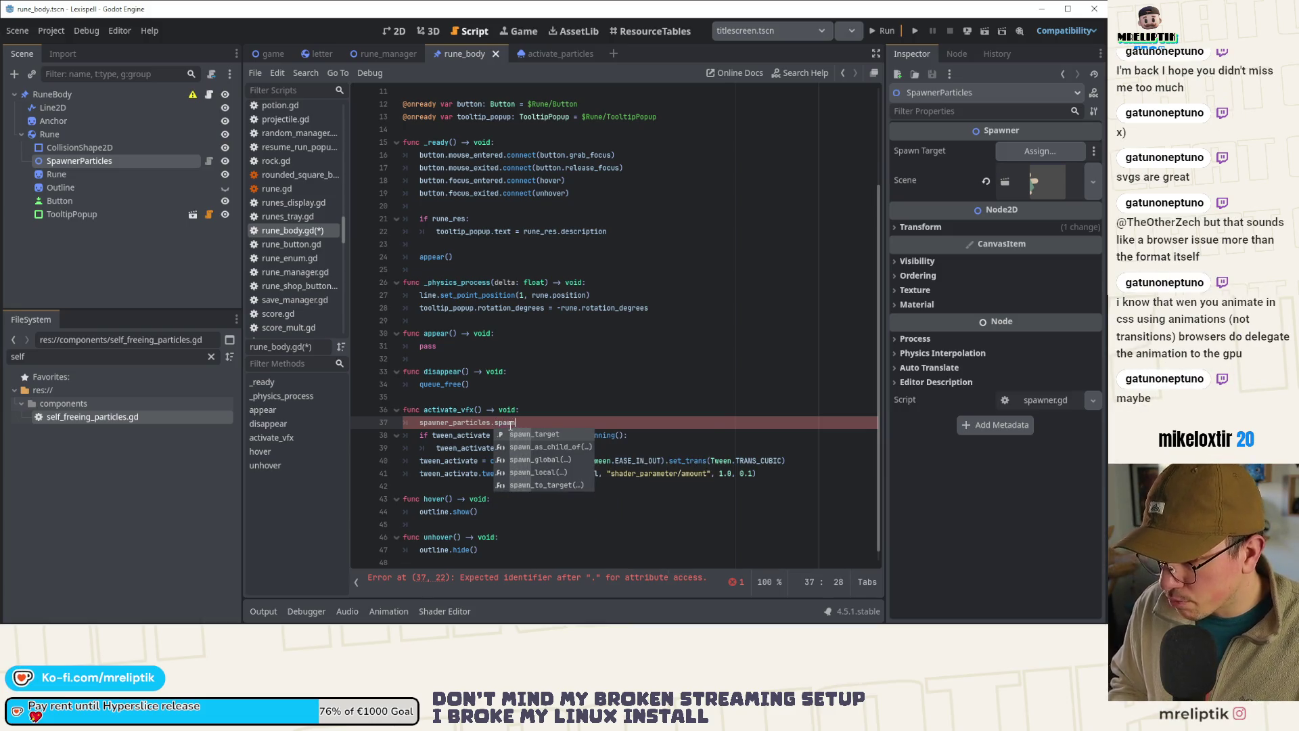
{"action": "key", "text": "Down"}
{"action": "key", "text": "Down"}
{"action": "key", "text": "Down"}
{"action": "key", "text": "Return"}
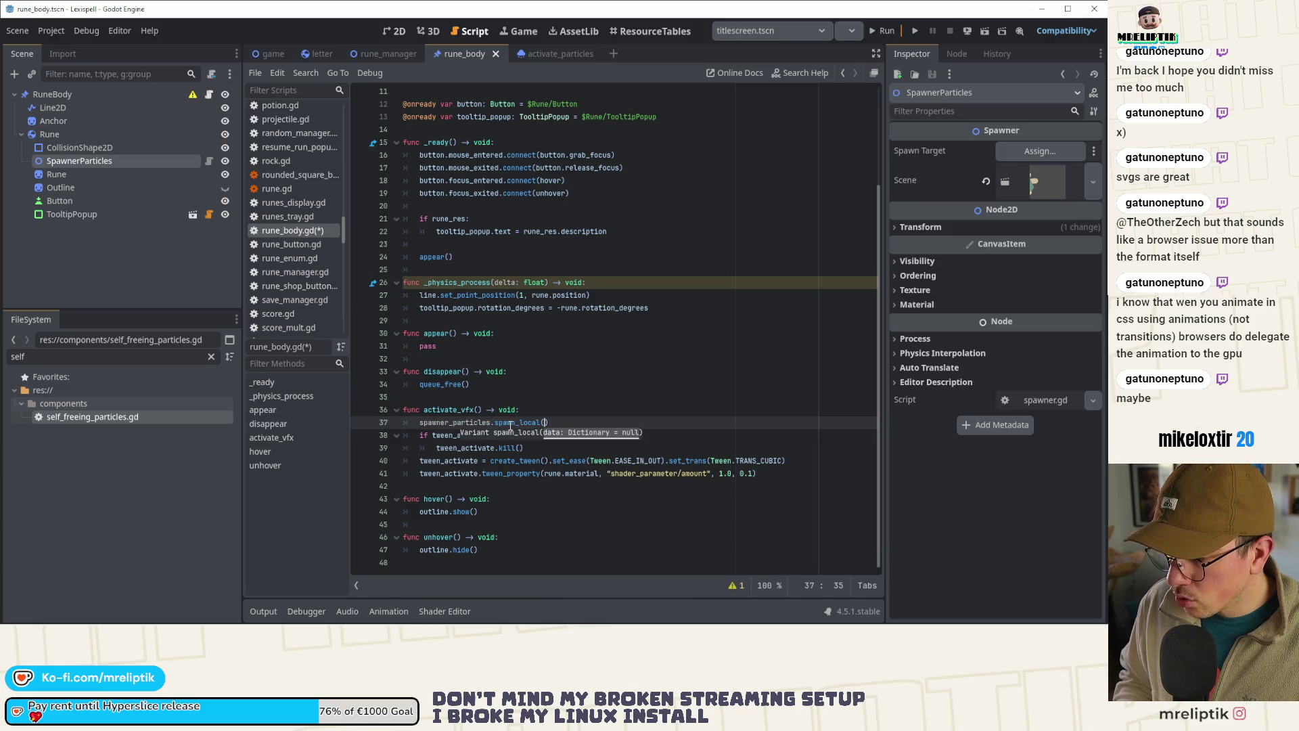
{"action": "key", "text": "ctrl+s"}
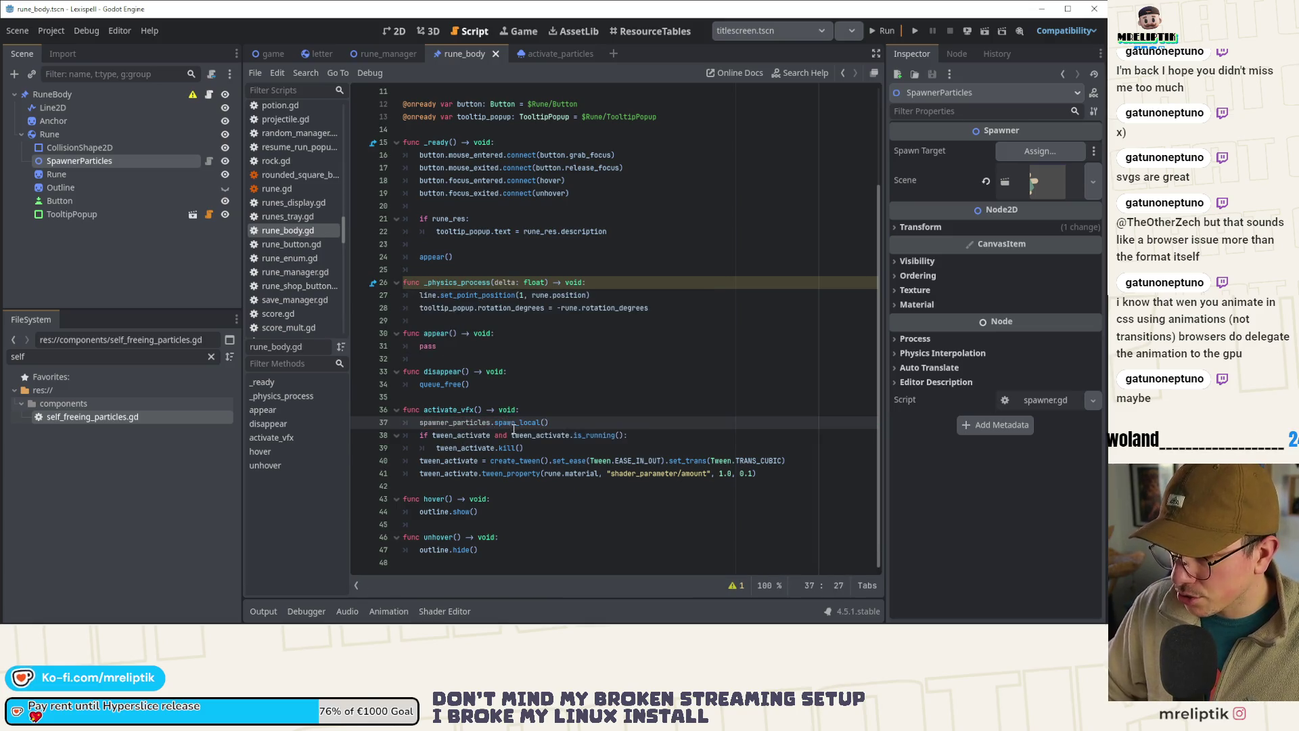
Duplicate the amount tween line so it tweens back to 0.0 over 0.2, and save.
{"action": "left_click", "coordinate": [586, 473]}
{"action": "key", "text": "ctrl+shift+d"}
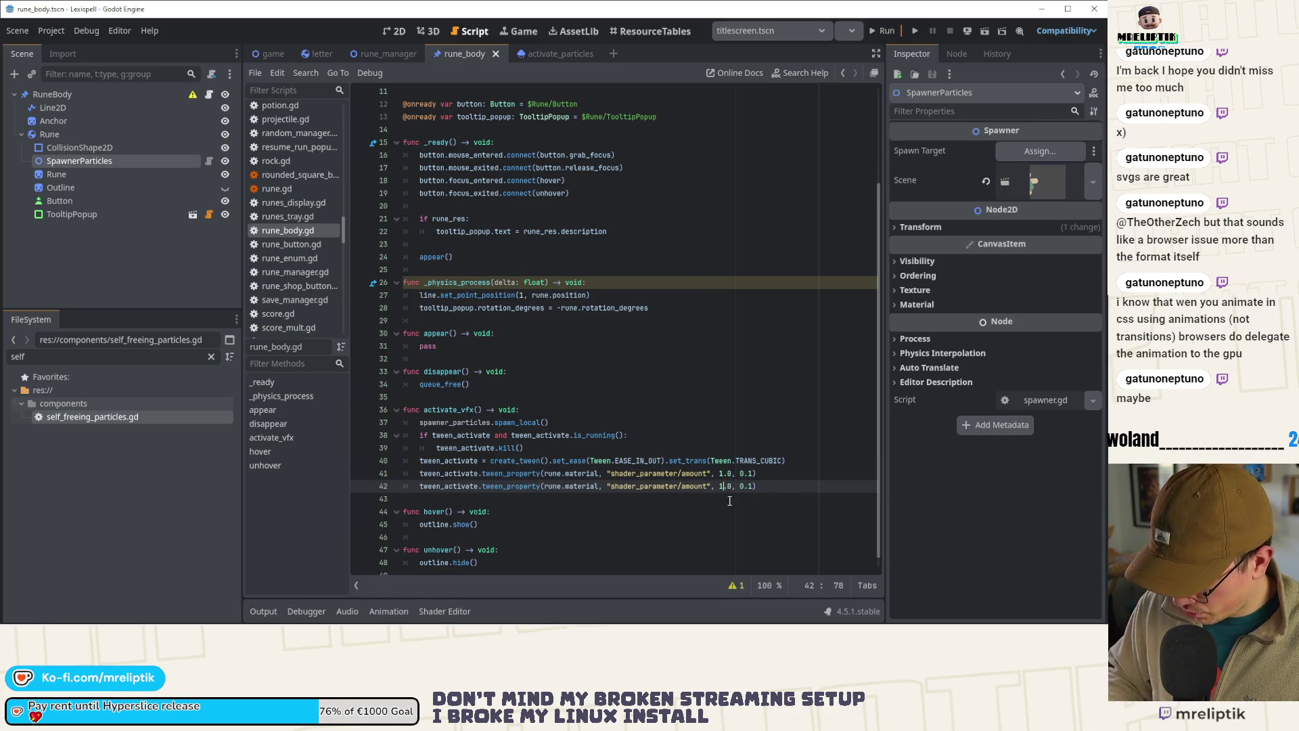
{"action": "key", "text": "BackSpace"}
{"action": "type", "text": "0°"}
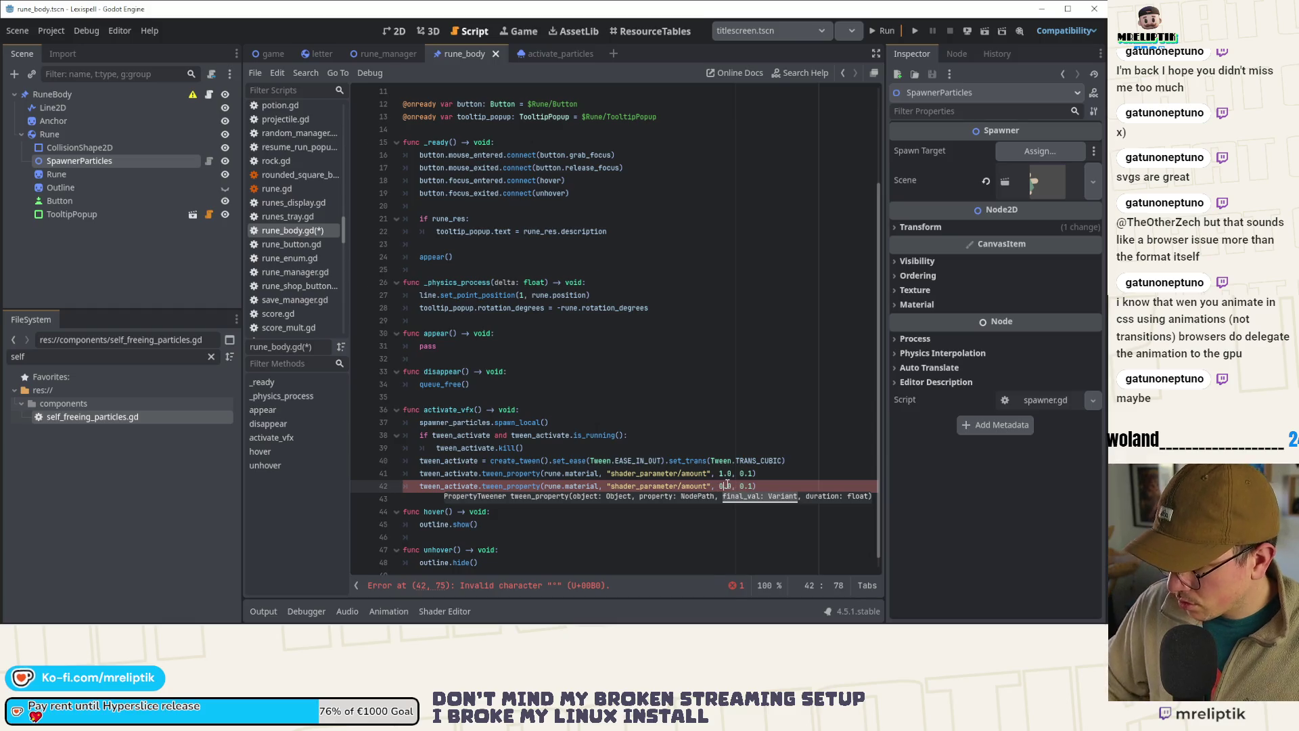
{"action": "left_click", "coordinate": [755, 486]}
{"action": "key", "text": "Left"}
{"action": "key", "text": "BackSpace"}
{"action": "type", "text": "2"}
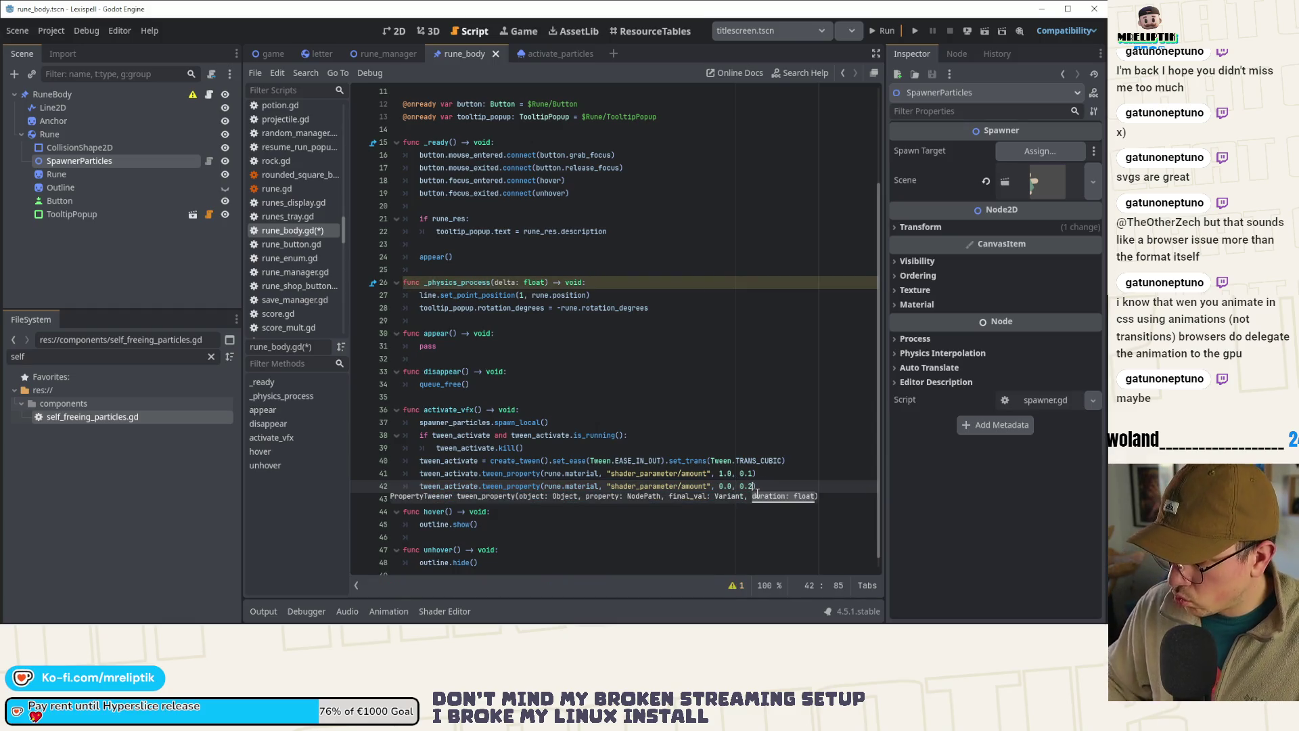
{"action": "key", "text": "ctrl+s"}
{"action": "left_click", "coordinate": [444, 409]}
{"action": "double_click", "coordinate": [444, 410]}
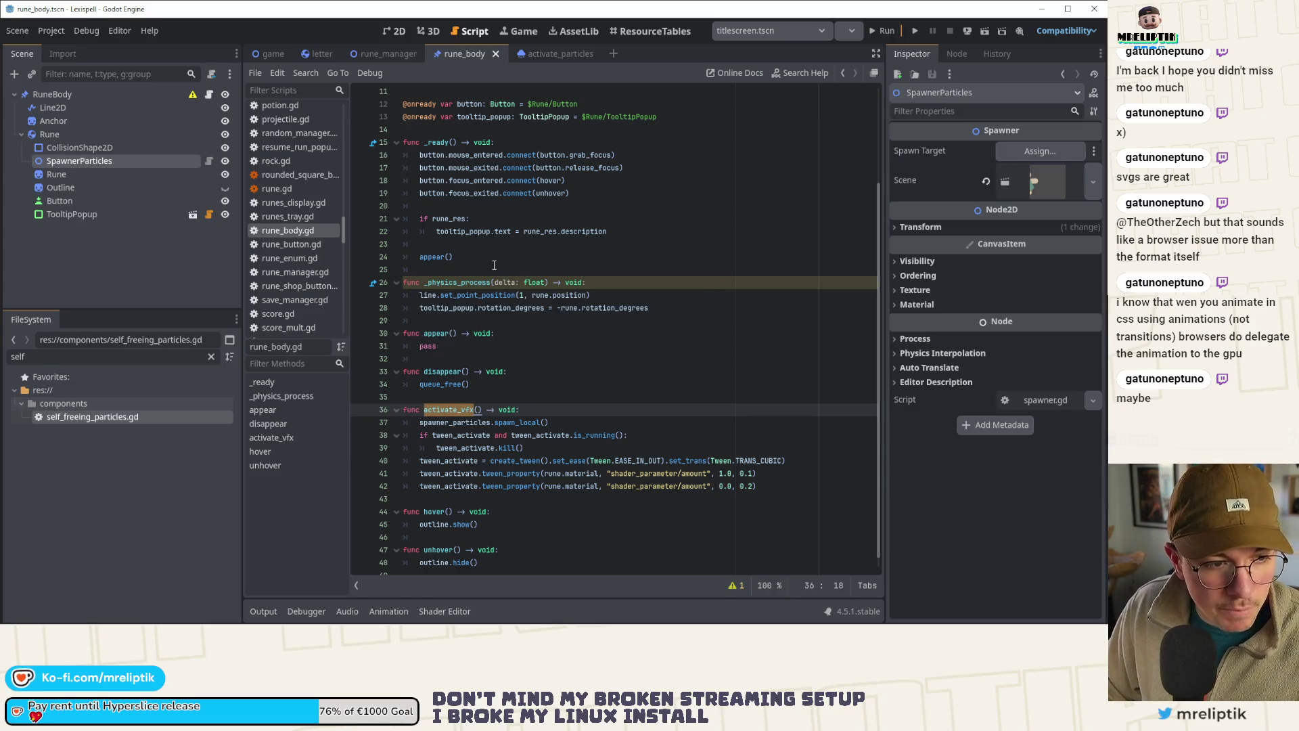
Connect rune_res.activated to activate_vfx in _ready, then jump to its definition in rune.gd.
{"action": "left_click", "coordinate": [575, 355]}
{"action": "scroll", "coordinate": [575, 354], "scroll_direction": "up", "scroll_amount": 3}
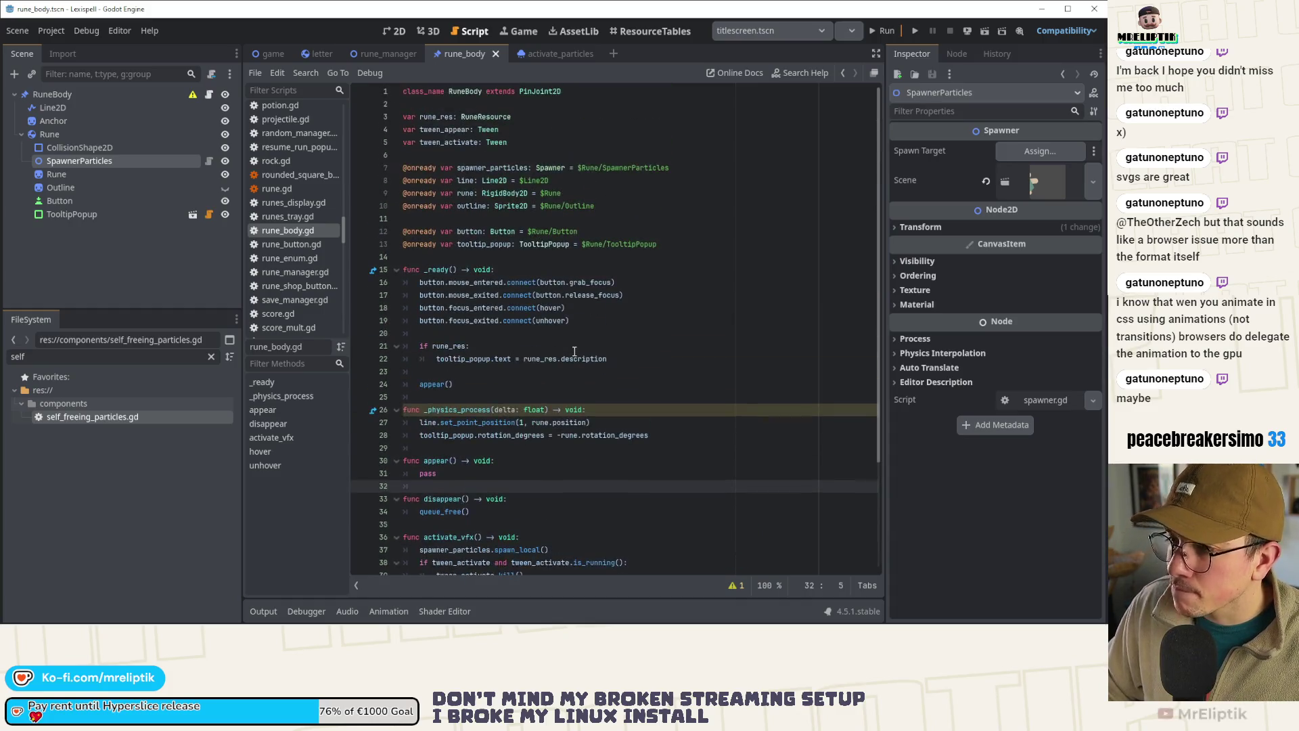
{"action": "left_click", "coordinate": [654, 361]}
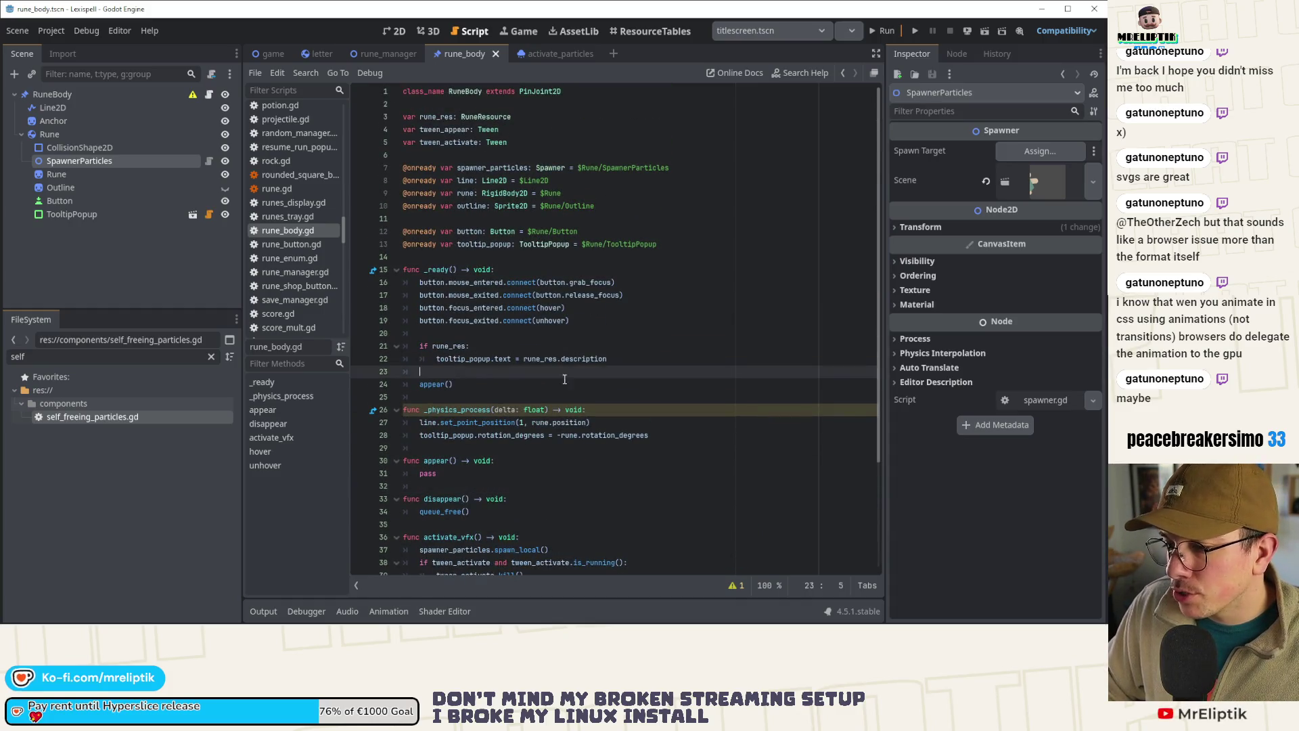
{"action": "key", "text": "Return"}
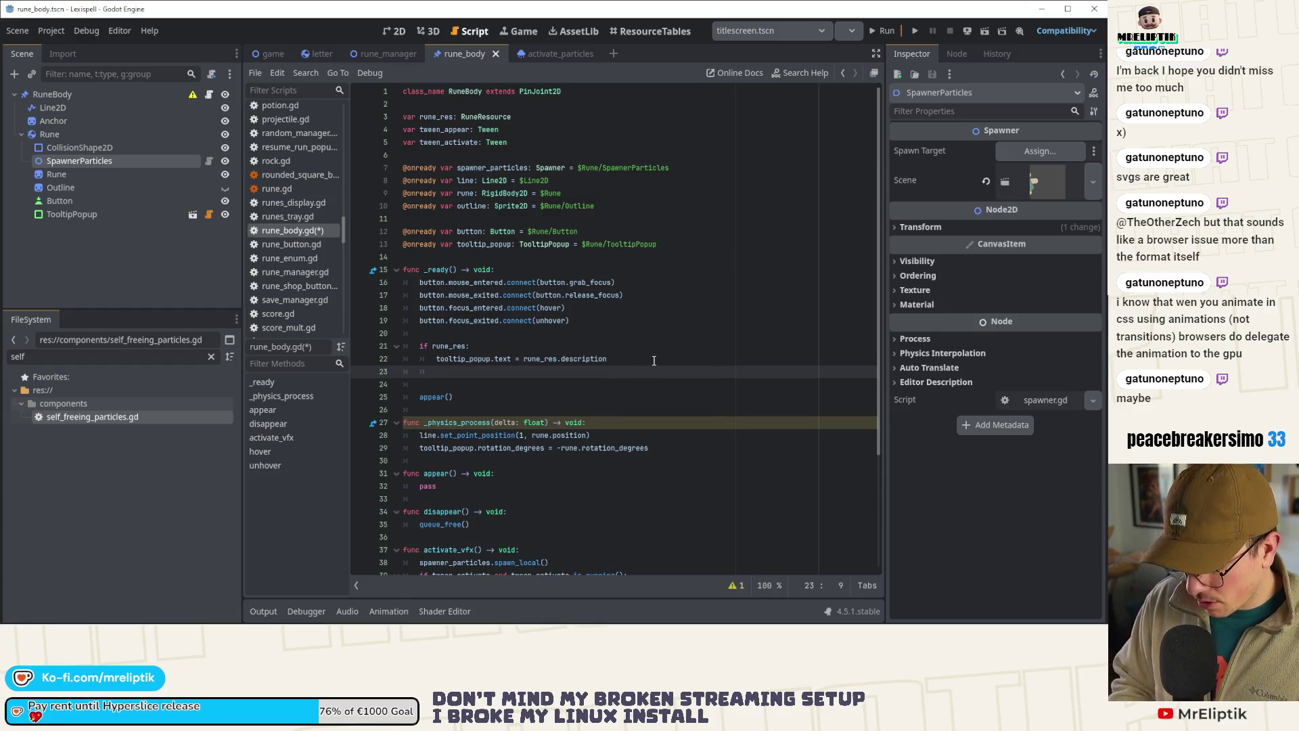
{"action": "type", "text": "rune"}
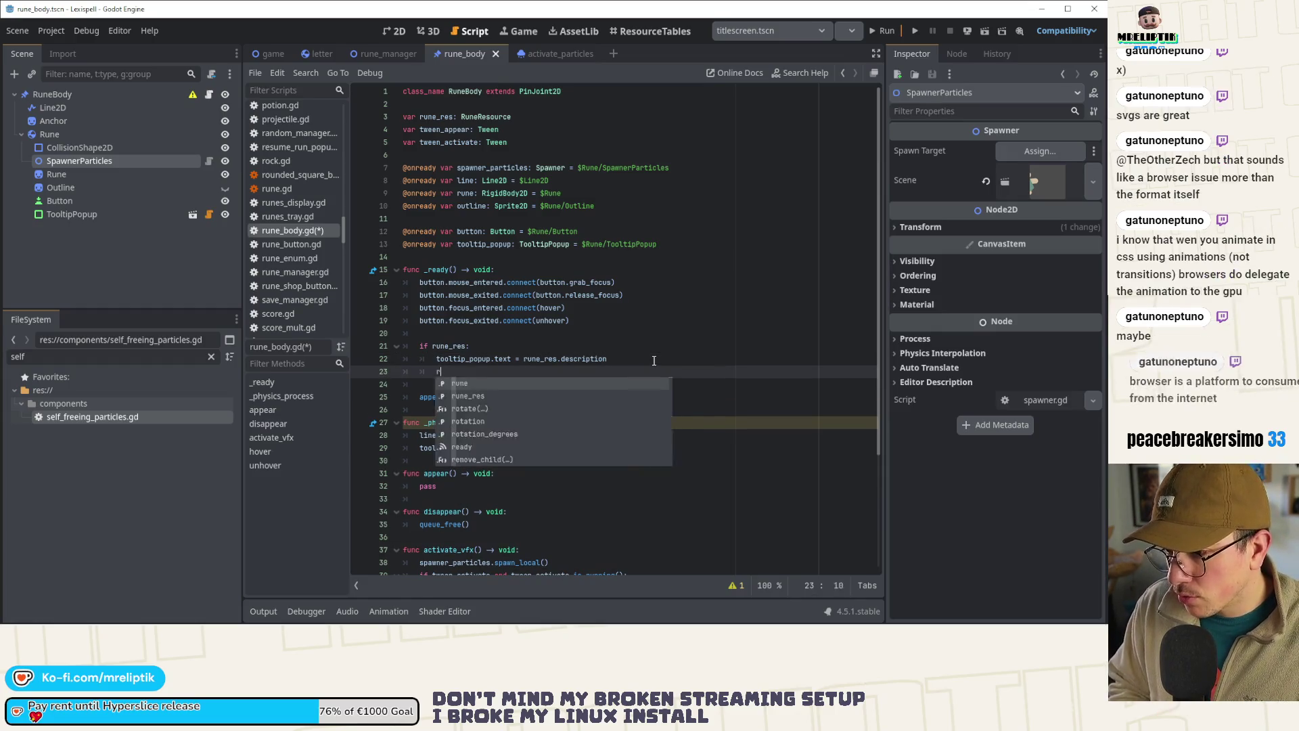
{"action": "type", "text": "_res.activ"}
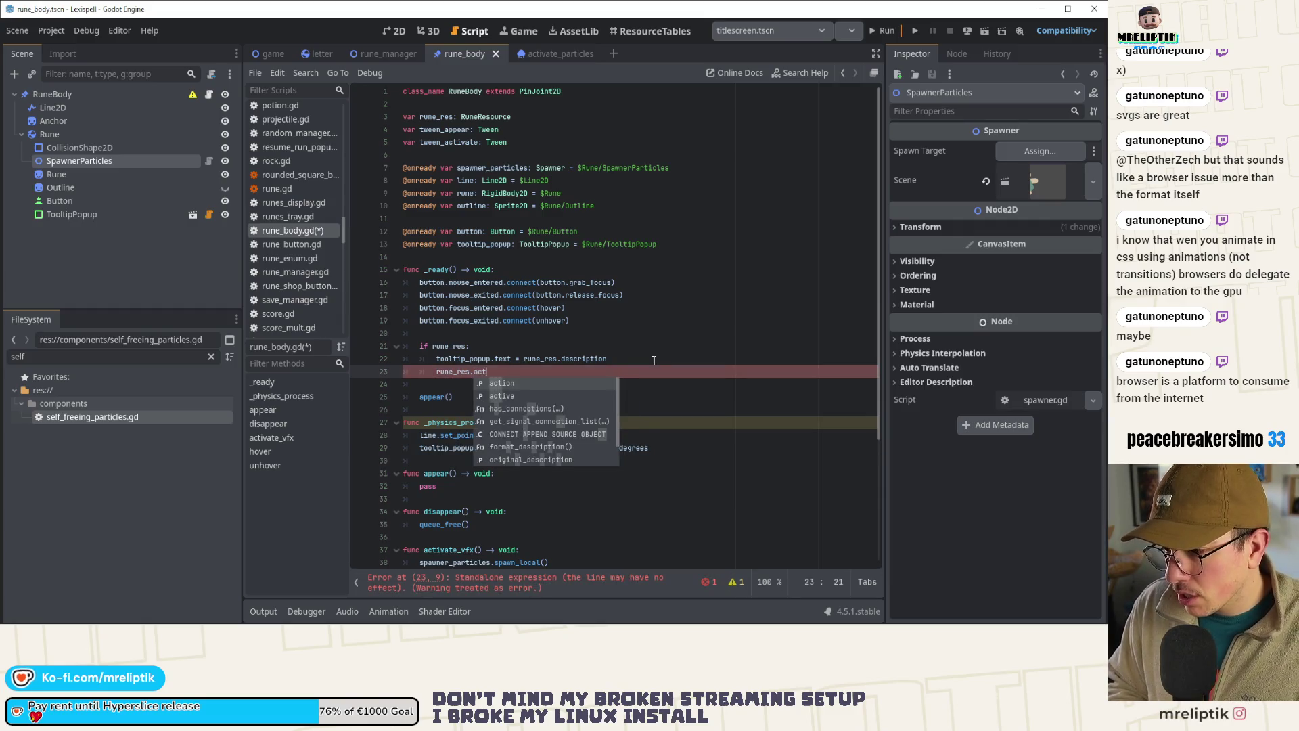
{"action": "type", "text": "ated.co"}
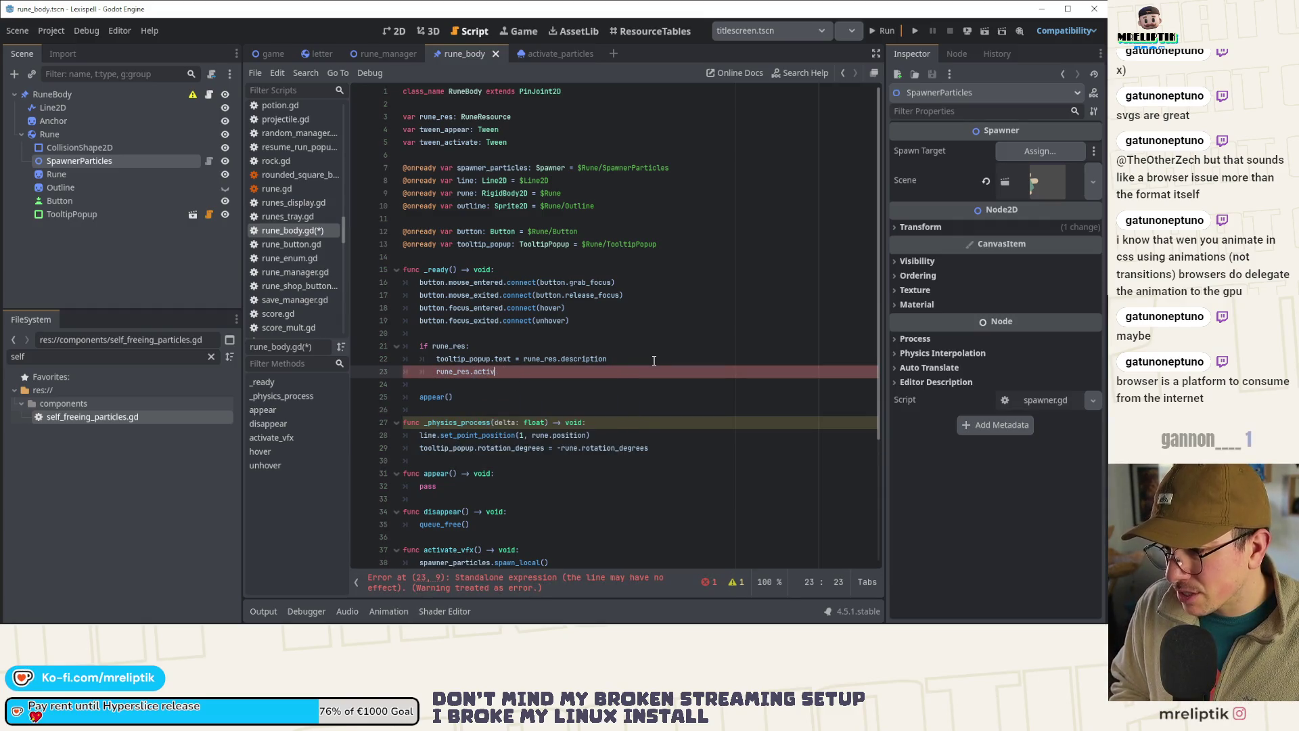
{"action": "type", "text": "nnect(acti"}
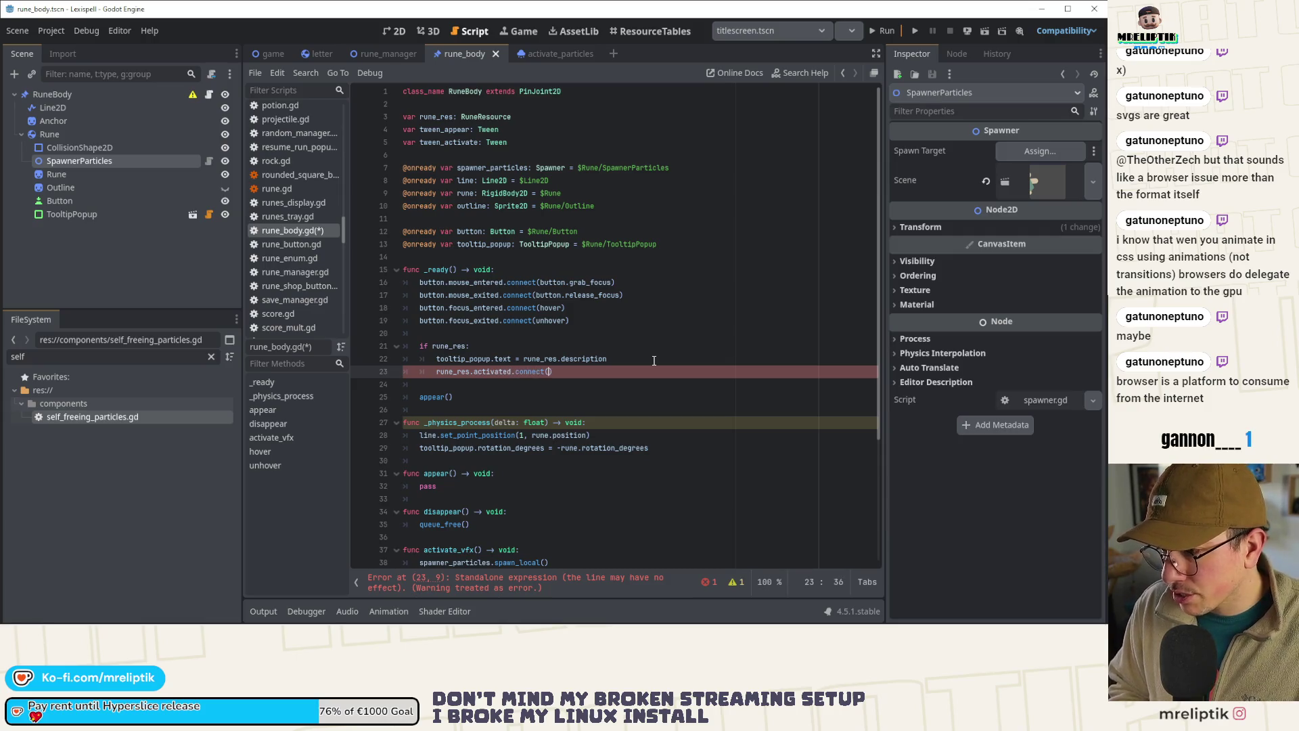
{"action": "key", "text": "Delete"}
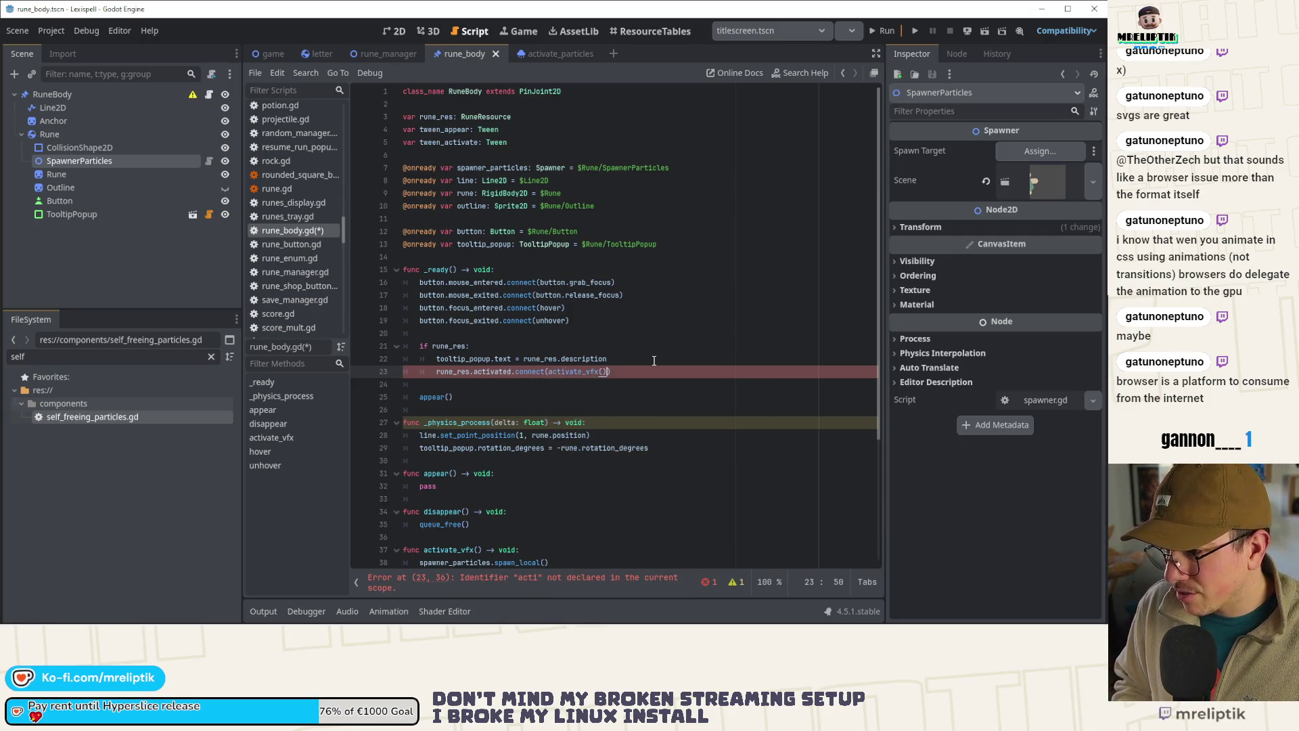
{"action": "type", "text": "vate_vfx"}
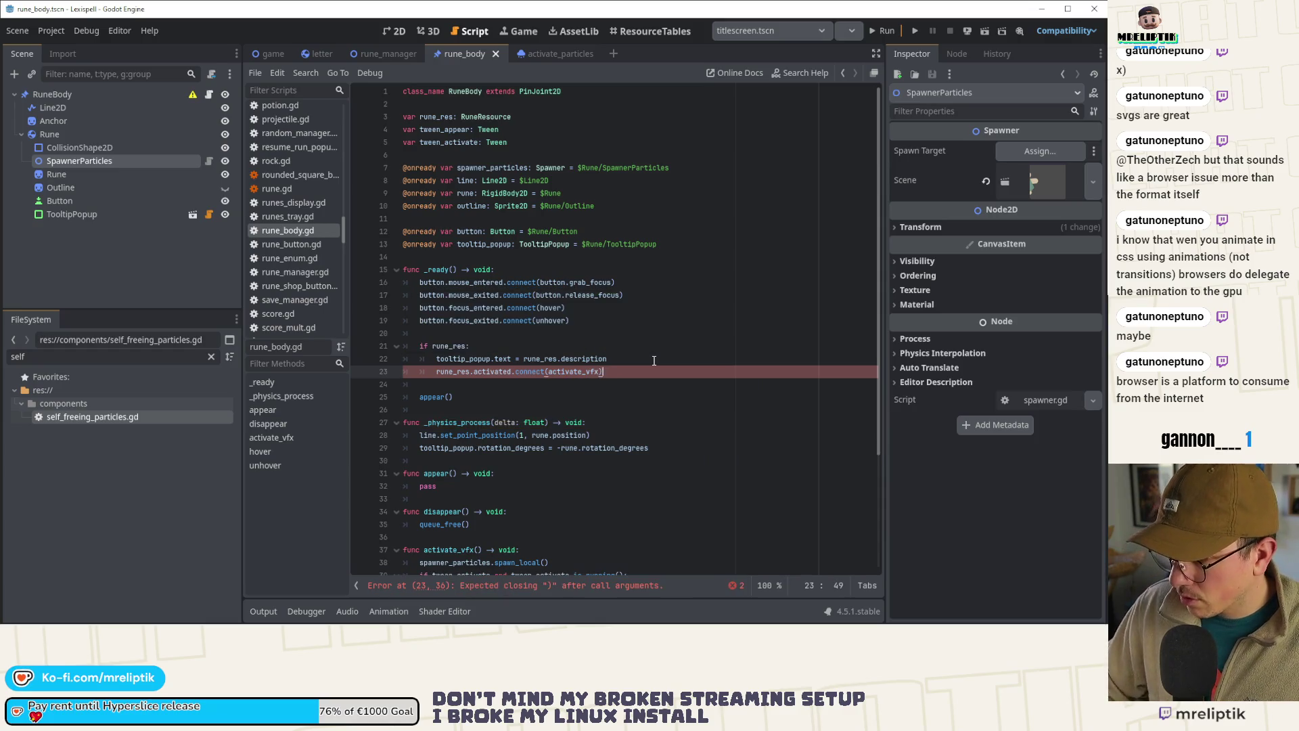
{"action": "double_click", "coordinate": [492, 373]}
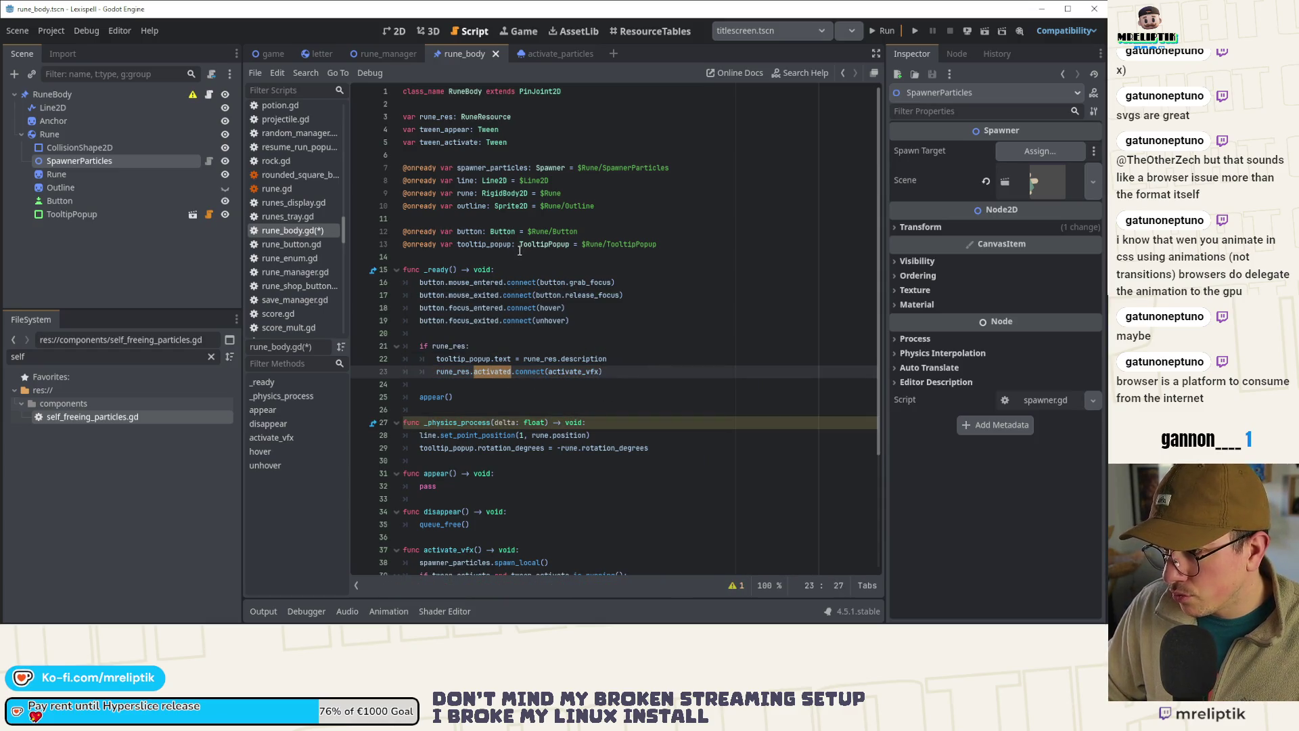
{"action": "left_click", "coordinate": [486, 116], "text": "ctrl"}
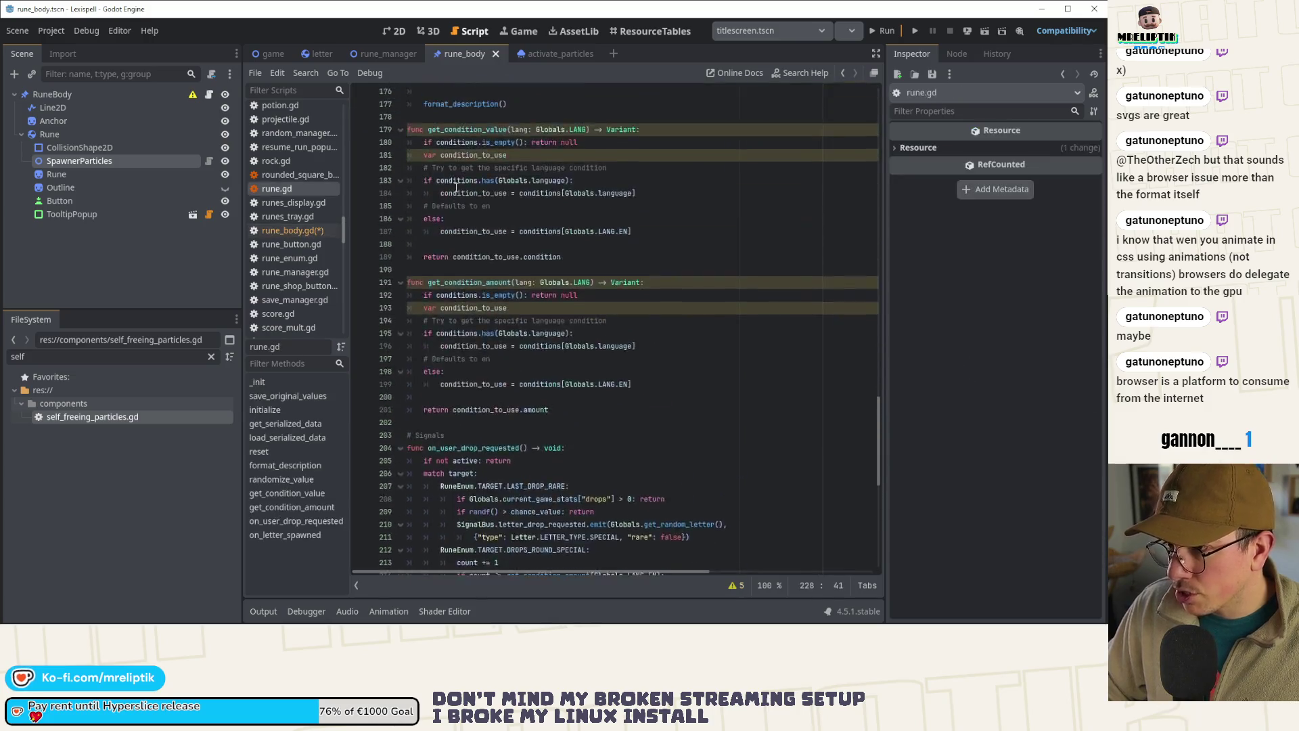
Declare signal activated() near the top of rune.gd and save.
{"action": "scroll", "coordinate": [489, 258], "scroll_direction": "up", "scroll_amount": 20}
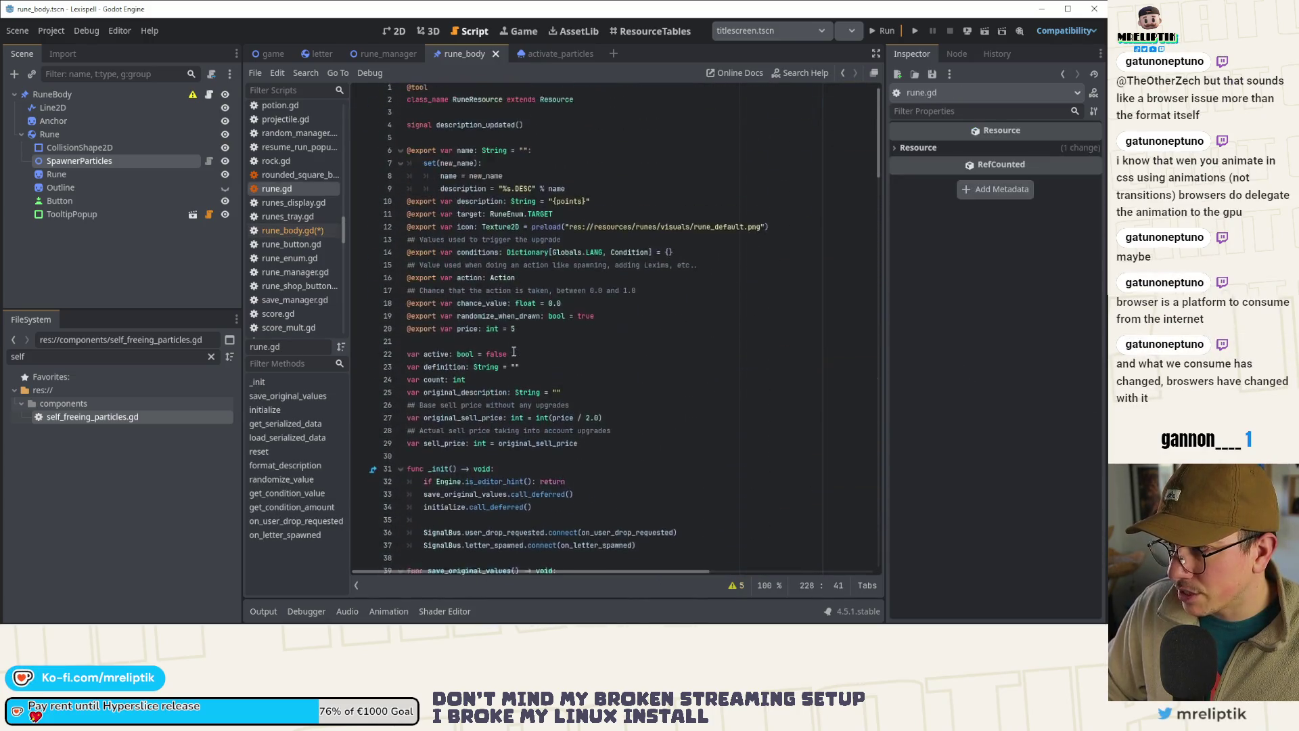
{"action": "left_click", "coordinate": [426, 132]}
{"action": "left_click", "coordinate": [446, 113]}
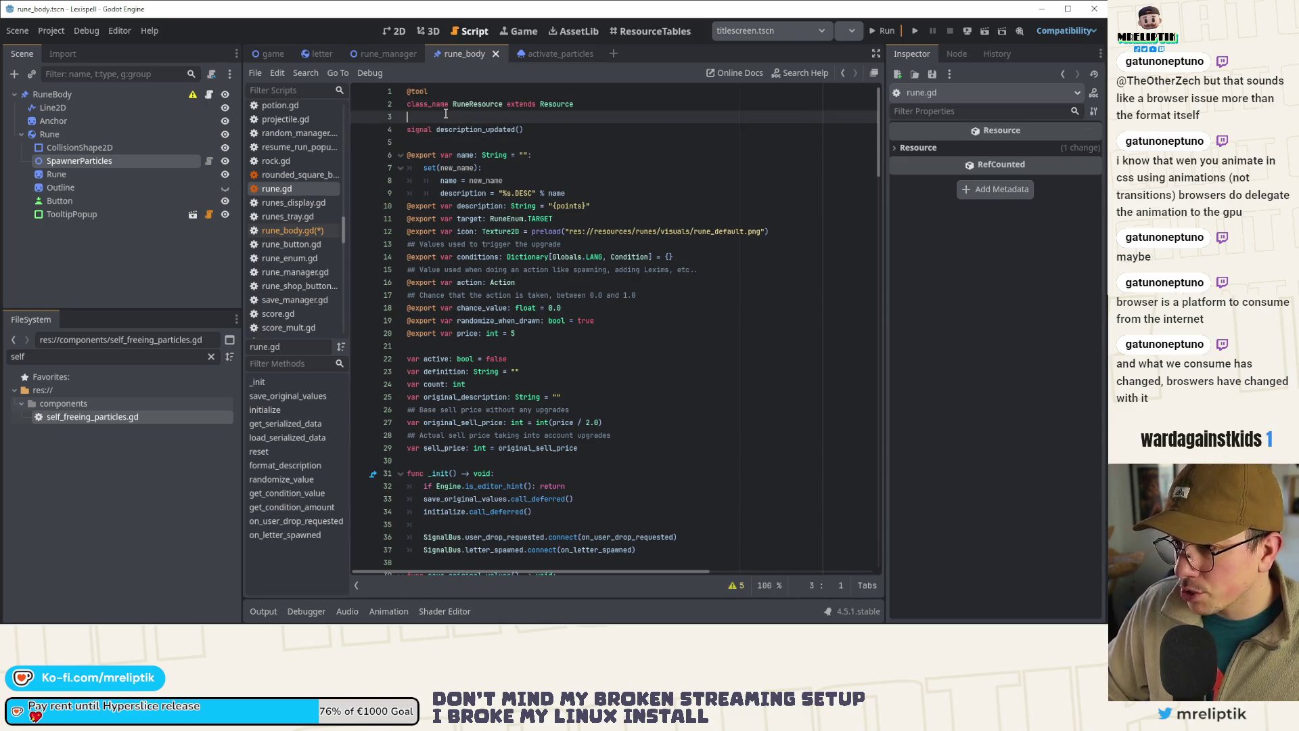
{"action": "key", "text": "Return"}
{"action": "type", "text": "signal activated("}
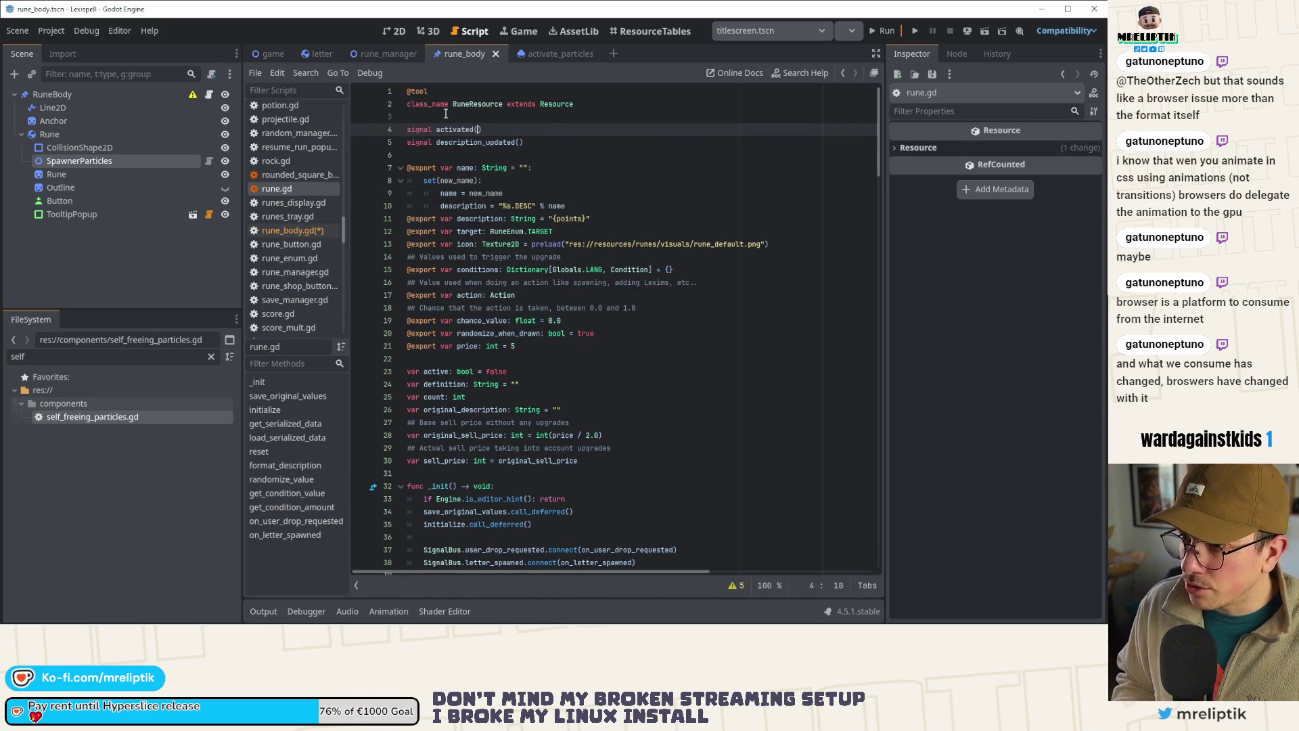
{"action": "key", "text": "ctrl+s"}
{"action": "double_click", "coordinate": [446, 131]}
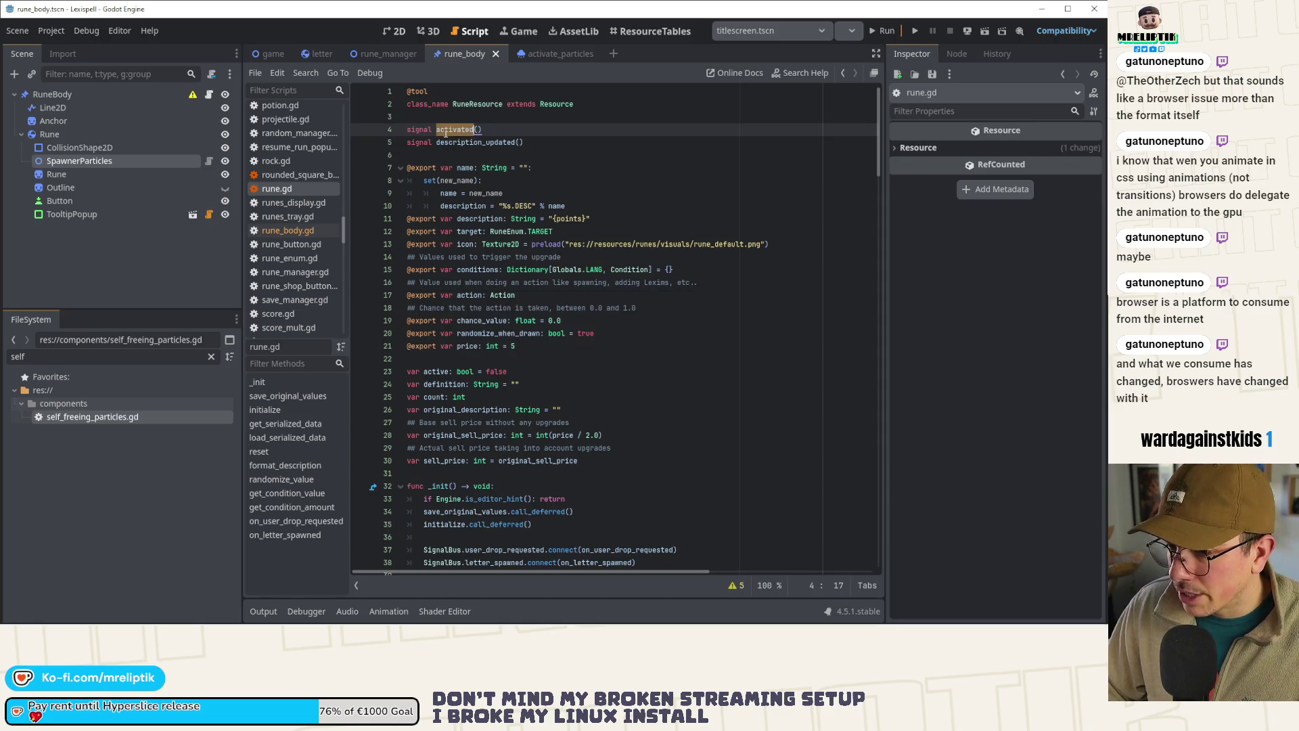
Add activated.emit() after each match case in on_user_drop_requested.
{"action": "left_click", "coordinate": [282, 522]}
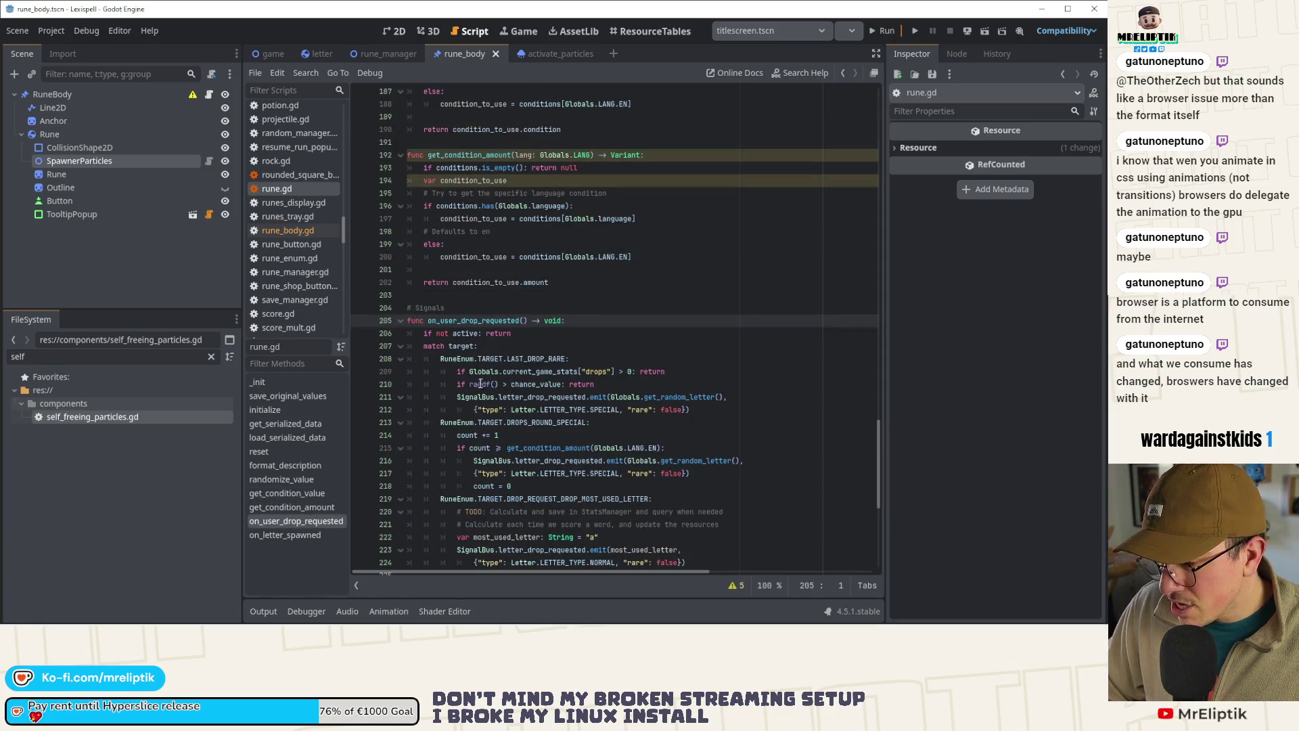
{"action": "left_click", "coordinate": [704, 410]}
{"action": "key", "text": "Return"}
{"action": "type", "text": "activated"}
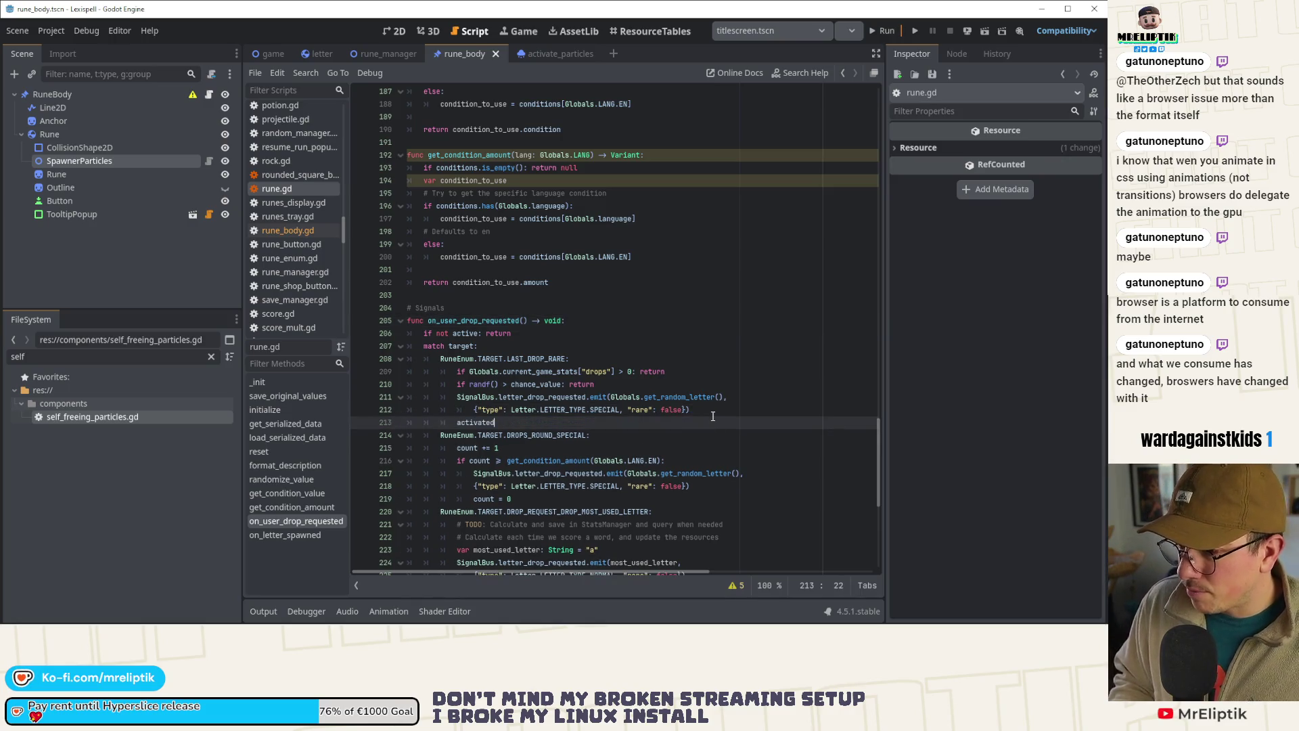
{"action": "type", "text": ".emit("}
{"action": "key", "text": "ctrl+shift+d"}
{"action": "key", "text": "alt+Down"}
{"action": "key", "text": "alt+Down"}
{"action": "key", "text": "alt+Down"}
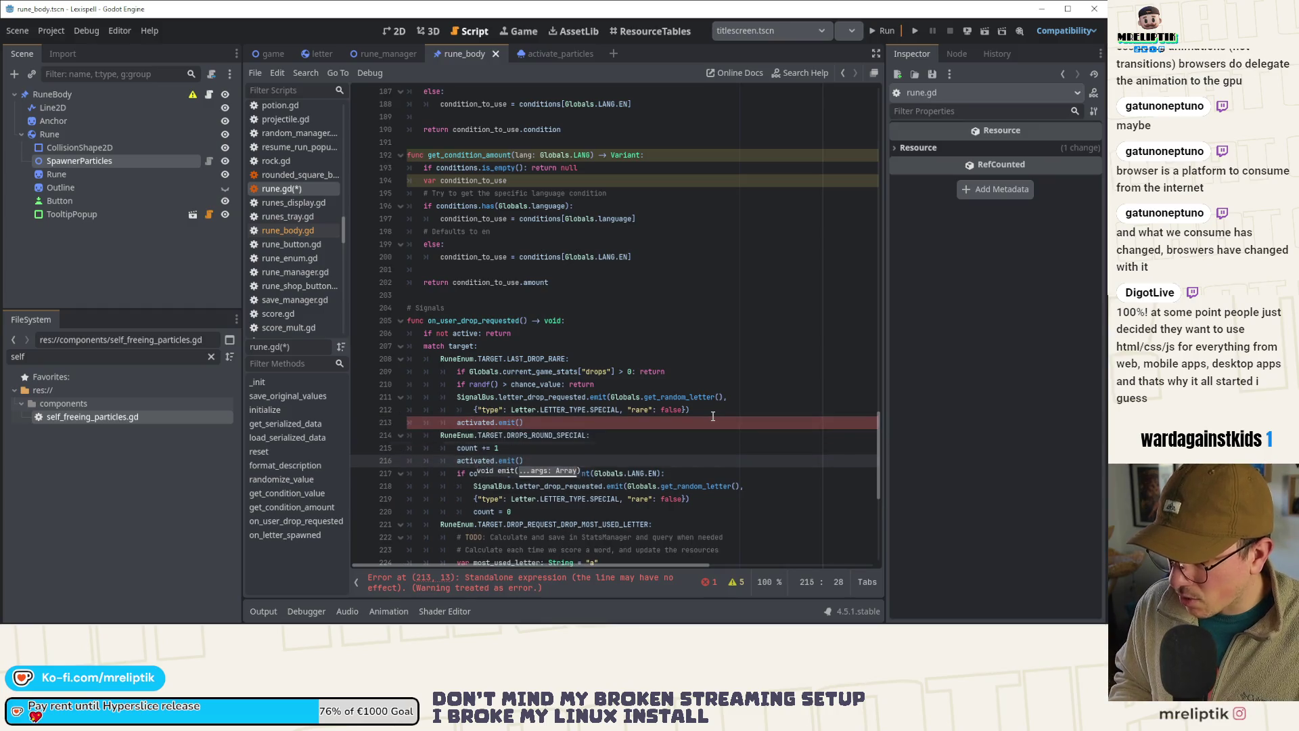
{"action": "key", "text": "alt+Down"}
{"action": "key", "text": "ctrl+shift+d"}
{"action": "key", "text": "alt+Down"}
{"action": "key", "text": "alt+Down"}
{"action": "key", "text": "alt+Down"}
{"action": "scroll", "coordinate": [708, 389], "scroll_direction": "down", "scroll_amount": 5}
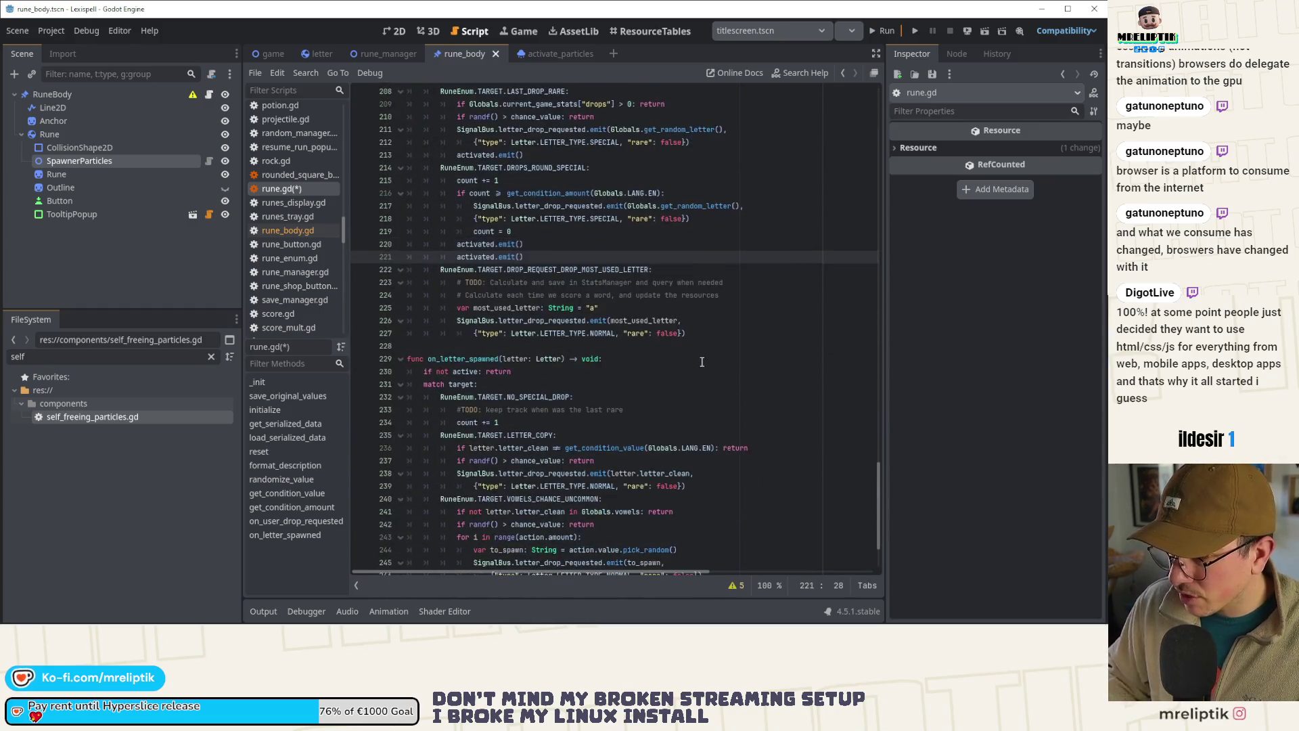
{"action": "key", "text": "alt+Down"}
{"action": "key", "text": "alt+Down"}
{"action": "key", "text": "alt+Down"}
Place activated.emit() copies at the end of each match branch in on_letter_spawned and save.
{"action": "key", "text": "alt+Down"}
{"action": "key", "text": "alt+Down"}
{"action": "key", "text": "alt+Down"}
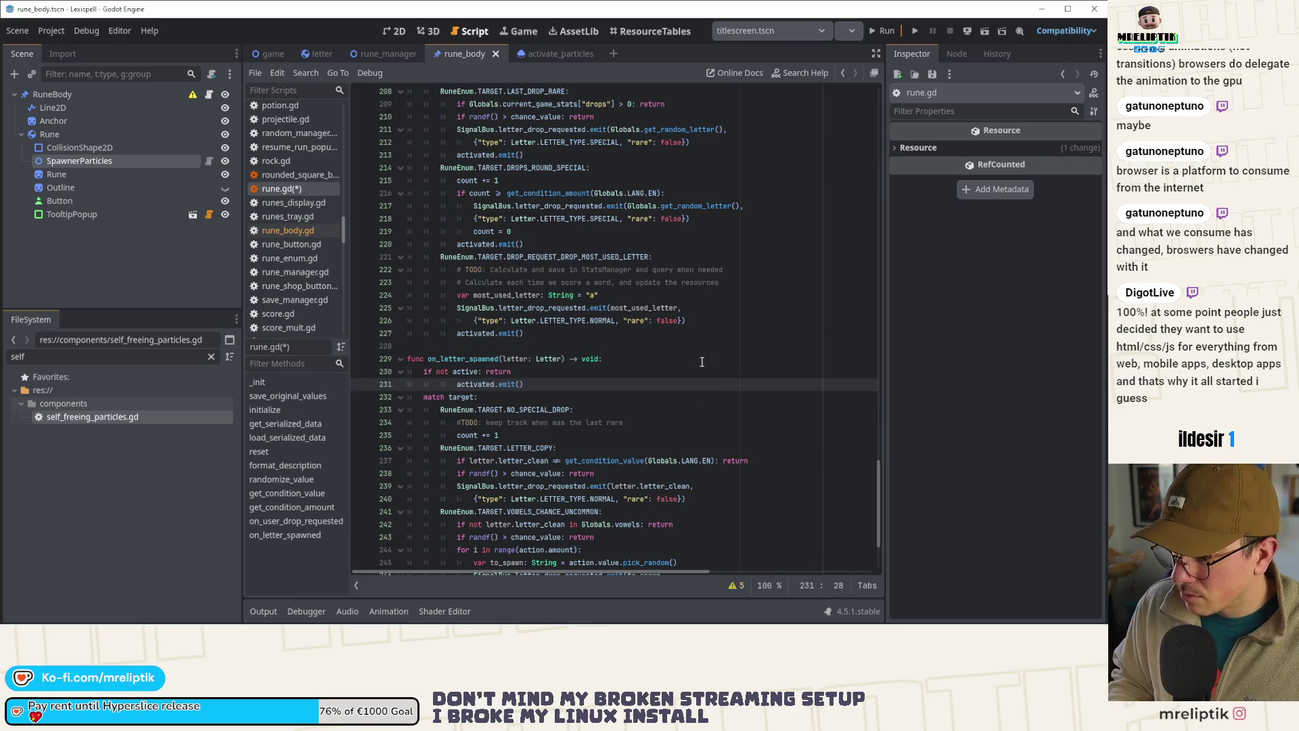
{"action": "key", "text": "ctrl+shift+d"}
{"action": "key", "text": "alt+Down"}
{"action": "key", "text": "alt+Down"}
{"action": "key", "text": "alt+Down"}
{"action": "key", "text": "alt+Down"}
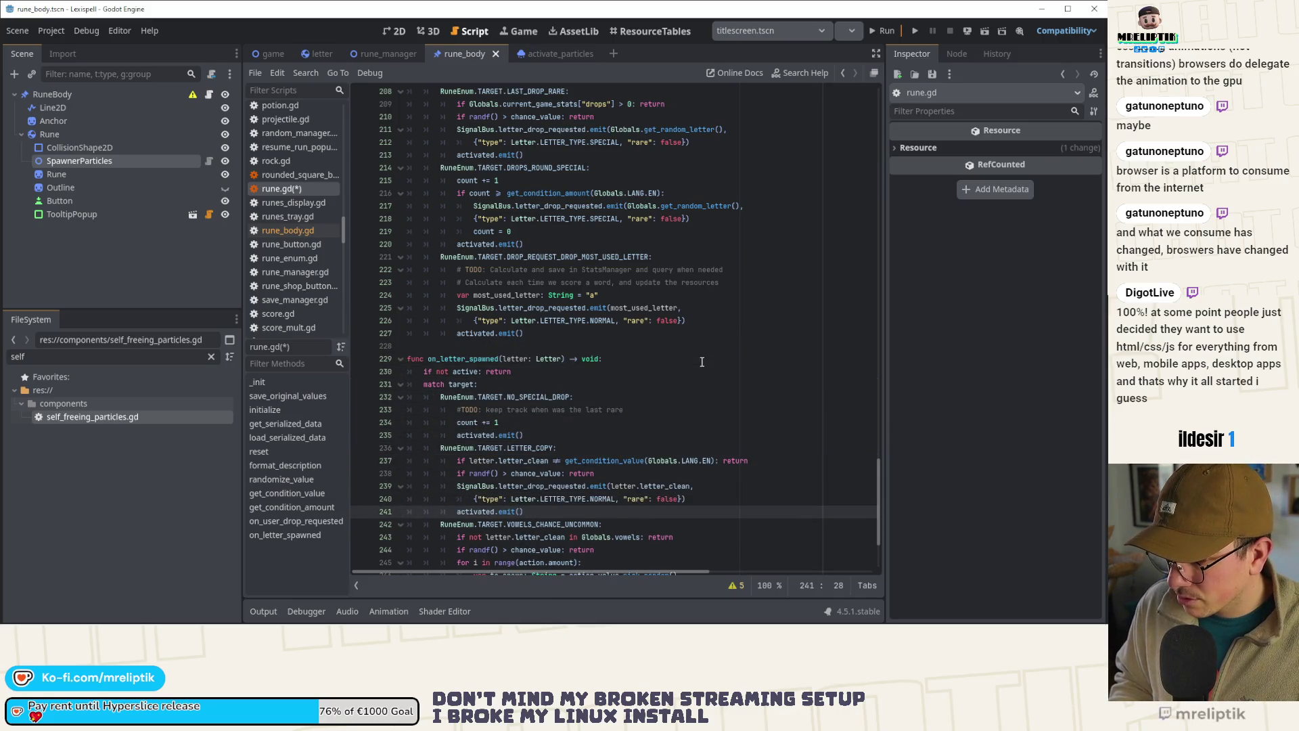
{"action": "key", "text": "ctrl+shift+d"}
{"action": "key", "text": "alt+Down"}
{"action": "key", "text": "alt+Down"}
{"action": "key", "text": "alt+Down"}
{"action": "key", "text": "alt+Down"}
{"action": "key", "text": "alt+Down"}
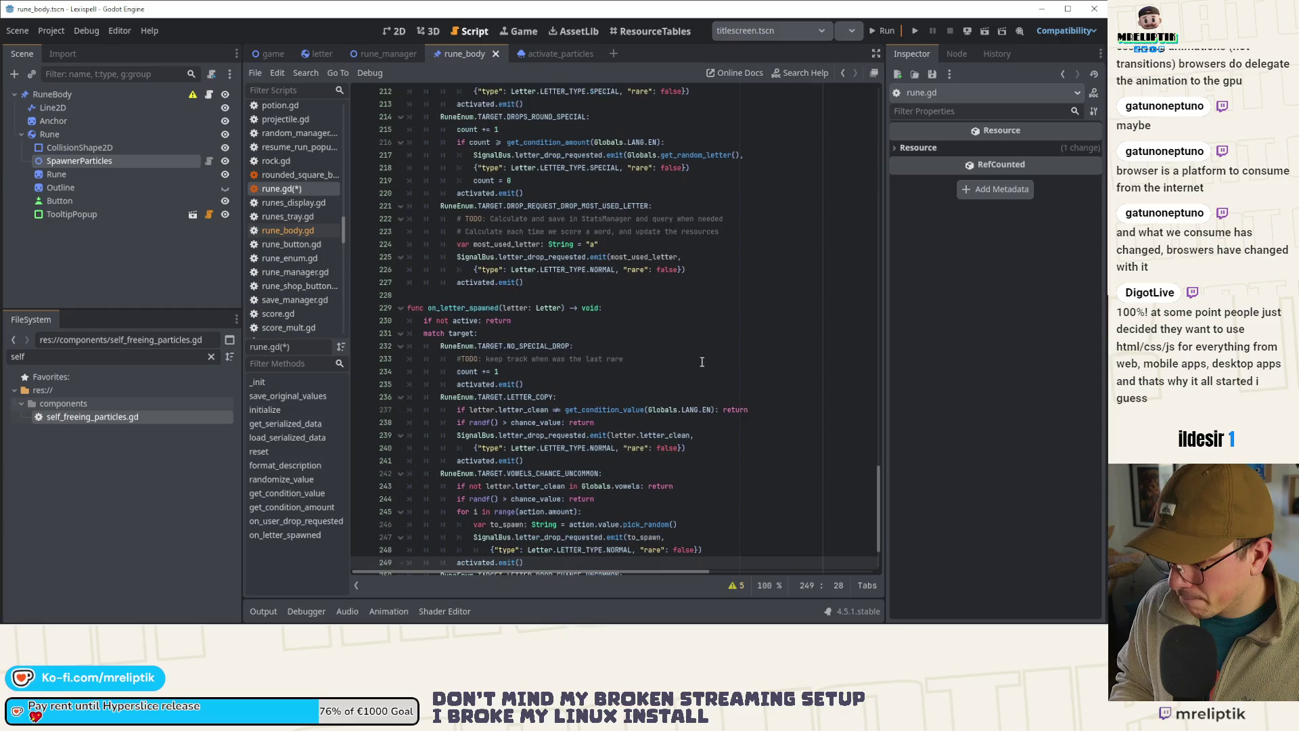
{"action": "key", "text": "Up"}
{"action": "key", "text": "Up"}
{"action": "key", "text": "Up"}
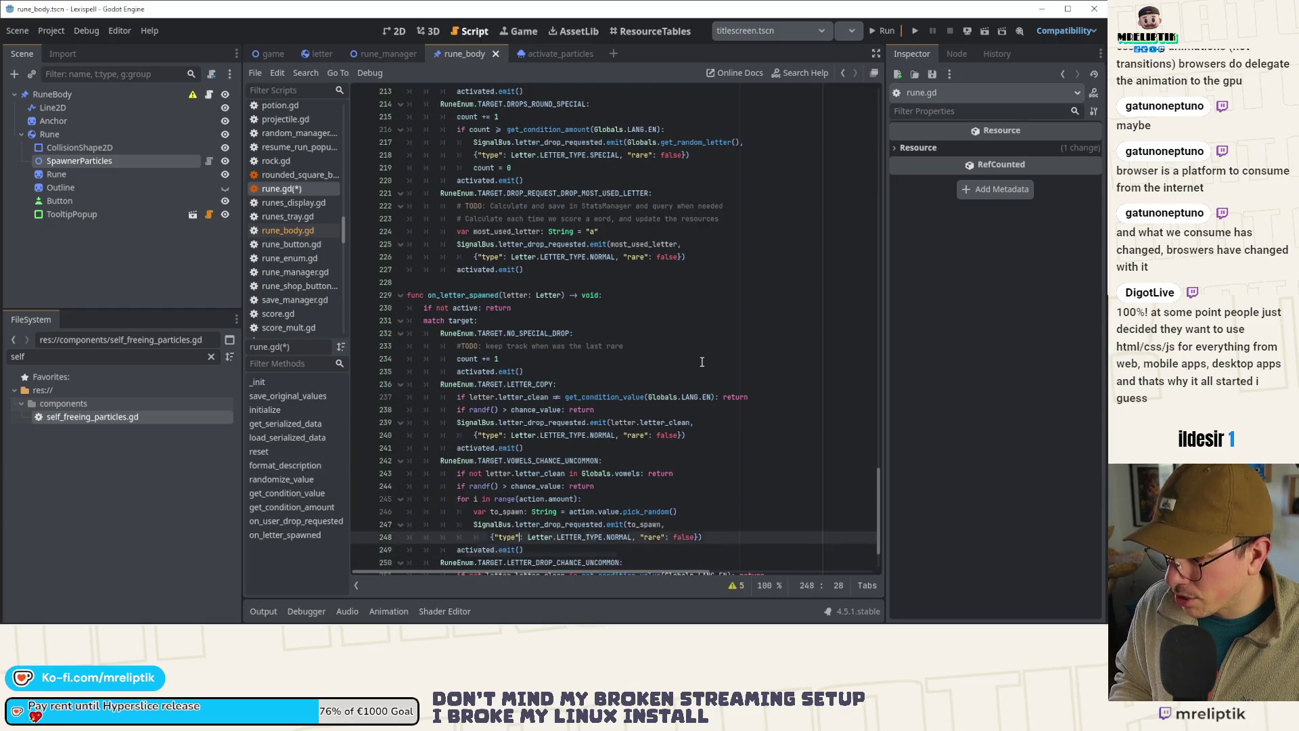
{"action": "key", "text": "Up"}
{"action": "key", "text": "Up"}
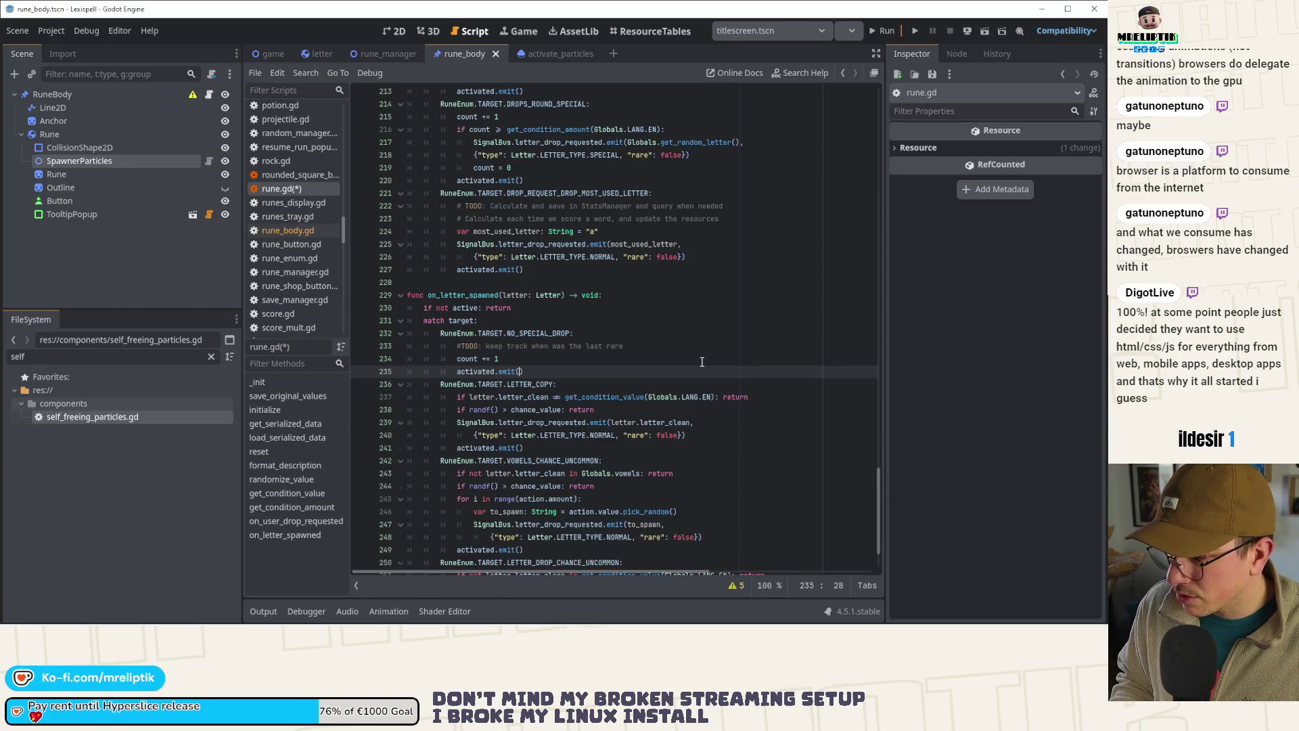
{"action": "key", "text": "ctrl+x"}
{"action": "key", "text": "Down"}
{"action": "key", "text": "Down"}
{"action": "key", "text": "Down"}
{"action": "key", "text": "ctrl+v"}
{"action": "key", "text": "alt+Up"}
{"action": "key", "text": "alt+Up"}
{"action": "key", "text": "alt+Up"}
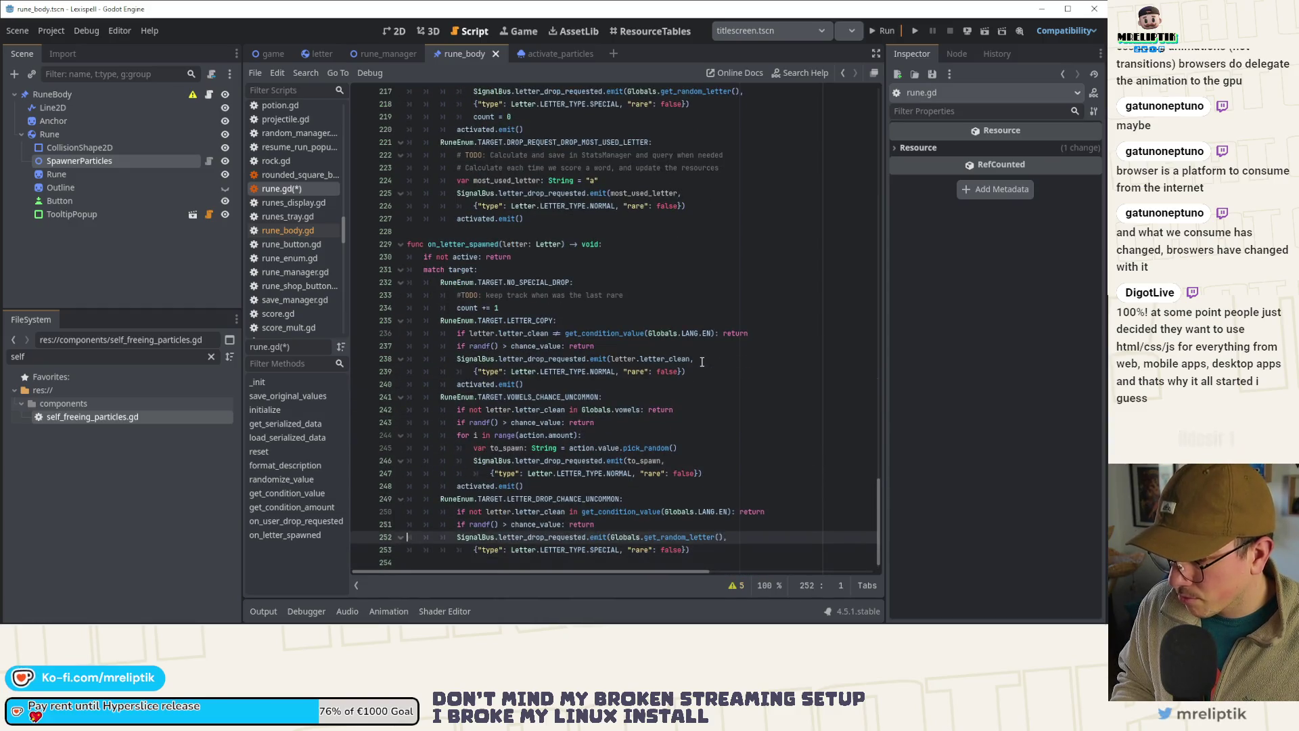
{"action": "key", "text": "alt+Down"}
{"action": "key", "text": "alt+Down"}
{"action": "key", "text": "alt+Down"}
{"action": "key", "text": "alt+Down"}
{"action": "key", "text": "ctrl+s"}
Save the activate_particles scene, then open rune_body.gd from the rune_body scene's Rune node.
{"action": "left_click", "coordinate": [545, 47]}
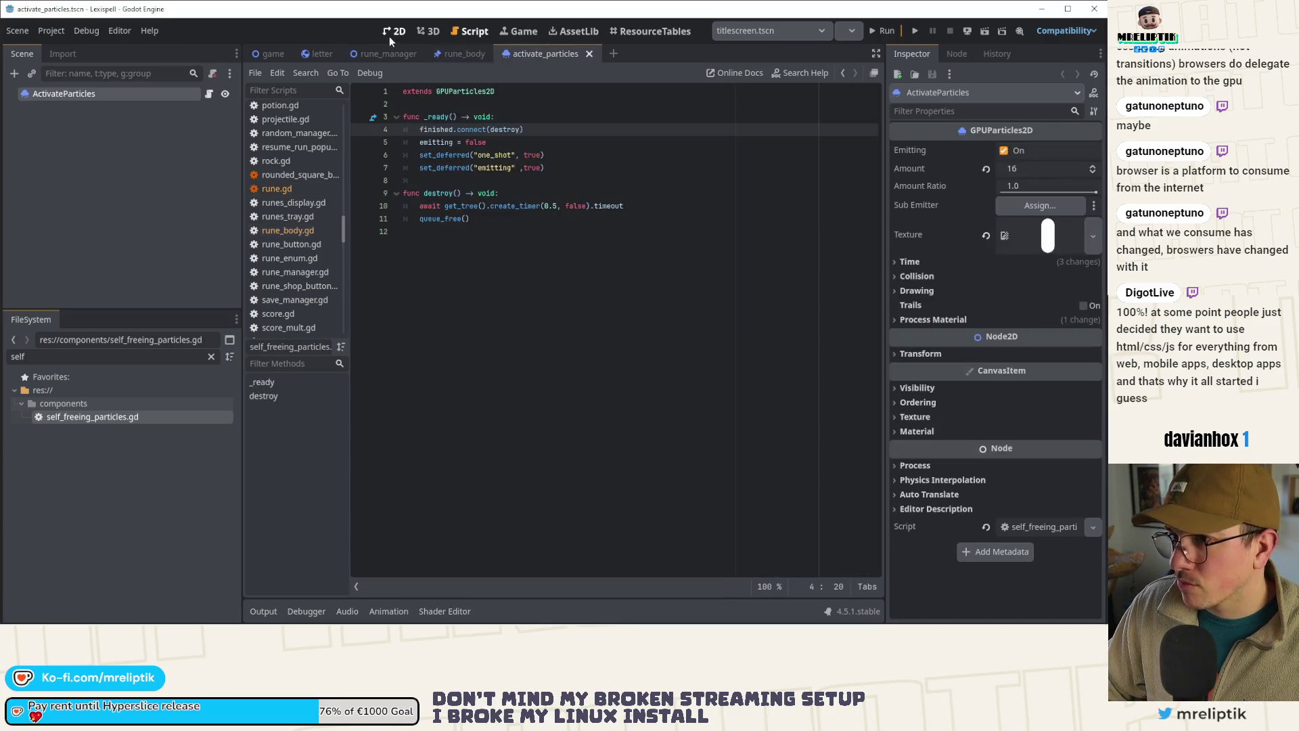
{"action": "left_click", "coordinate": [391, 31]}
{"action": "scroll", "coordinate": [391, 156], "scroll_direction": "down", "scroll_amount": 3}
{"action": "key", "text": "ctrl+s"}
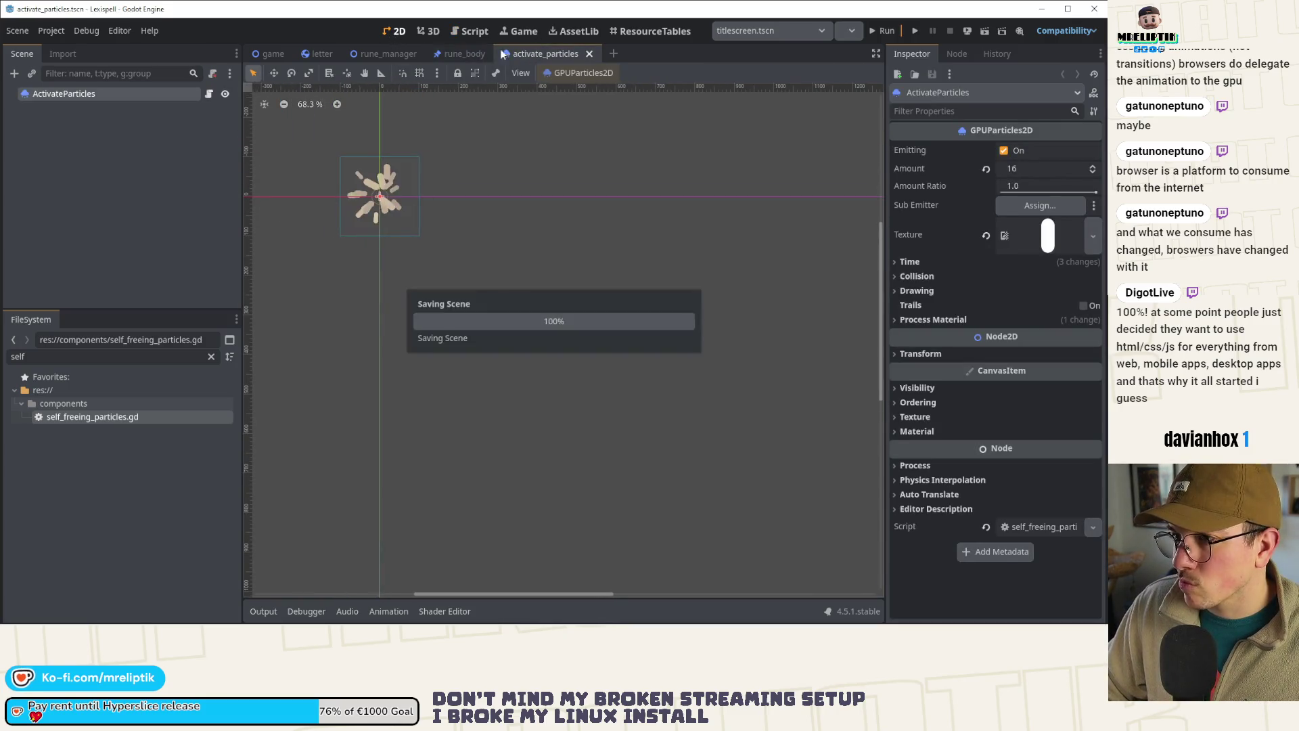
{"action": "left_click", "coordinate": [451, 55]}
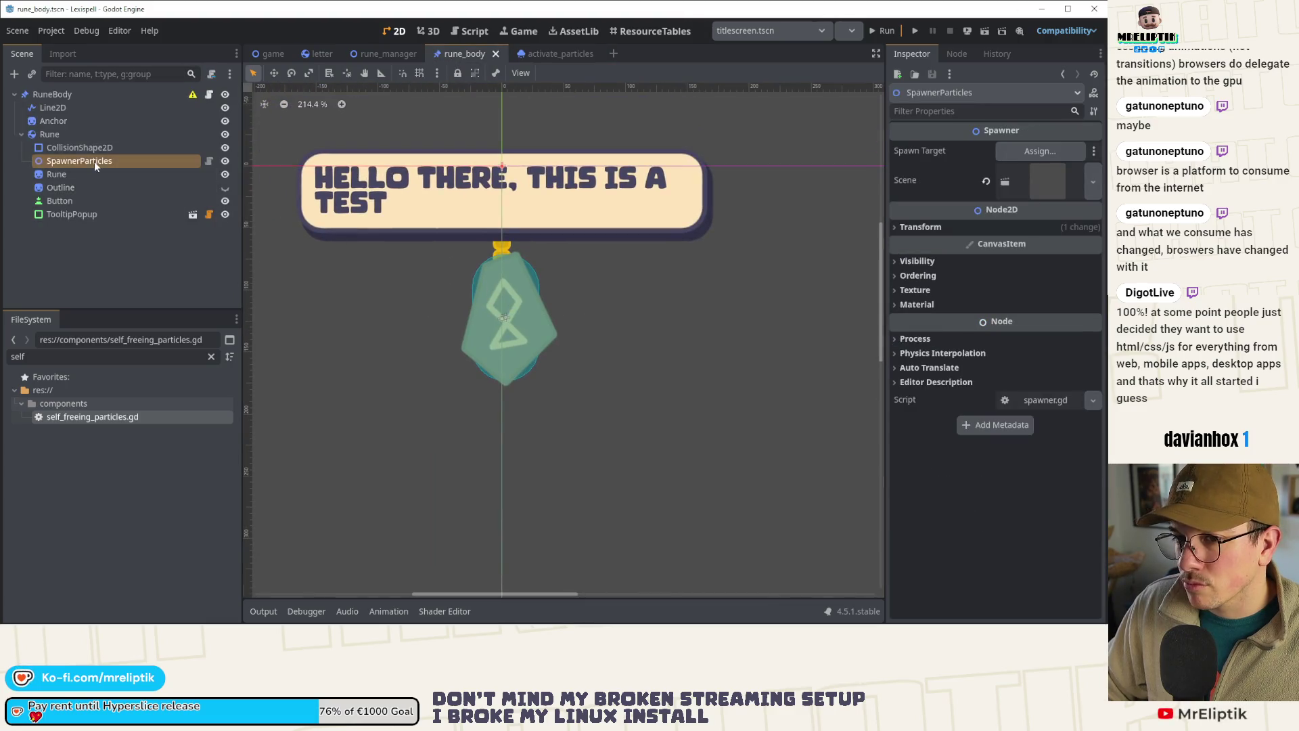
{"action": "left_click", "coordinate": [82, 175]}
{"action": "left_click", "coordinate": [209, 94]}
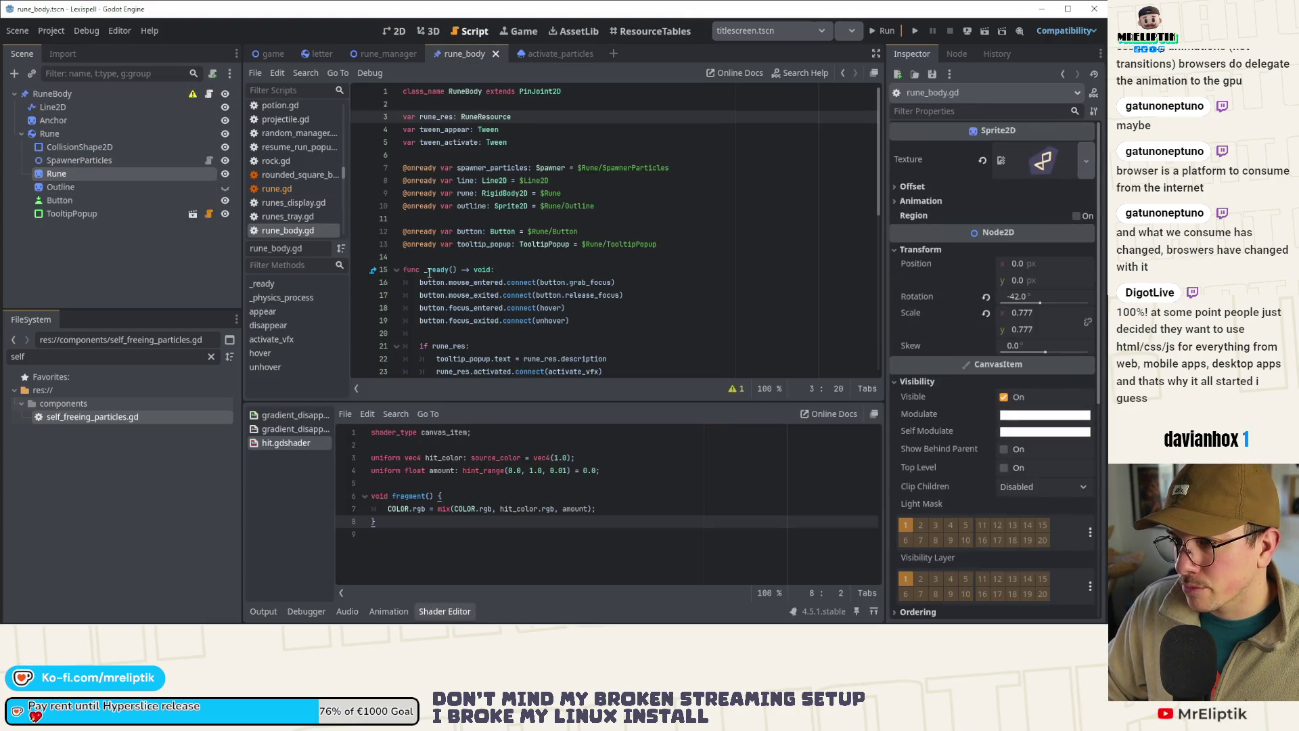
{"action": "scroll", "coordinate": [433, 278], "scroll_direction": "down", "scroll_amount": 2}
Add a line in _ready setting rune.material's "amount" shader parameter to 0.0.
{"action": "left_click", "coordinate": [581, 246]}
{"action": "key", "text": "Return"}
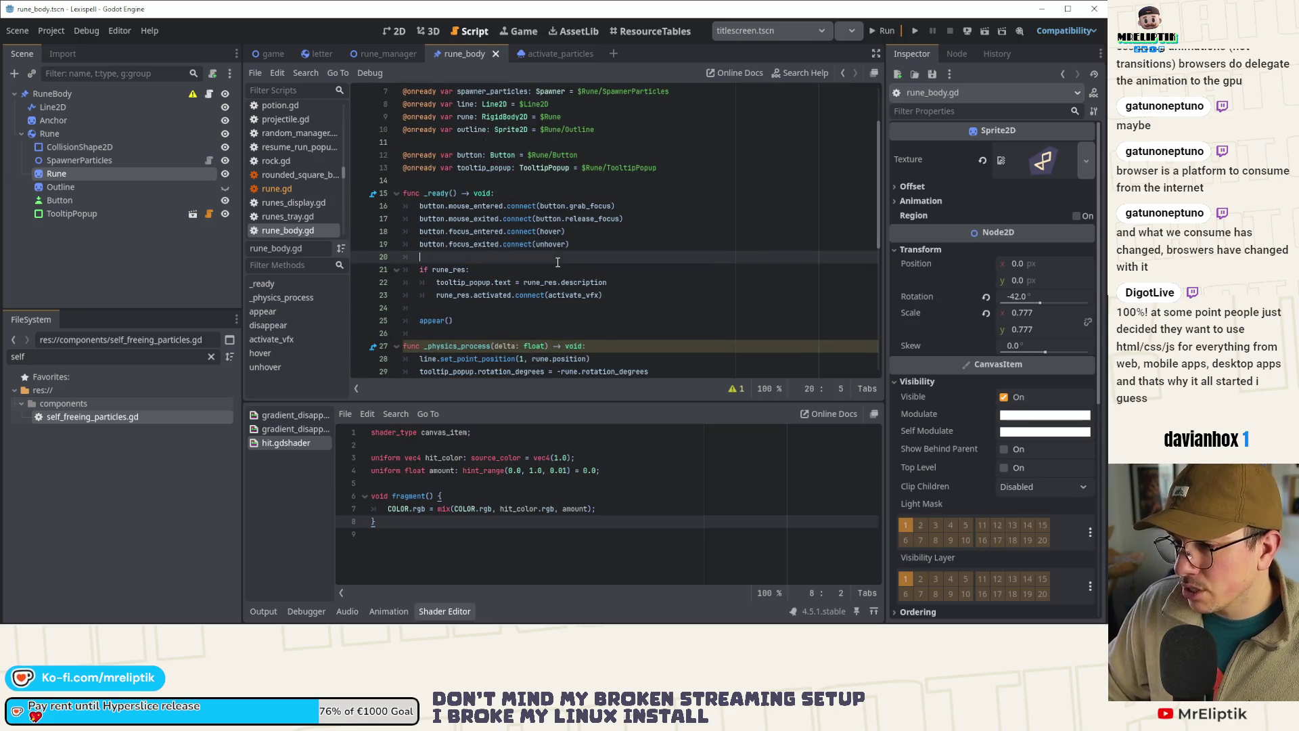
{"action": "key", "text": "Return"}
{"action": "type", "text": "rune"}
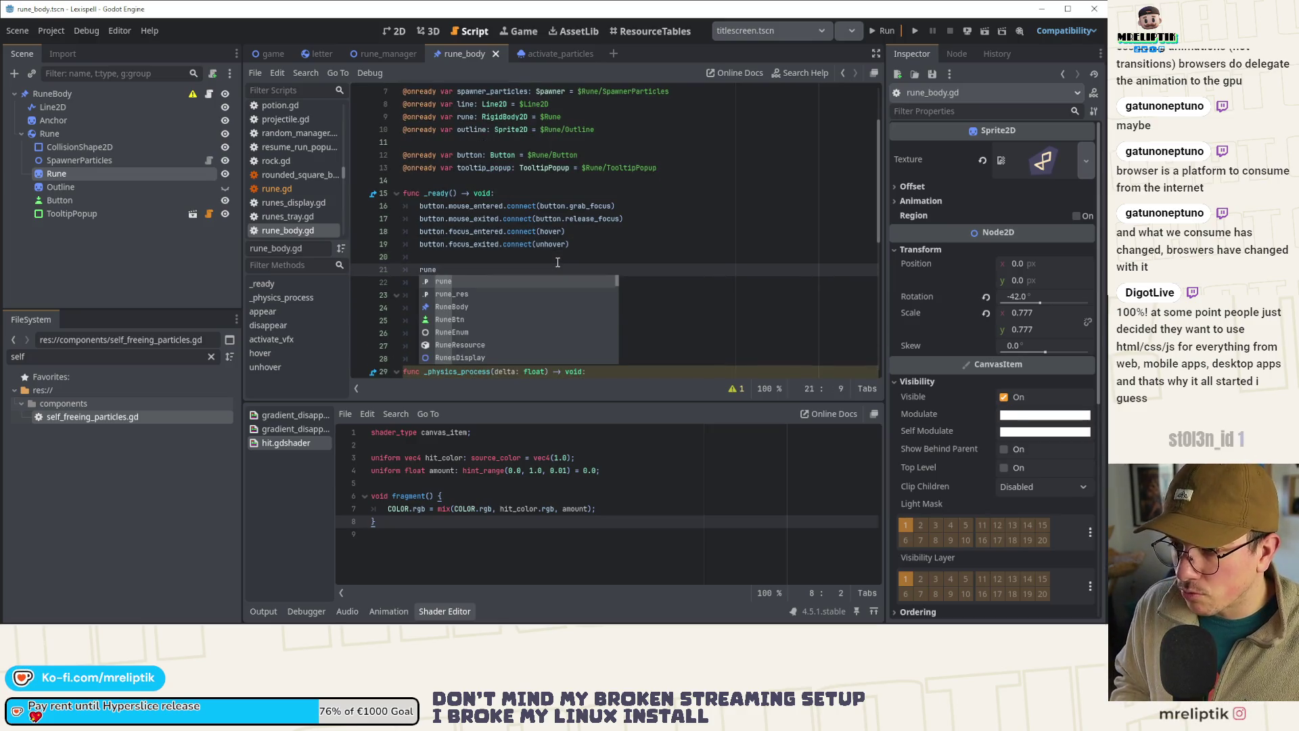
{"action": "key", "text": "Escape"}
{"action": "type", "text": "."}
{"action": "type", "text": "se"}
{"action": "key", "text": "BackSpace"}
{"action": "key", "text": "BackSpace"}
{"action": "type", "text": "mater"}
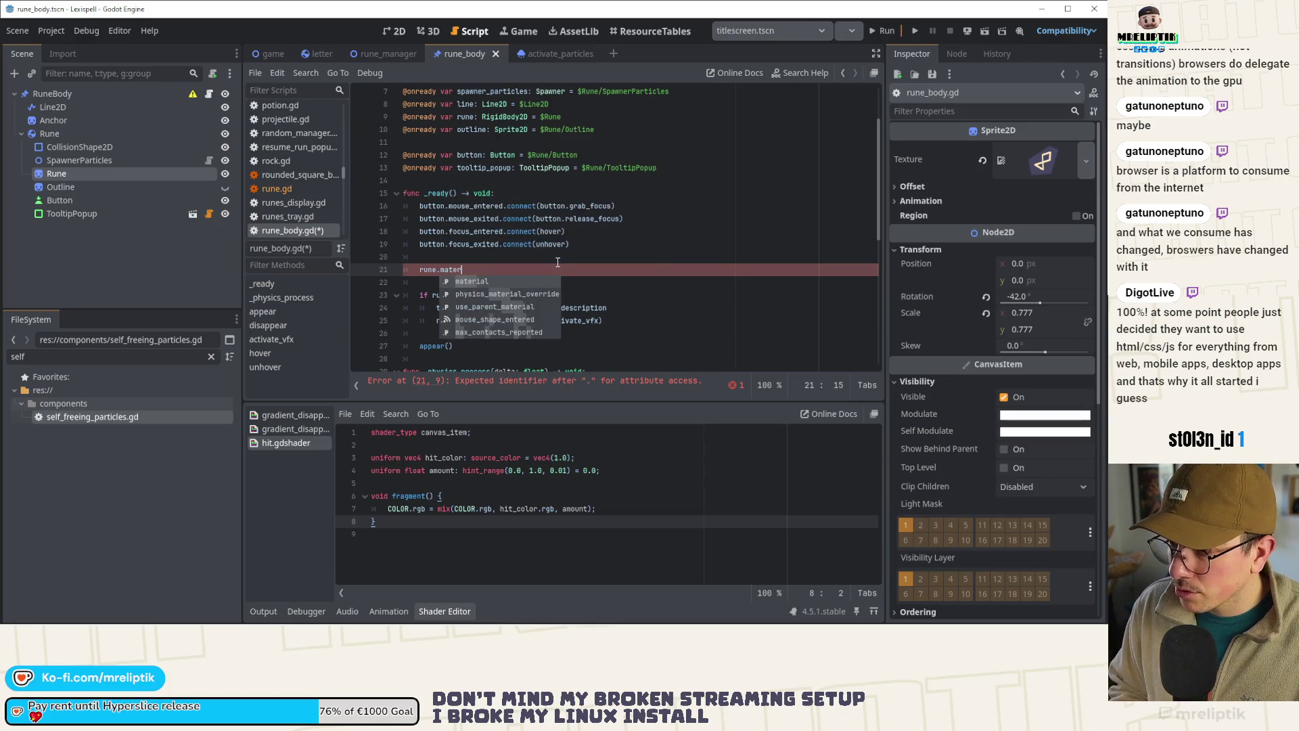
{"action": "key", "text": "Return"}
{"action": "type", "text": ".set_shad"}
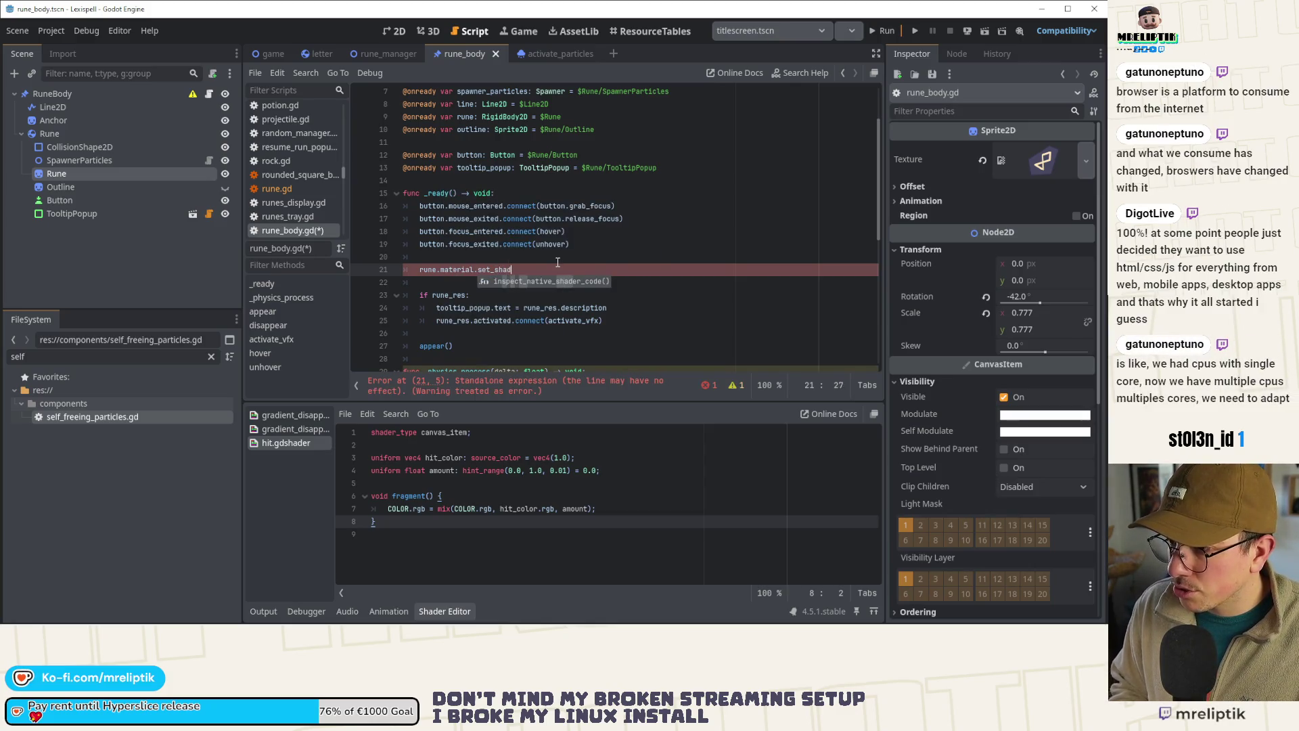
{"action": "type", "text": "a"}
{"action": "type", "text": "r_paramet"}
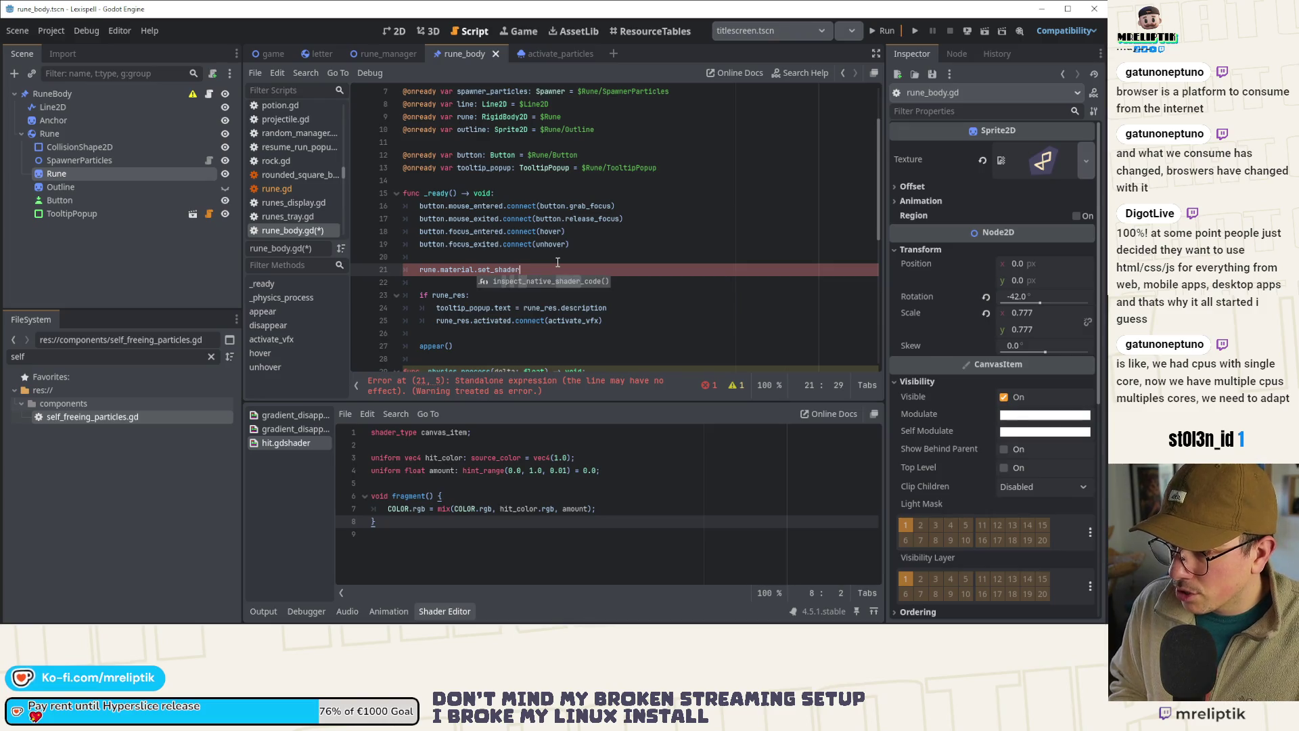
{"action": "type", "text": "er(\""}
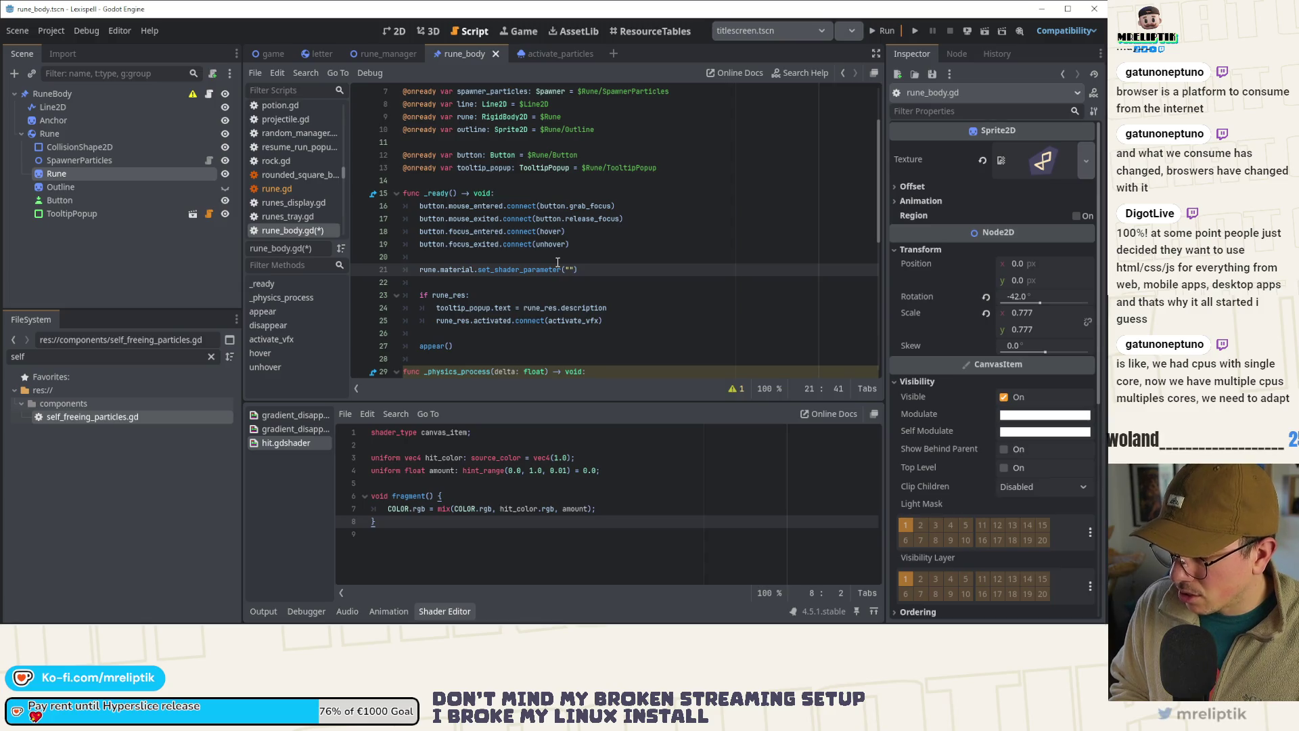
{"action": "type", "text": "amount\""}
{"action": "type", "text": ", 0.0"}
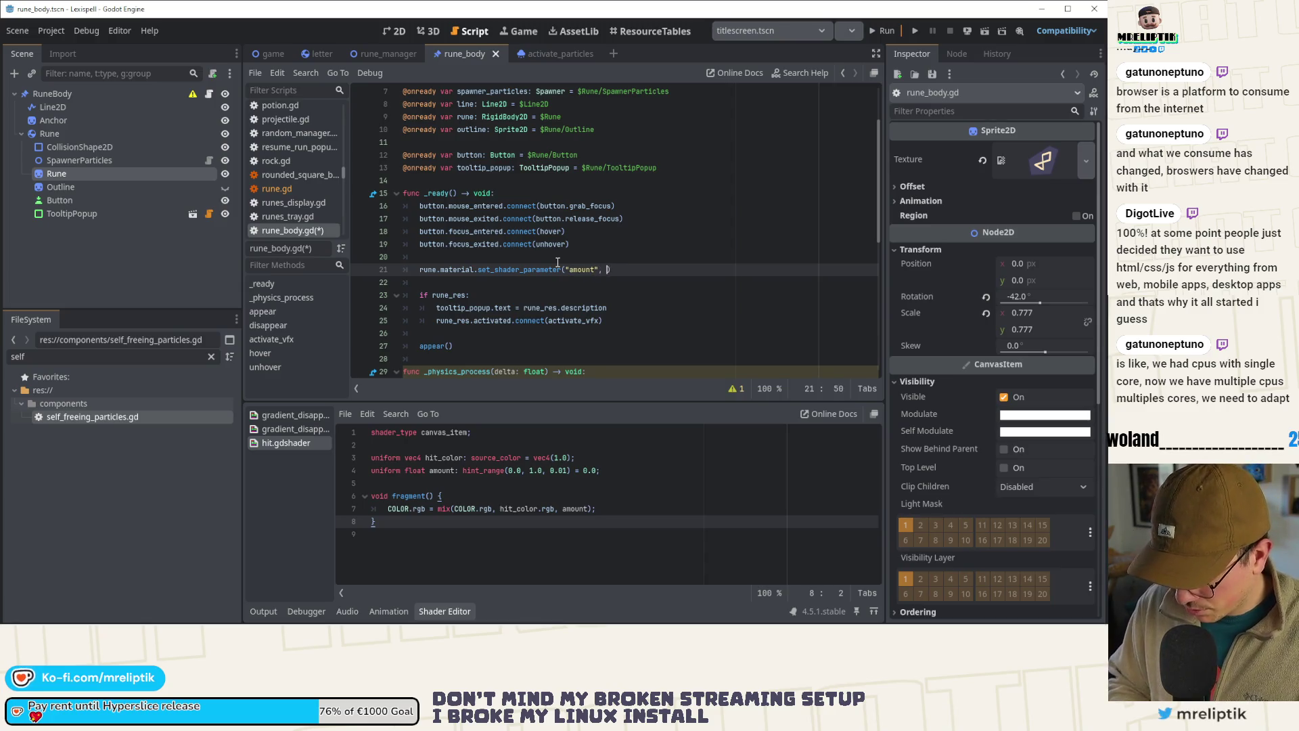
Make the Rune's ShaderMaterial Local to Scene with Amount set to 0, and save.
{"action": "left_click", "coordinate": [74, 175]}
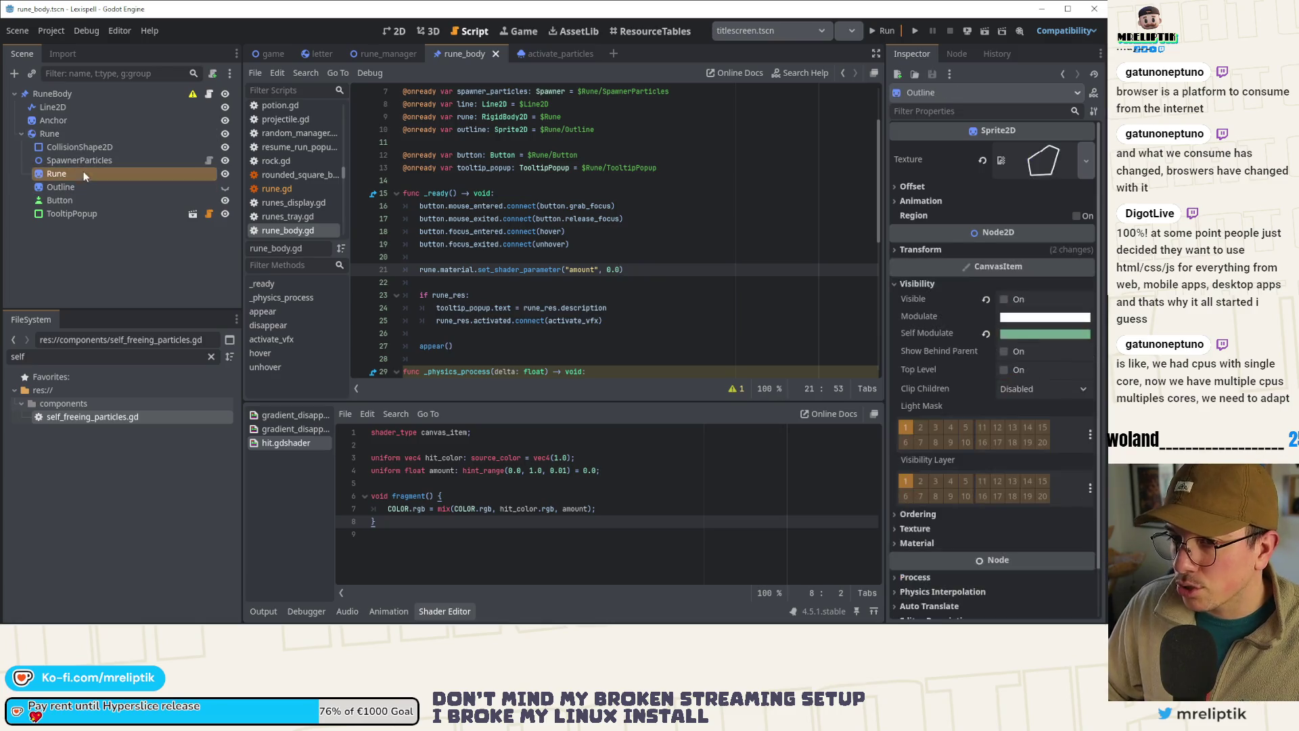
{"action": "scroll", "coordinate": [994, 470], "scroll_direction": "down", "scroll_amount": 5}
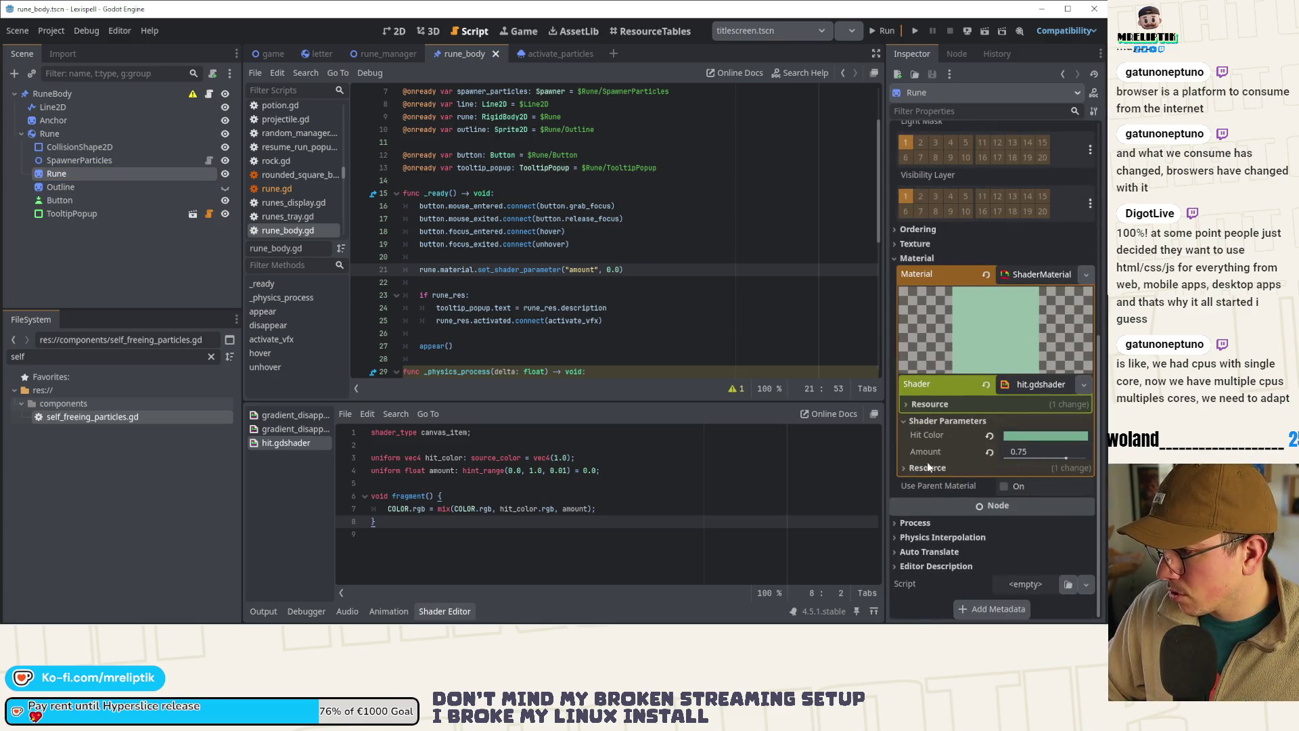
{"action": "left_click", "coordinate": [928, 468]}
{"action": "left_click", "coordinate": [1007, 483]}
{"action": "key", "text": "ctrl+s"}
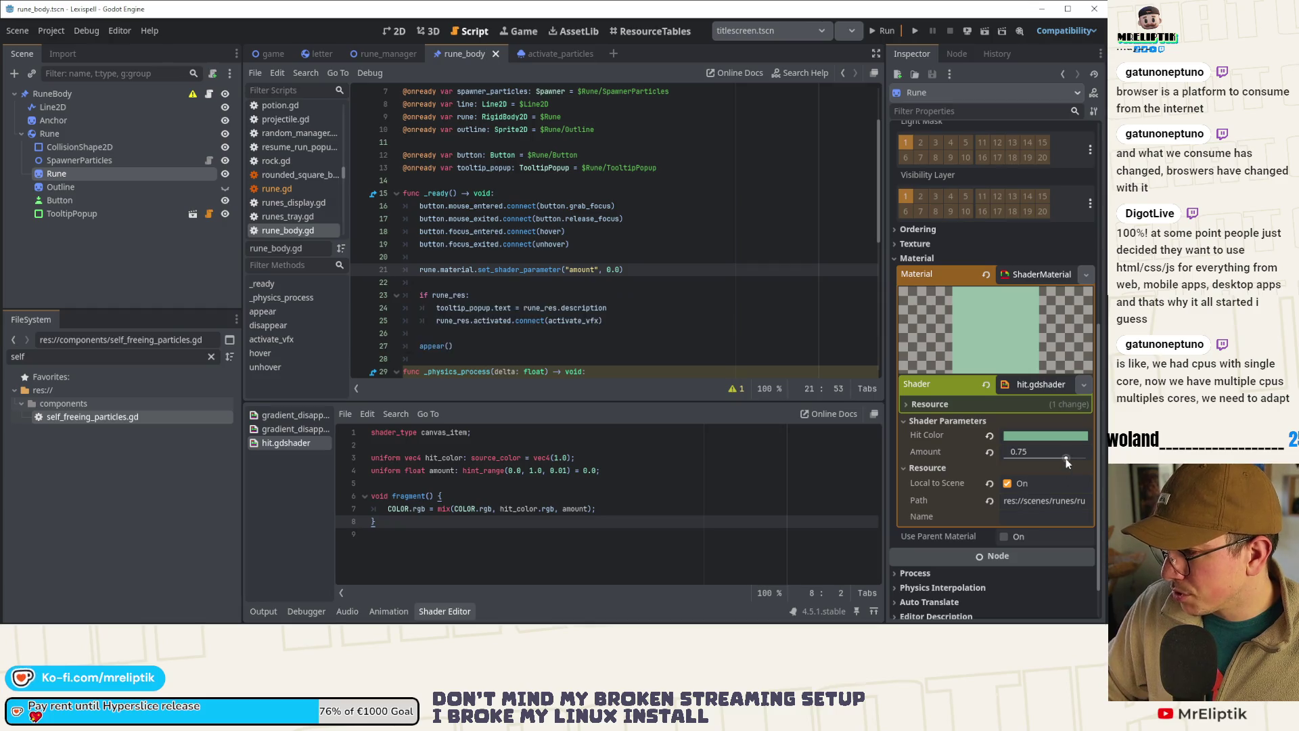
{"action": "left_click_drag", "start_coordinate": [1068, 461], "coordinate": [1004, 460]}
{"action": "key", "text": "ctrl+s"}
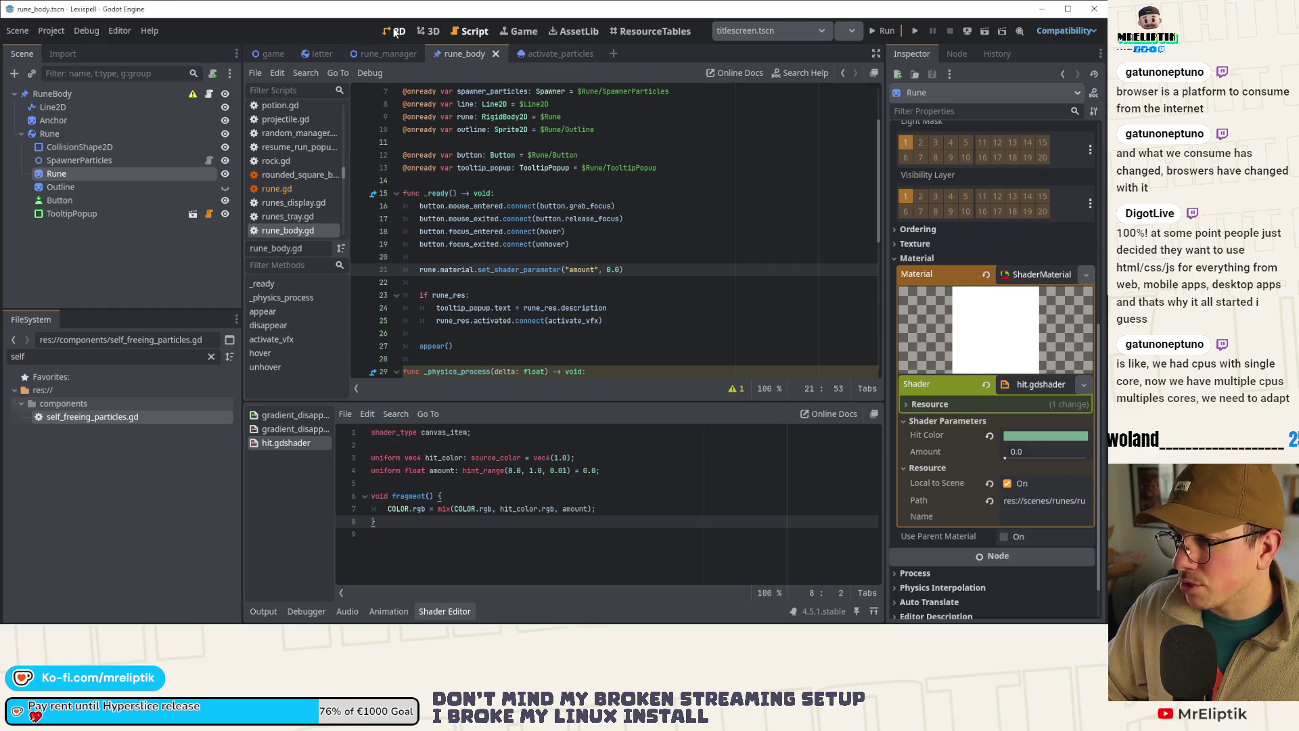
Switch to the 2D view of the rune_body scene and save it.
{"action": "left_click", "coordinate": [395, 31]}
{"action": "left_click", "coordinate": [264, 611]}
{"action": "key", "text": "ctrl+s"}
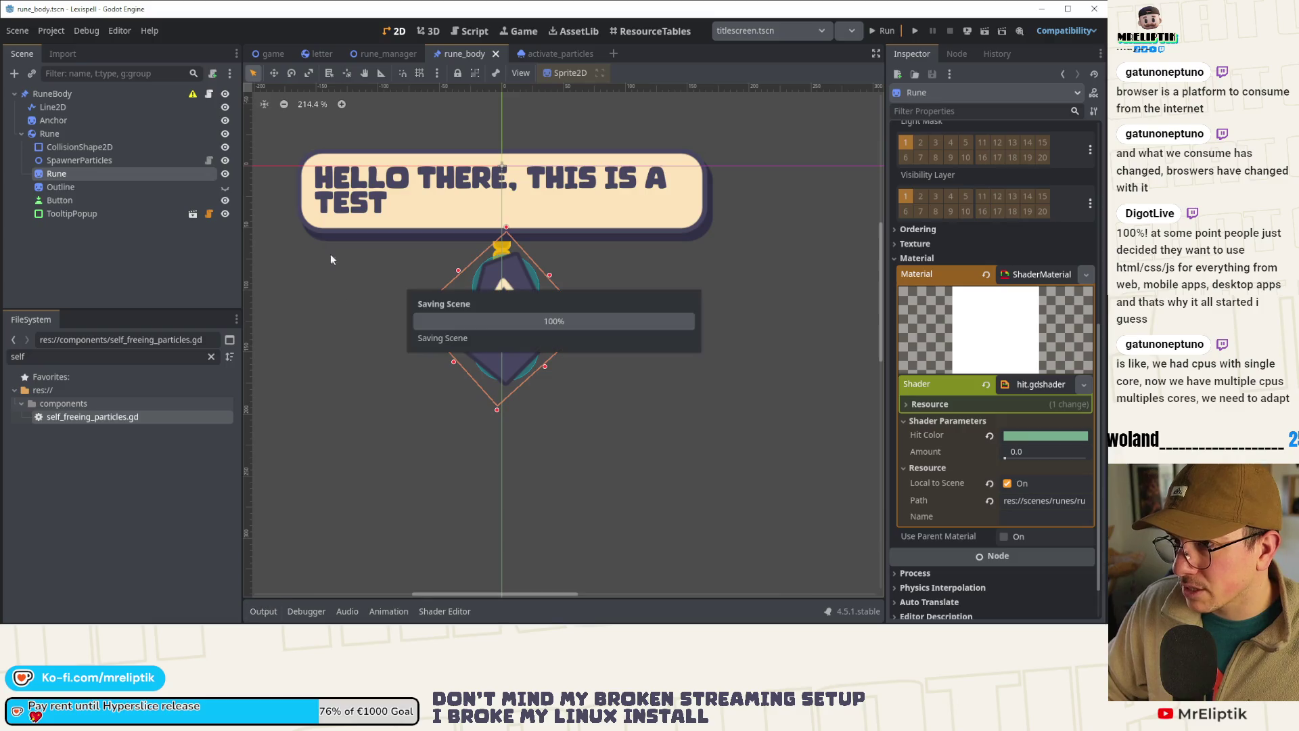
{"action": "mouse_move", "coordinate": [275, 54]}
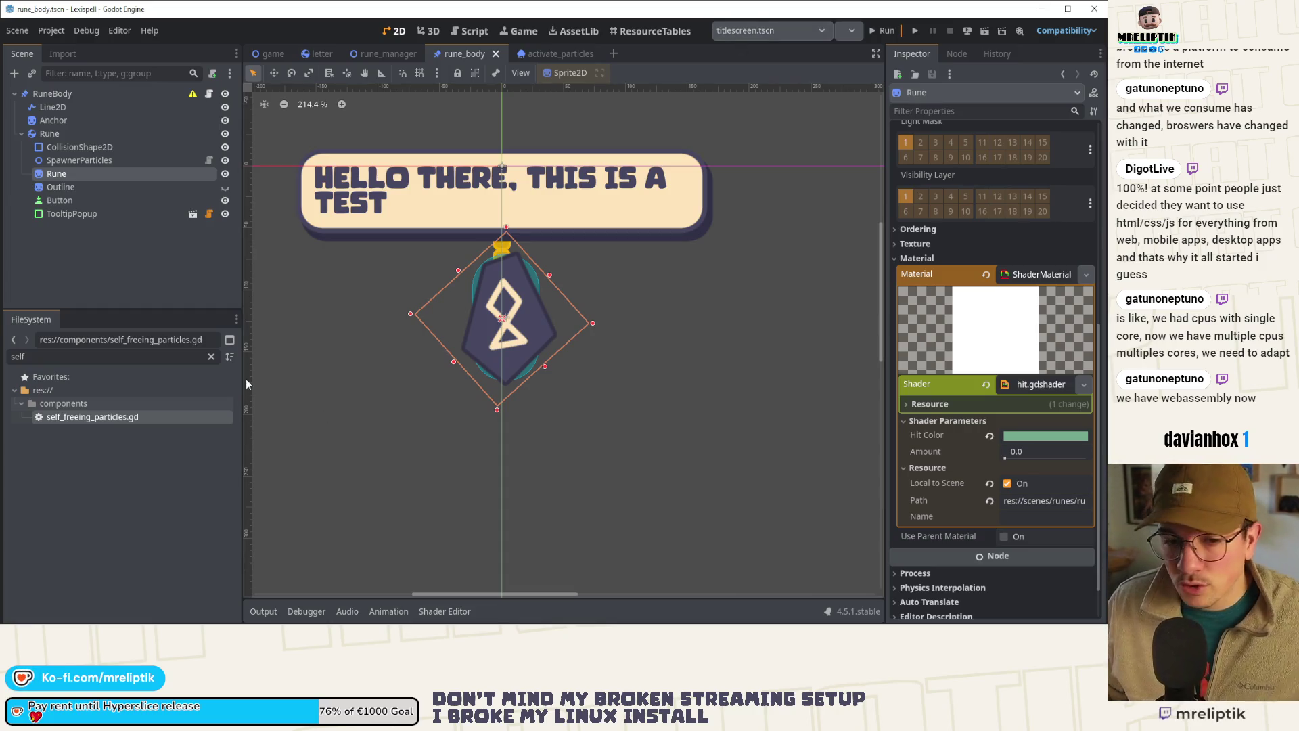
Open rune_body.gd and run the game from direct_game_launcher.tscn.
{"action": "scroll", "coordinate": [379, 285], "scroll_direction": "down", "scroll_amount": 2}
{"action": "left_click", "coordinate": [90, 93]}
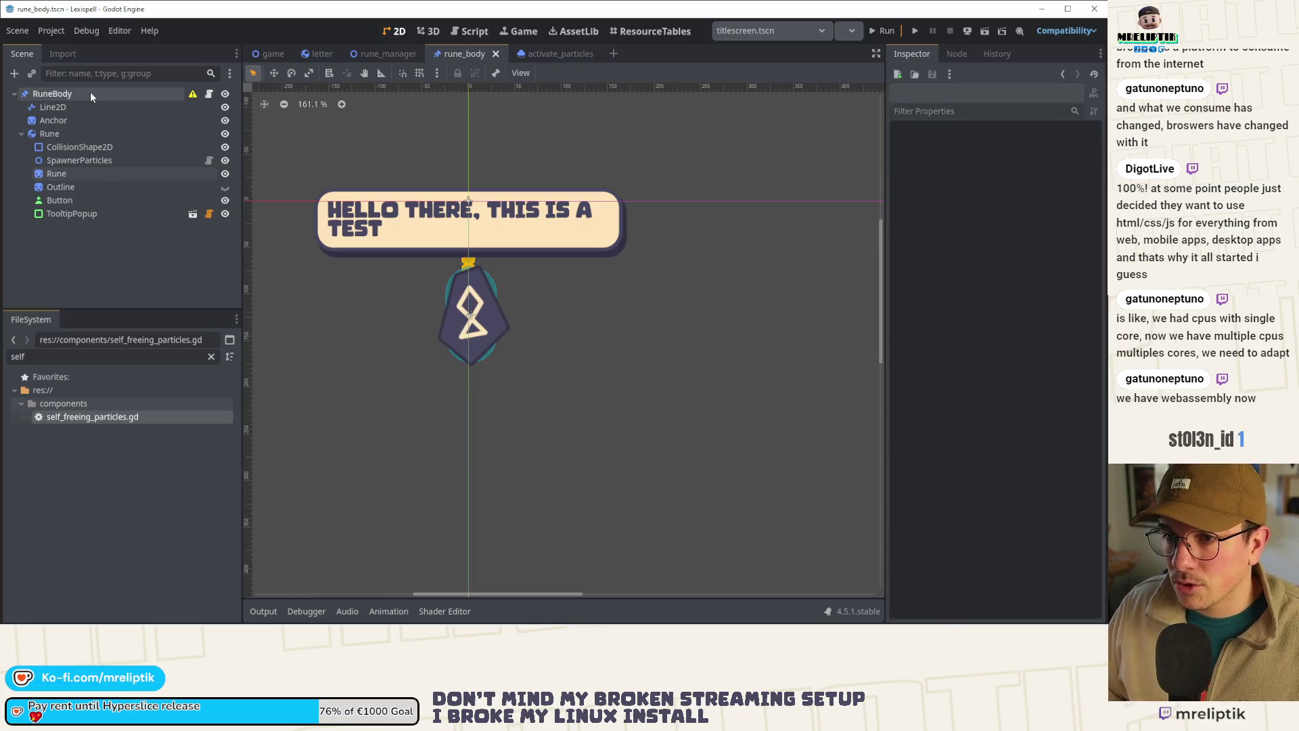
{"action": "left_click", "coordinate": [209, 93]}
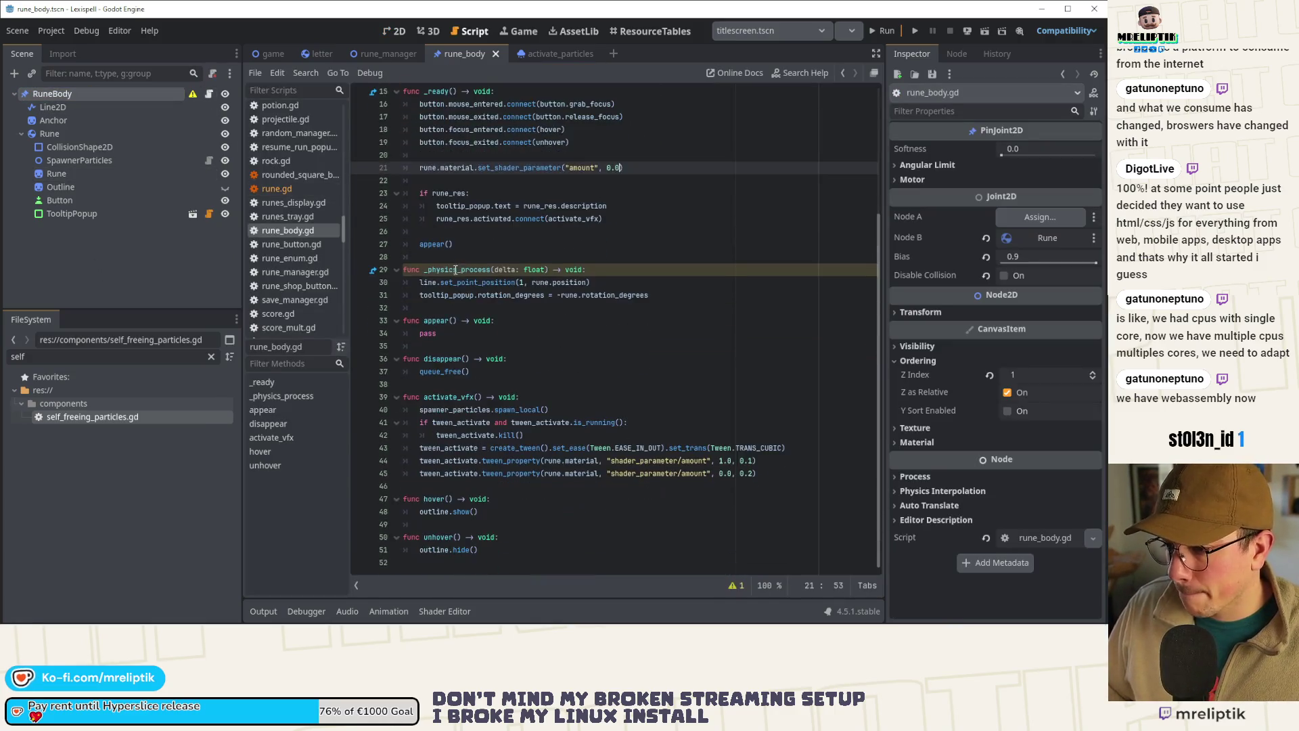
{"action": "left_click", "coordinate": [474, 398]}
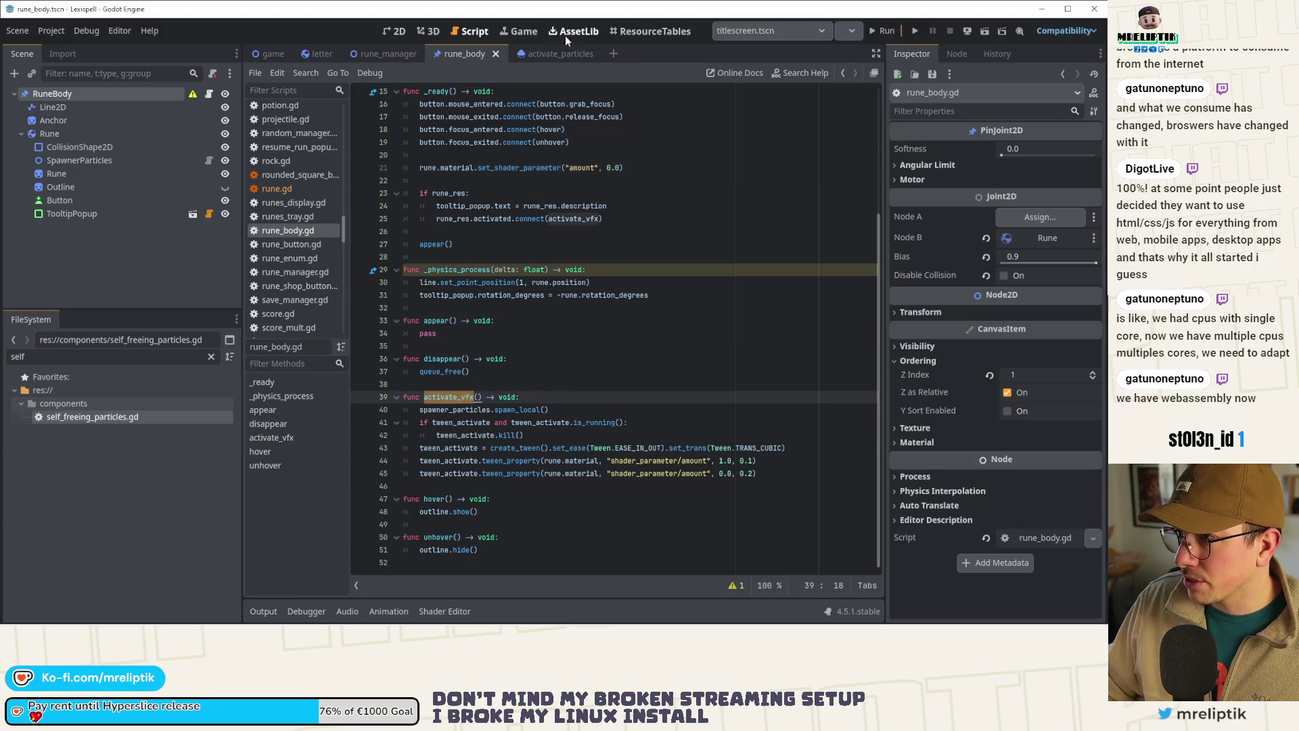
{"action": "left_click", "coordinate": [772, 31]}
{"action": "left_click", "coordinate": [772, 67]}
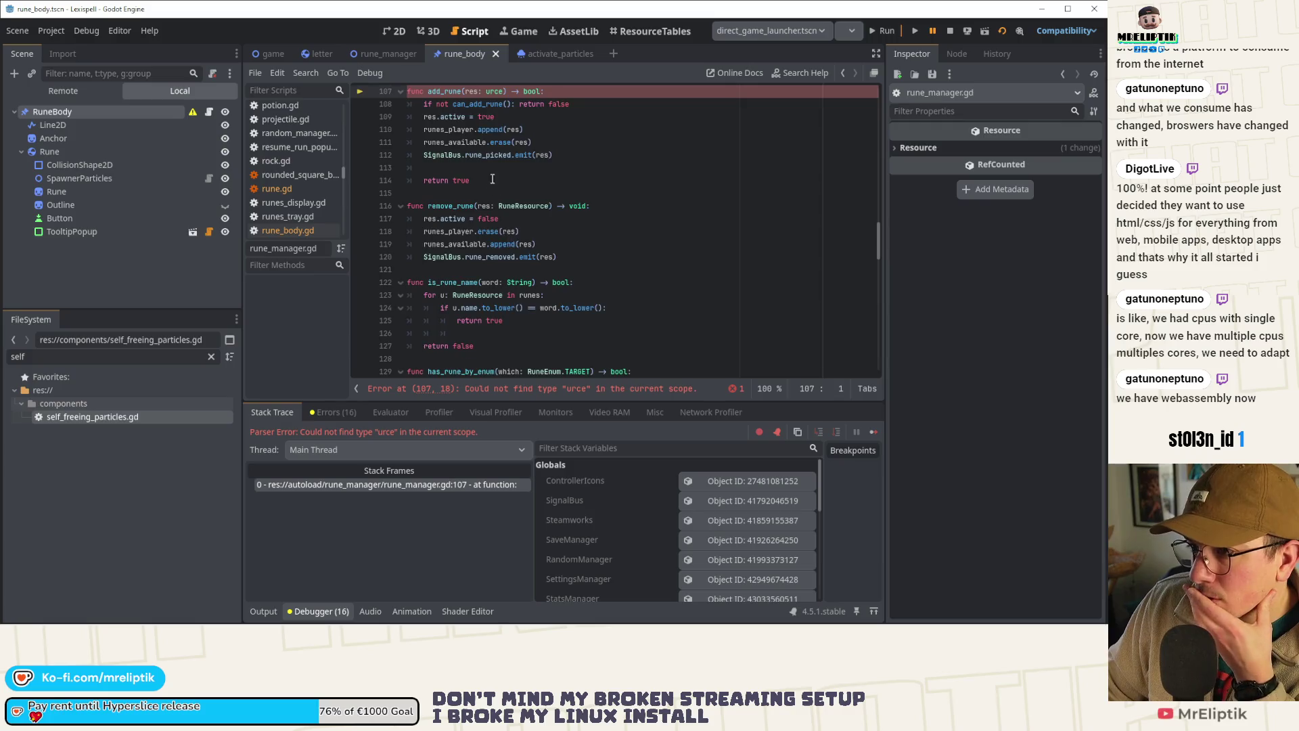
Fix add_rune's parameter type on line 107 to RuneResource, then stop and relaunch the game.
{"action": "scroll", "coordinate": [493, 179], "scroll_direction": "up", "scroll_amount": 3}
{"action": "double_click", "coordinate": [442, 206]}
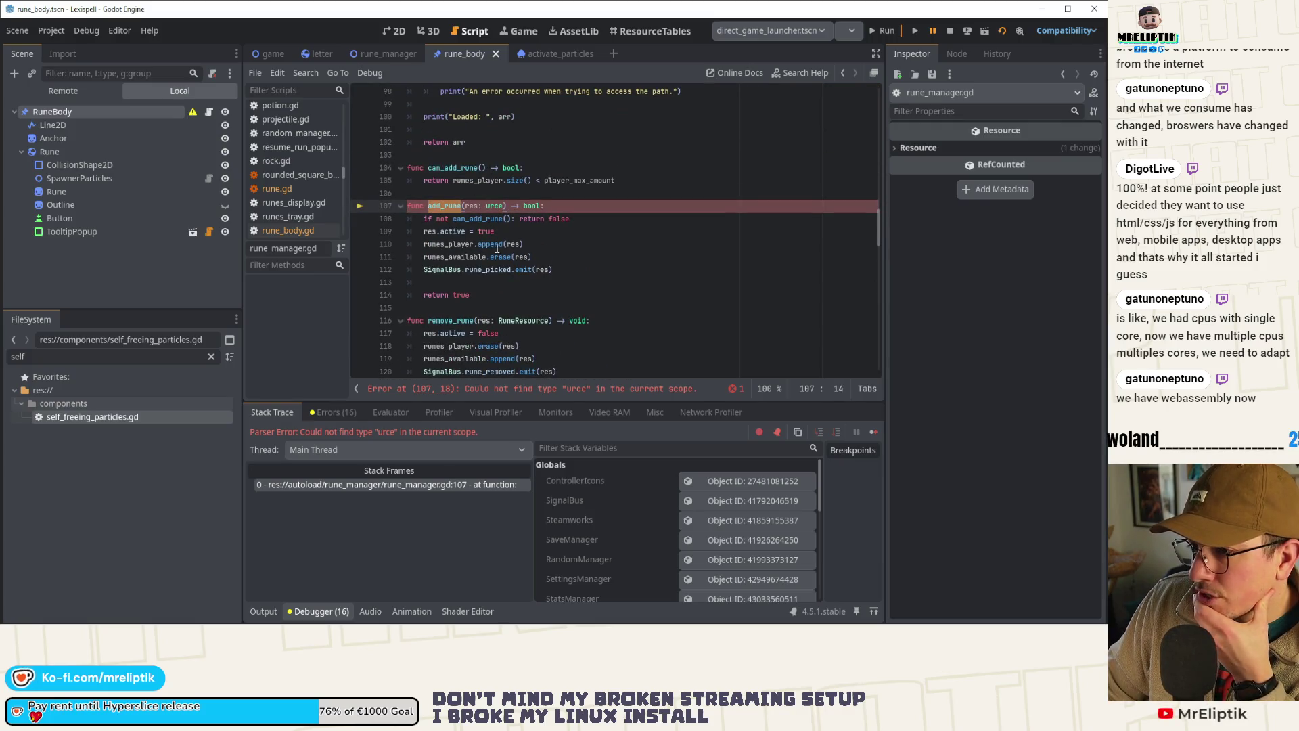
{"action": "left_click", "coordinate": [487, 207]}
{"action": "double_click", "coordinate": [492, 206]}
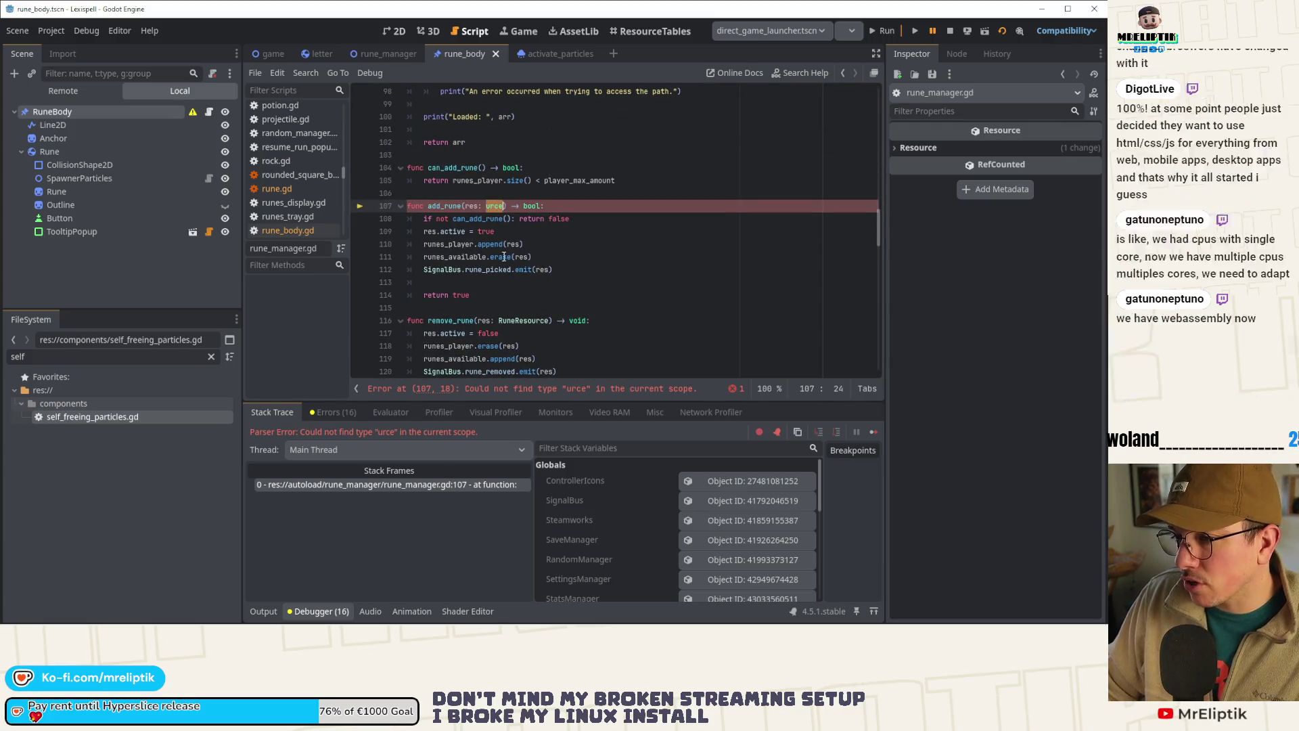
{"action": "type", "text": "RuneRe"}
{"action": "key", "text": "Return"}
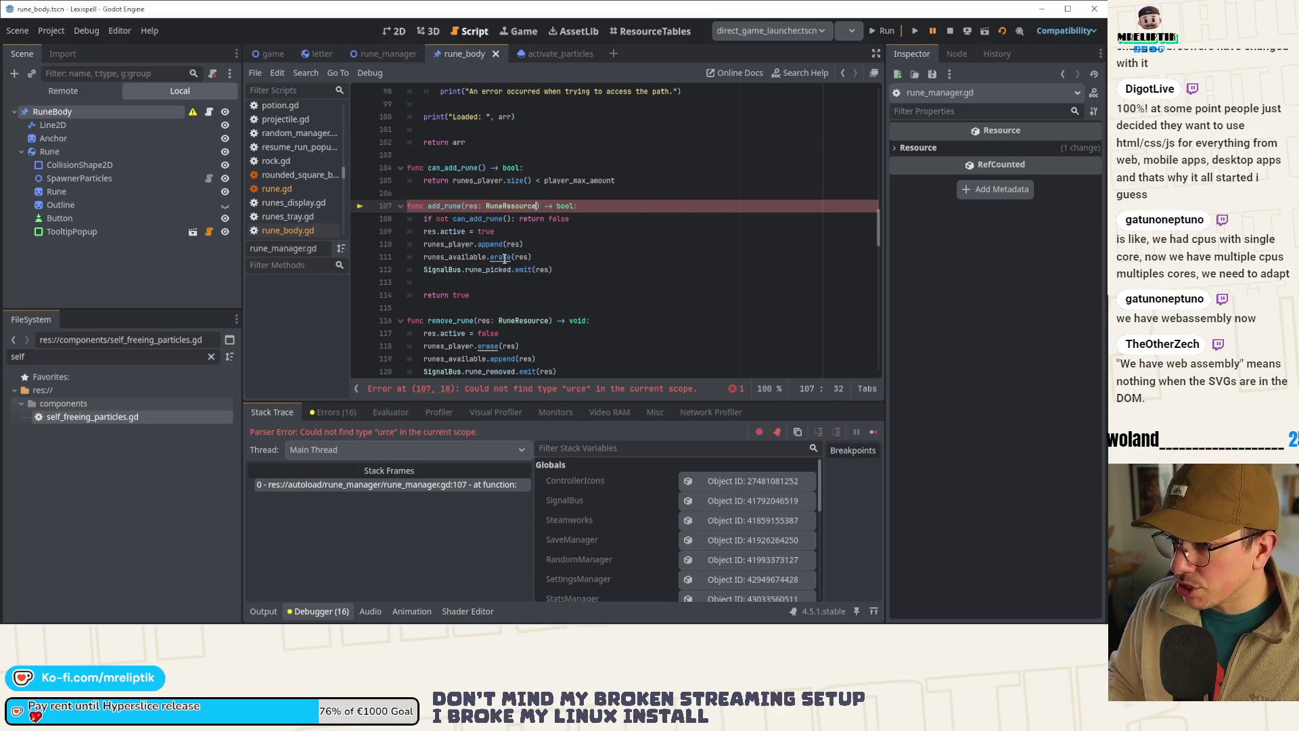
{"action": "left_click", "coordinate": [950, 33]}
{"action": "left_click", "coordinate": [890, 33]}
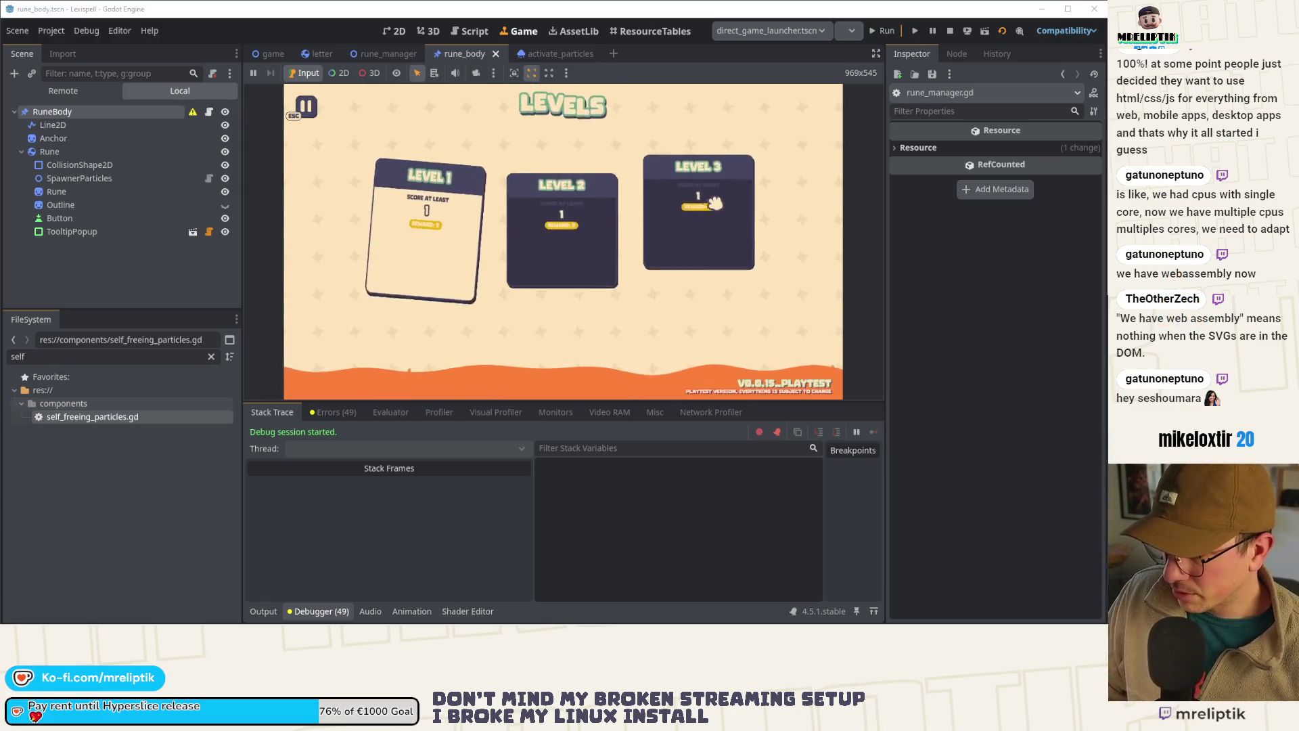
Collapse the bottom panel, start Level 1, and add a rune through the in-game dev console.
{"action": "left_click", "coordinate": [264, 611]}
{"action": "left_click", "coordinate": [263, 612]}
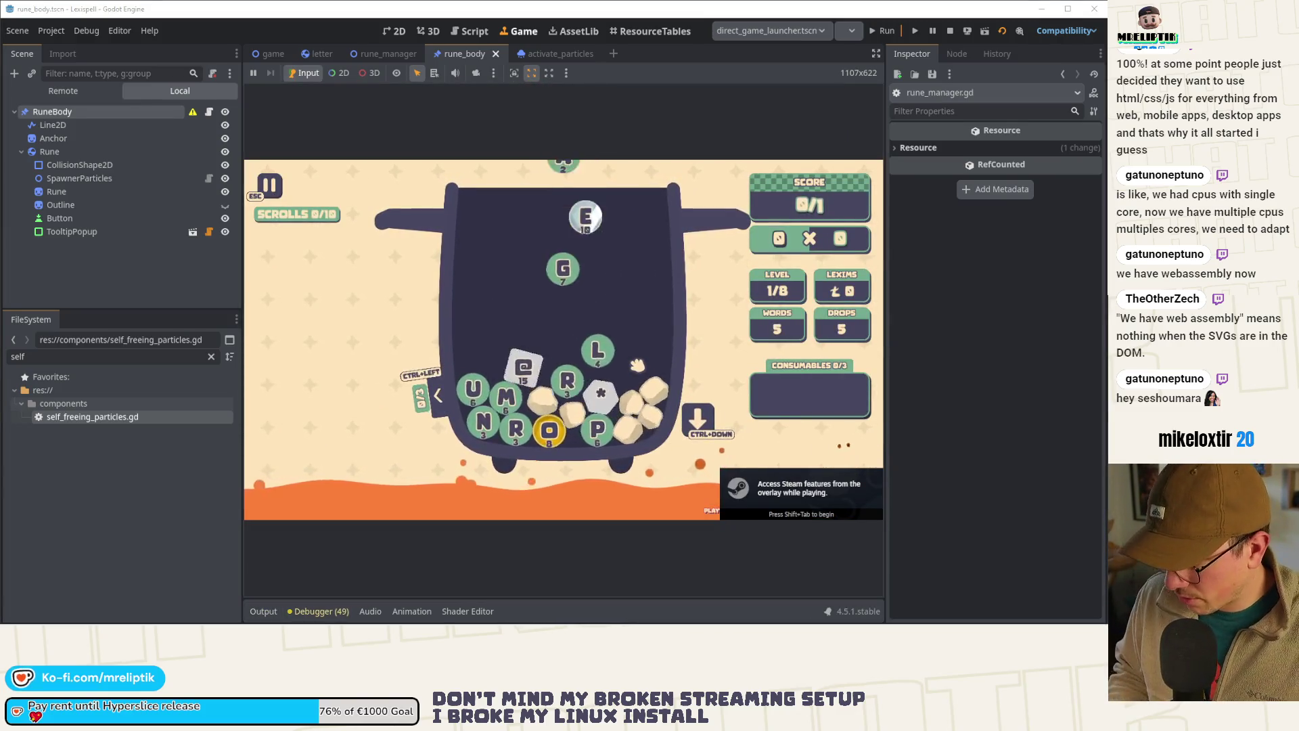
{"action": "key", "text": "grave"}
{"action": "key", "text": "Return"}
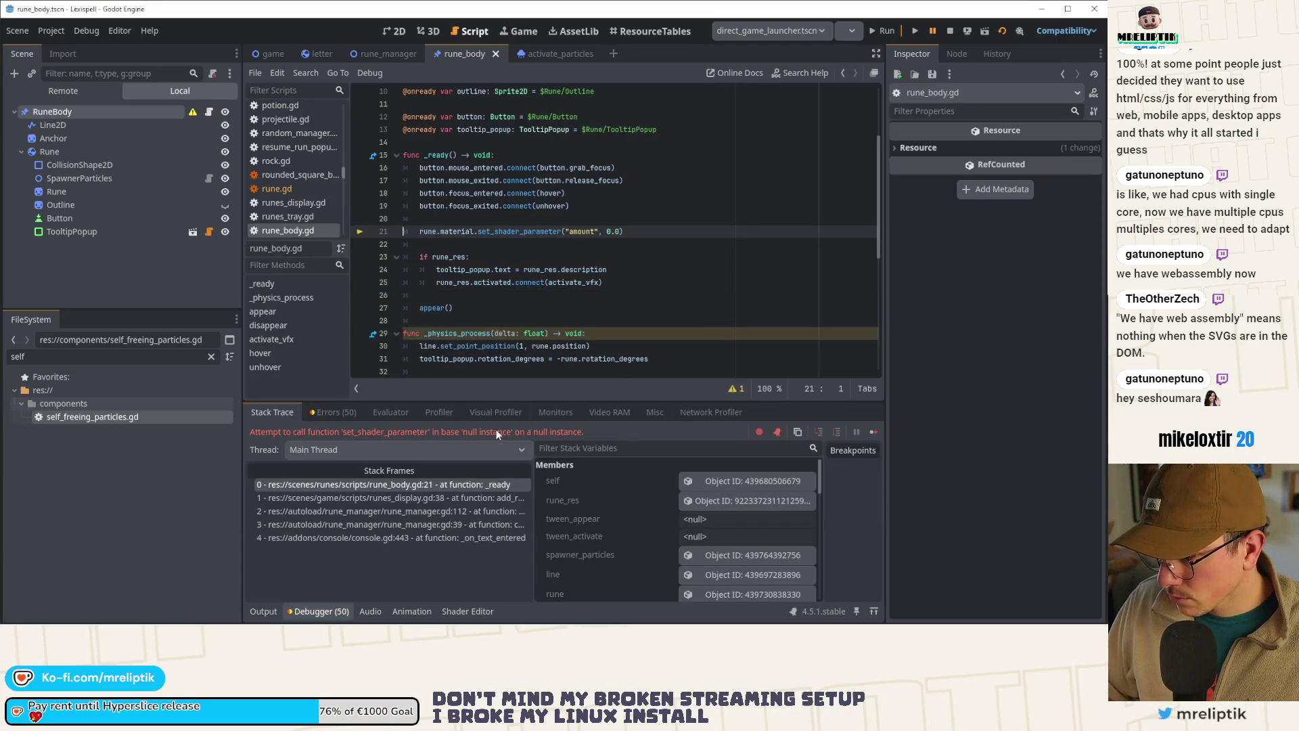
Trace the null set_shader_parameter error to _ready via the Rune node and debugger stack trace.
{"action": "double_click", "coordinate": [507, 232]}
{"action": "left_click", "coordinate": [109, 192]}
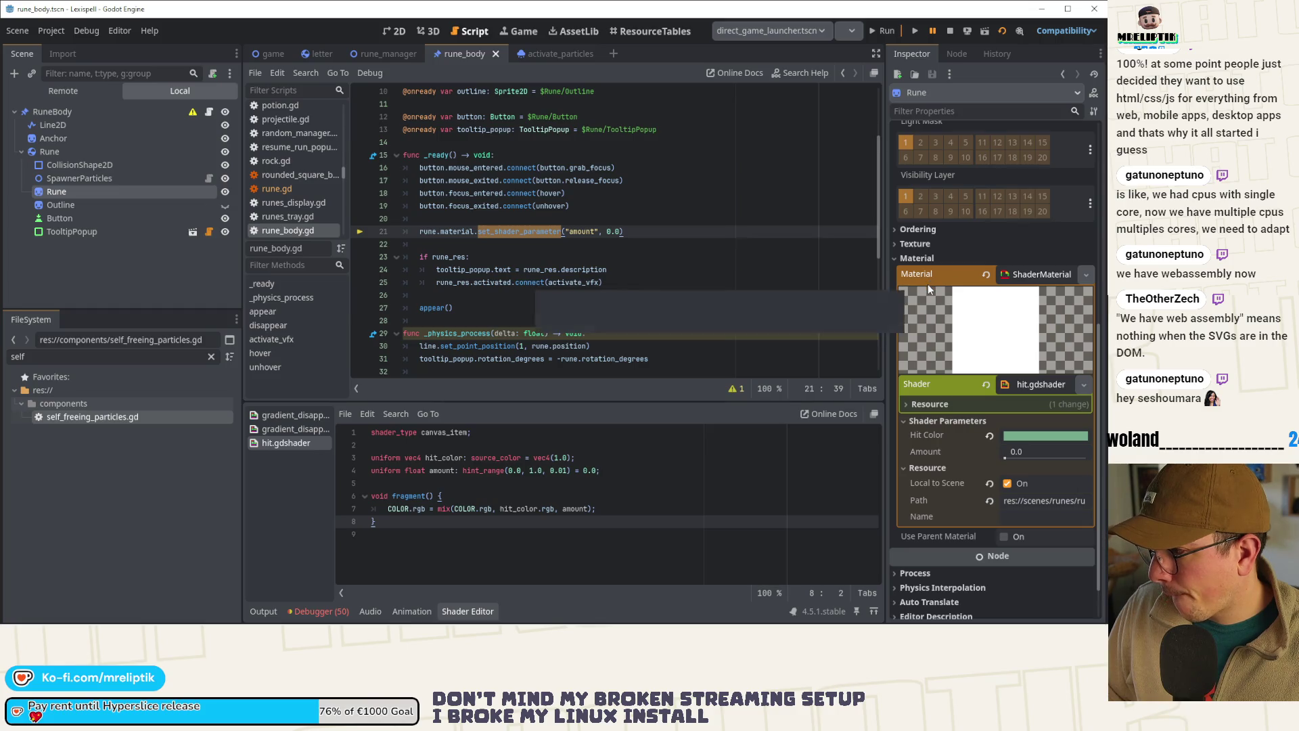
{"action": "left_click", "coordinate": [322, 611]}
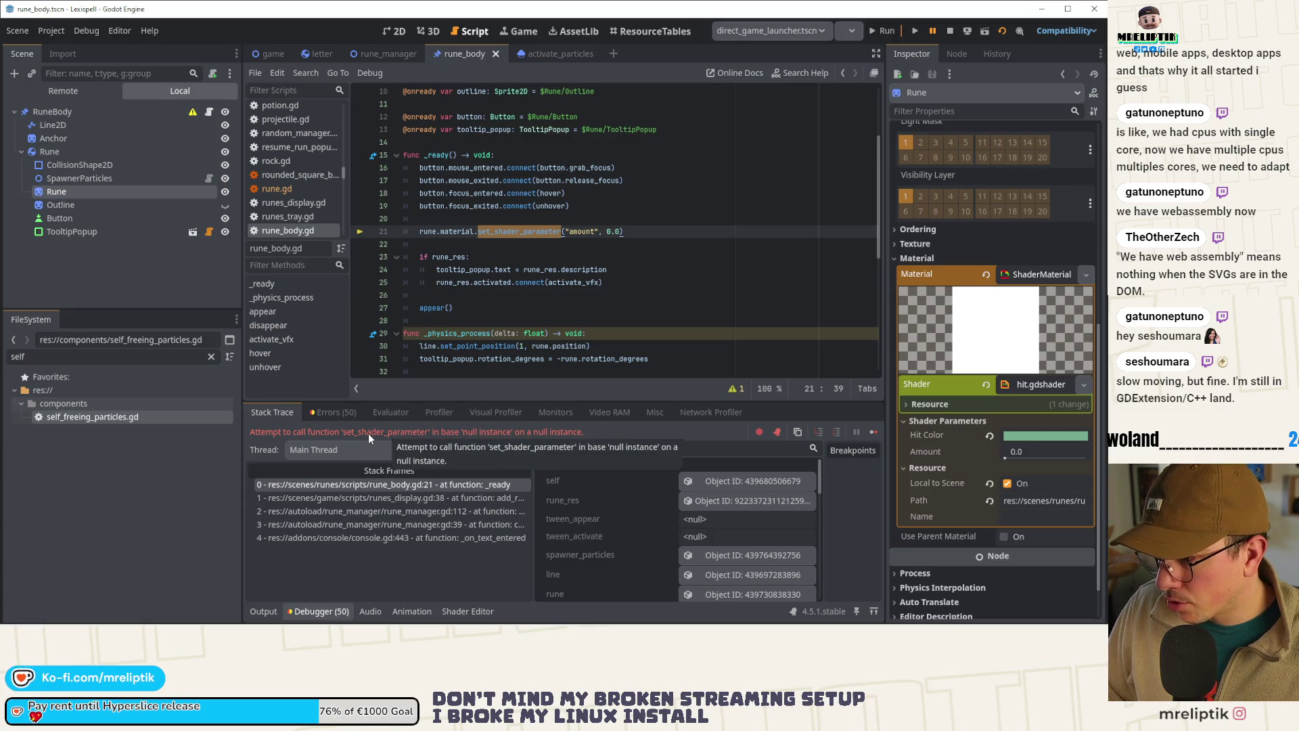
{"action": "mouse_move", "coordinate": [431, 232]}
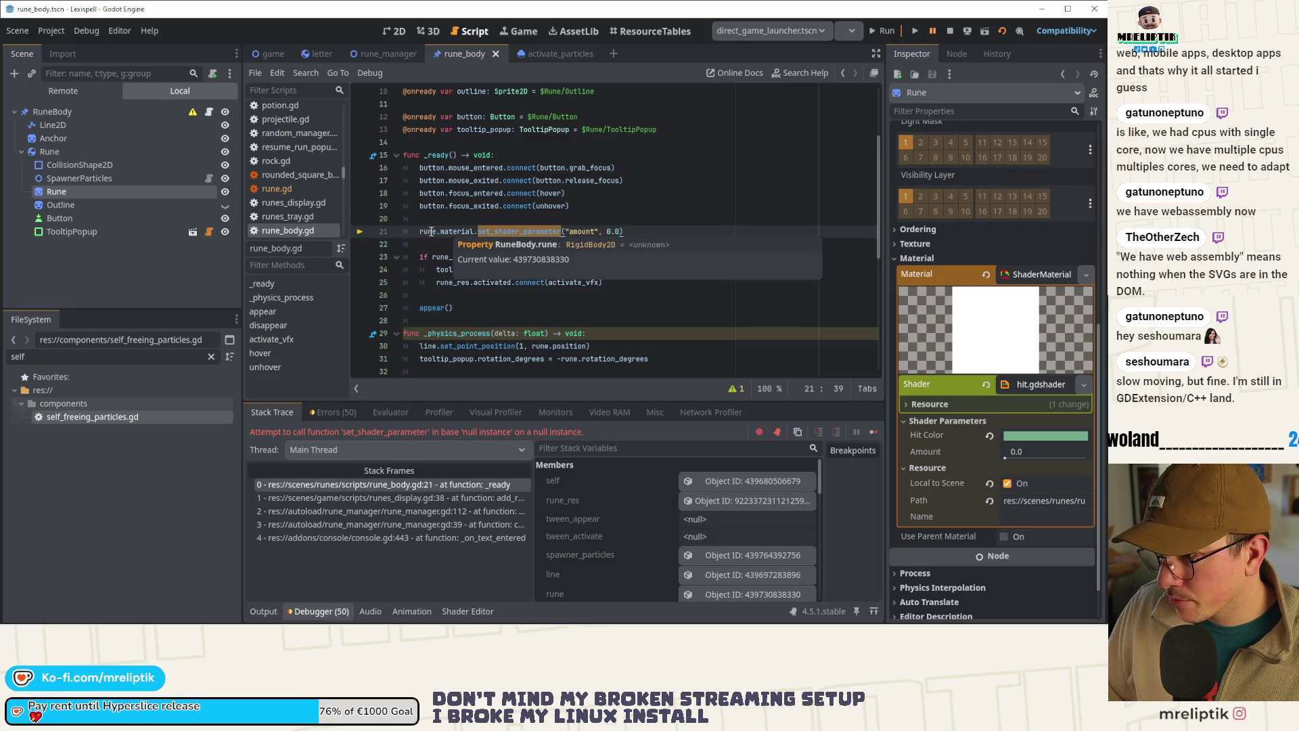
{"action": "scroll", "coordinate": [417, 518], "scroll_direction": "down", "scroll_amount": 15}
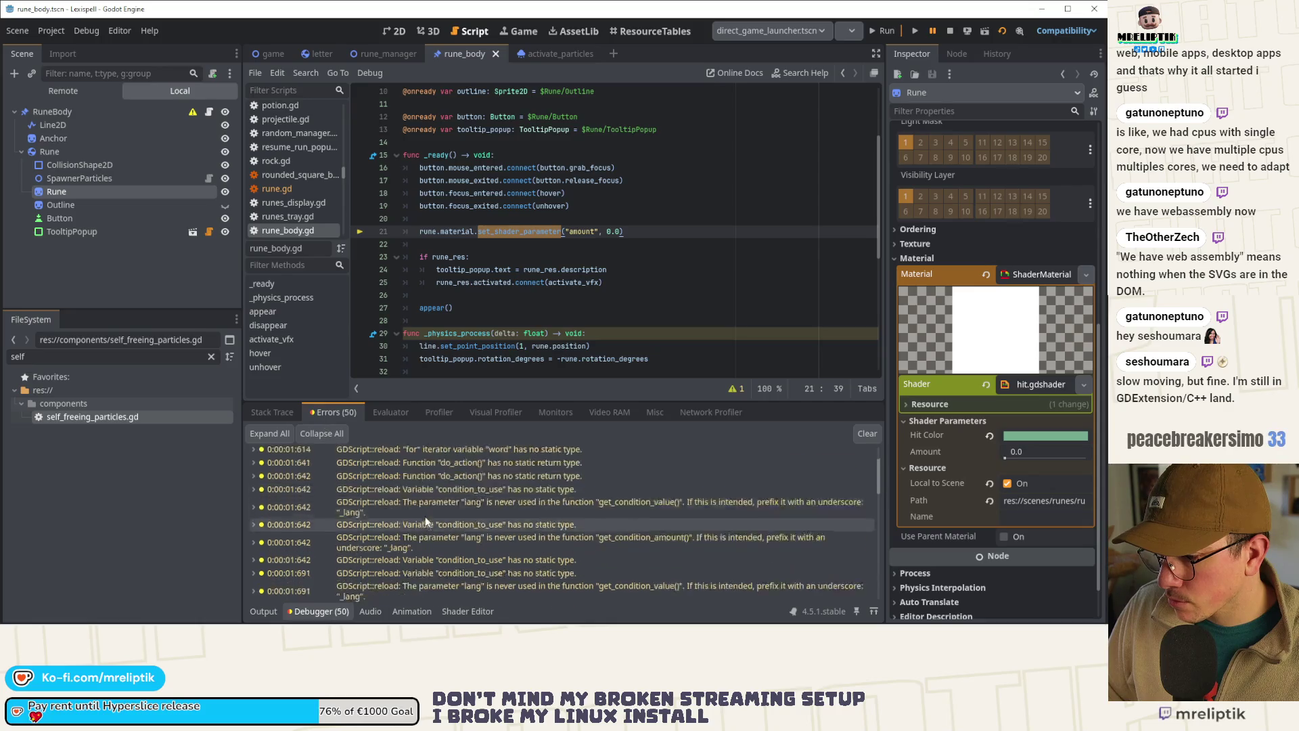
{"action": "left_click", "coordinate": [456, 593]}
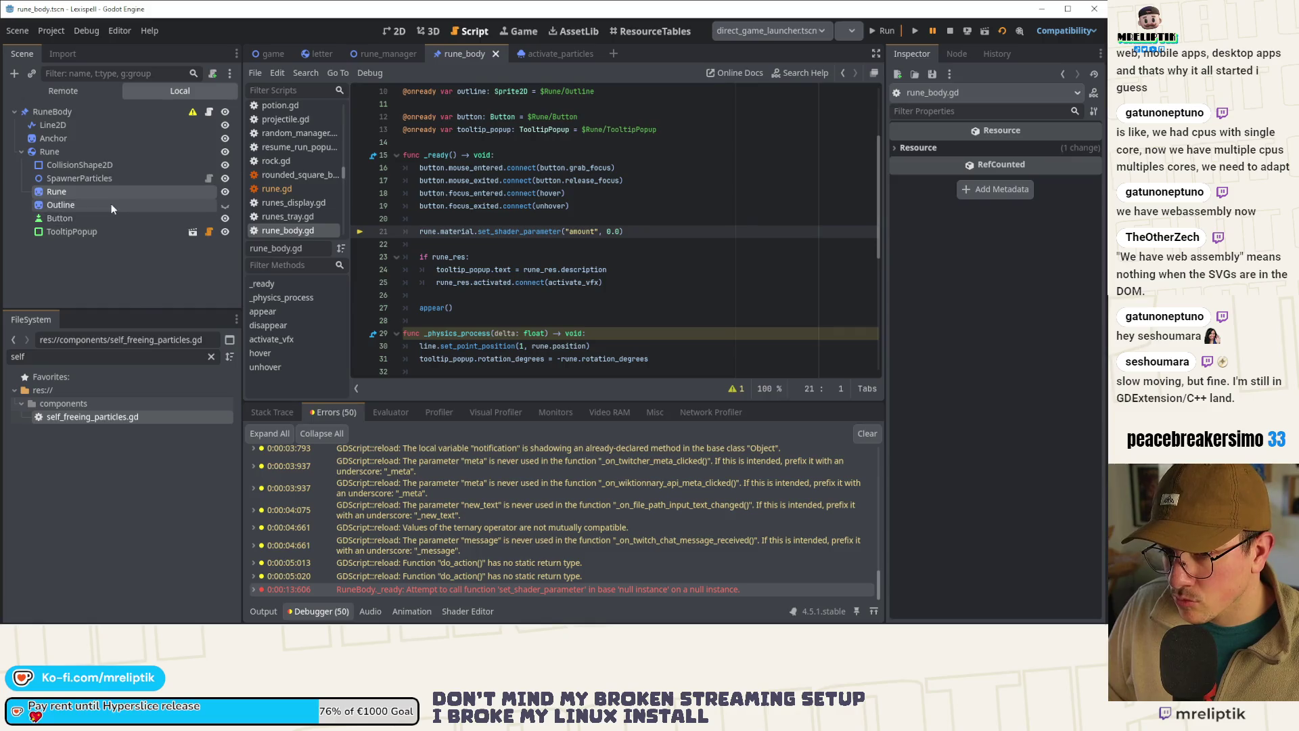
{"action": "scroll", "coordinate": [496, 267], "scroll_direction": "up", "scroll_amount": 3}
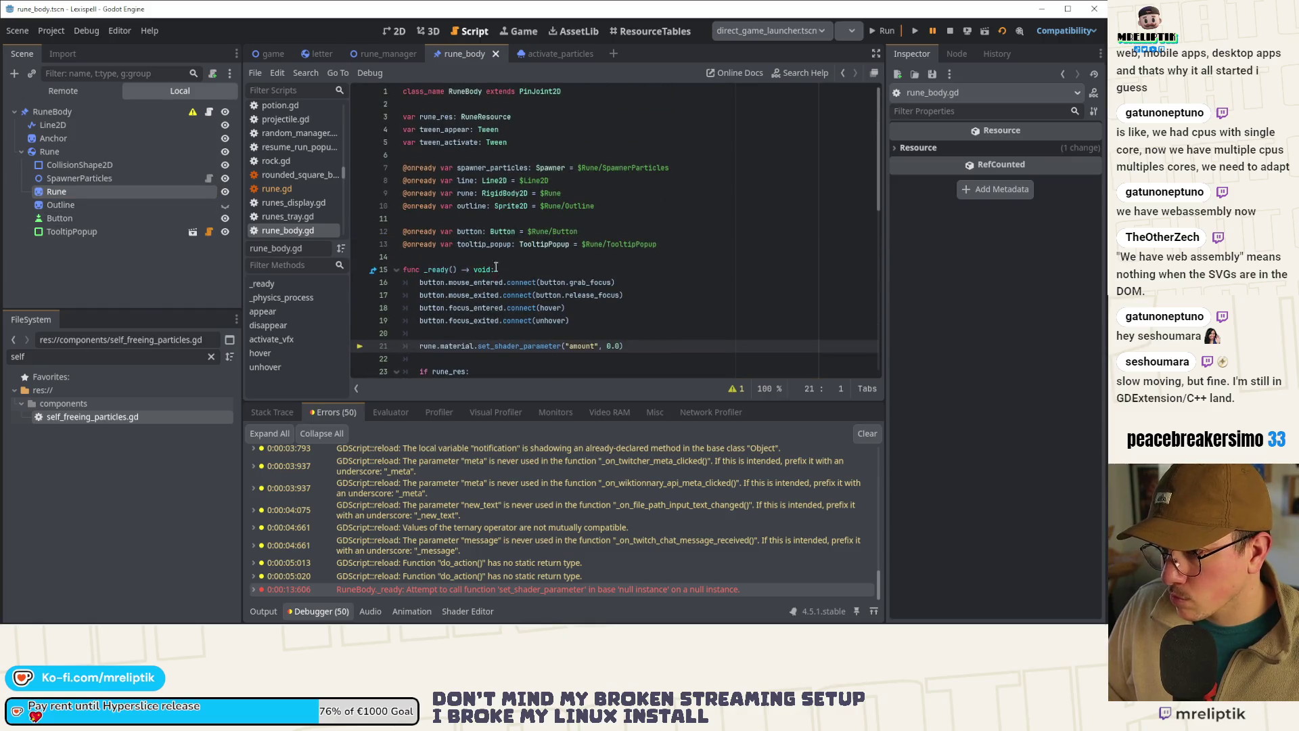
{"action": "double_click", "coordinate": [467, 196]}
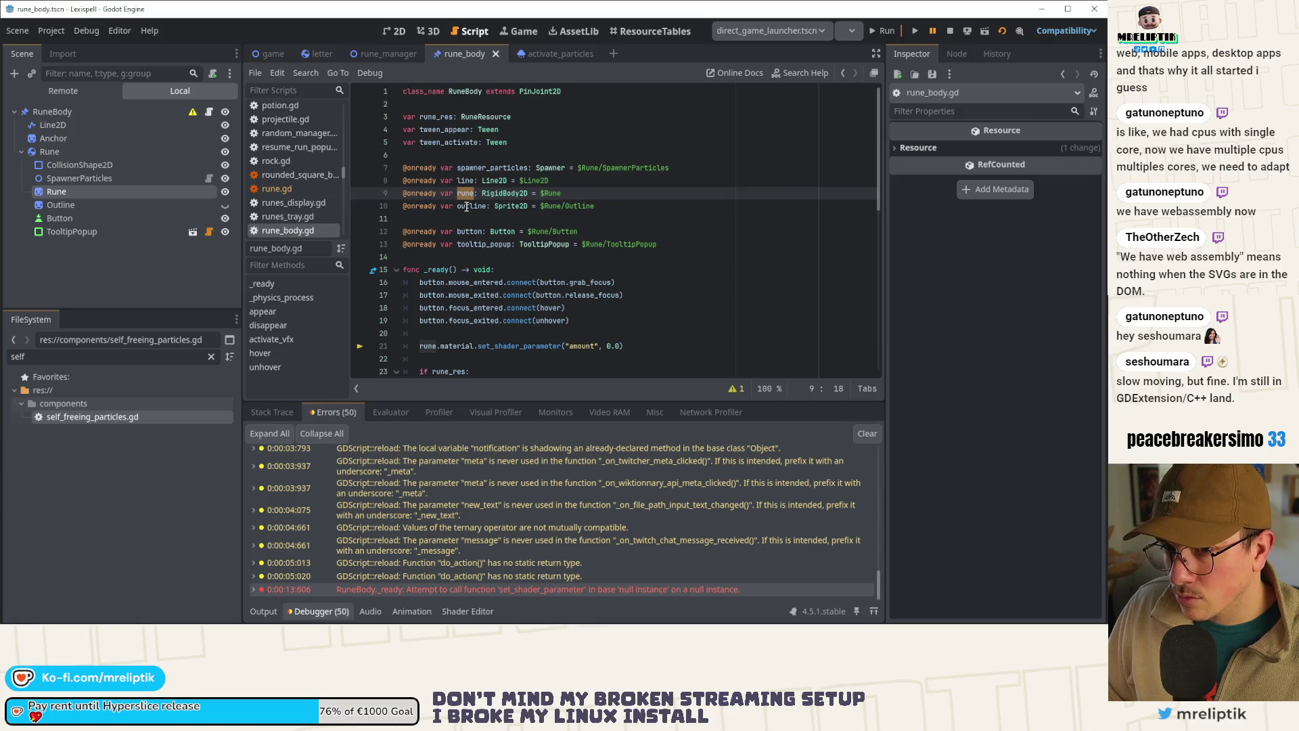
{"action": "mouse_move", "coordinate": [467, 207]}
{"action": "left_click", "coordinate": [580, 198]}
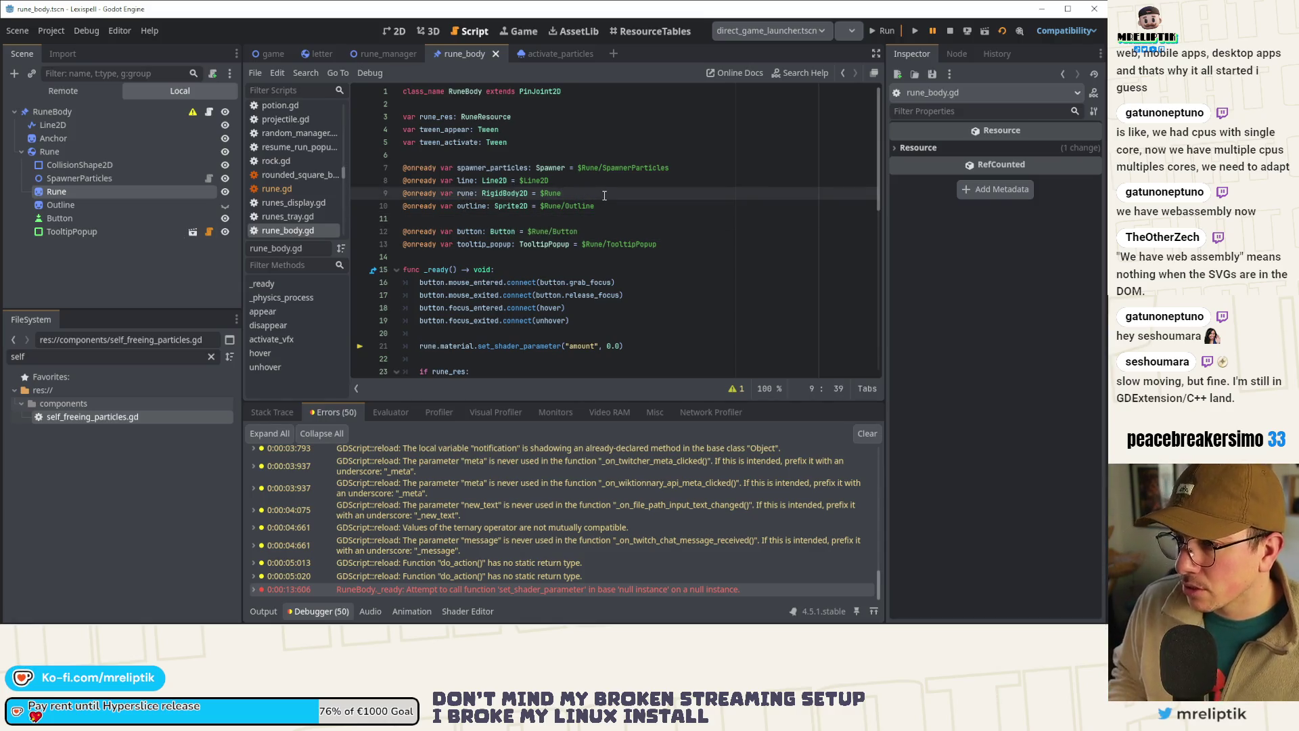
{"action": "key", "text": "Return"}
{"action": "left_click", "coordinate": [77, 194]}
{"action": "left_click_drag", "start_coordinate": [77, 194], "coordinate": [476, 206]}
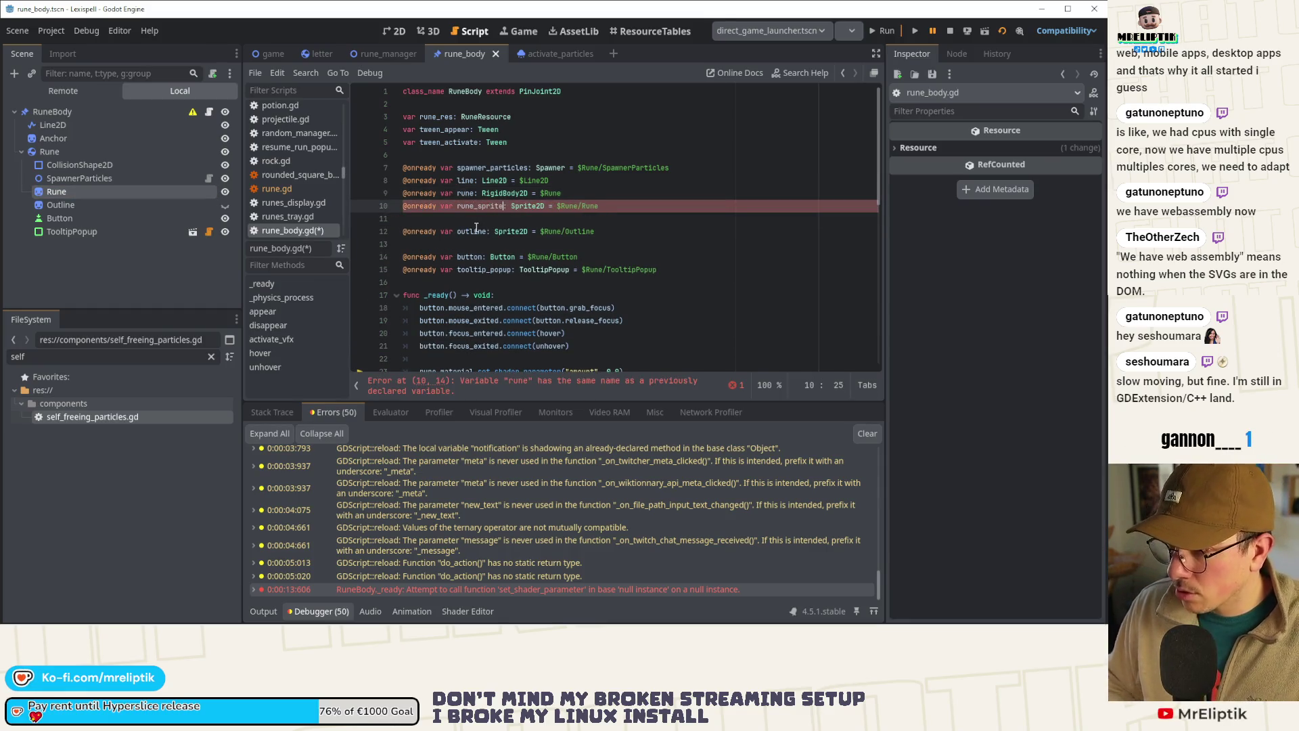
{"action": "left_click", "coordinate": [477, 220]}
{"action": "key", "text": "BackSpace"}
{"action": "left_click", "coordinate": [483, 207]}
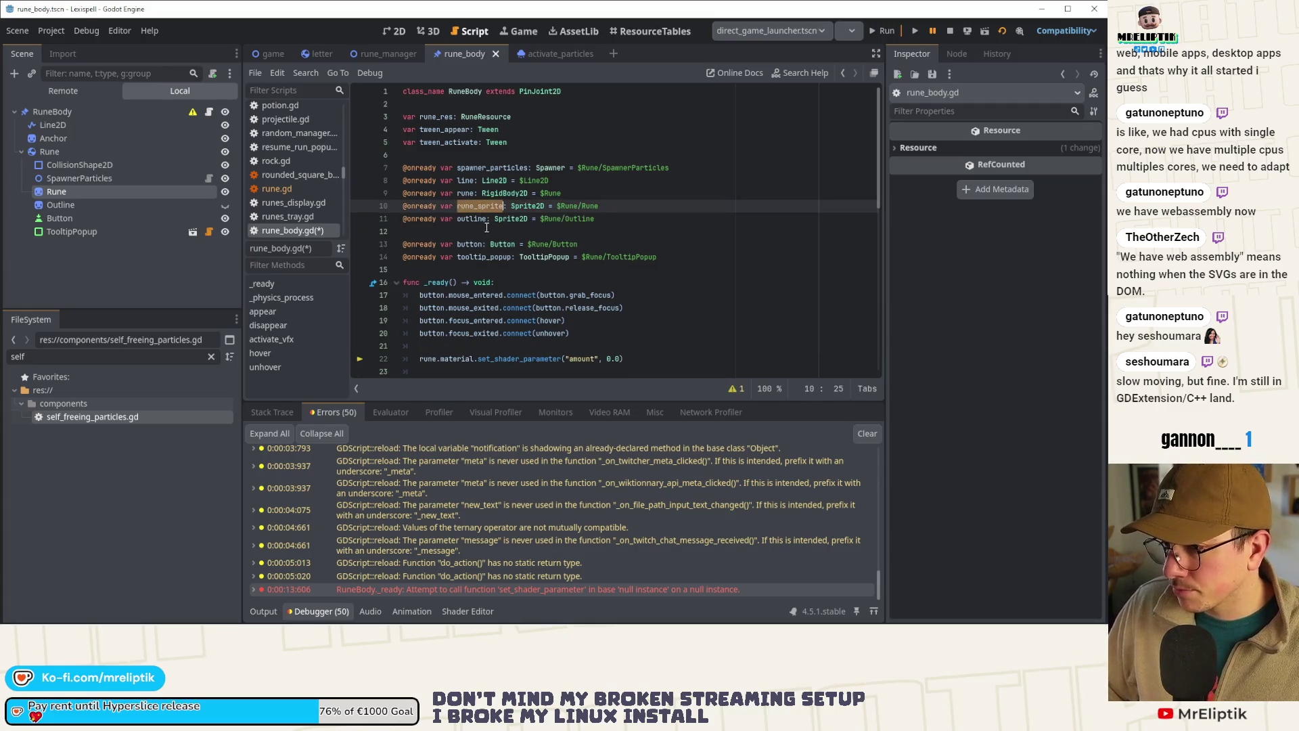
Replace rune with rune_sprite in _ready and both activate_vfx tweens, then stop the game.
{"action": "scroll", "coordinate": [487, 228], "scroll_direction": "down", "scroll_amount": 5}
{"action": "double_click", "coordinate": [438, 194]}
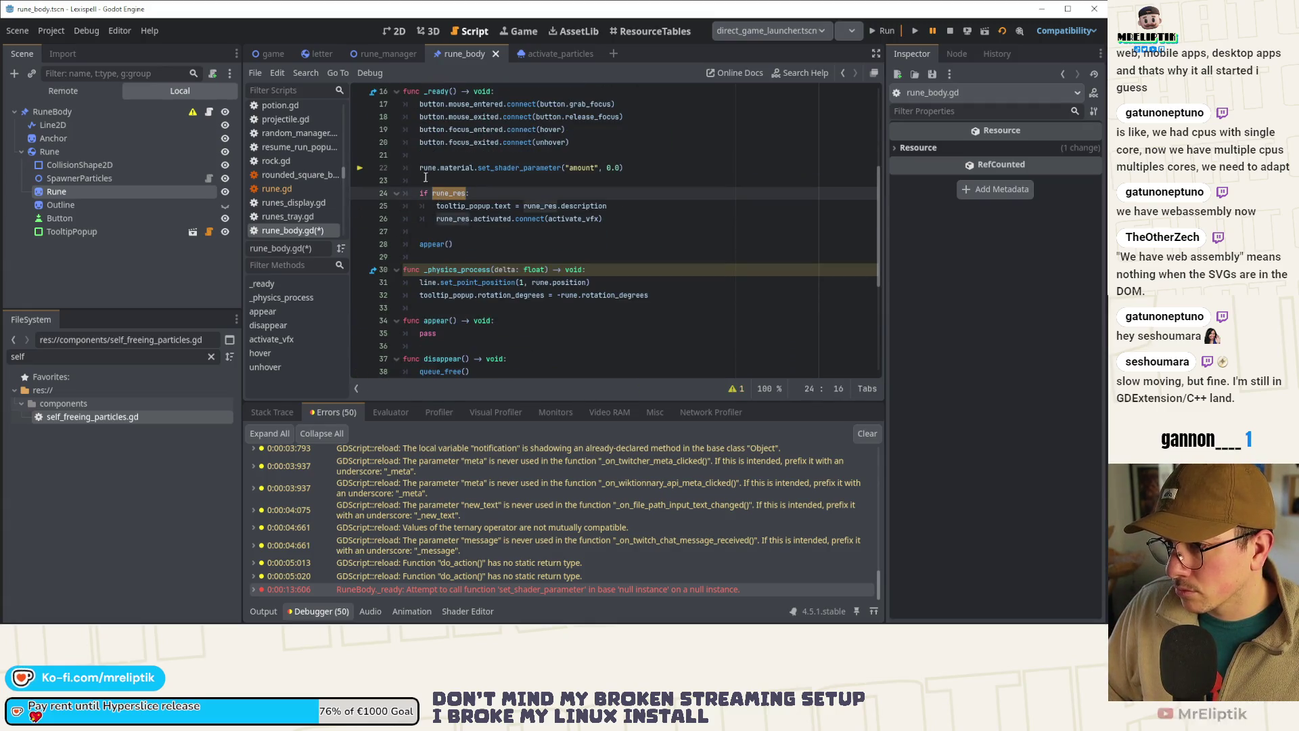
{"action": "double_click", "coordinate": [426, 168]}
{"action": "type", "text": "rune_sprite"}
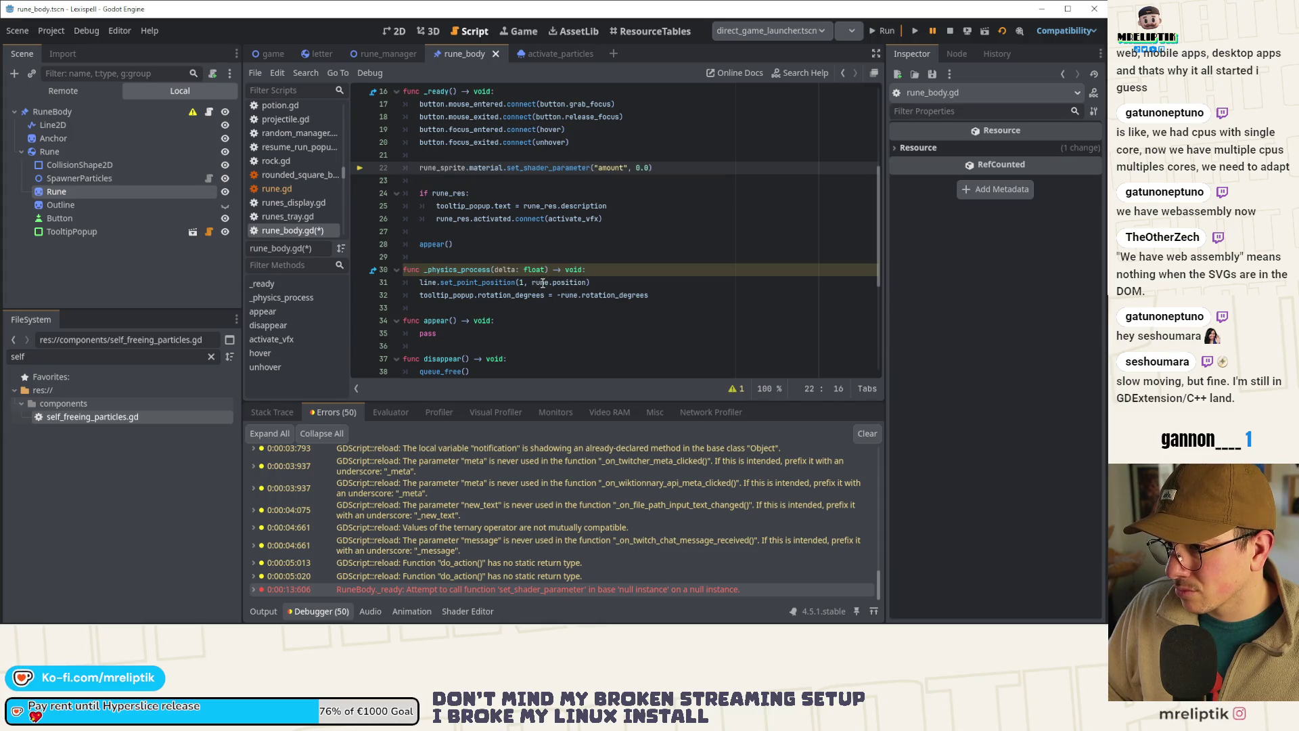
{"action": "double_click", "coordinate": [570, 296]}
{"action": "scroll", "coordinate": [557, 306], "scroll_direction": "down", "scroll_amount": 5}
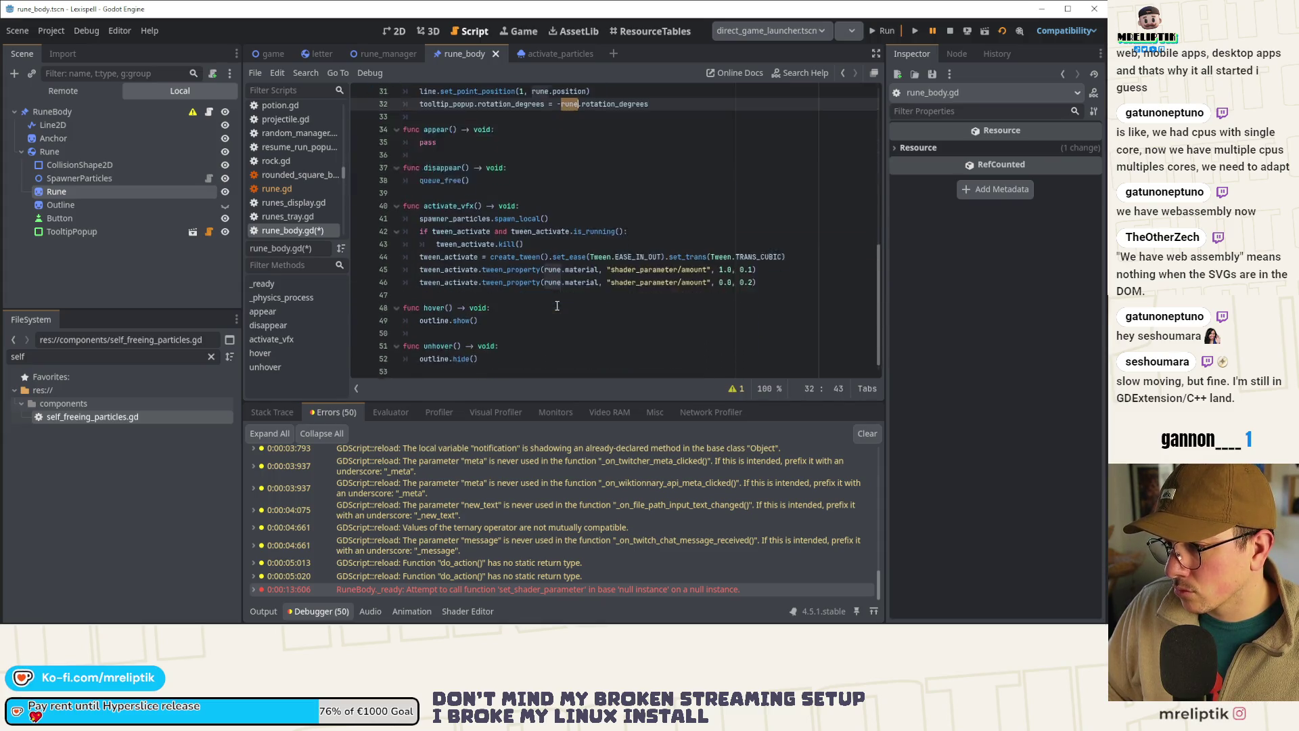
{"action": "double_click", "coordinate": [551, 269]}
{"action": "key", "text": "ctrl+d"}
{"action": "type", "text": "rune_sprite"}
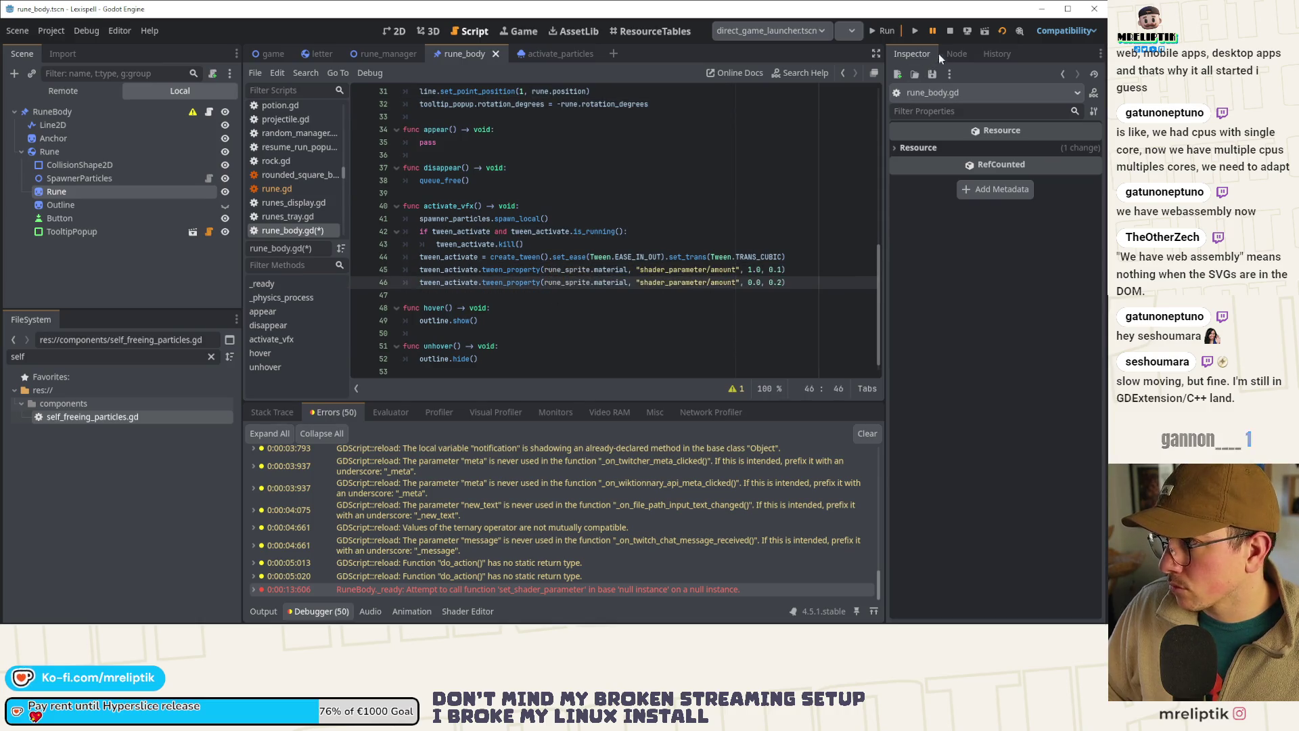
{"action": "left_click", "coordinate": [952, 31]}
Relaunch the game, collapse the bottom panel, start Level 1 and open the dev console.
{"action": "left_click", "coordinate": [880, 30]}
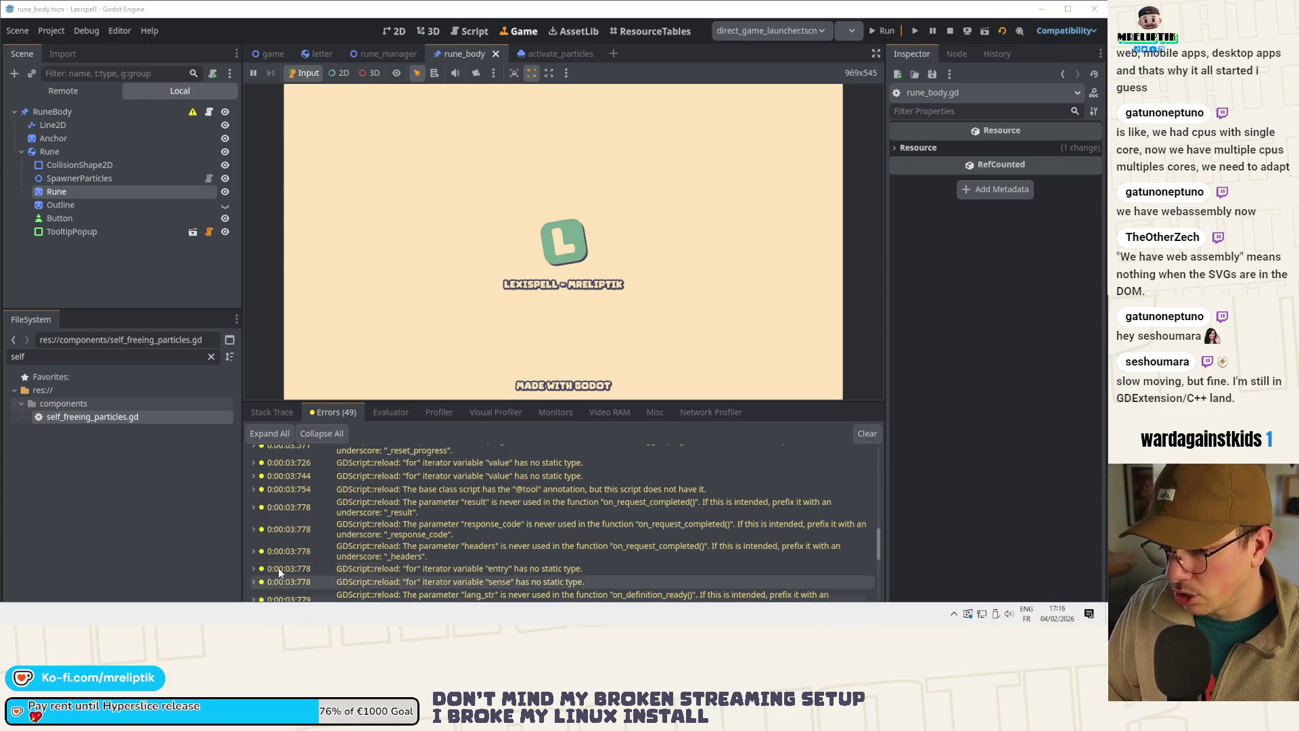
{"action": "left_click", "coordinate": [264, 612]}
{"action": "left_click", "coordinate": [264, 612]}
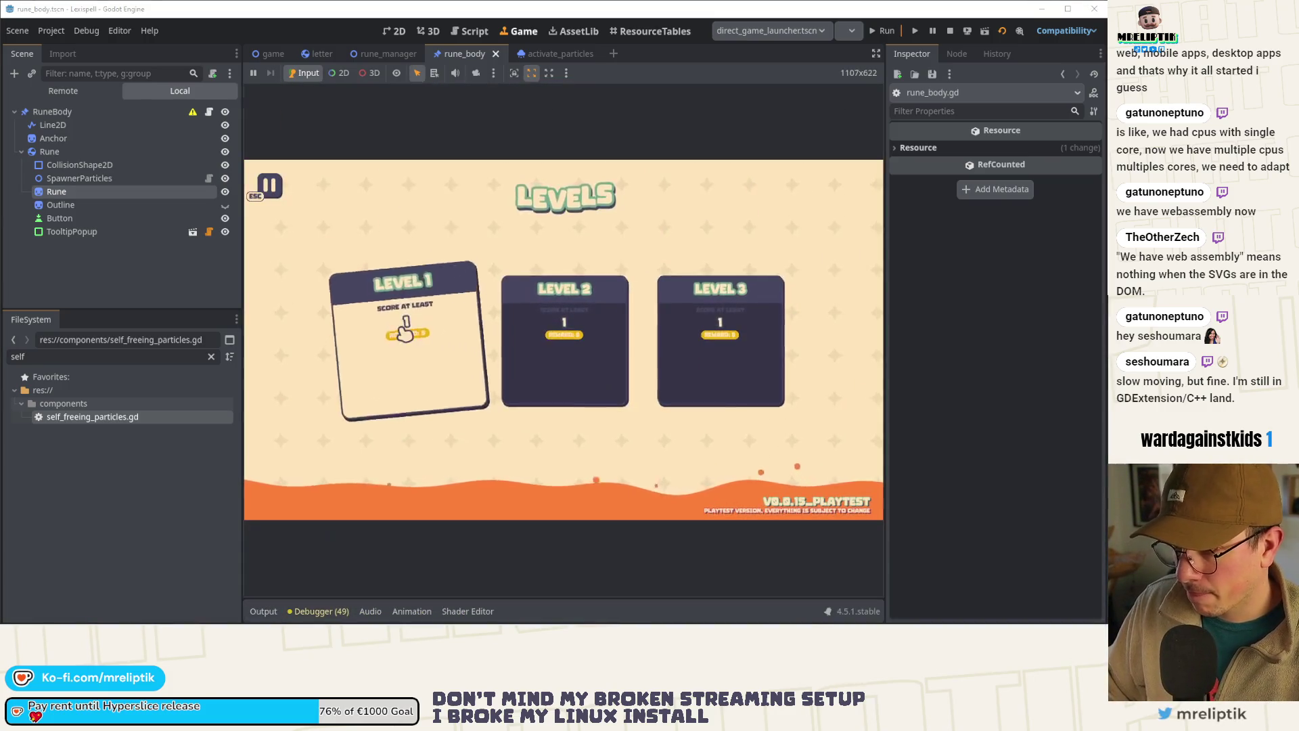
{"action": "left_click", "coordinate": [413, 338]}
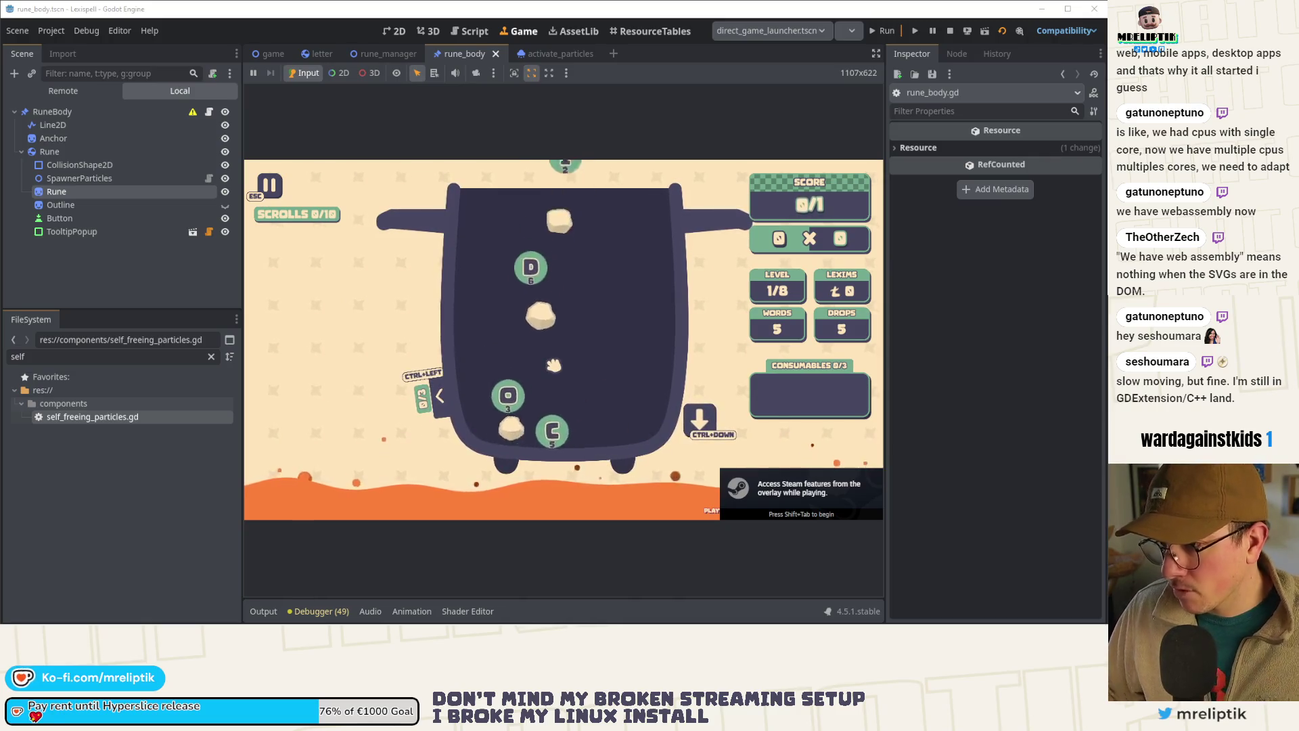
{"action": "key", "text": "grave"}
{"action": "key", "text": "grave"}
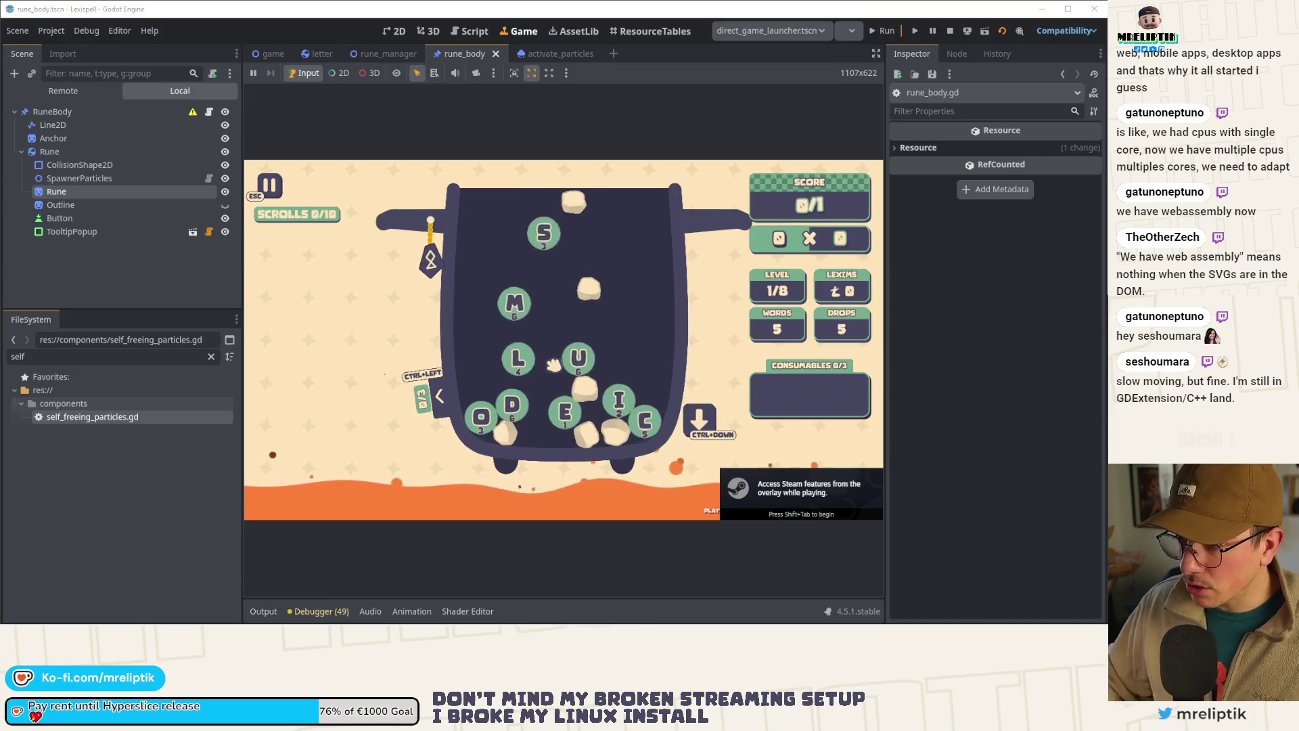
{"action": "mouse_move", "coordinate": [431, 280]}
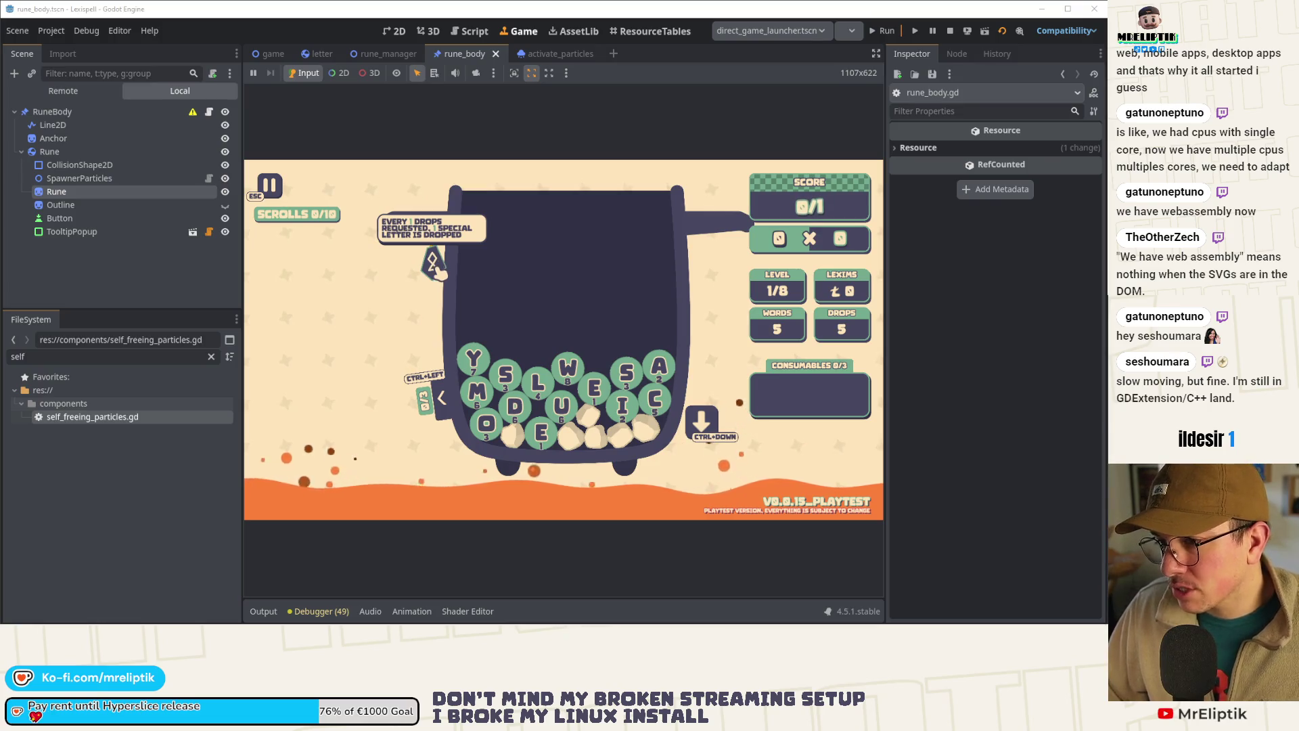
Drop two more batches of runes into the pot to watch the activation effects.
{"action": "left_click", "coordinate": [699, 425]}
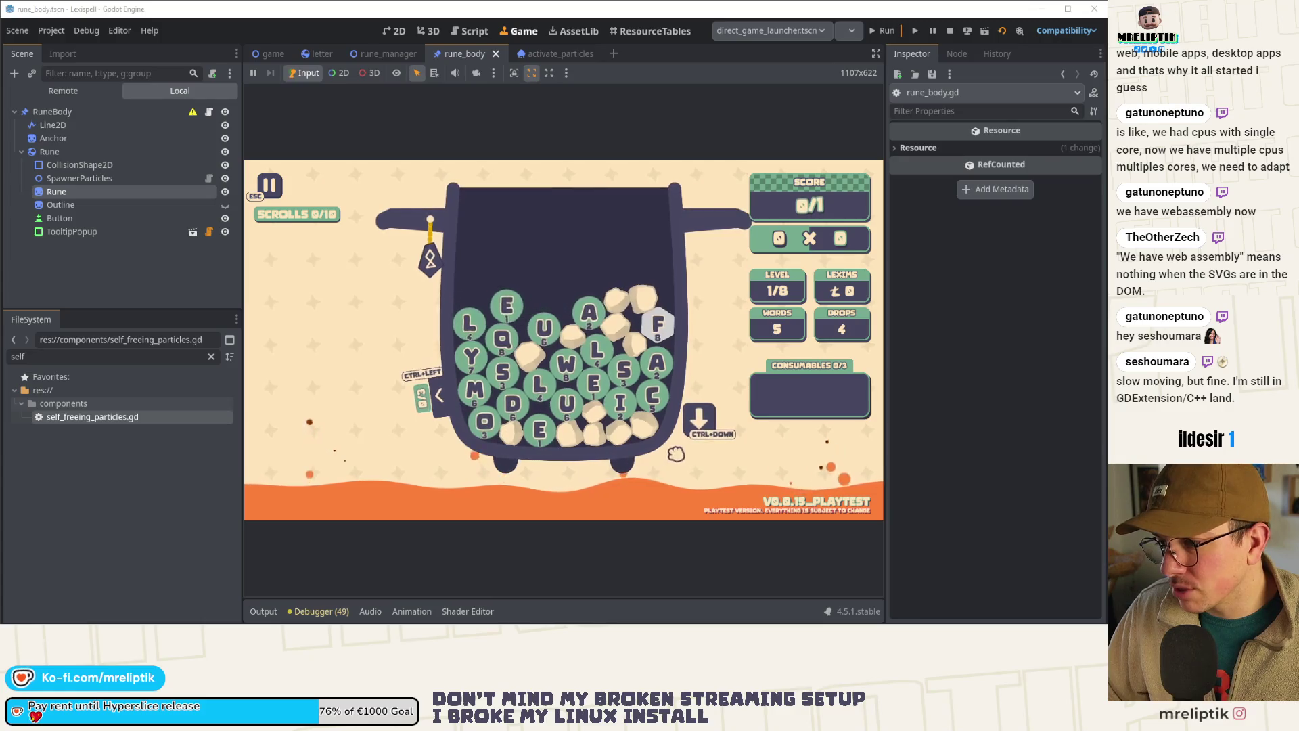
{"action": "left_click", "coordinate": [704, 421]}
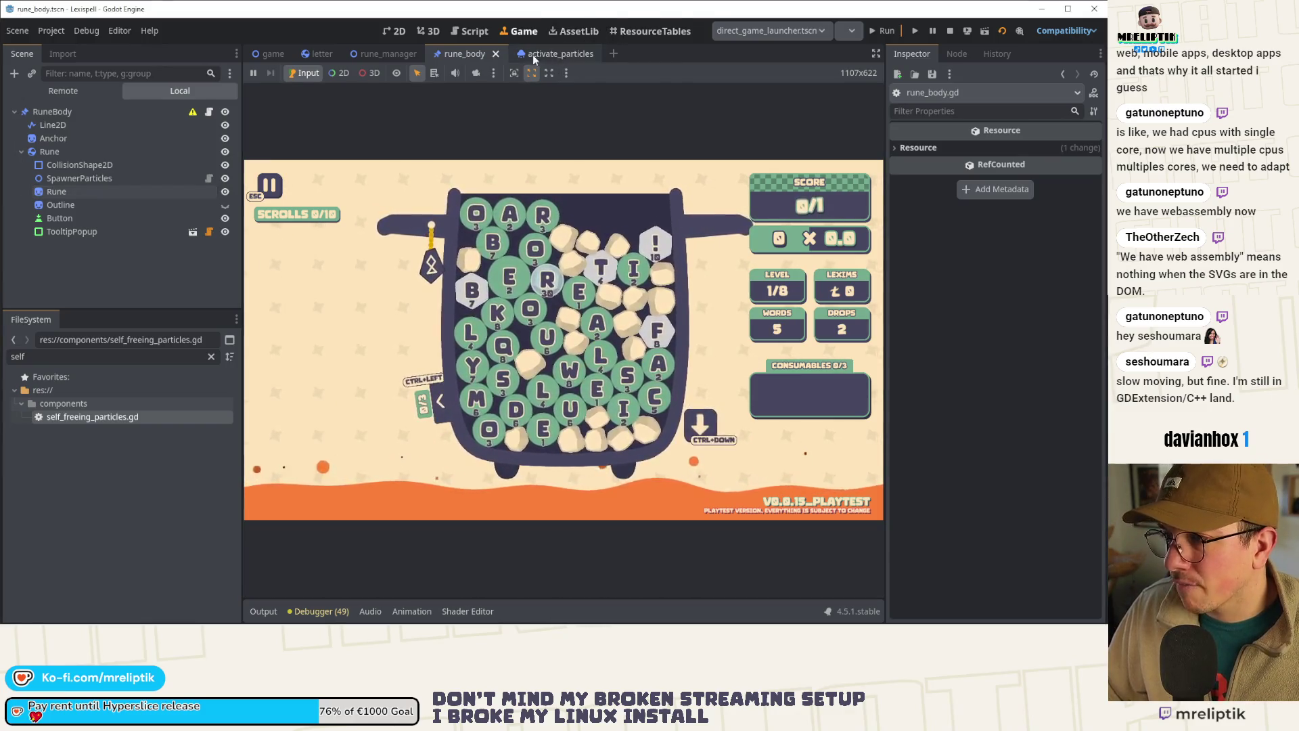
{"action": "left_click", "coordinate": [505, 55]}
Open activate_particles and expand its process material's Display > Scale settings.
{"action": "left_click", "coordinate": [394, 31]}
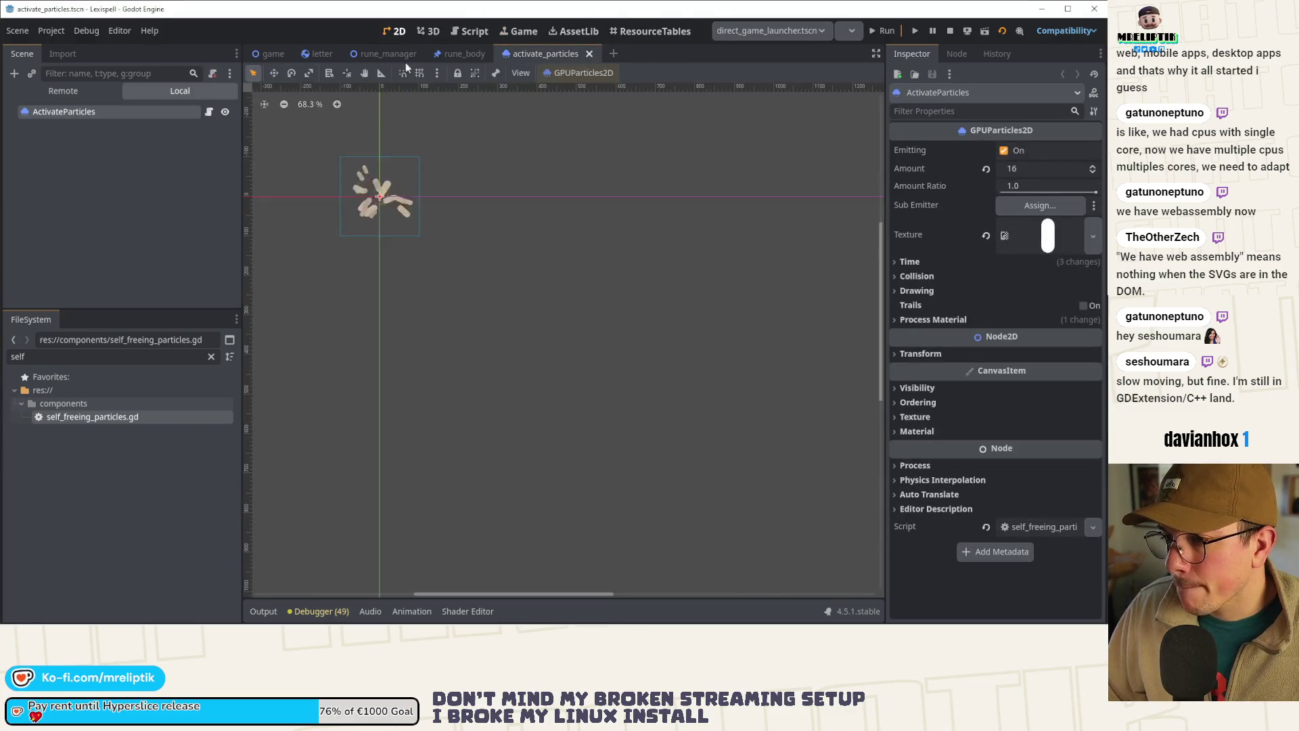
{"action": "left_click", "coordinate": [461, 53]}
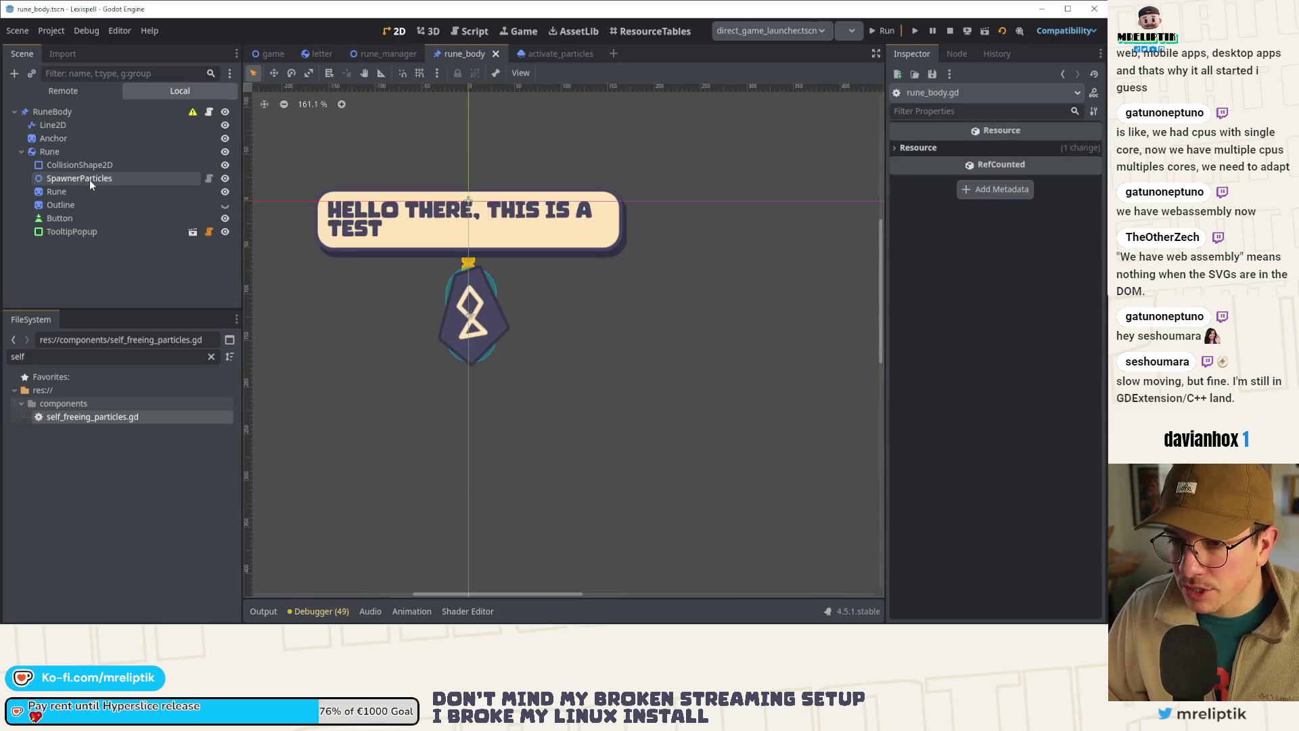
{"action": "left_click", "coordinate": [549, 54]}
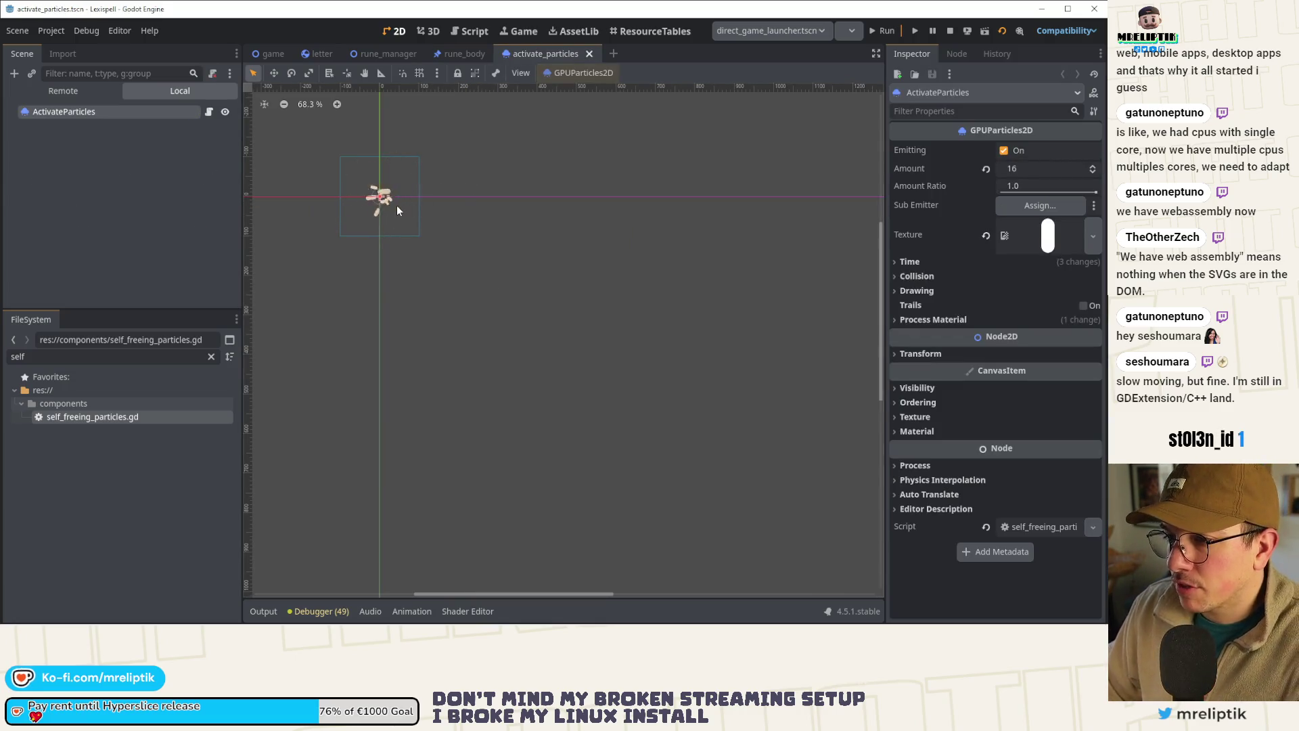
{"action": "scroll", "coordinate": [391, 195], "scroll_direction": "up", "scroll_amount": 8}
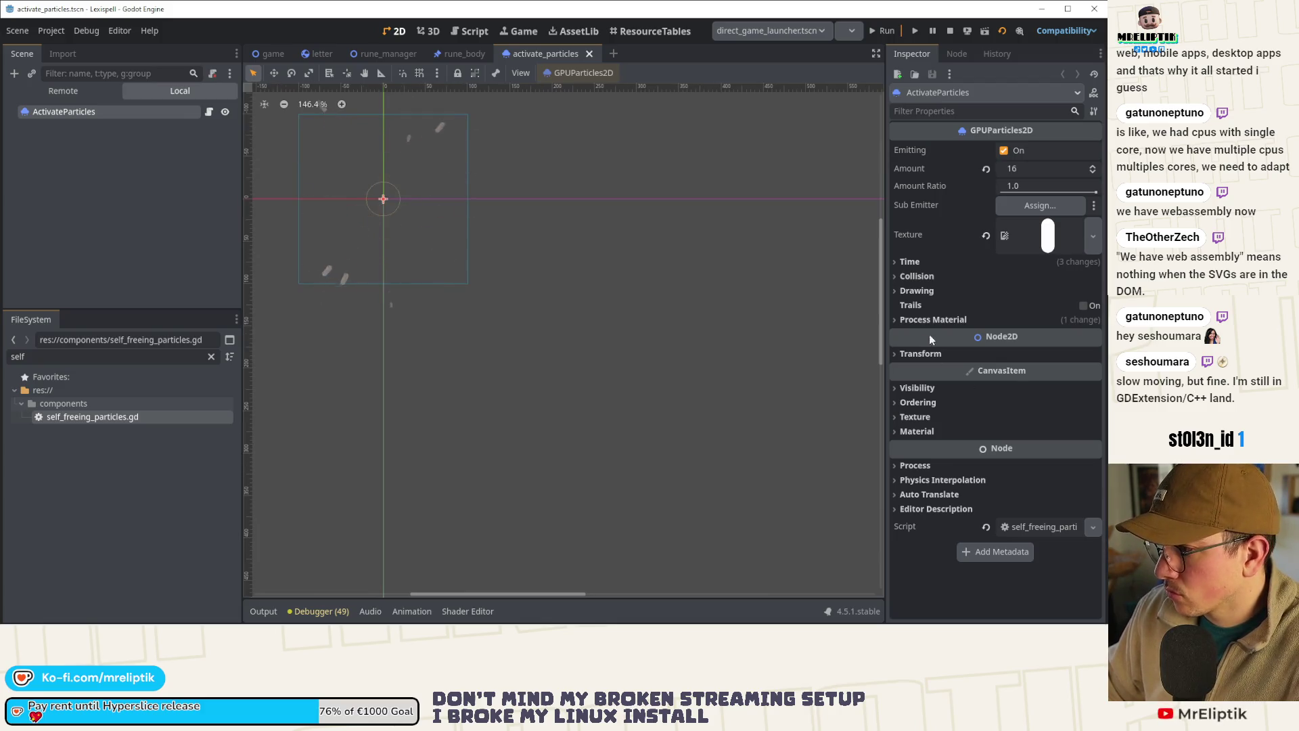
{"action": "left_click", "coordinate": [921, 318]}
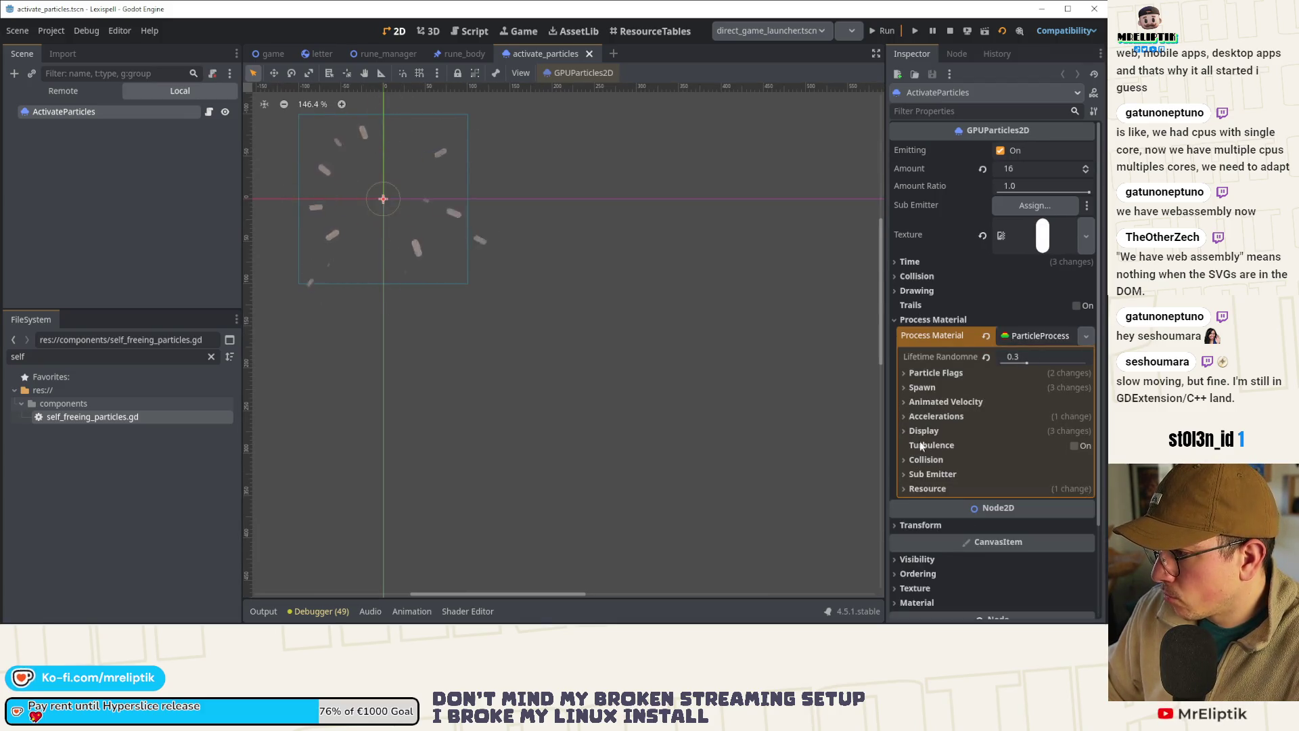
{"action": "left_click", "coordinate": [925, 432]}
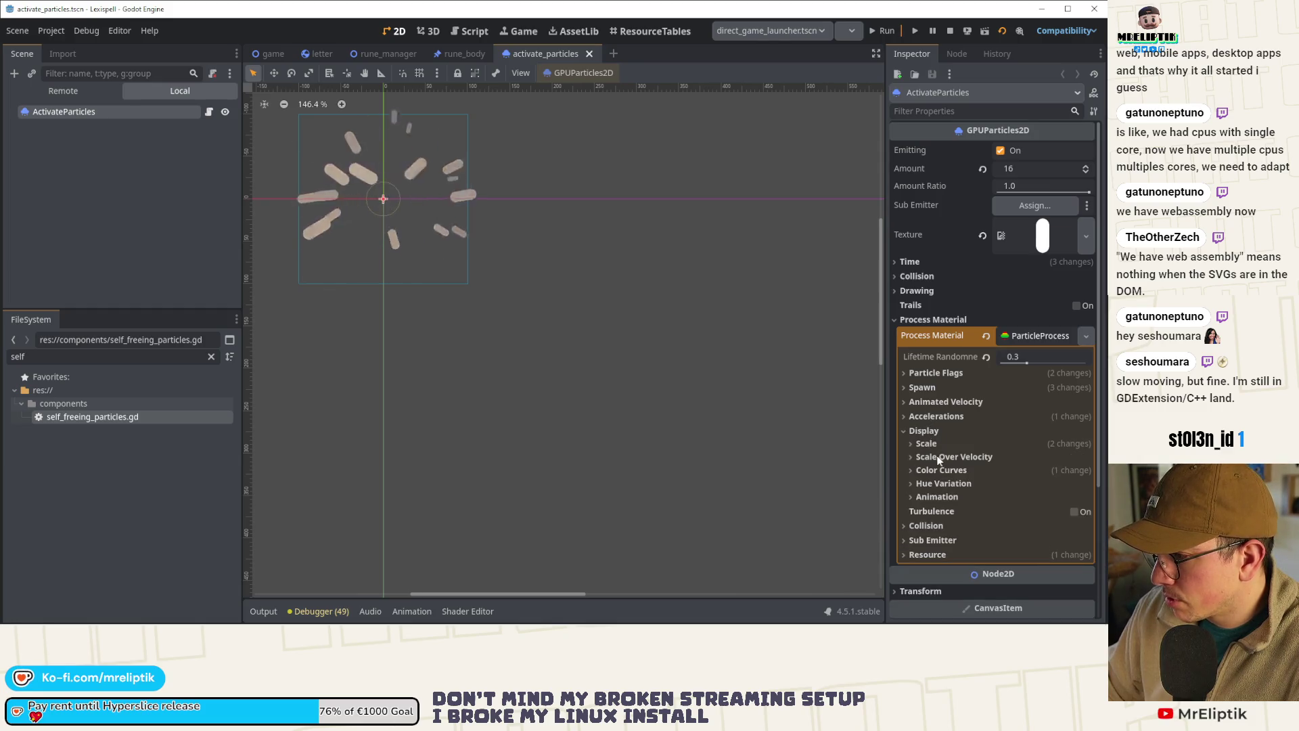
{"action": "left_click", "coordinate": [926, 444]}
Add a point near (0.64, 1.0) to the scale curve so particles stay full size longer.
{"action": "left_click", "coordinate": [1019, 507]}
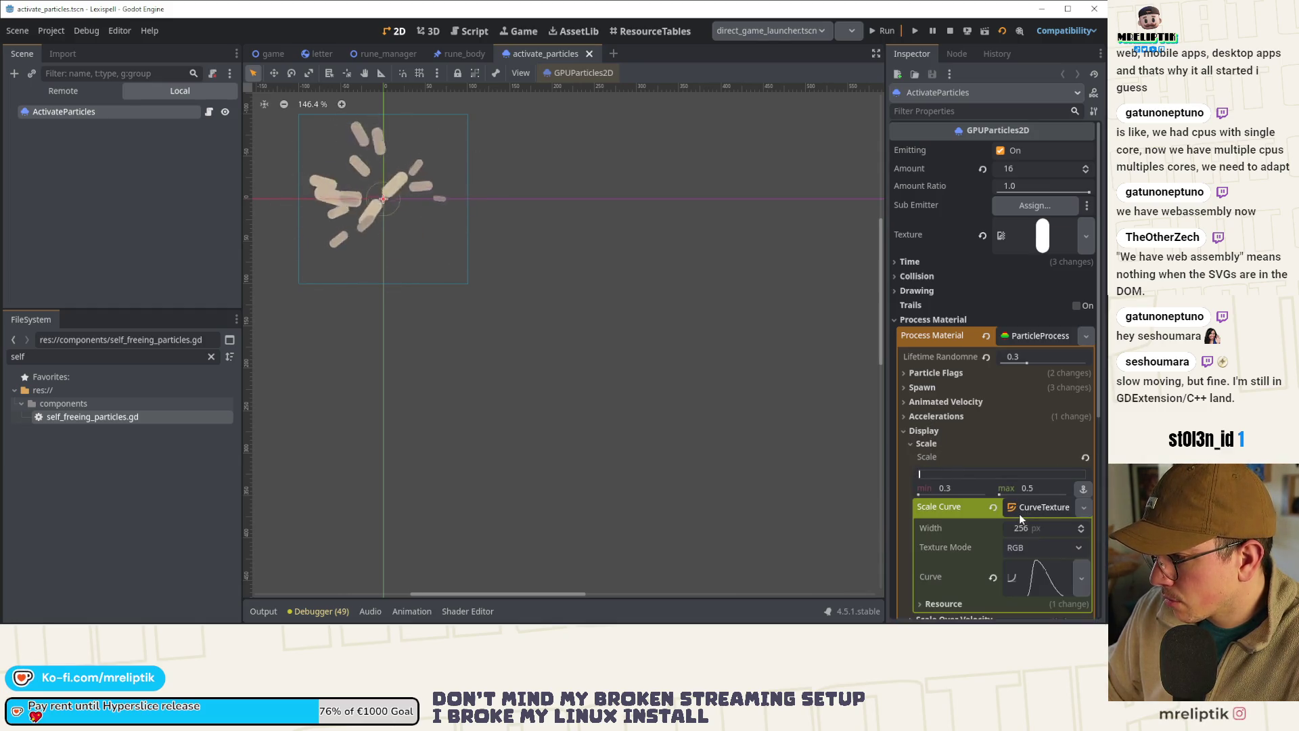
{"action": "scroll", "coordinate": [1021, 555], "scroll_direction": "down", "scroll_amount": 2}
{"action": "left_click", "coordinate": [1046, 516]}
{"action": "scroll", "coordinate": [1046, 516], "scroll_direction": "down", "scroll_amount": 2}
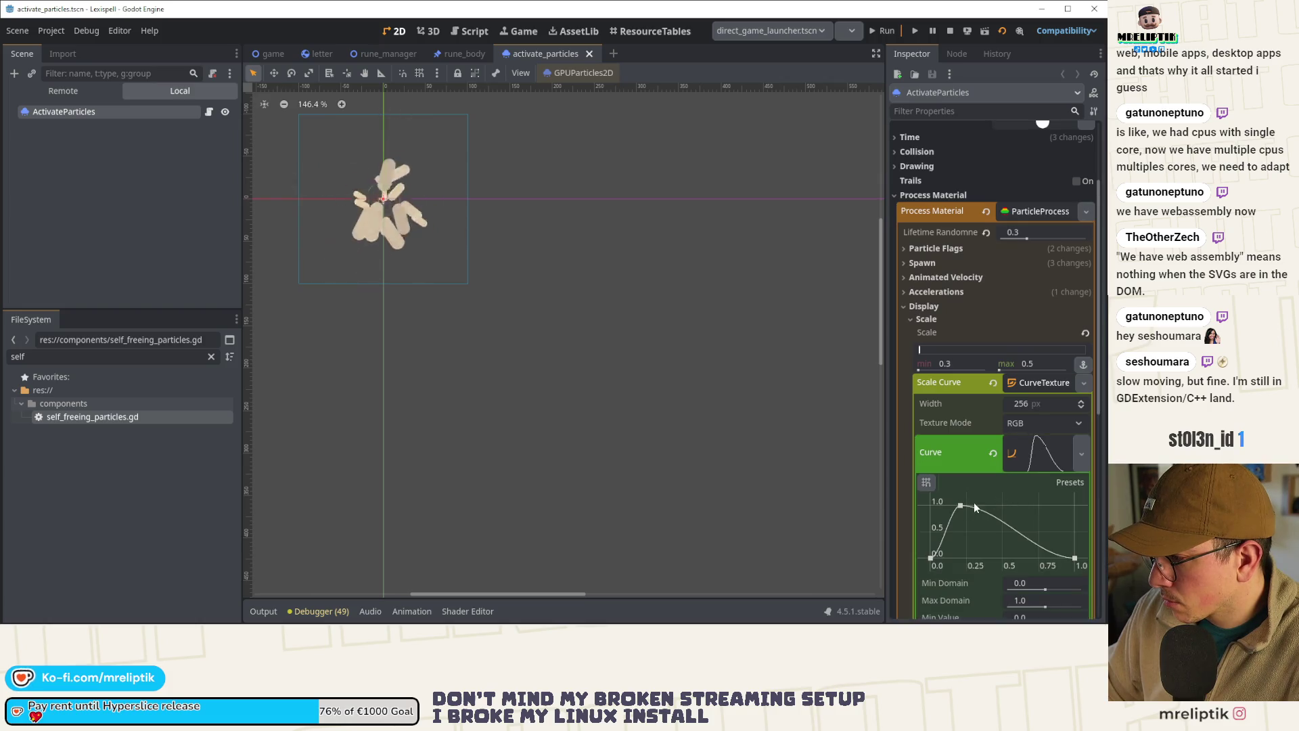
{"action": "left_click", "coordinate": [1022, 506]}
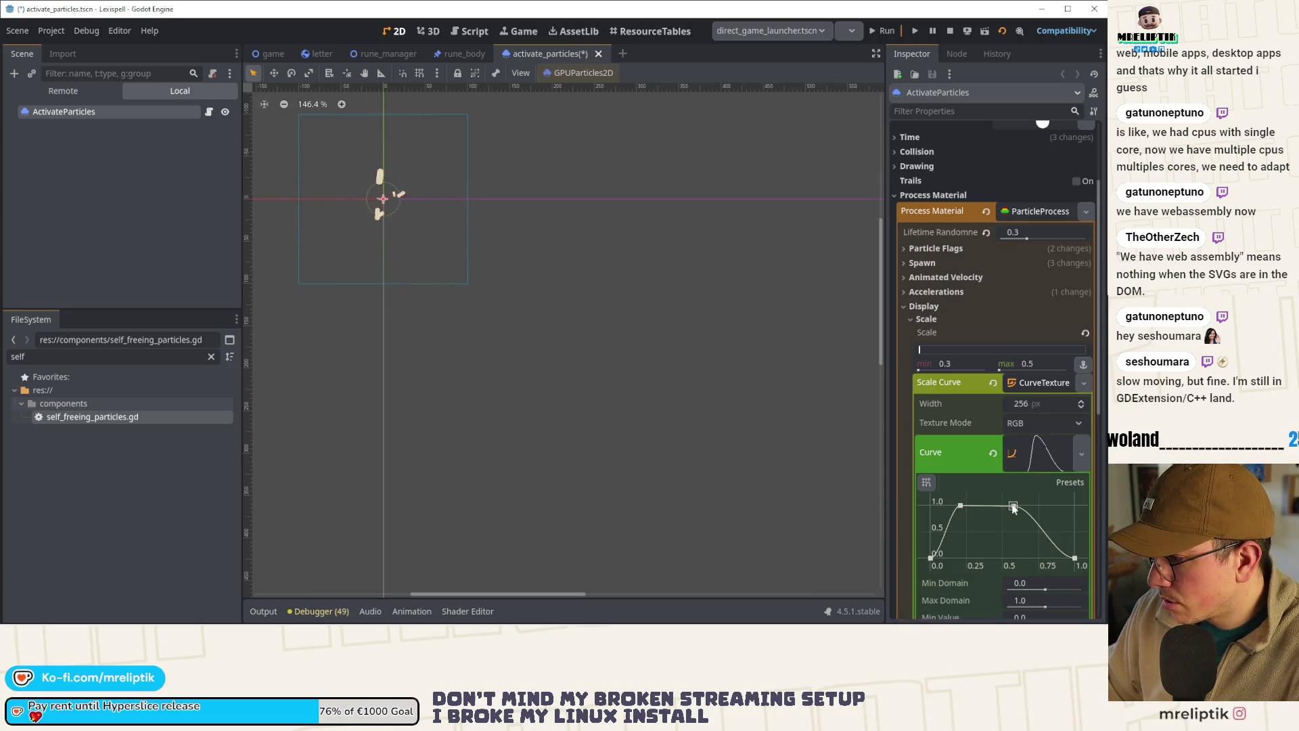
{"action": "left_click", "coordinate": [1044, 453]}
{"action": "left_click", "coordinate": [1041, 383]}
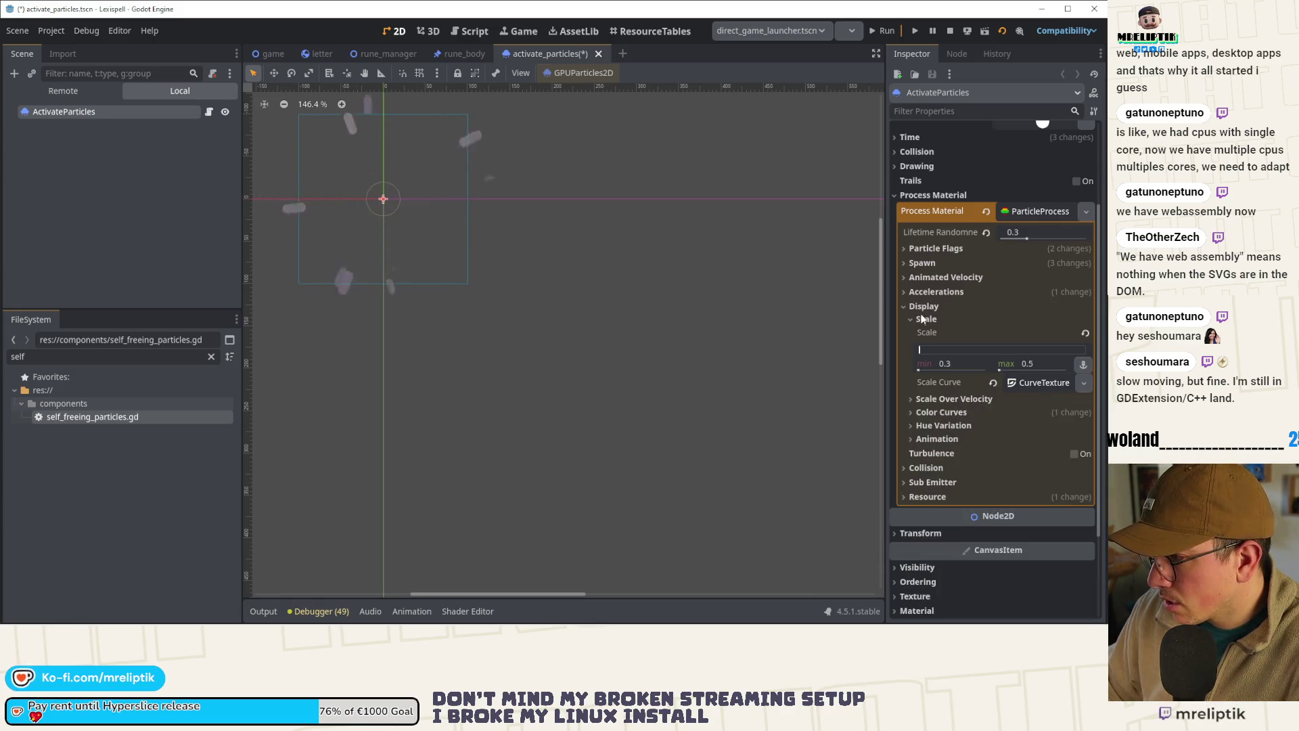
Set a colour ramp gradient stop to the green swatch #74ab8e.
{"action": "left_click", "coordinate": [918, 413]}
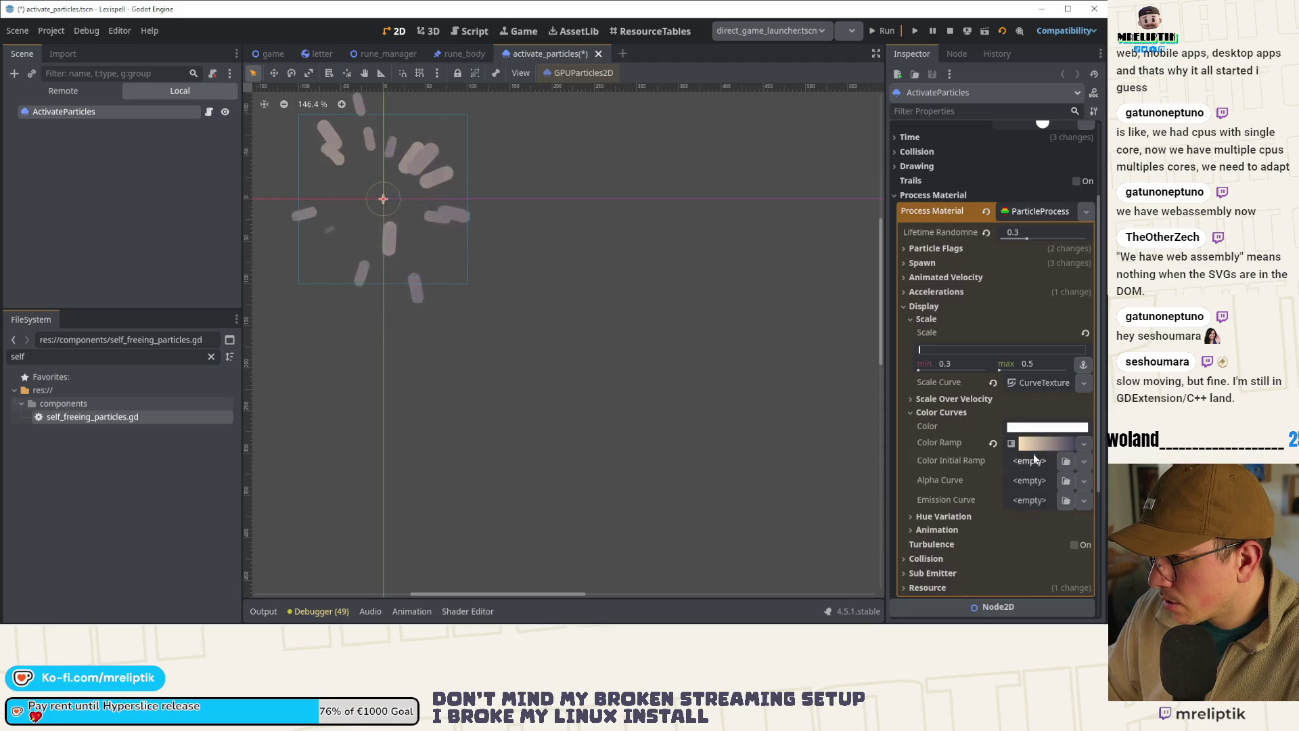
{"action": "left_click", "coordinate": [1046, 444]}
{"action": "left_click", "coordinate": [1045, 462]}
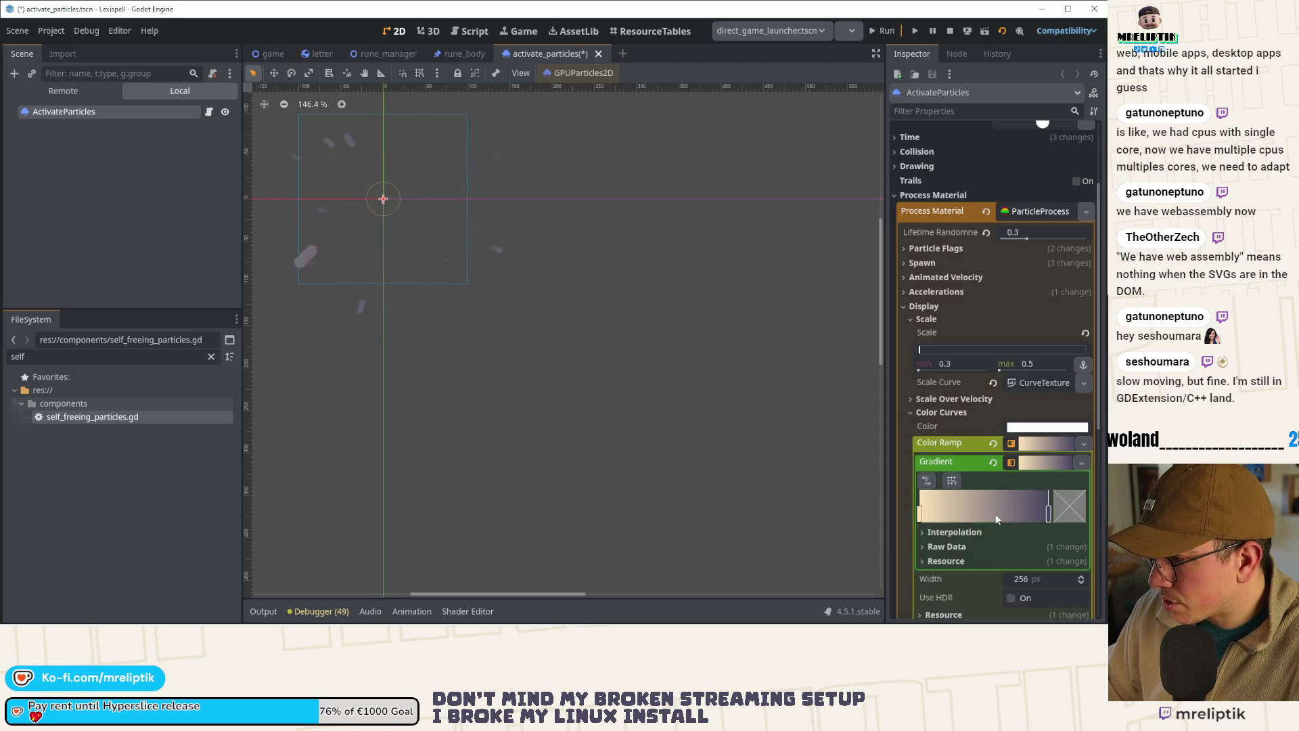
{"action": "left_click", "coordinate": [1049, 513]}
{"action": "left_click", "coordinate": [1069, 507]}
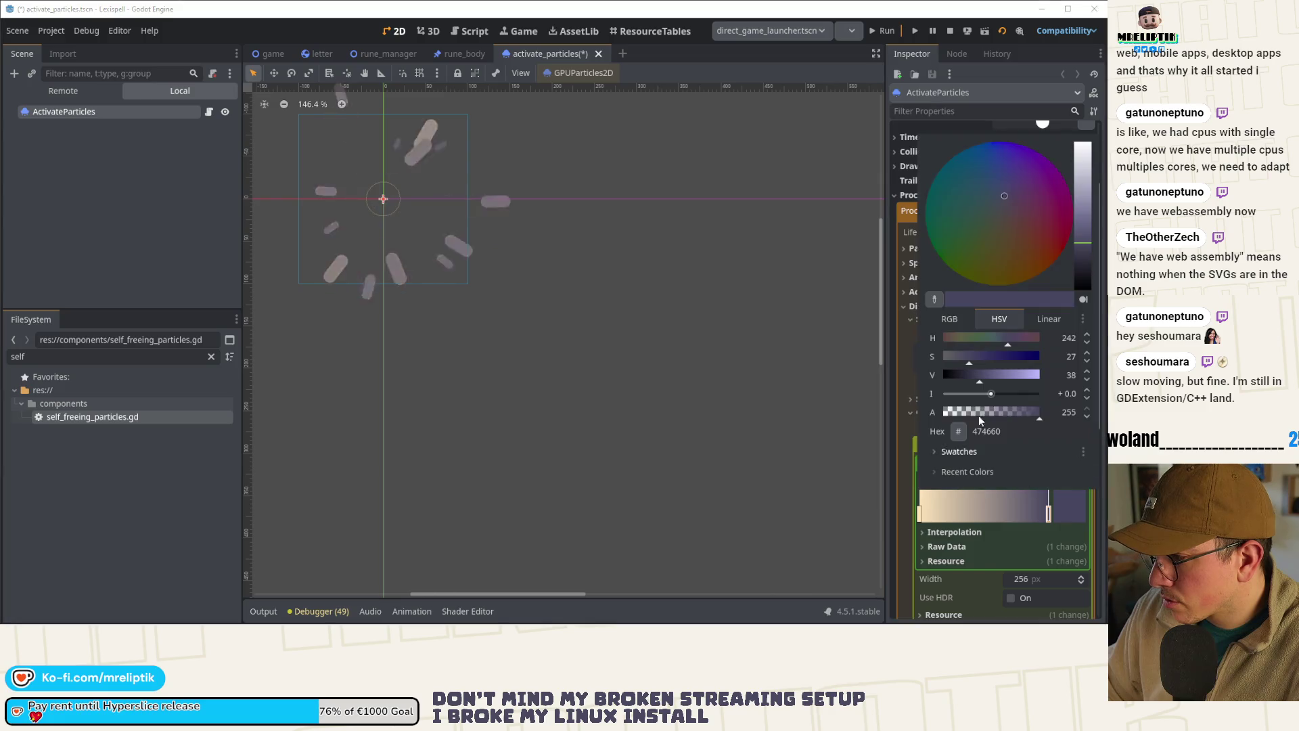
{"action": "left_click", "coordinate": [960, 451]}
{"action": "left_click", "coordinate": [974, 471]}
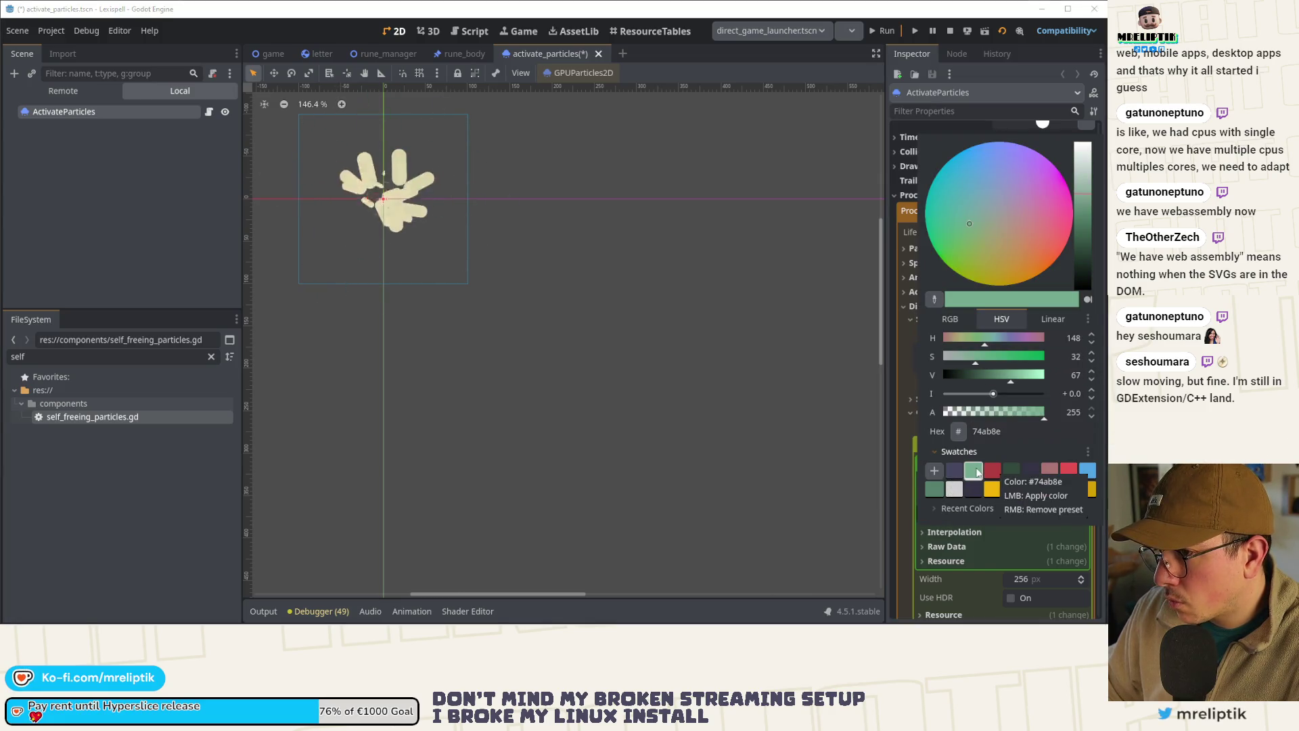
{"action": "left_click", "coordinate": [918, 518]}
Reorder the gradient stops from green to cream and save activate_particles.tscn.
{"action": "mouse_move", "coordinate": [918, 517]}
{"action": "left_mouse_down"}
{"action": "mouse_move", "coordinate": [1022, 516]}
{"action": "mouse_move", "coordinate": [901, 527]}
{"action": "left_mouse_up"}
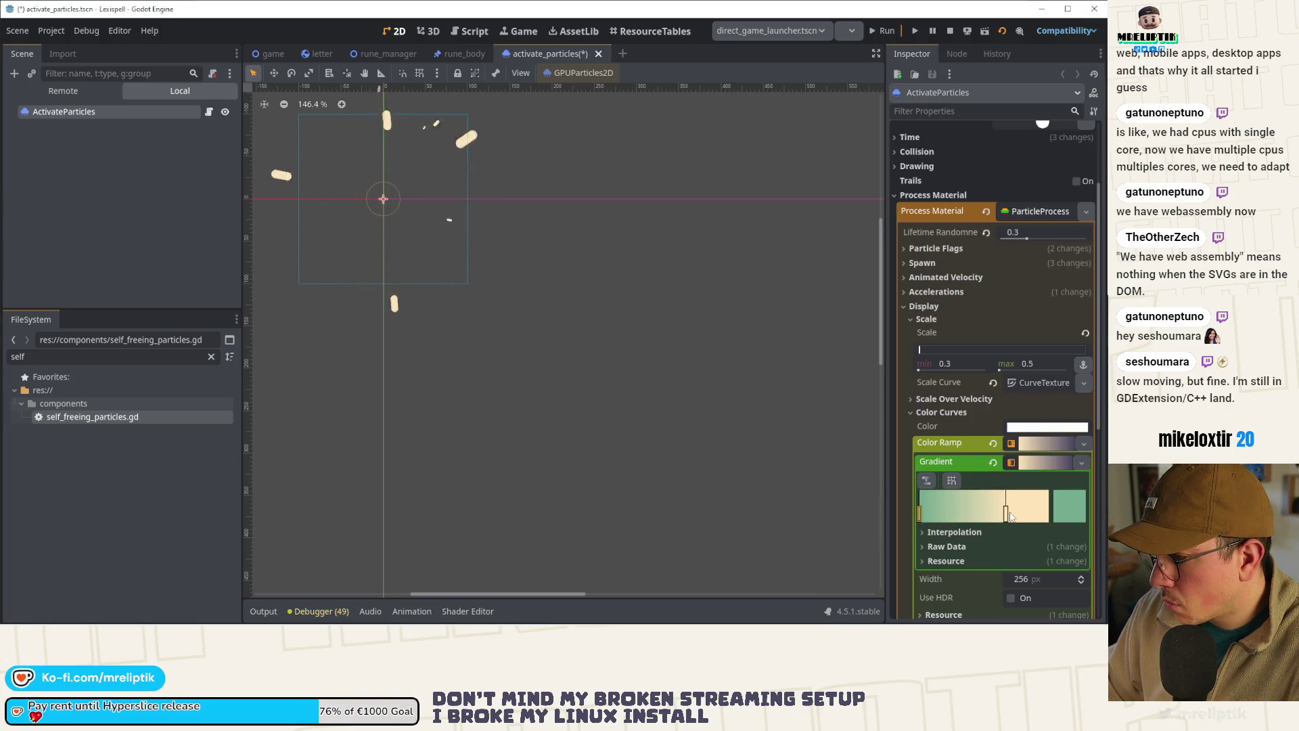
{"action": "left_click_drag", "start_coordinate": [1007, 515], "coordinate": [1078, 515]}
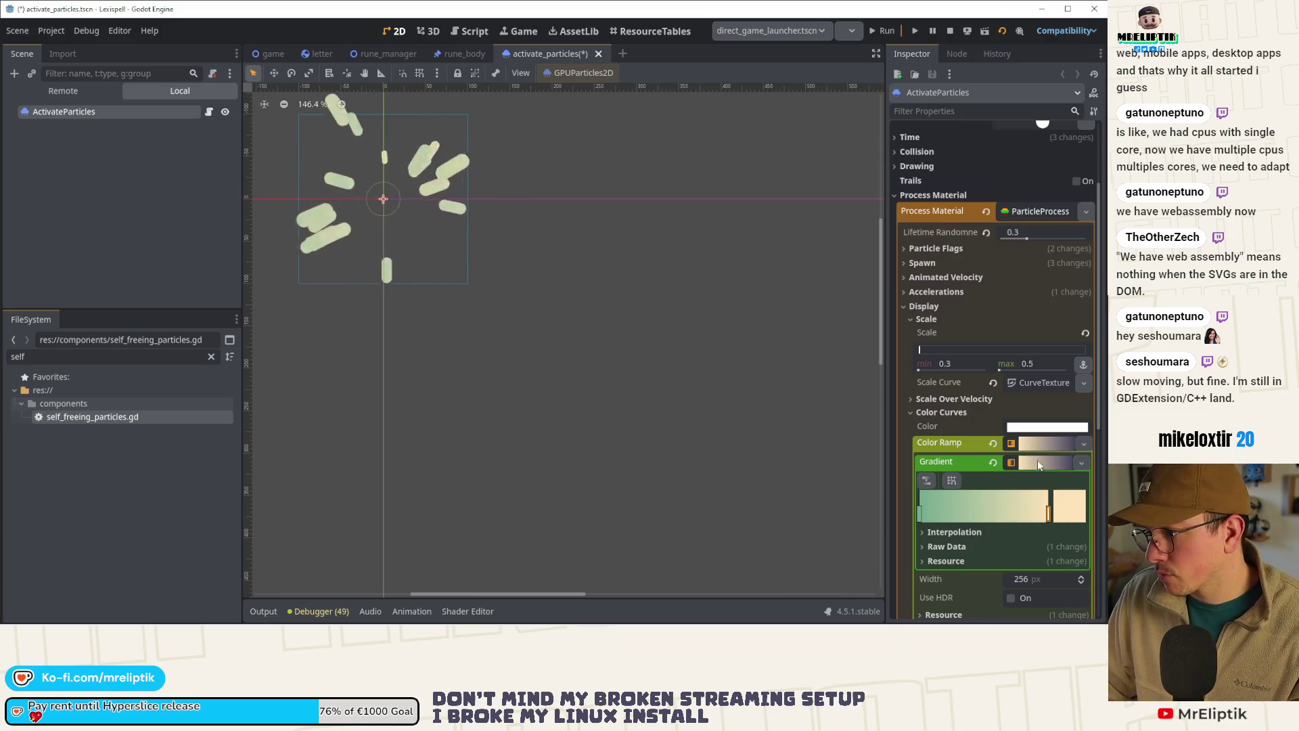
{"action": "key", "text": "ctrl+s"}
{"action": "left_click", "coordinate": [169, 165]}
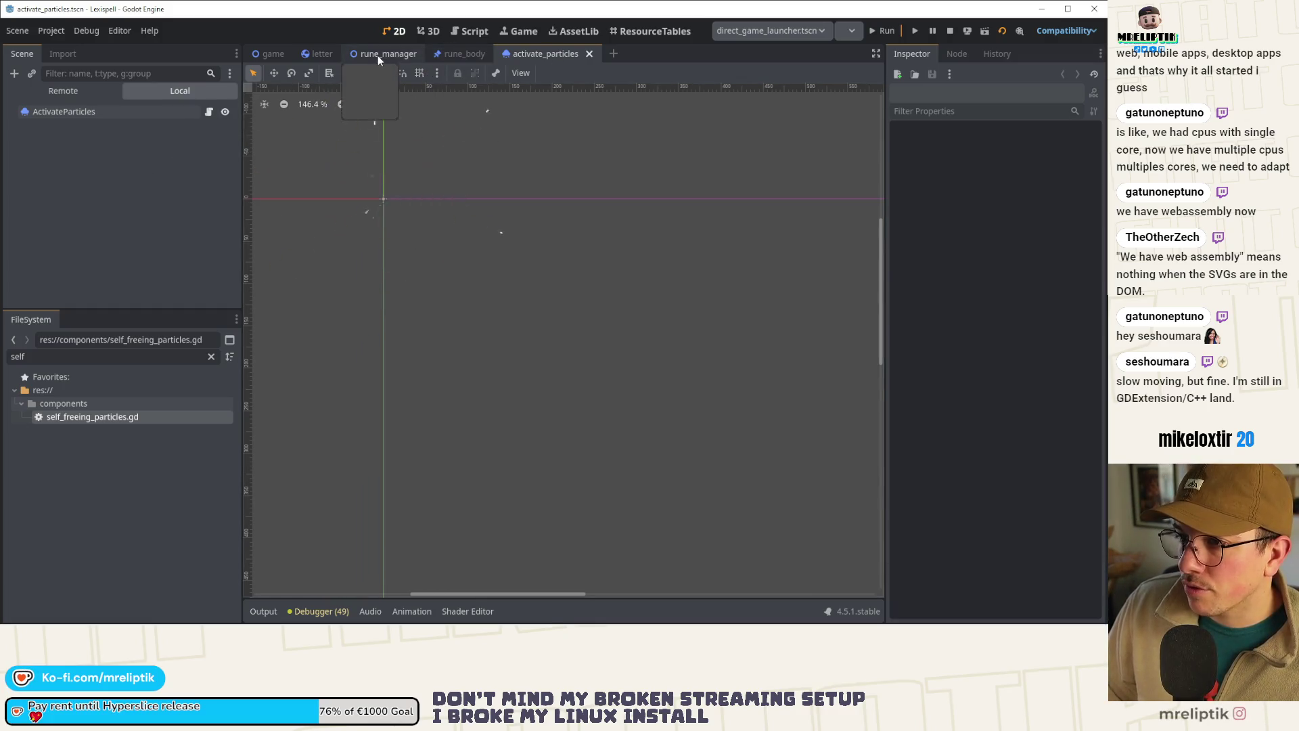
Return to rune_body and inspect the SpawnerParticles, Rune shader material and Anchor nodes.
{"action": "left_click", "coordinate": [460, 53]}
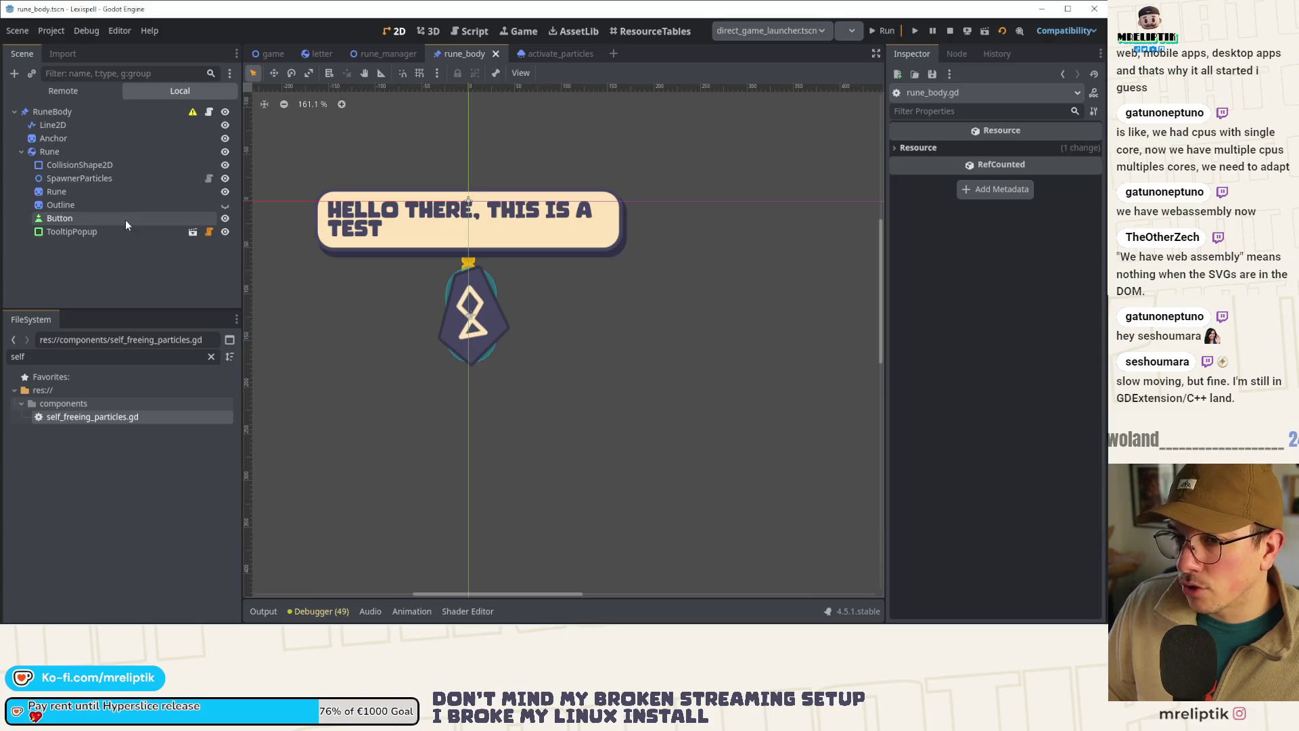
{"action": "left_click", "coordinate": [79, 179]}
{"action": "scroll", "coordinate": [467, 313], "scroll_direction": "up", "scroll_amount": 5}
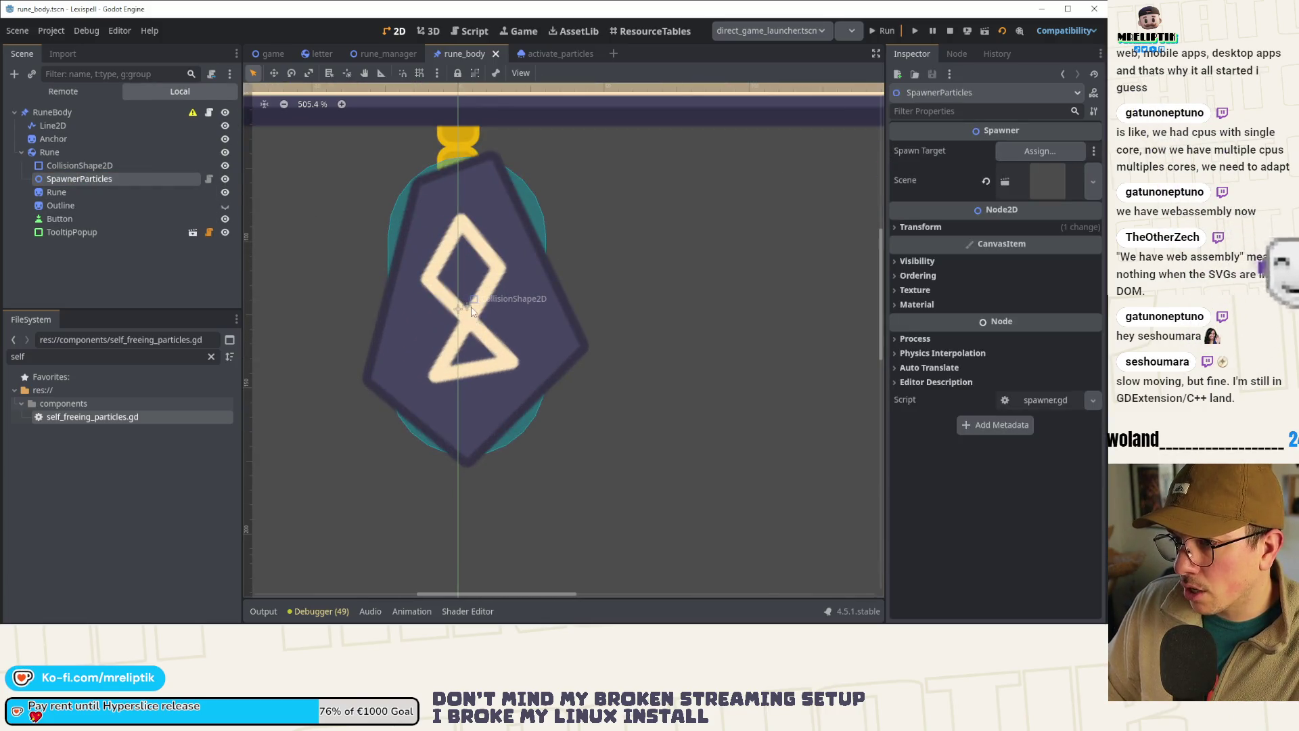
{"action": "scroll", "coordinate": [403, 275], "scroll_direction": "down", "scroll_amount": 2}
{"action": "scroll", "coordinate": [403, 270], "scroll_direction": "down", "scroll_amount": 3}
{"action": "scroll", "coordinate": [408, 285], "scroll_direction": "up", "scroll_amount": 5}
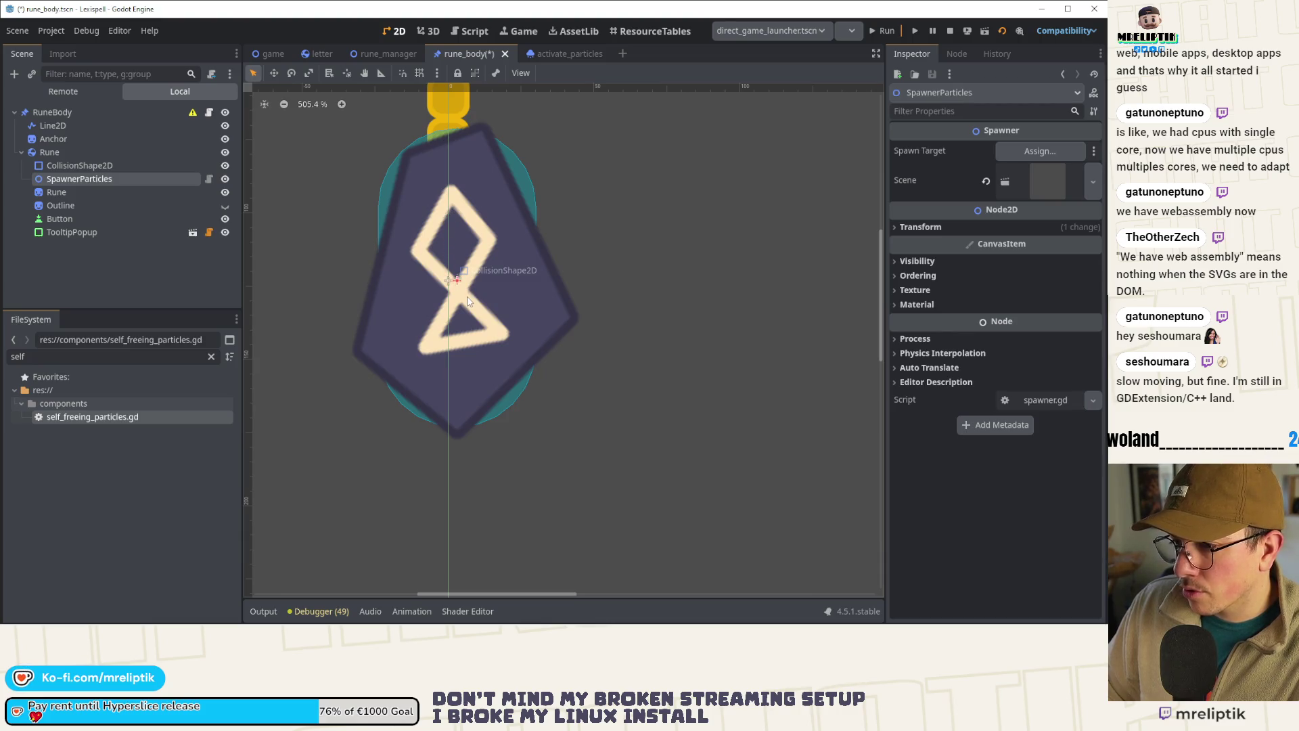
{"action": "left_click", "coordinate": [75, 201]}
{"action": "left_click", "coordinate": [77, 192]}
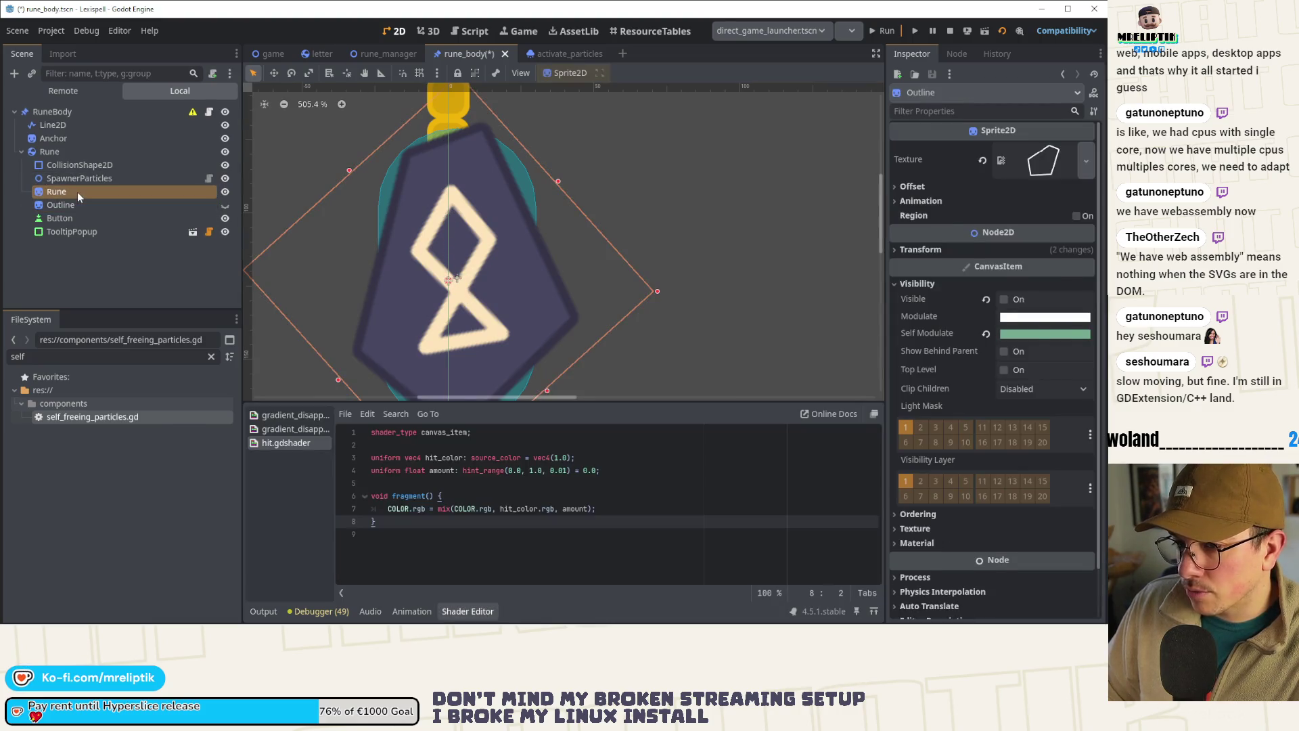
{"action": "left_click", "coordinate": [77, 207]}
{"action": "left_click", "coordinate": [80, 194]}
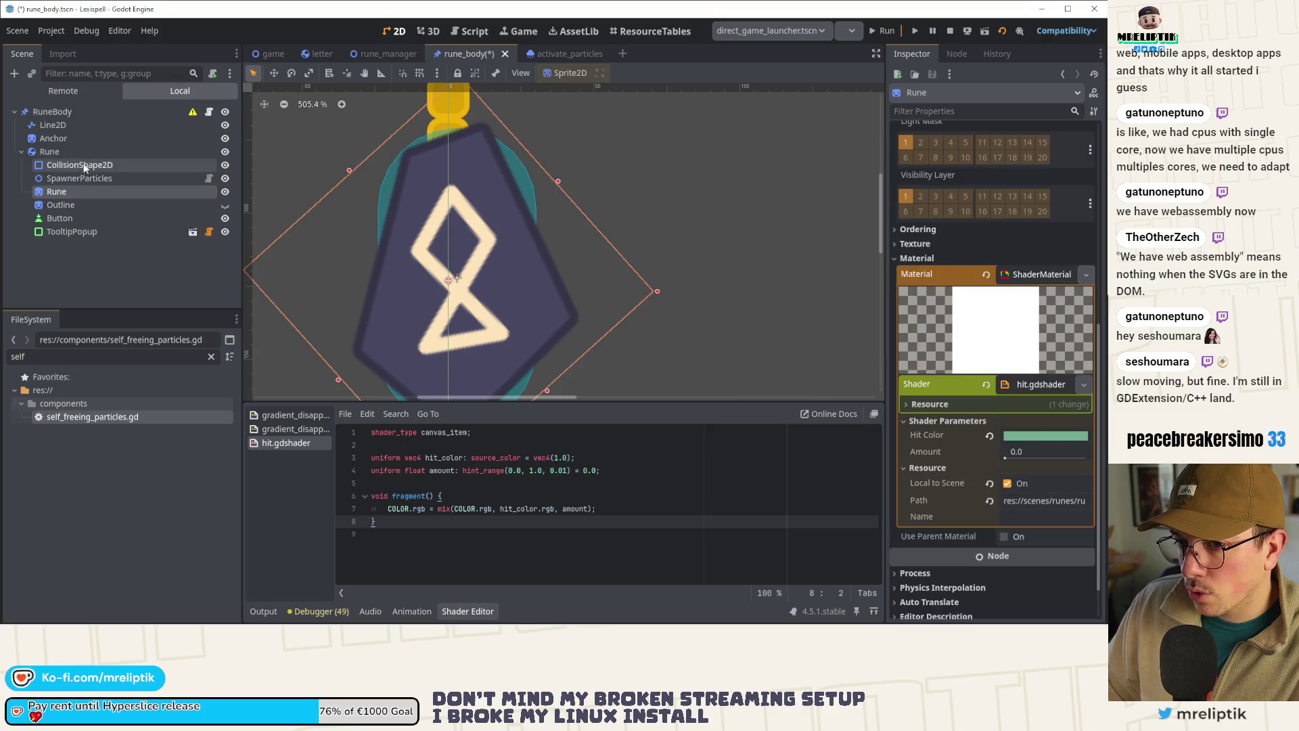
{"action": "left_click", "coordinate": [83, 151]}
{"action": "left_click", "coordinate": [84, 141]}
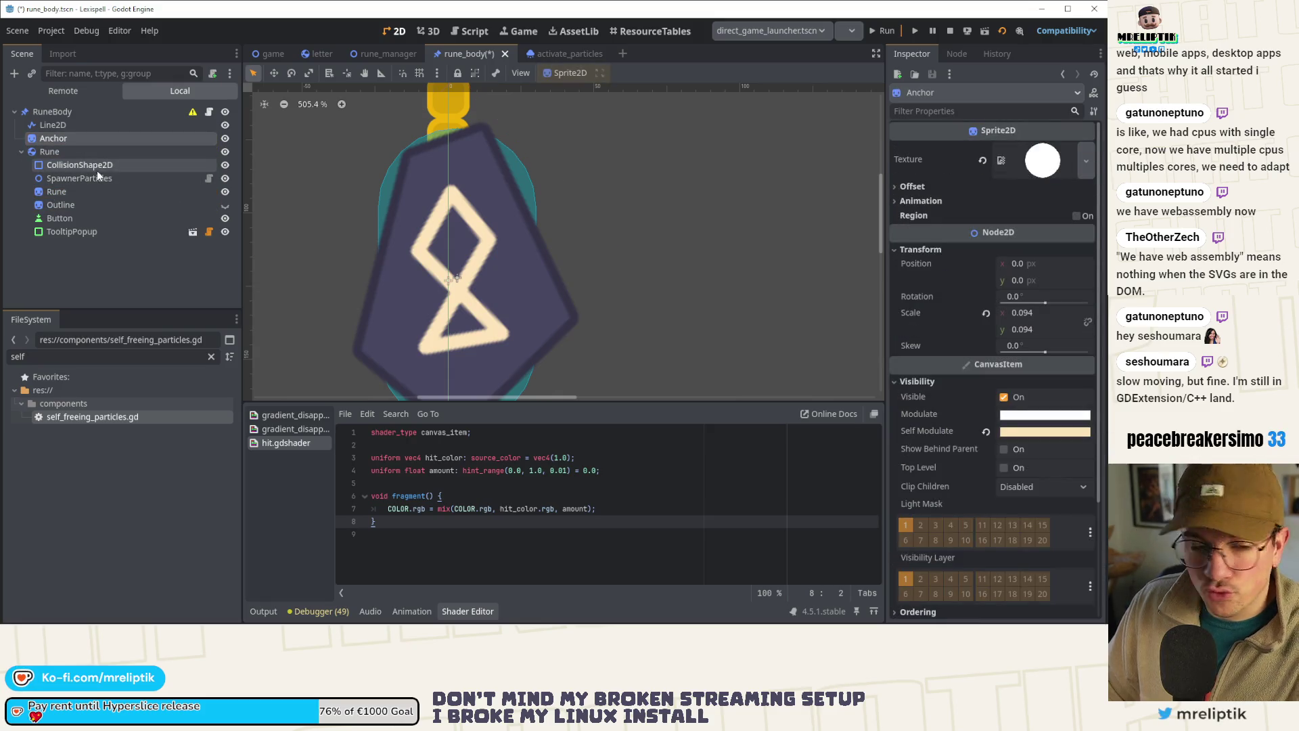
Save the rune_body scene and hide the shader code panel.
{"action": "key", "text": "ctrl+s"}
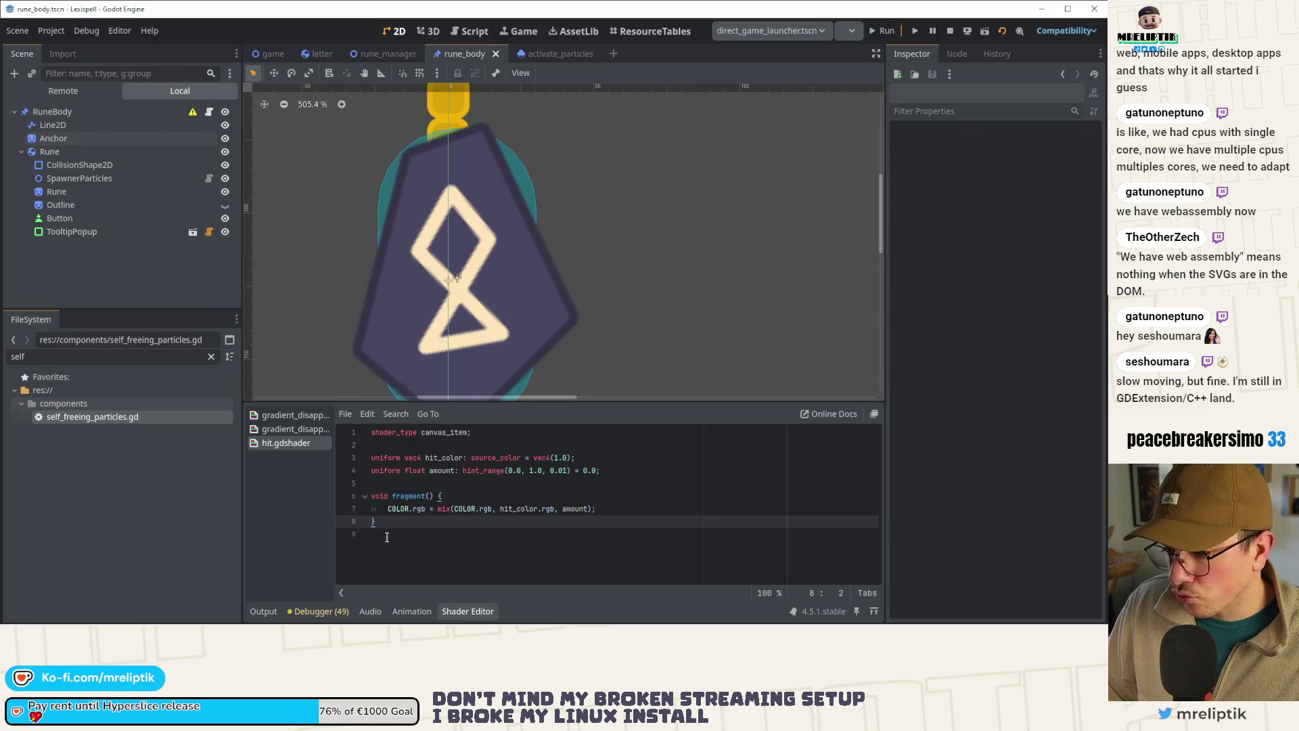
{"action": "left_click", "coordinate": [264, 611]}
{"action": "left_click", "coordinate": [264, 611]}
{"action": "scroll", "coordinate": [420, 318], "scroll_direction": "down", "scroll_amount": 3}
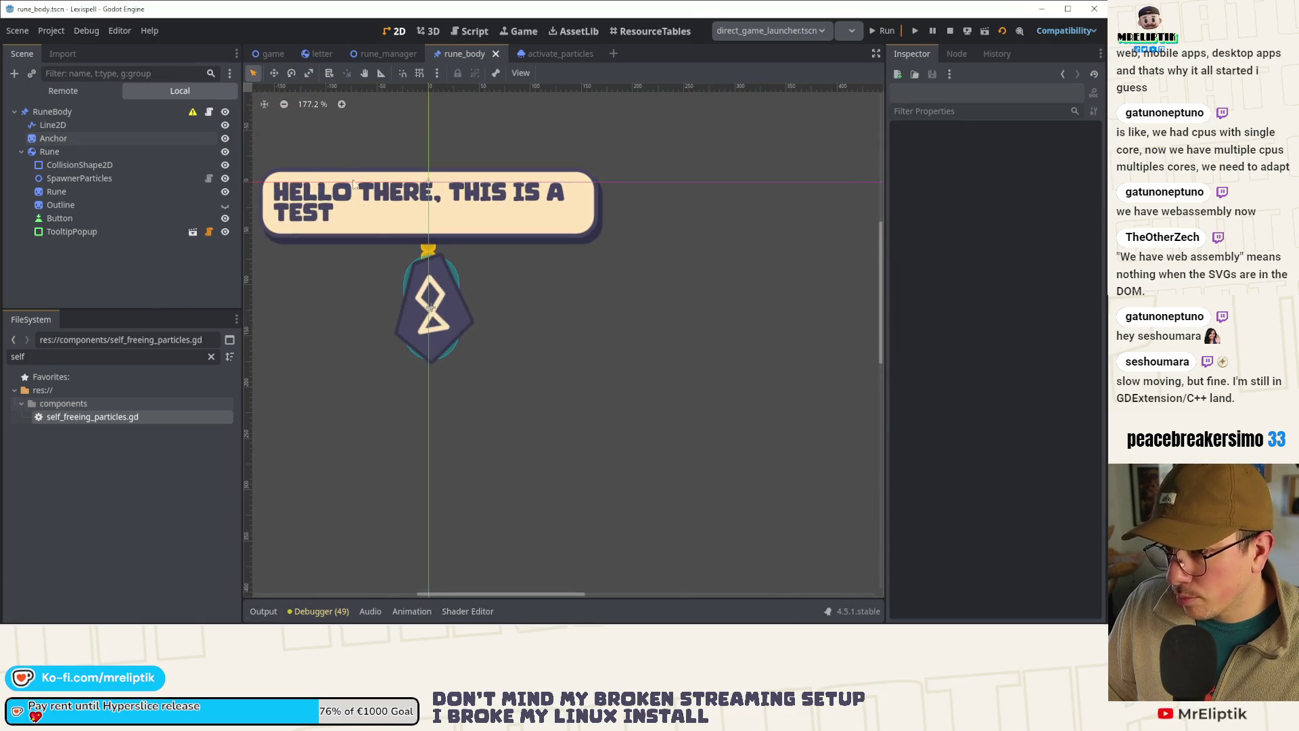
{"action": "left_click", "coordinate": [209, 112]}
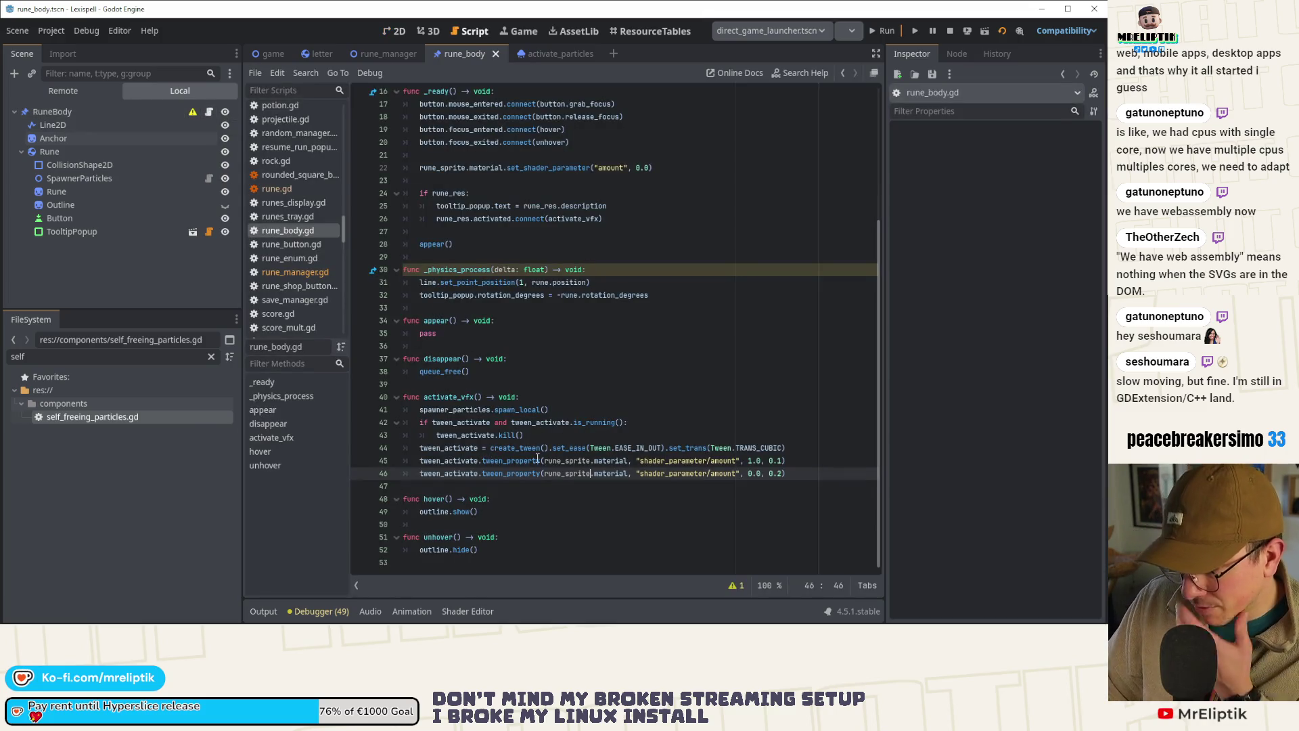
Start the line var impulse: Vector2 = Vector2.RIGHT.rotated(randf_range(0.0, 2.0*PI)).
{"action": "key", "text": "Return"}
{"action": "key", "text": "Return"}
{"action": "key", "text": "Return"}
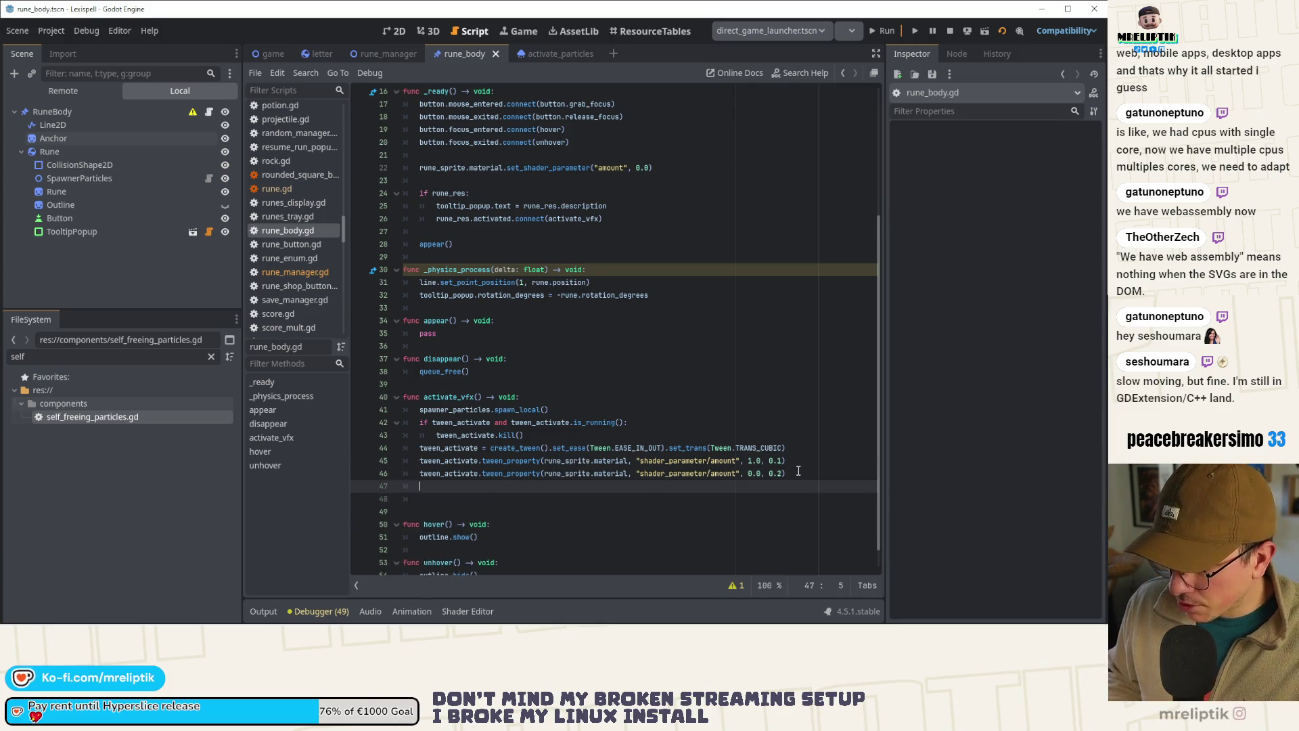
{"action": "key", "text": "Up"}
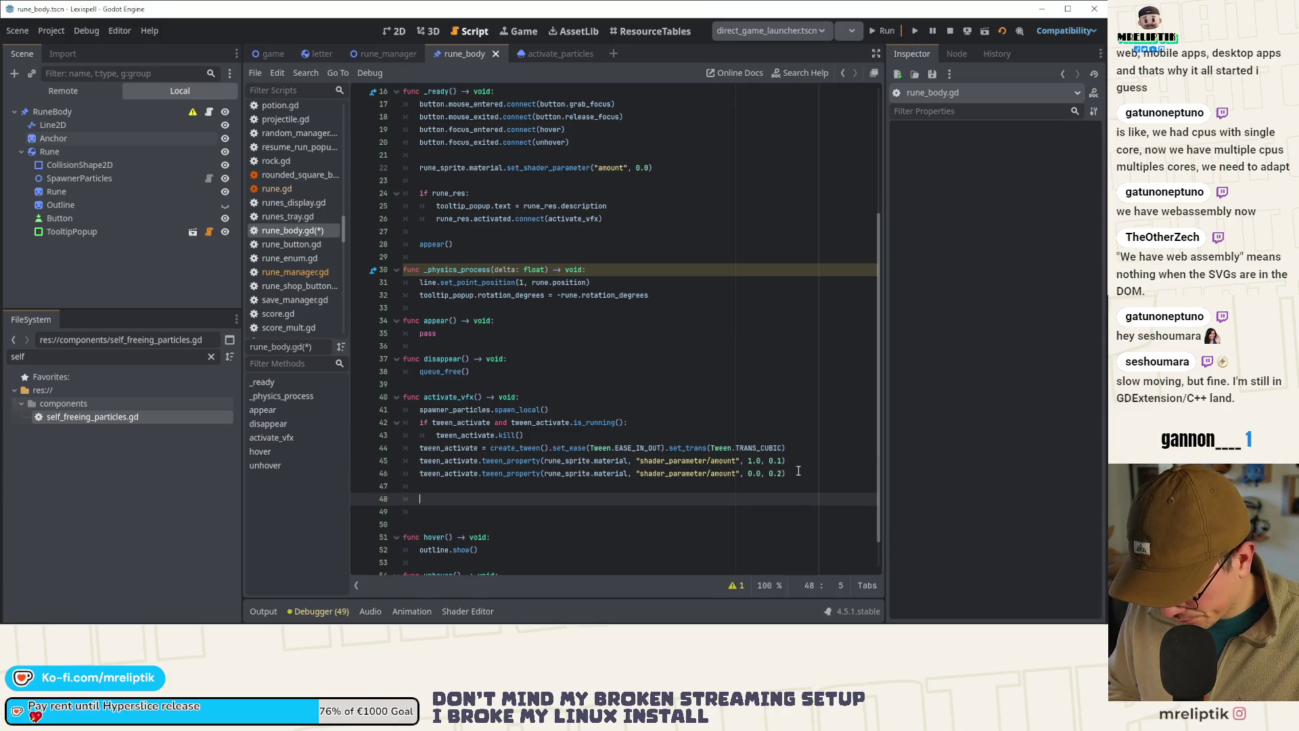
{"action": "type", "text": "vec2"}
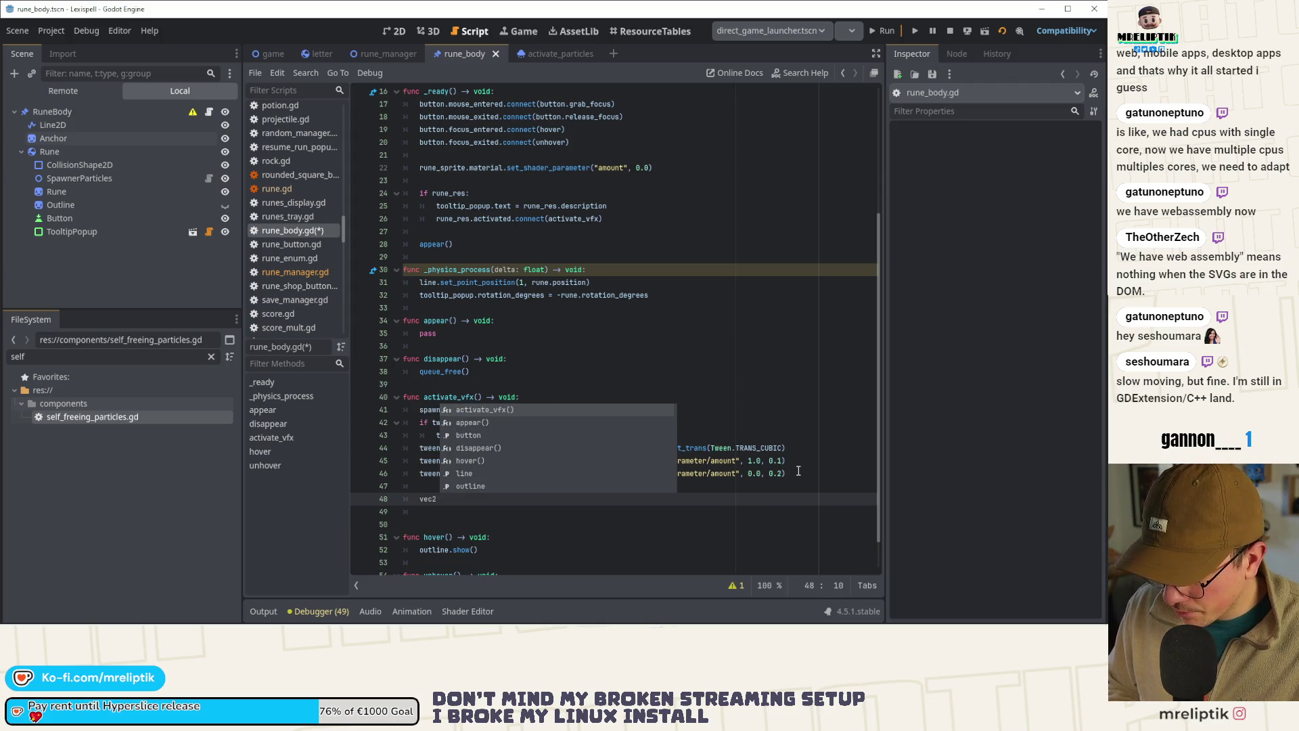
{"action": "key", "text": "BackSpace"}
{"action": "key", "text": "BackSpace"}
{"action": "key", "text": "BackSpace"}
{"action": "key", "text": "BackSpace"}
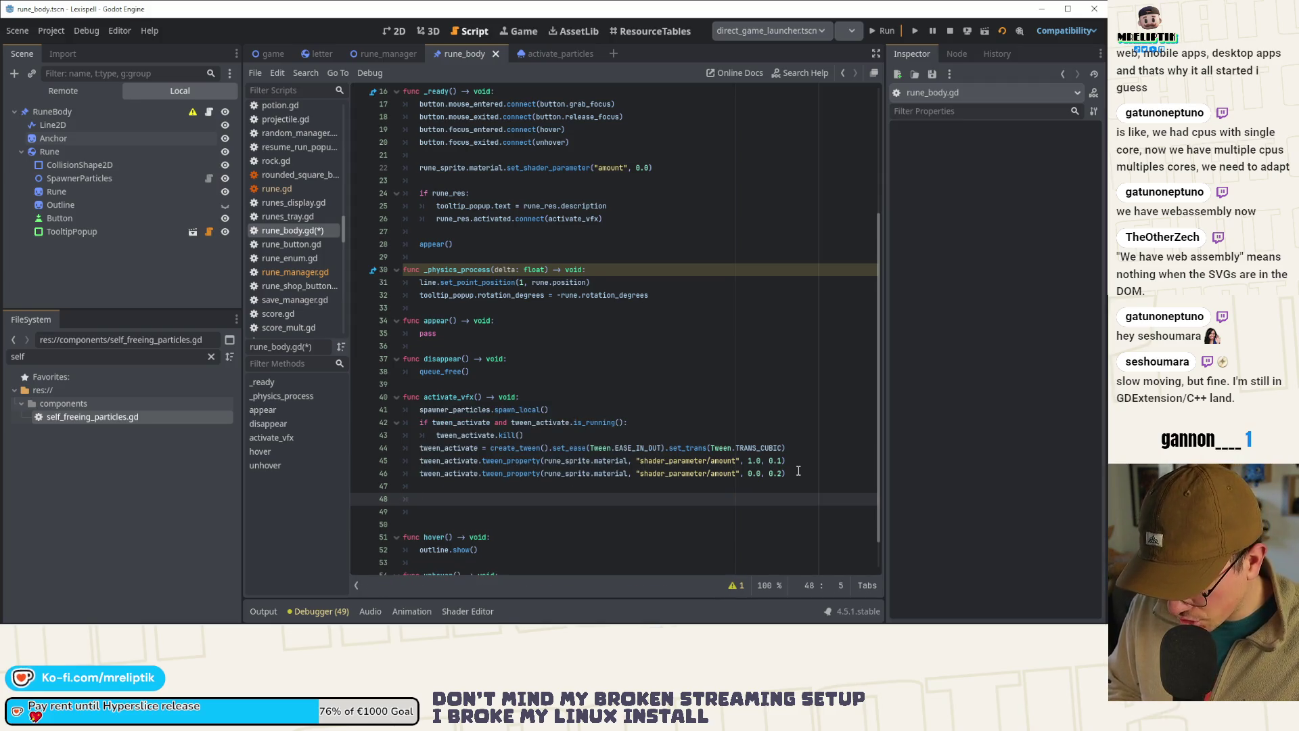
{"action": "type", "text": "var impulse"}
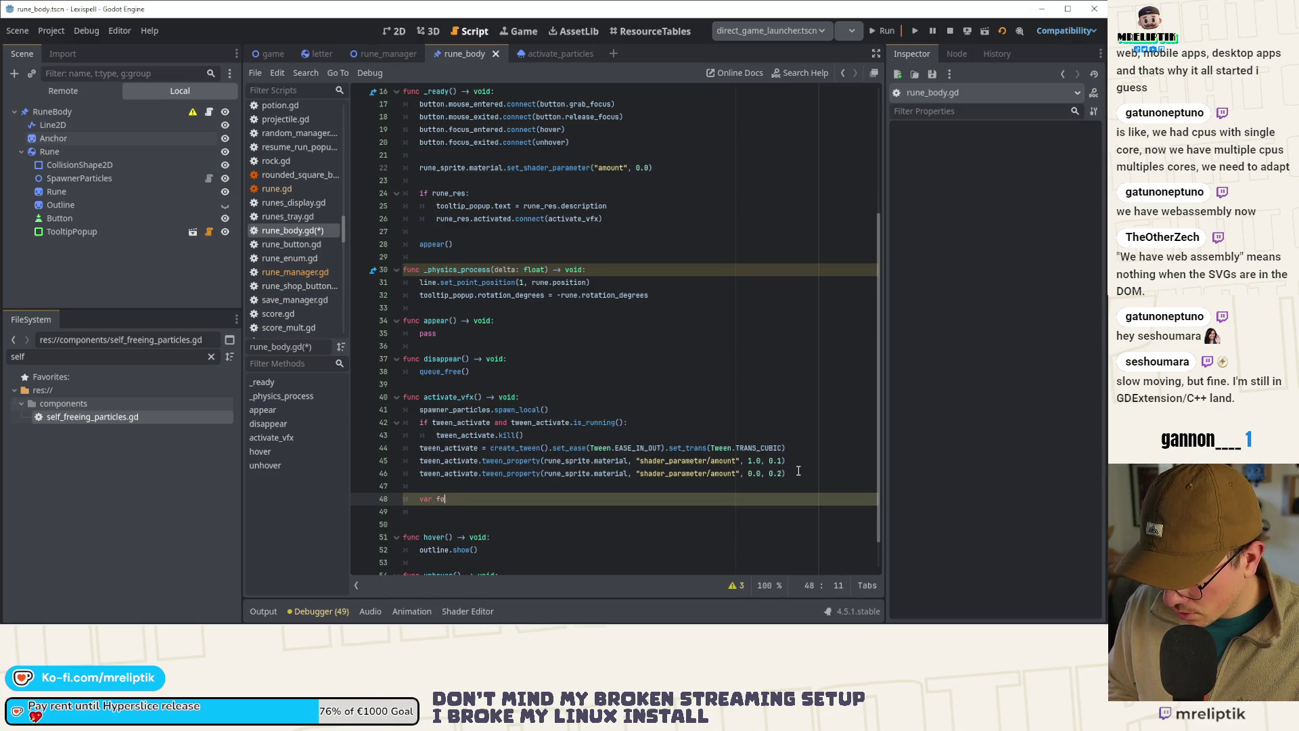
{"action": "type", "text": ": Vector2 = "}
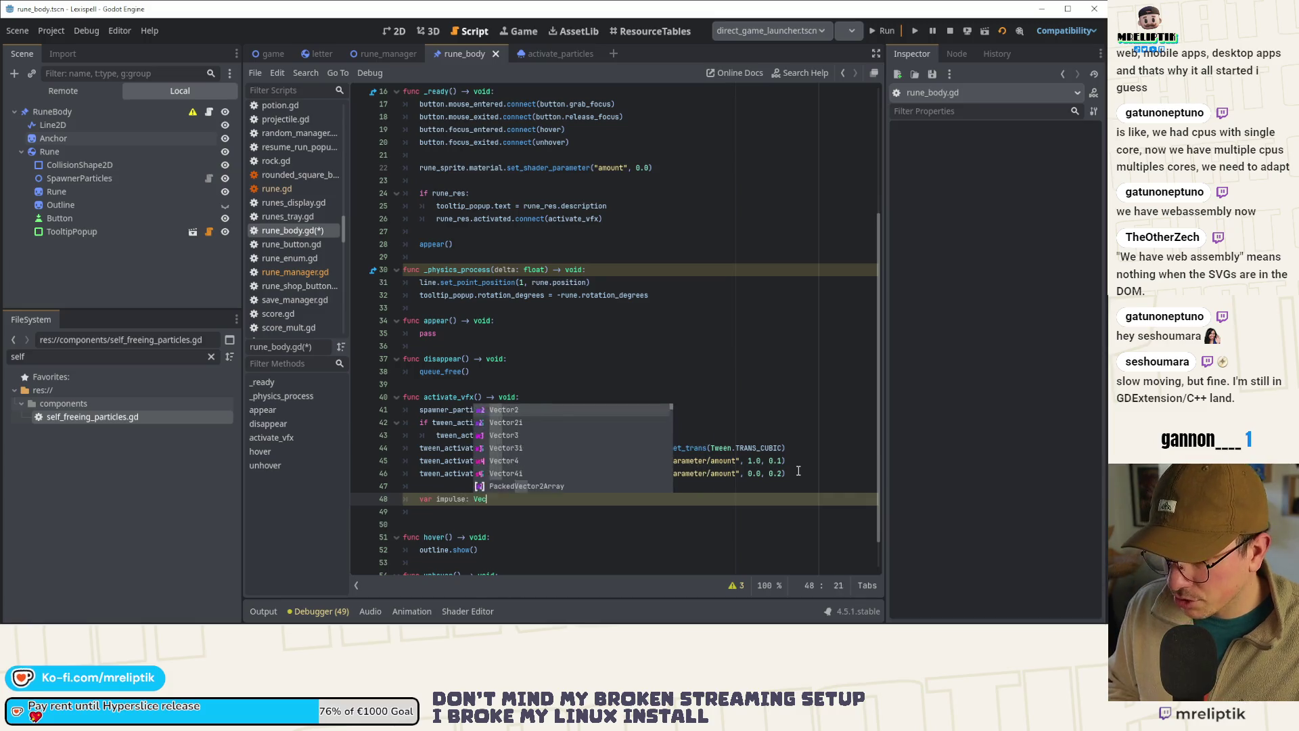
{"action": "type", "text": "Vector2."}
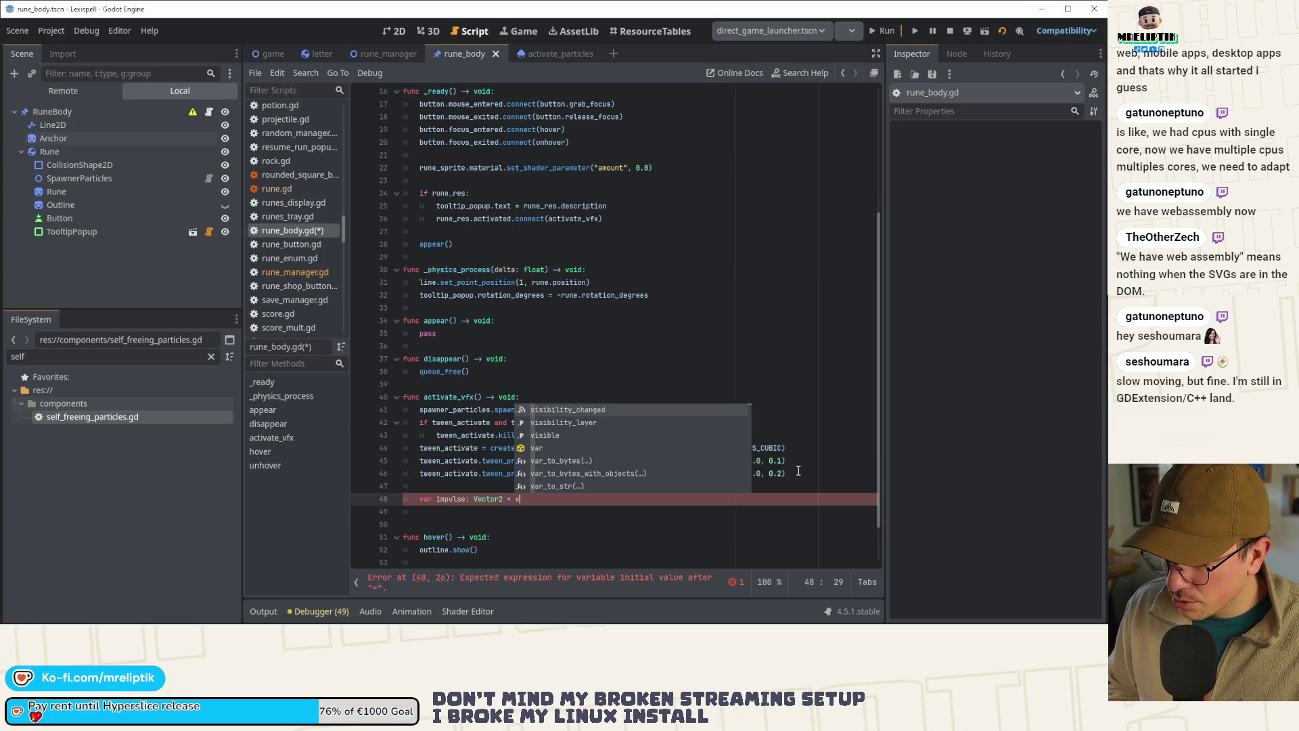
{"action": "type", "text": "RIGHT"}
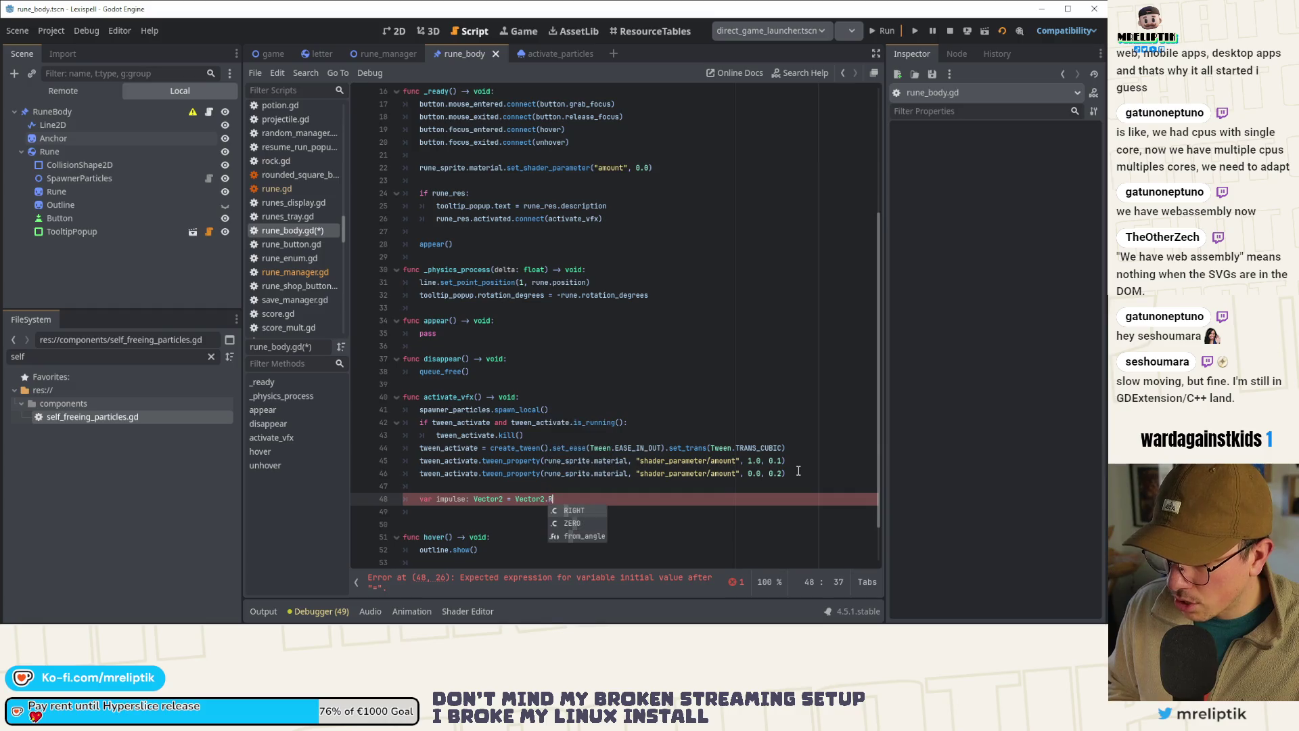
{"action": "type", "text": ".ro"}
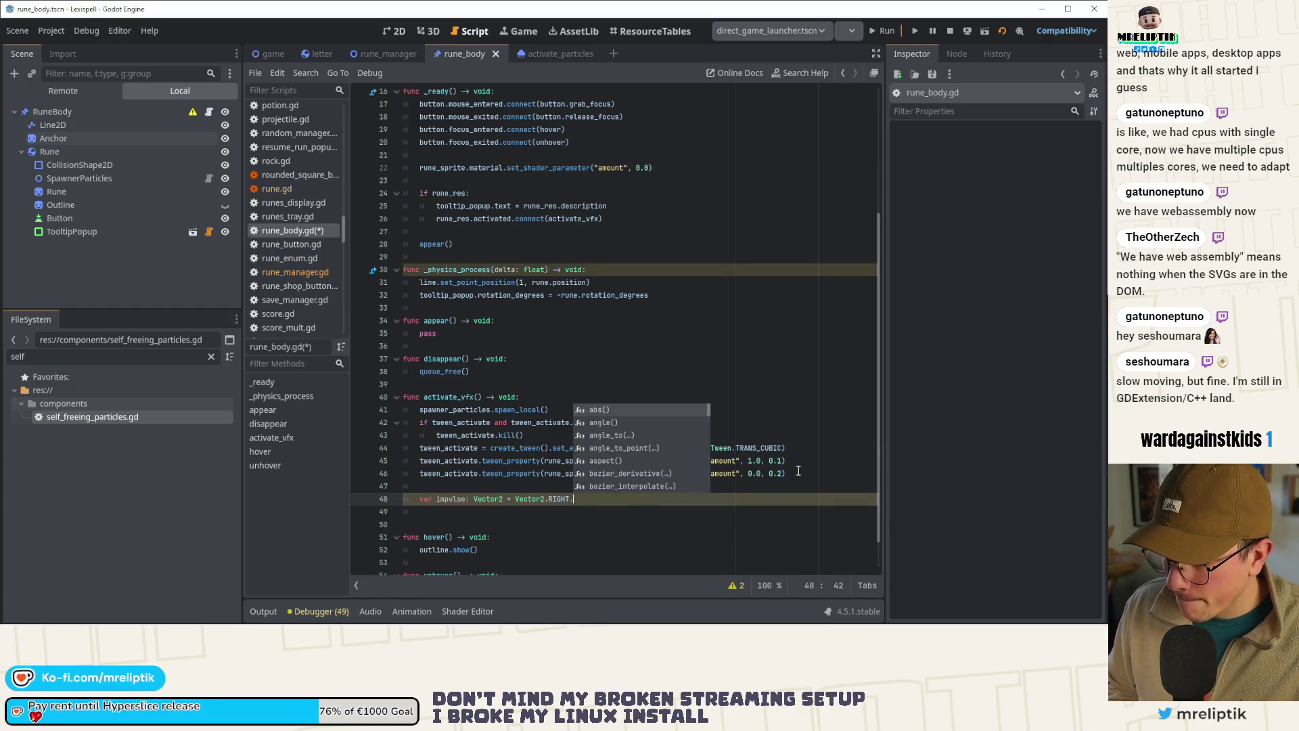
{"action": "key", "text": "Return"}
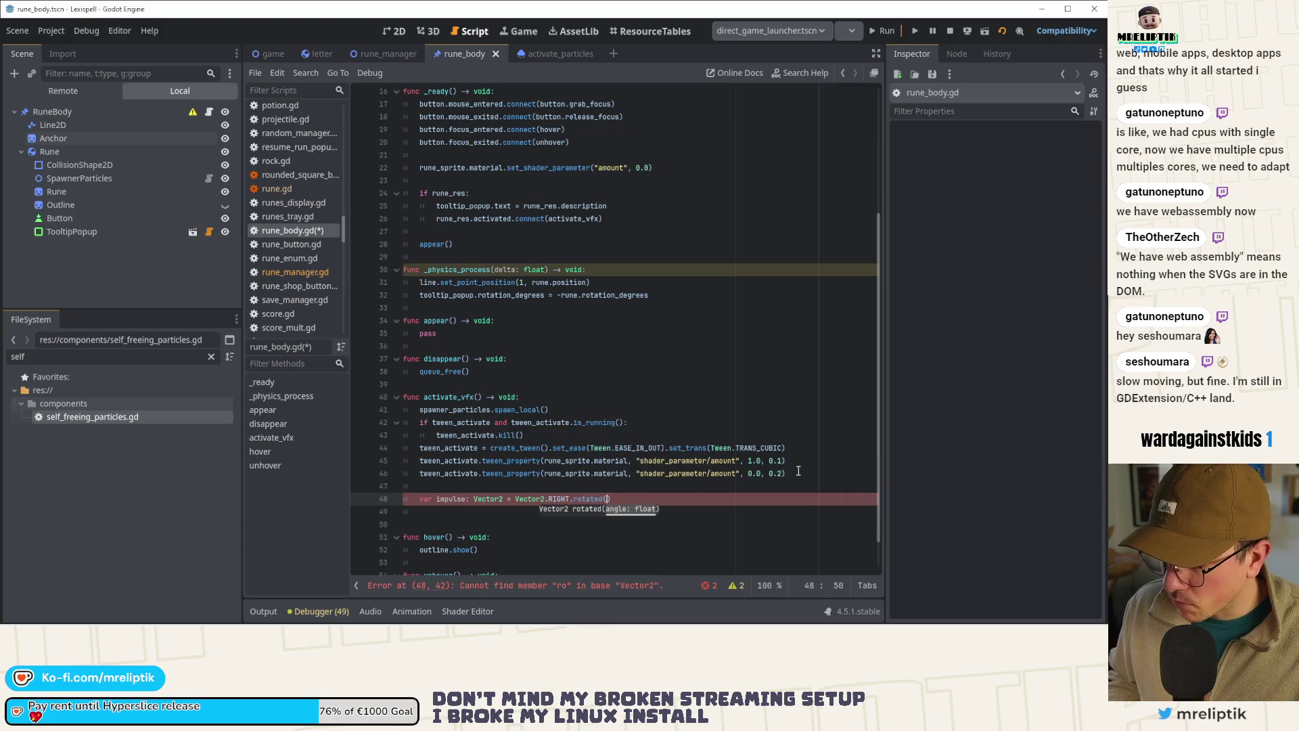
{"action": "type", "text": "ran"}
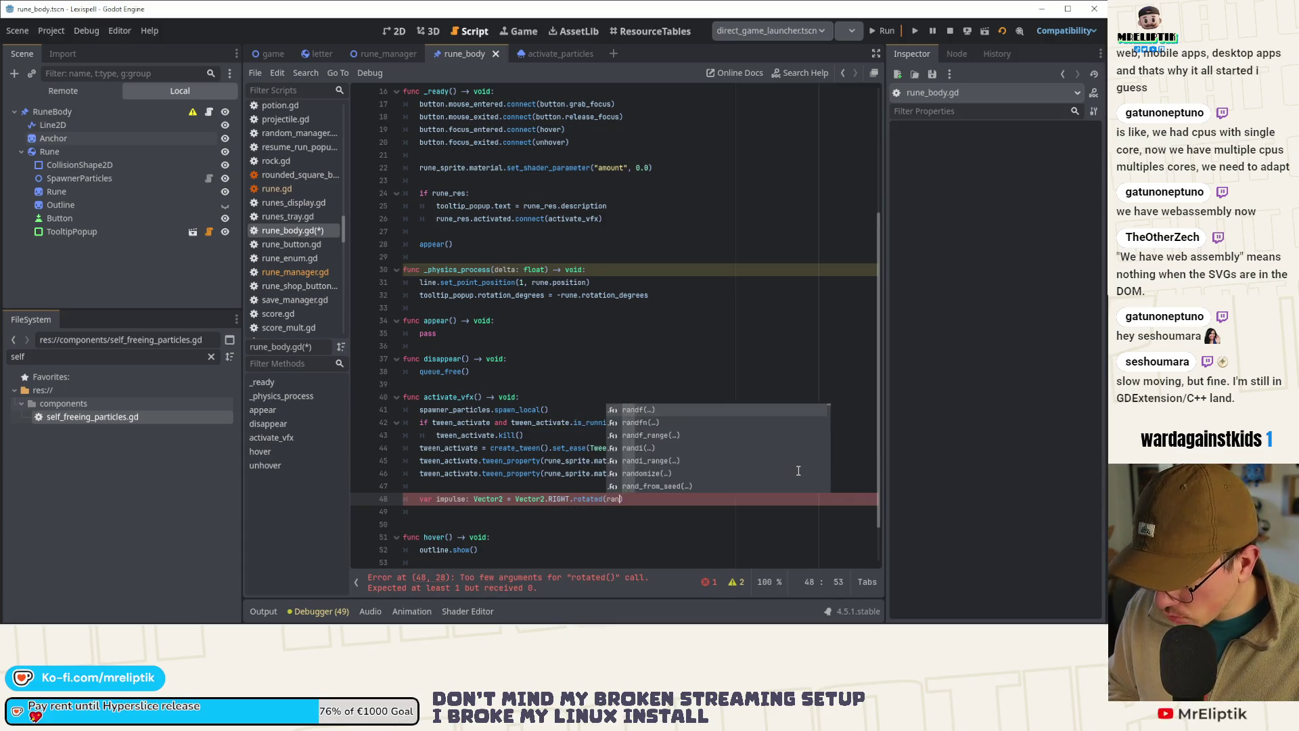
{"action": "key", "text": "Down"}
{"action": "key", "text": "Down"}
{"action": "key", "text": "Return"}
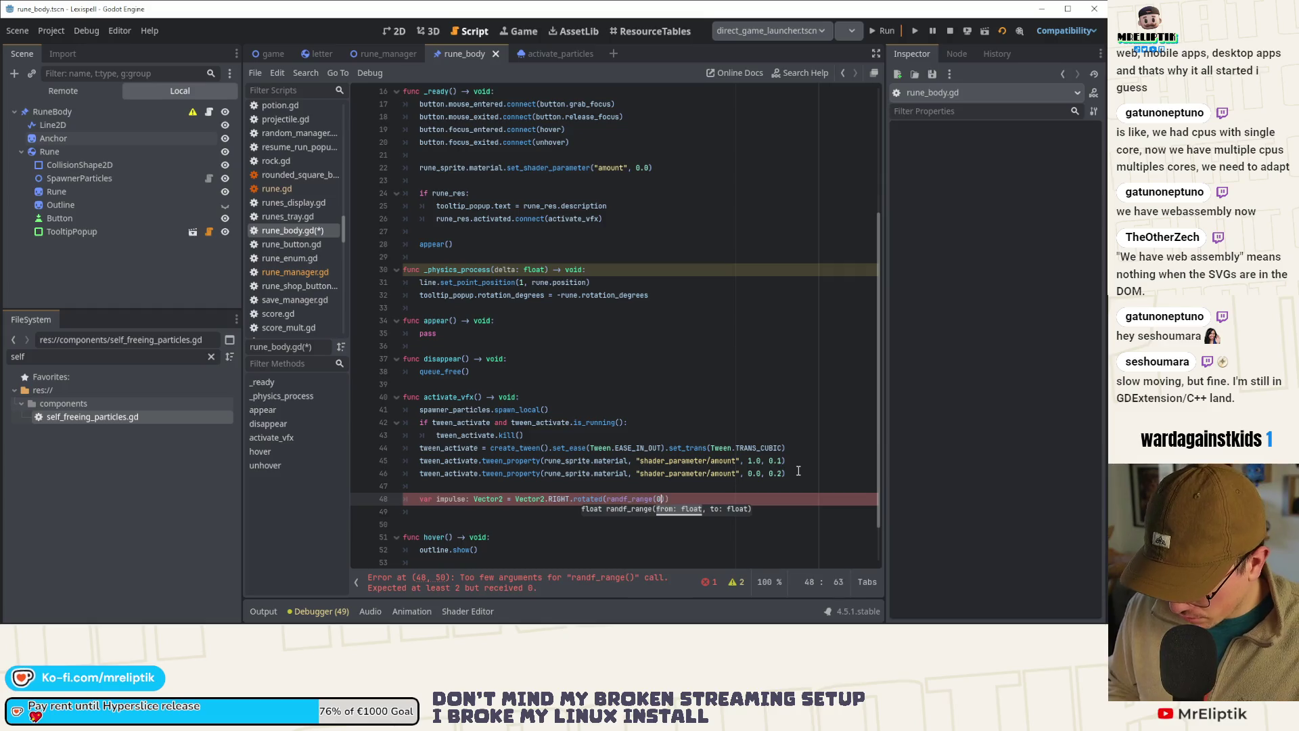
{"action": "type", "text": ".0, 2.0*"}
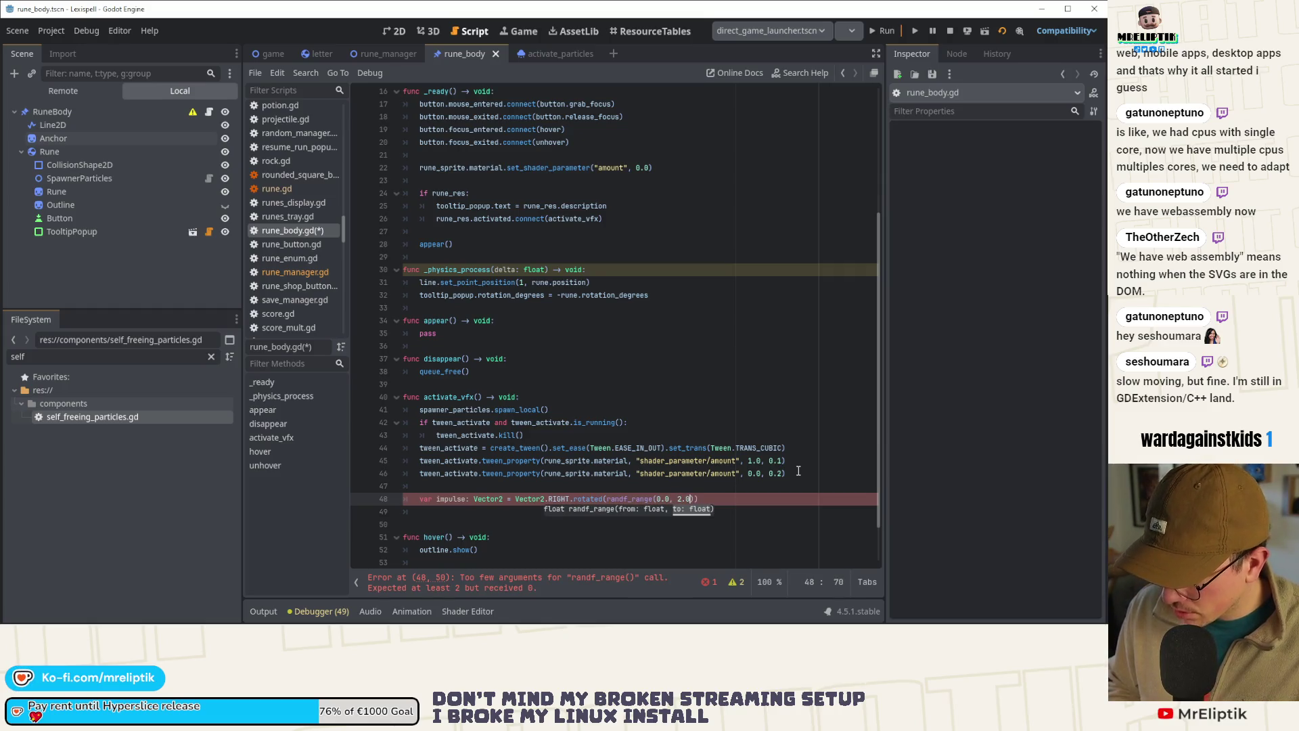
{"action": "type", "text": "PI"}
{"action": "key", "text": "ctrl+s"}
Multiply the impulse by randf_range(20.0, 100.0) and save the script.
{"action": "type", "text": "))"}
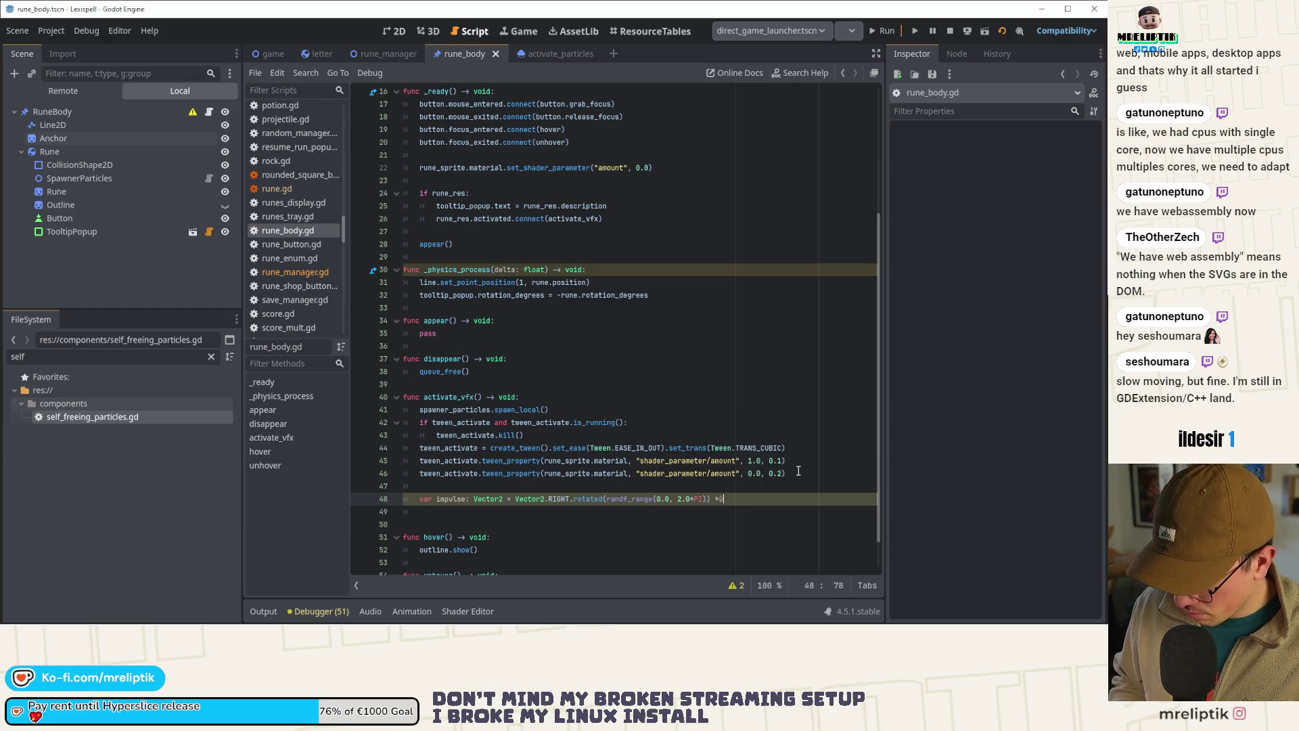
{"action": "type", "text": " * randf"}
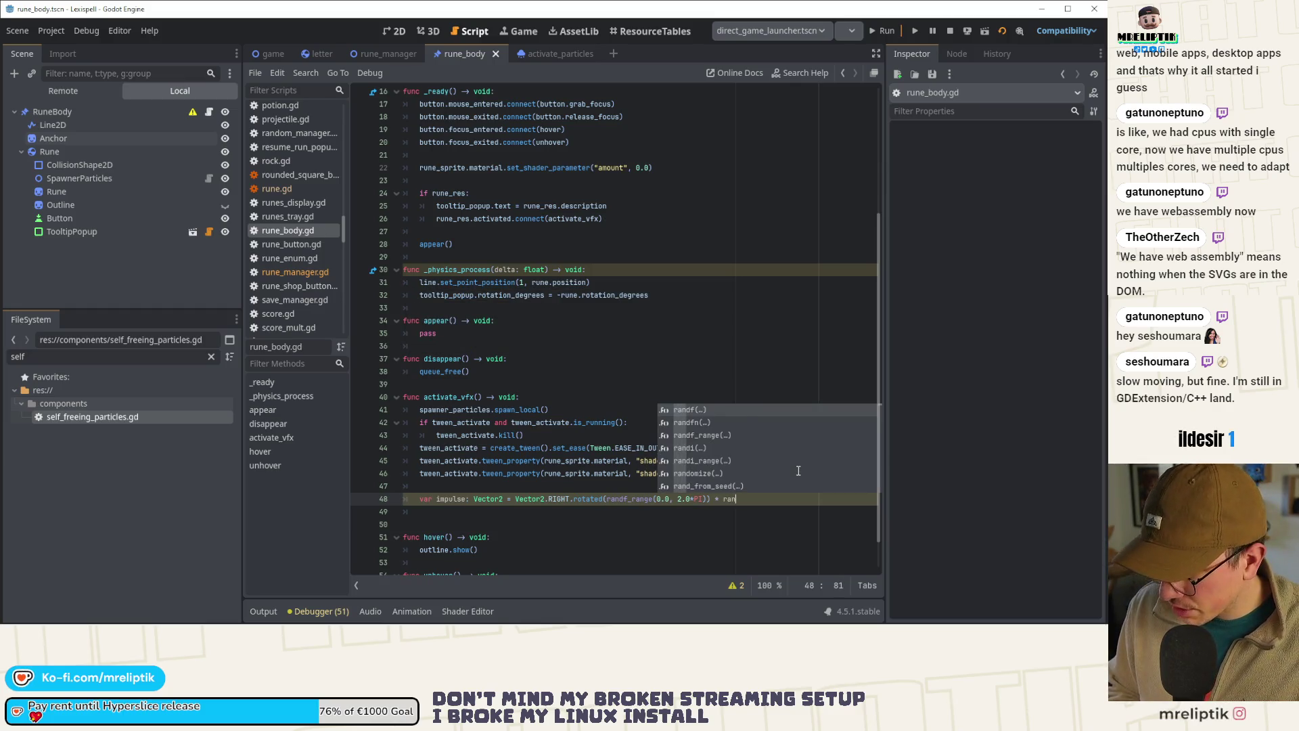
{"action": "key", "text": "Down"}
{"action": "key", "text": "Down"}
{"action": "key", "text": "Return"}
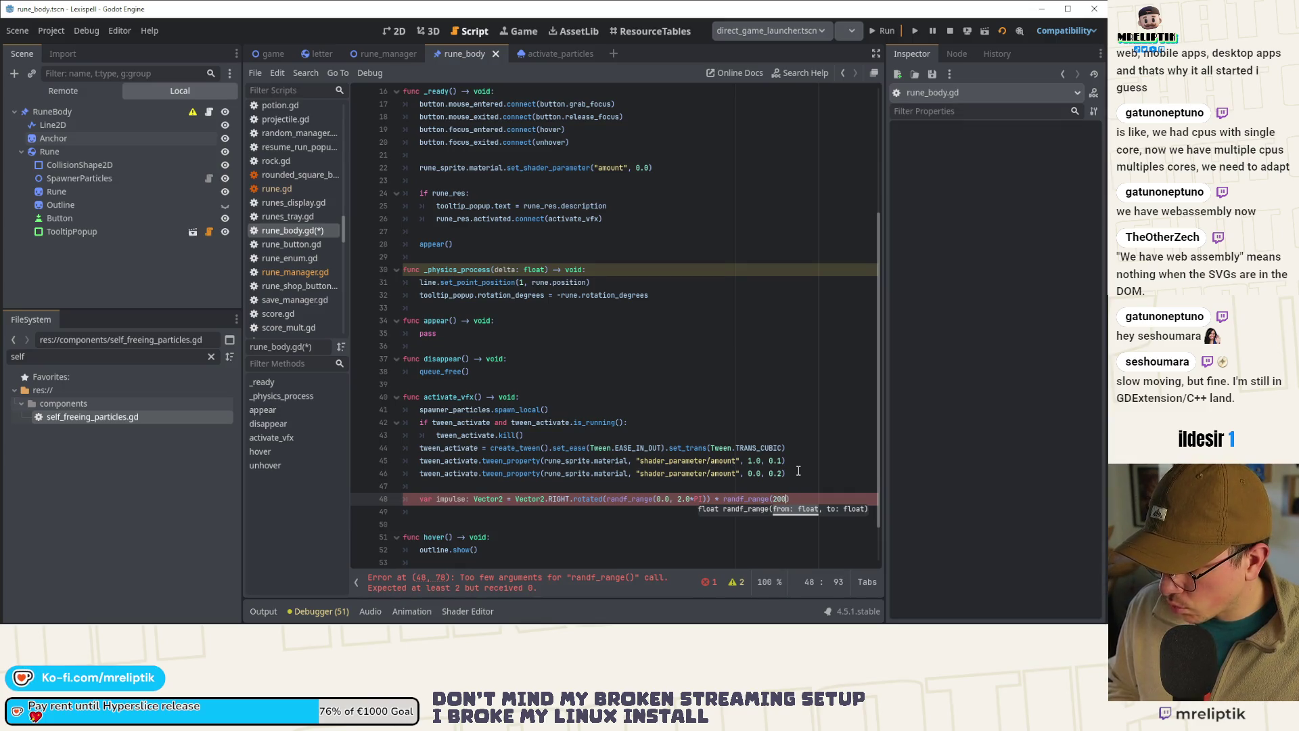
{"action": "type", "text": ", 100.0"}
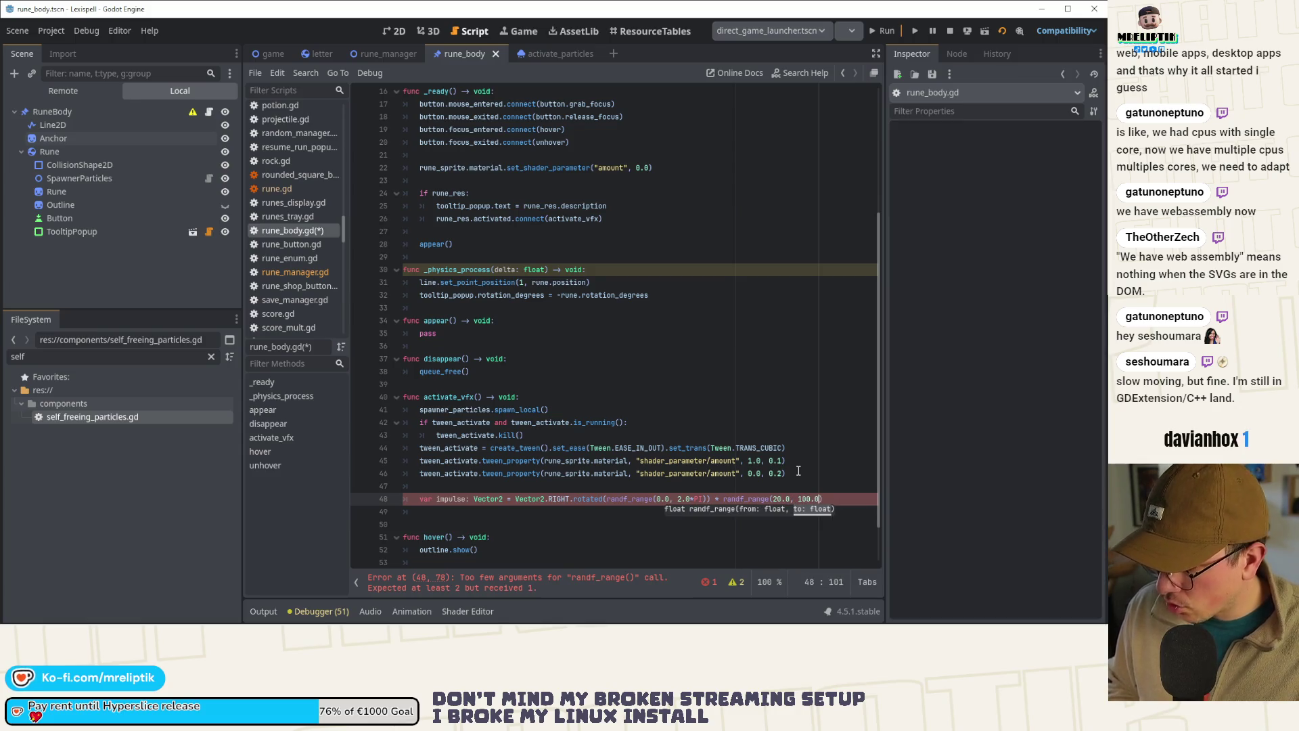
{"action": "key", "text": "ctrl+s"}
Add rune.apply_central_impulse(impulse) on the next line and check its documentation.
{"action": "left_click", "coordinate": [444, 512]}
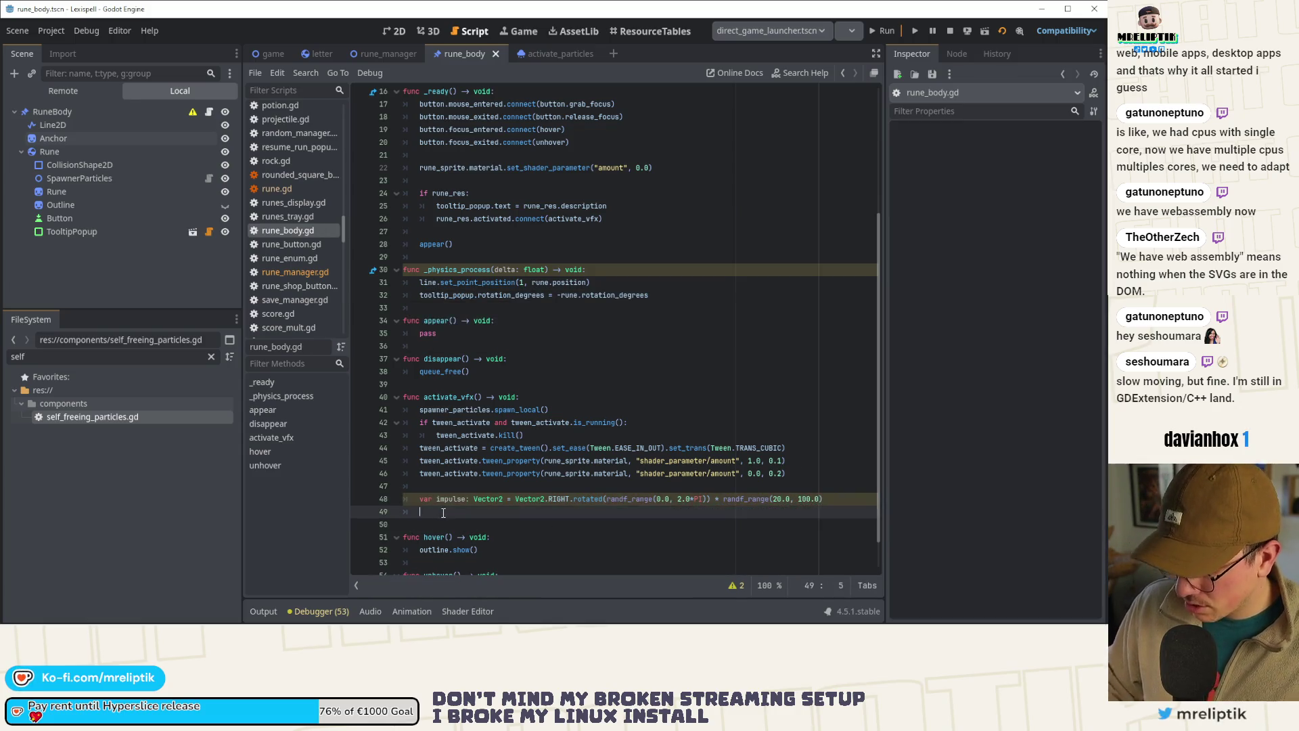
{"action": "type", "text": "appl"}
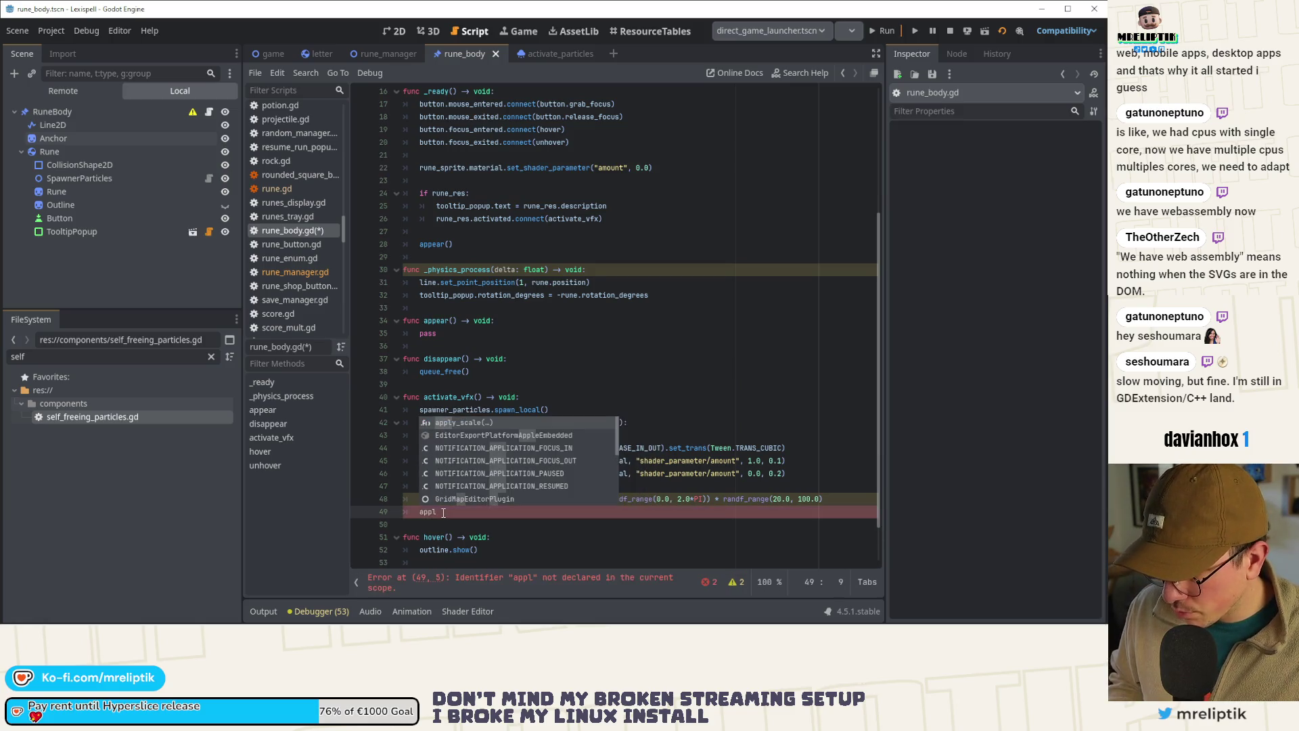
{"action": "key", "text": "BackSpace"}
{"action": "key", "text": "BackSpace"}
{"action": "key", "text": "BackSpace"}
{"action": "type", "text": "rune.a"}
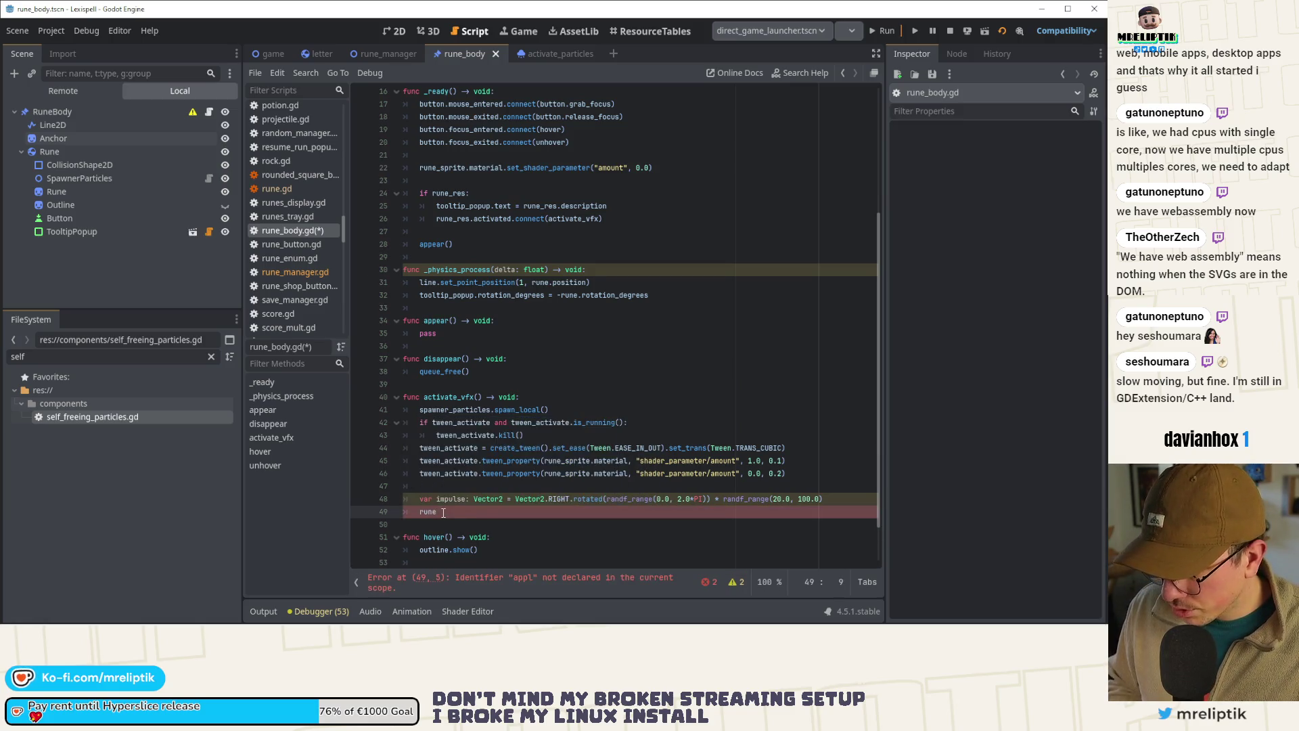
{"action": "type", "text": "ppl"}
{"action": "key", "text": "Down"}
{"action": "key", "text": "Return"}
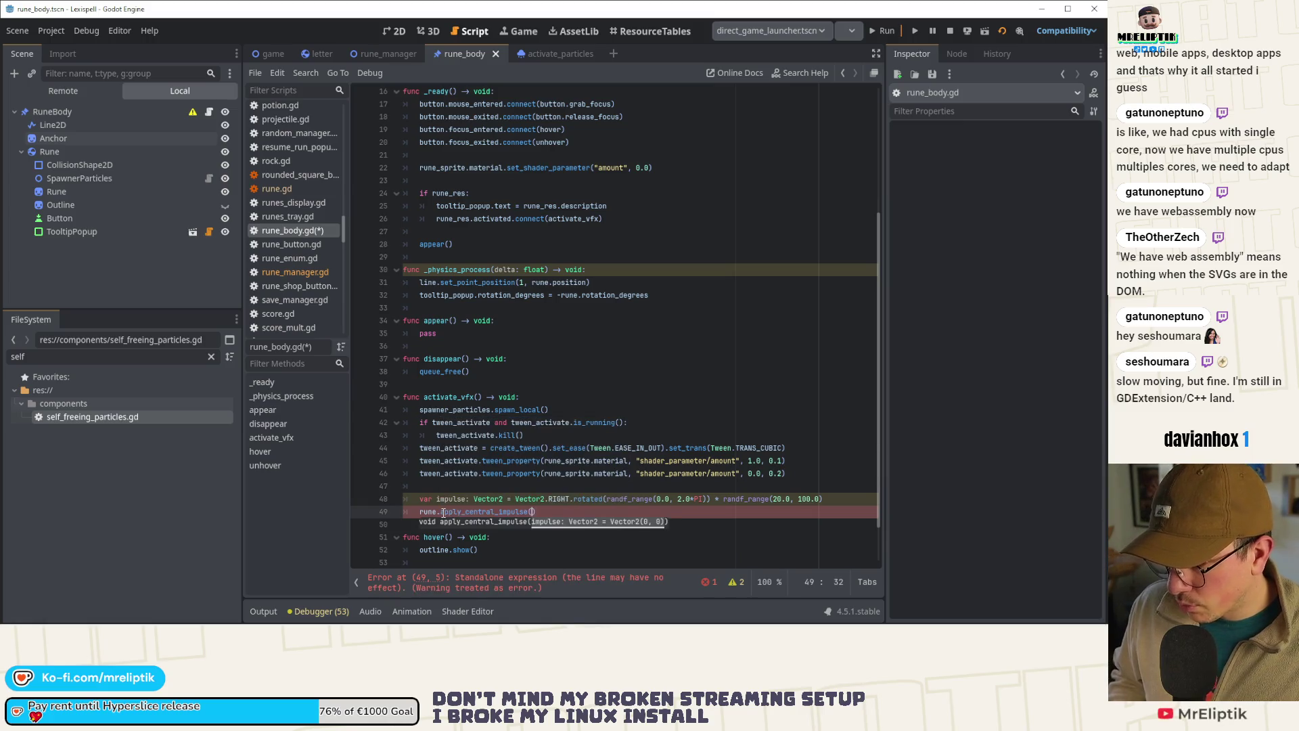
{"action": "type", "text": "imp"}
{"action": "key", "text": "Return"}
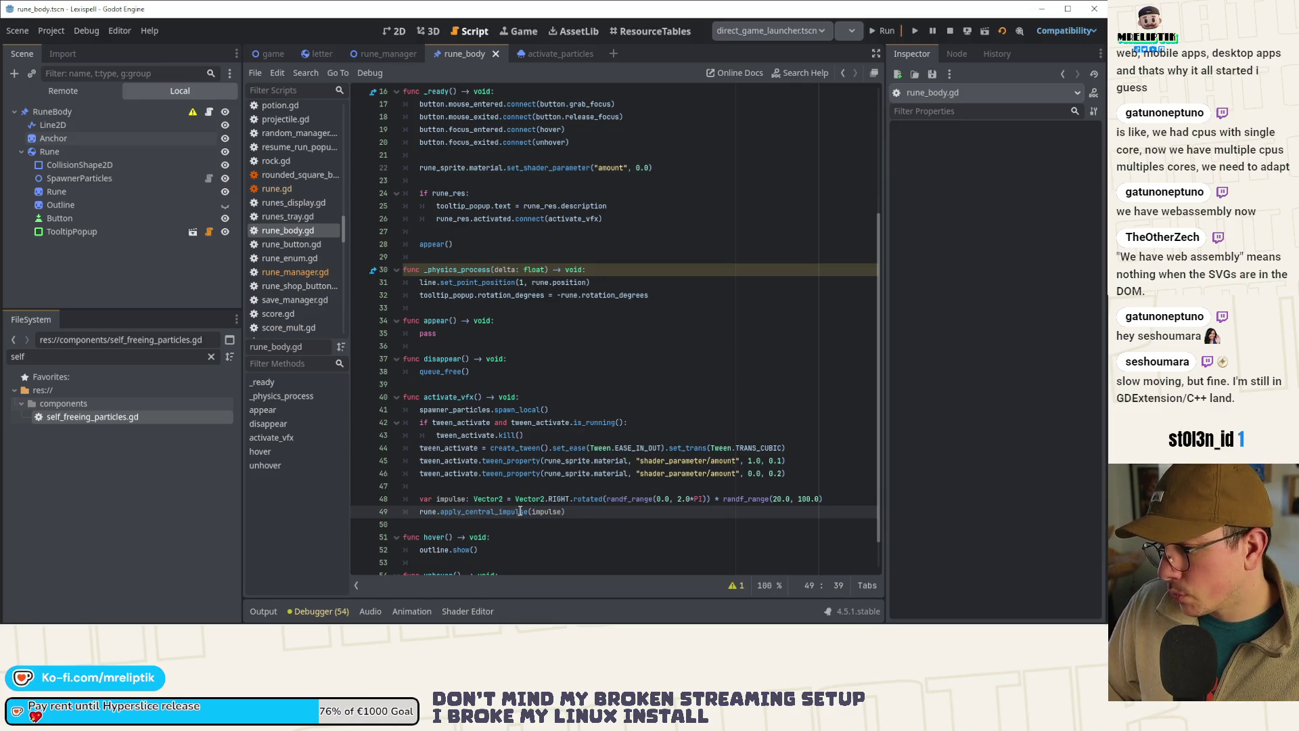
{"action": "left_click", "coordinate": [497, 515], "text": "ctrl"}
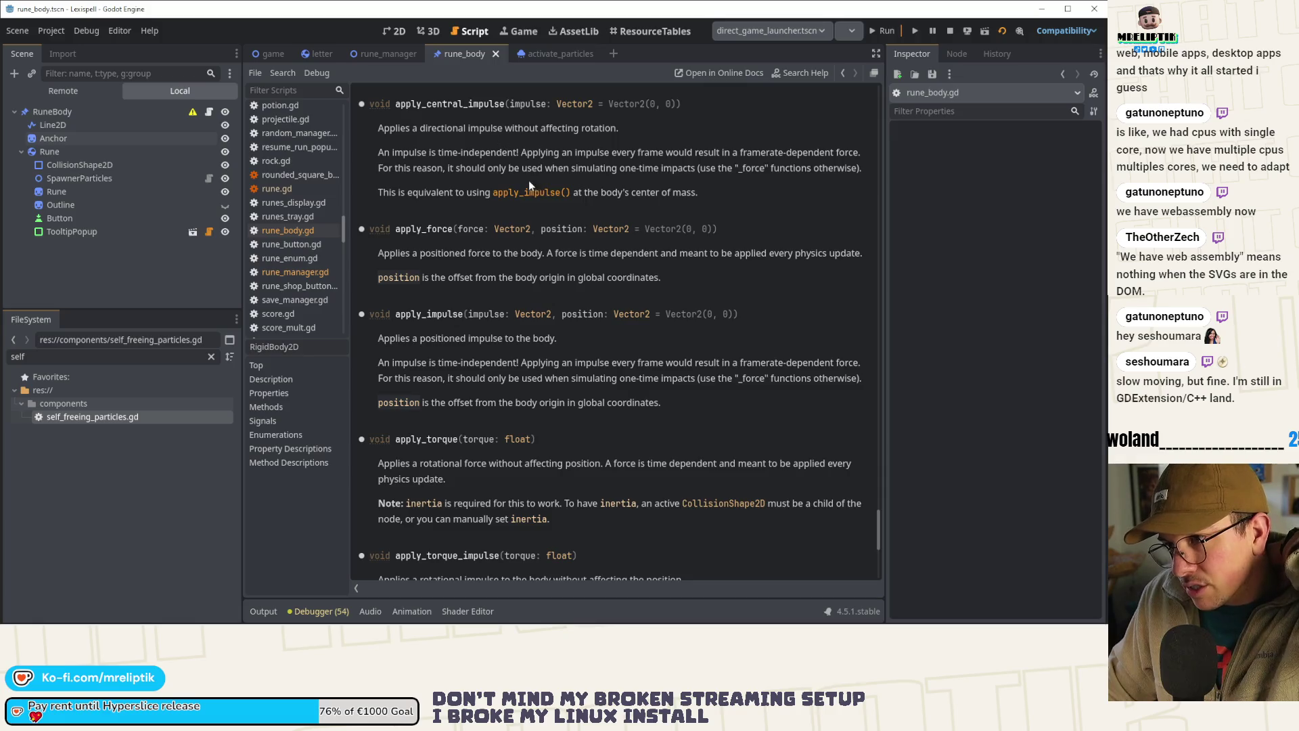
{"action": "scroll", "coordinate": [528, 182], "scroll_direction": "down", "scroll_amount": 3}
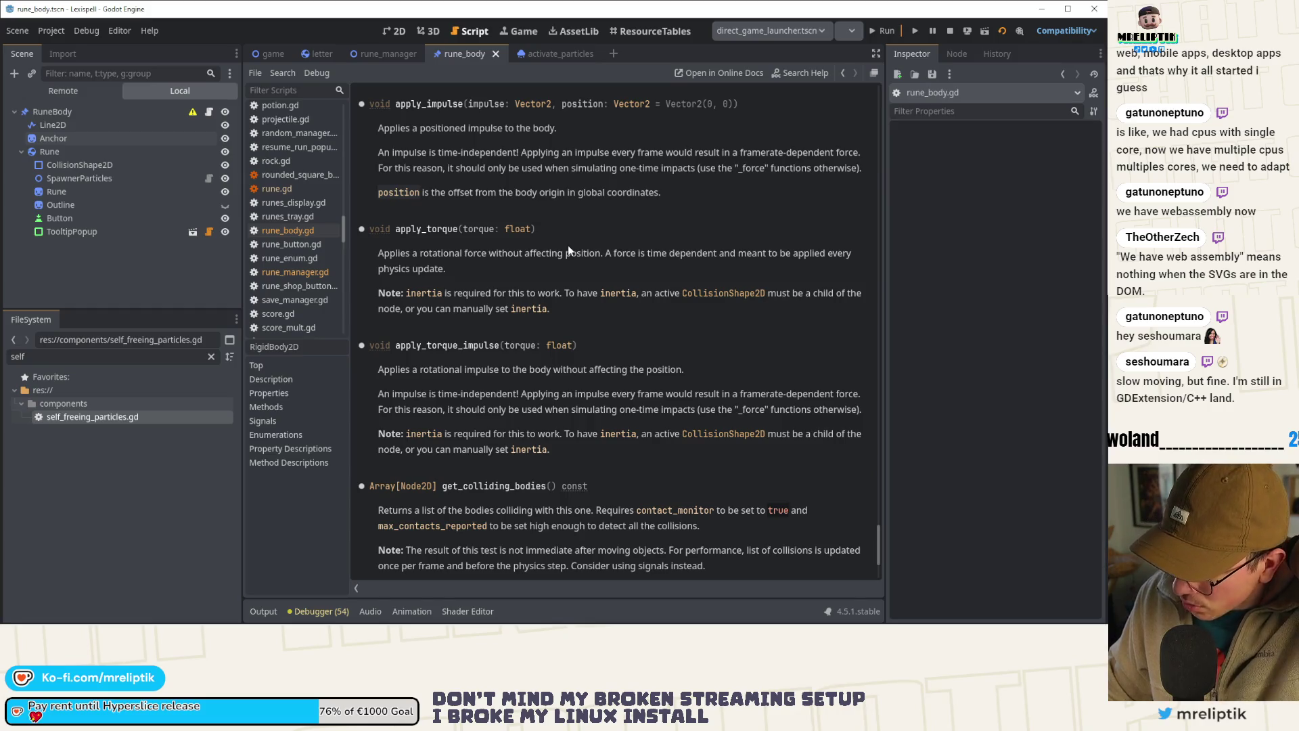
{"action": "left_click", "coordinate": [210, 112]}
{"action": "left_click", "coordinate": [570, 392]}
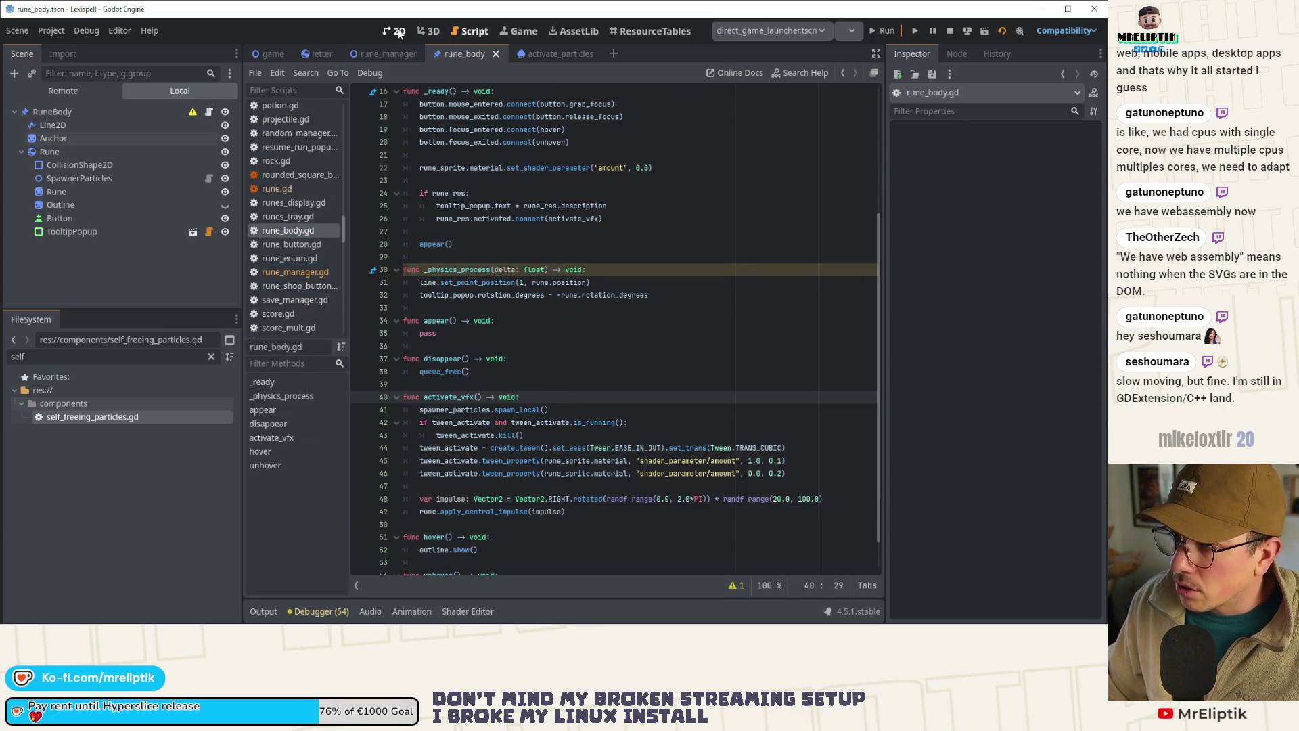
Restart the game and drop a batch of runes to test the random impulses.
{"action": "left_click", "coordinate": [399, 32]}
{"action": "left_click", "coordinate": [951, 30]}
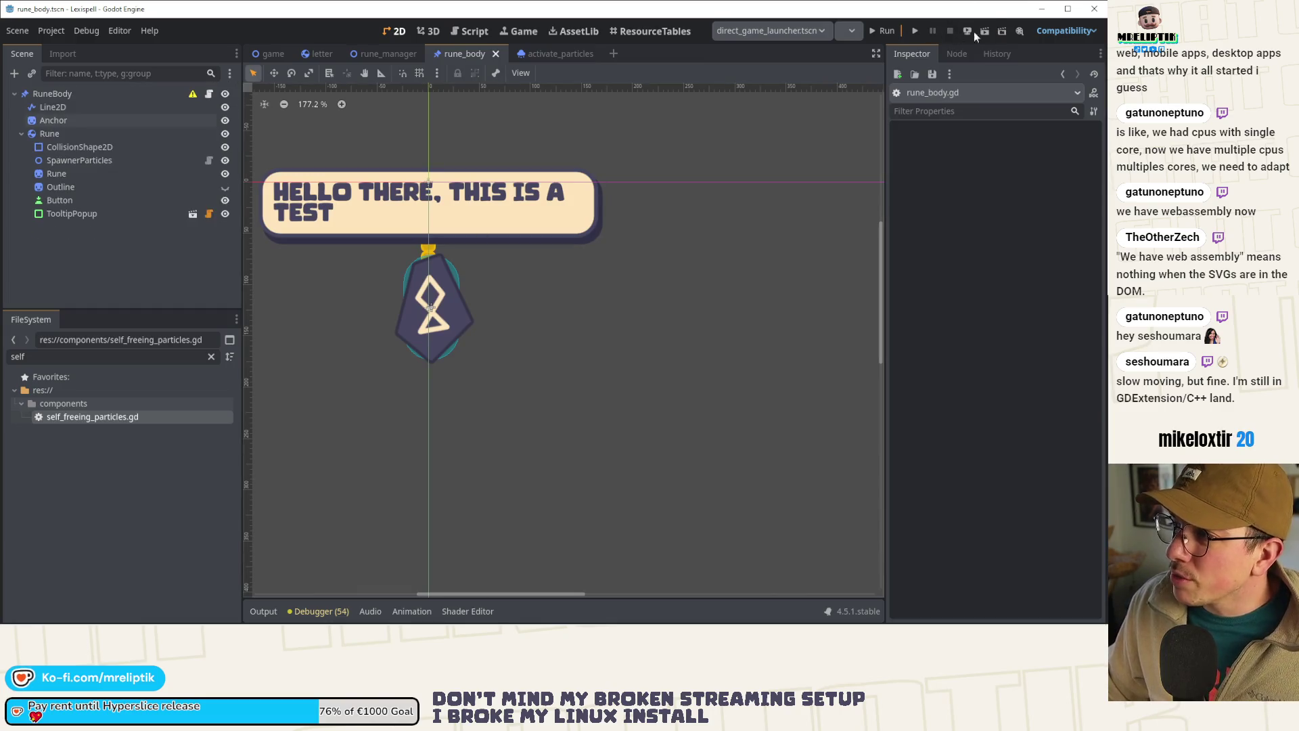
{"action": "left_click", "coordinate": [874, 31]}
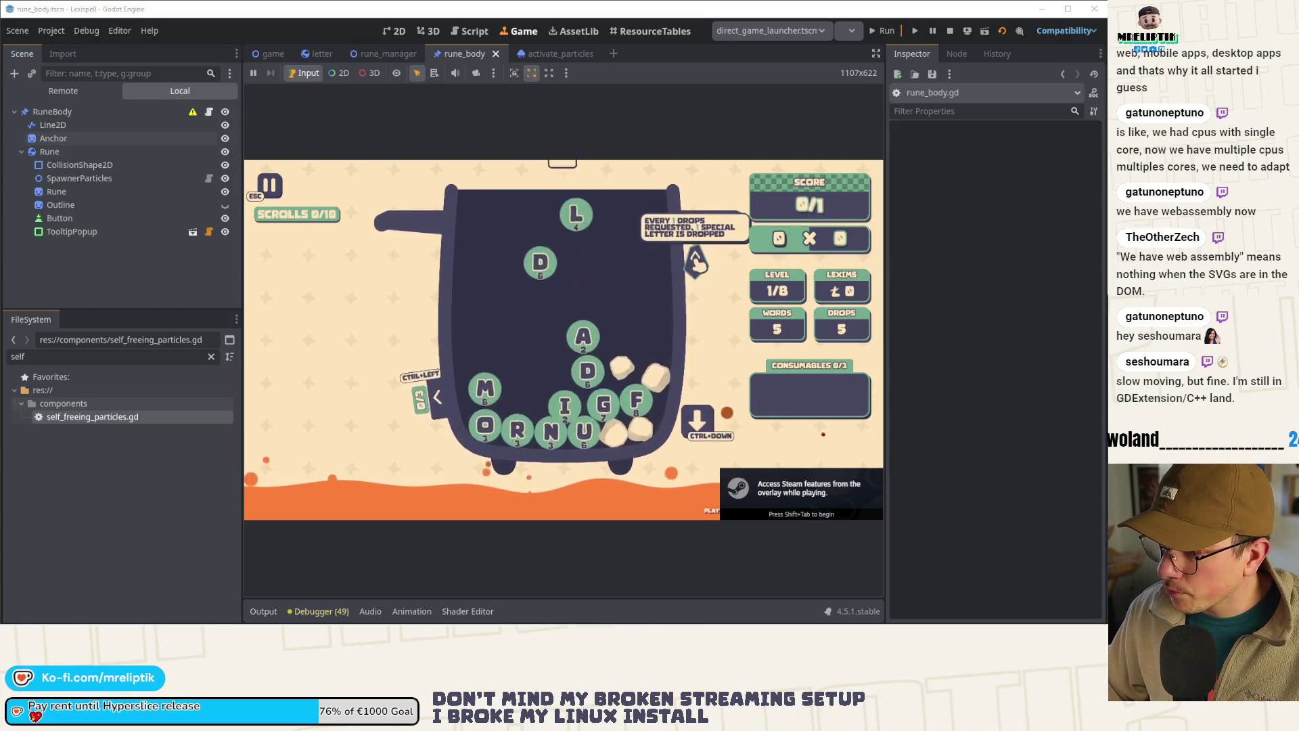
{"action": "left_click", "coordinate": [696, 419]}
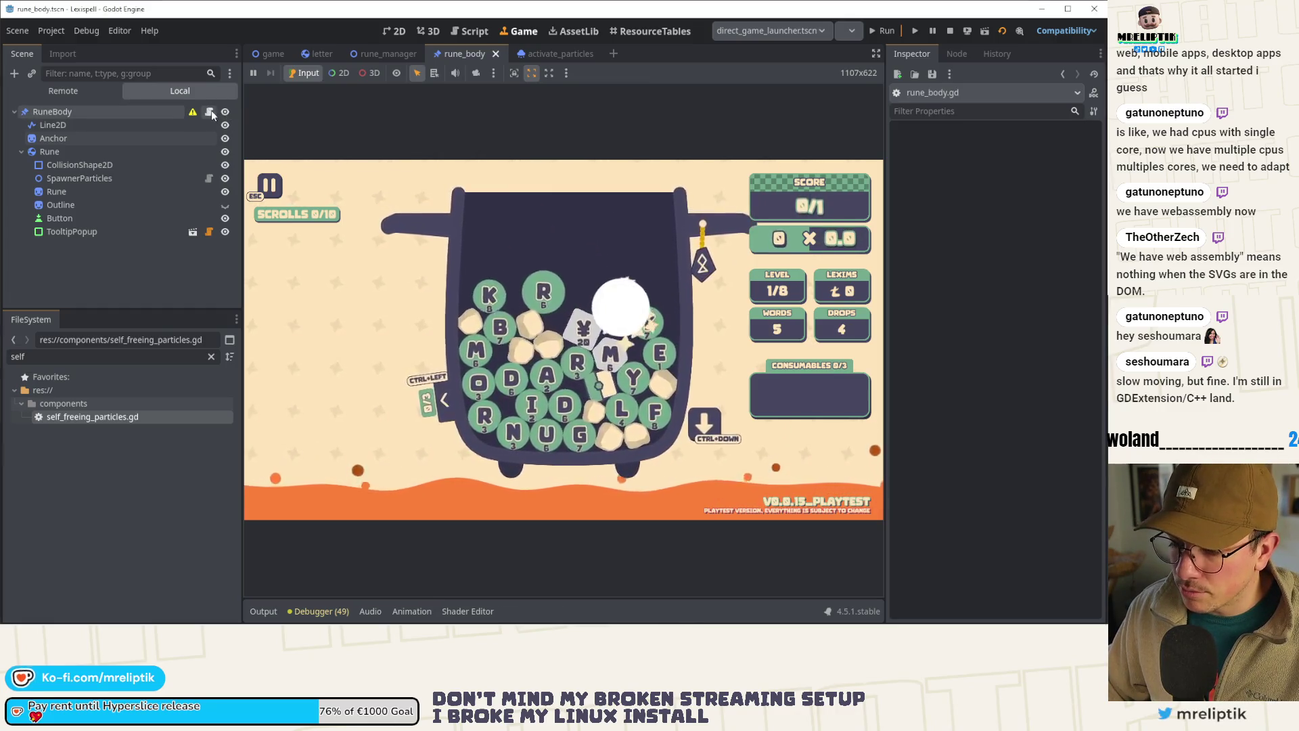
Return to rune_body.gd and edit the impulse strength range on line 48 to start at 100.0.
{"action": "key", "text": "ctrl+F3"}
{"action": "scroll", "coordinate": [695, 466], "scroll_direction": "down", "scroll_amount": 1}
{"action": "left_click", "coordinate": [774, 461]}
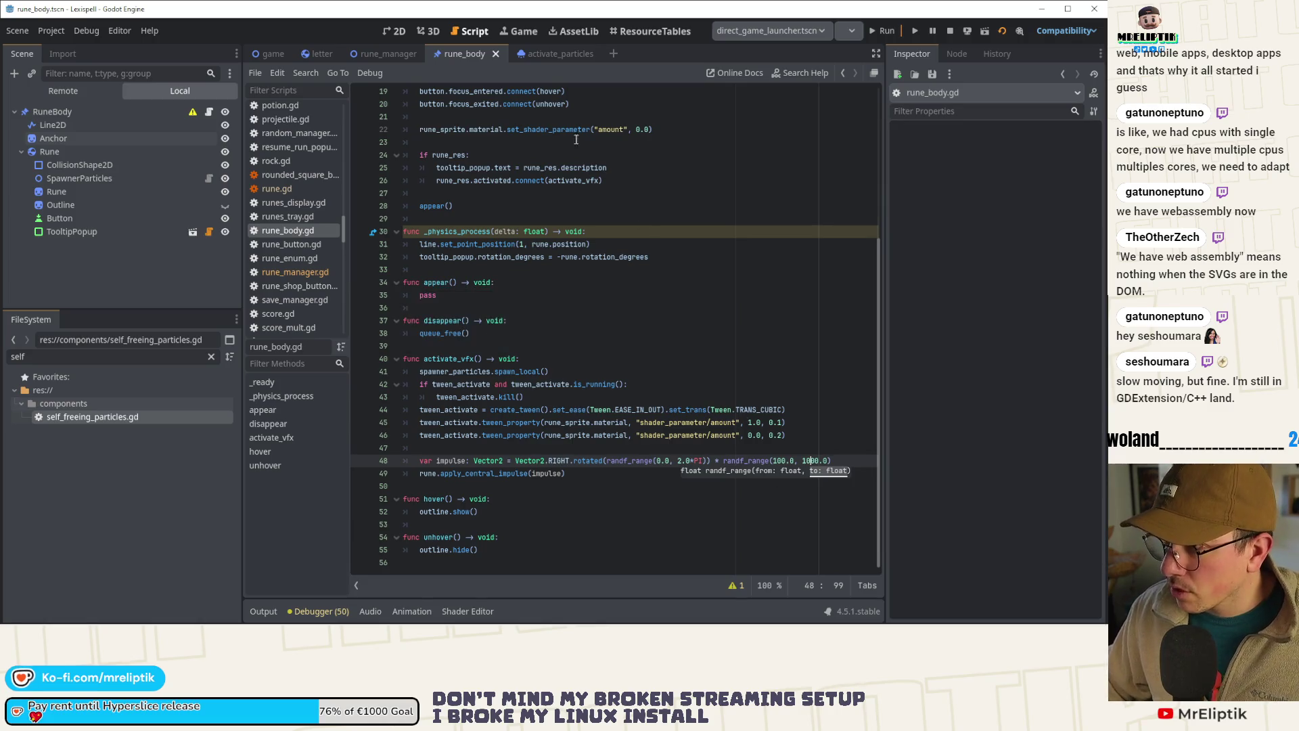
Drop three more rune batches, then spell and submit the word GORE.
{"action": "key", "text": "F5"}
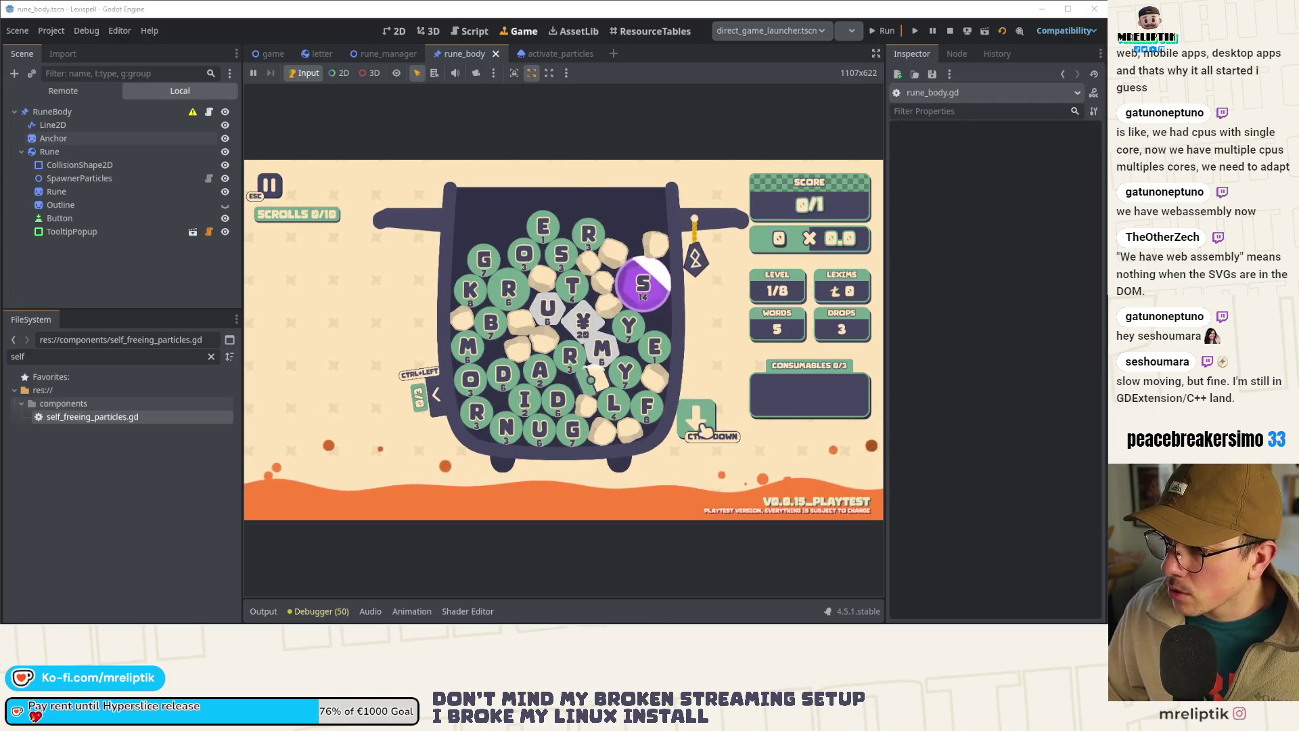
{"action": "left_click", "coordinate": [703, 427]}
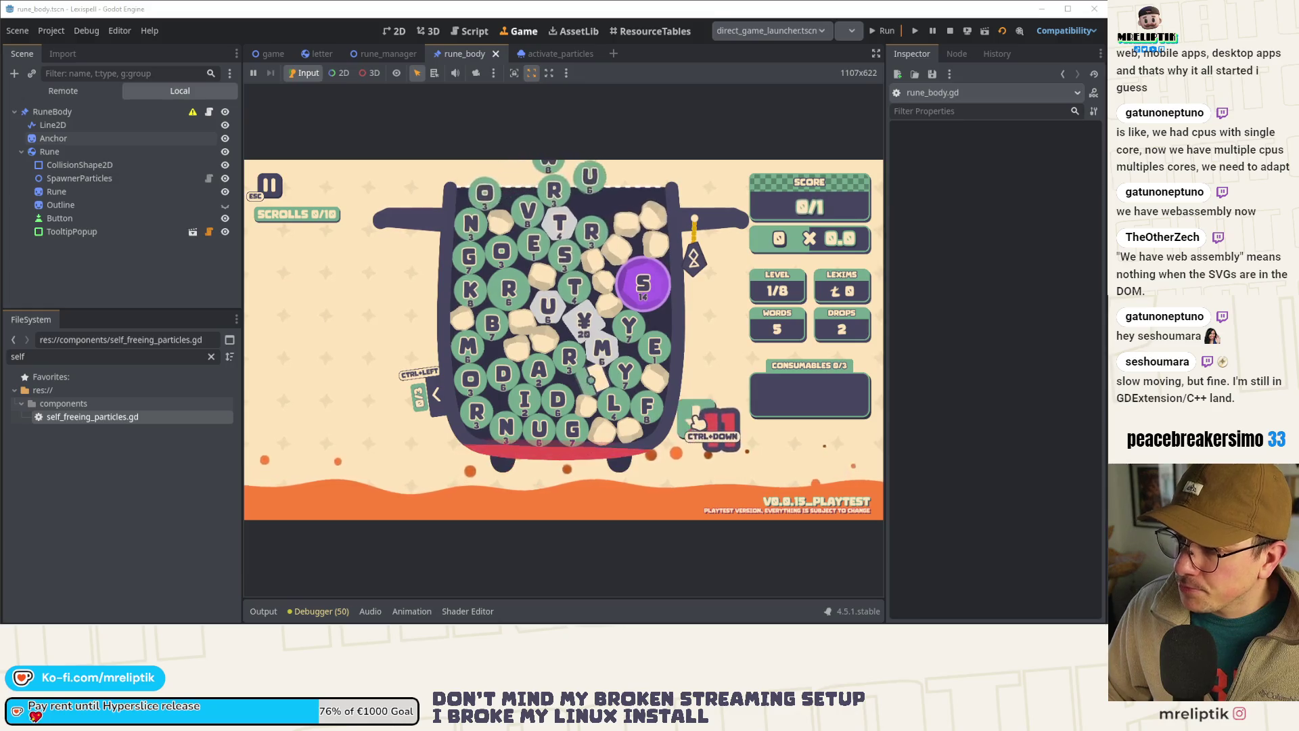
{"action": "left_click", "coordinate": [699, 423]}
{"action": "left_click", "coordinate": [700, 424]}
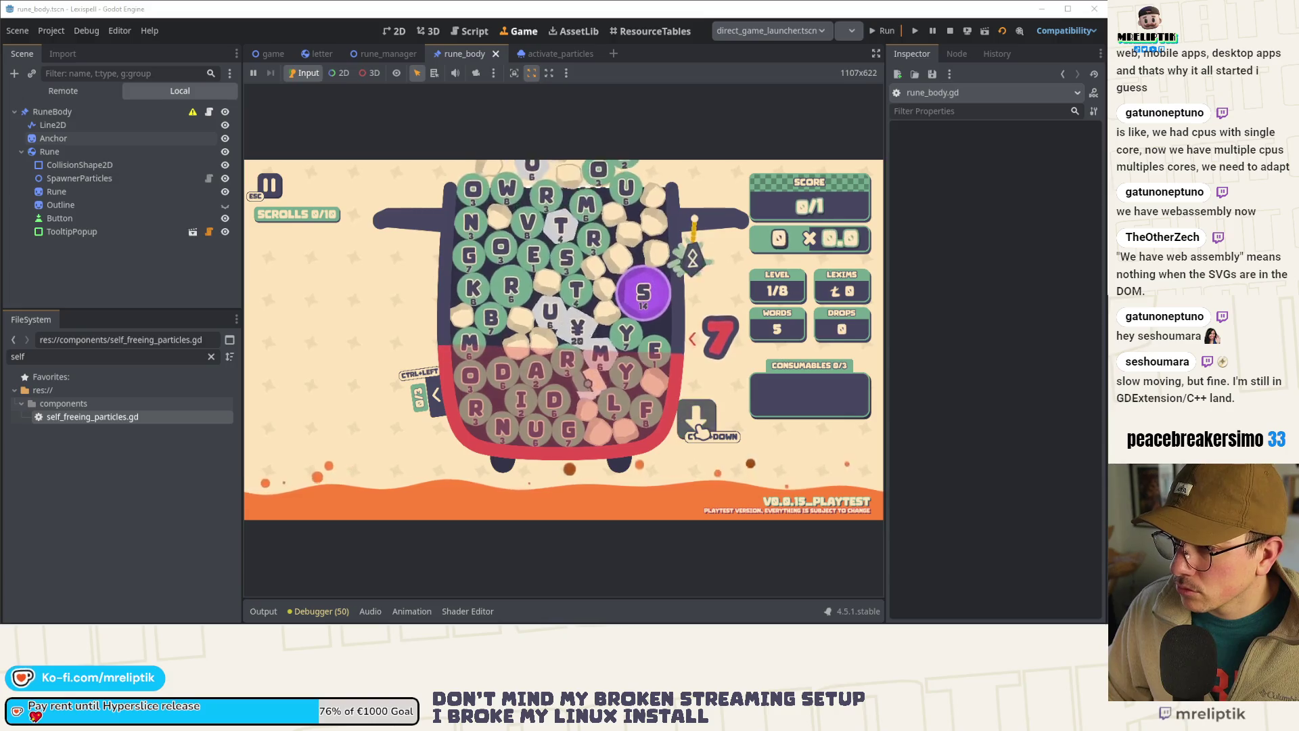
{"action": "left_click", "coordinate": [471, 254]}
{"action": "left_click", "coordinate": [504, 248]}
{"action": "left_click", "coordinate": [514, 285]}
{"action": "left_click", "coordinate": [537, 251]}
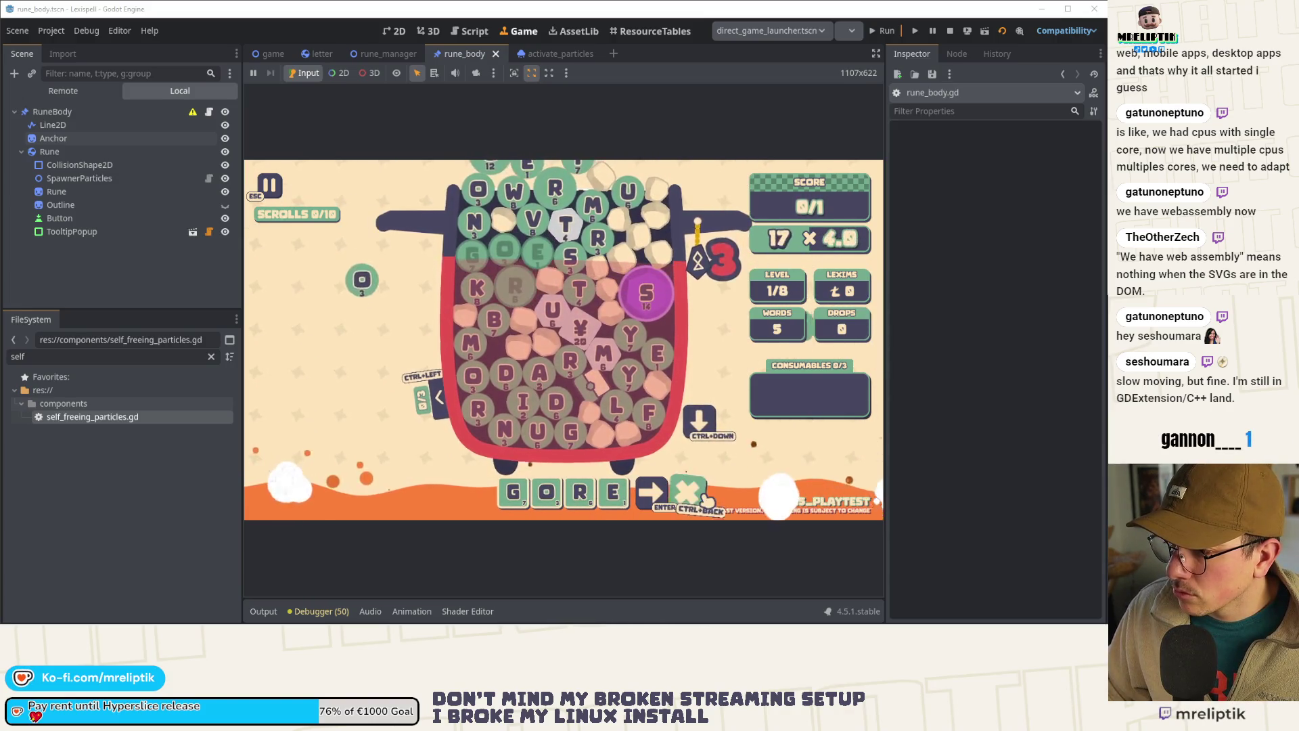
{"action": "left_click", "coordinate": [650, 499]}
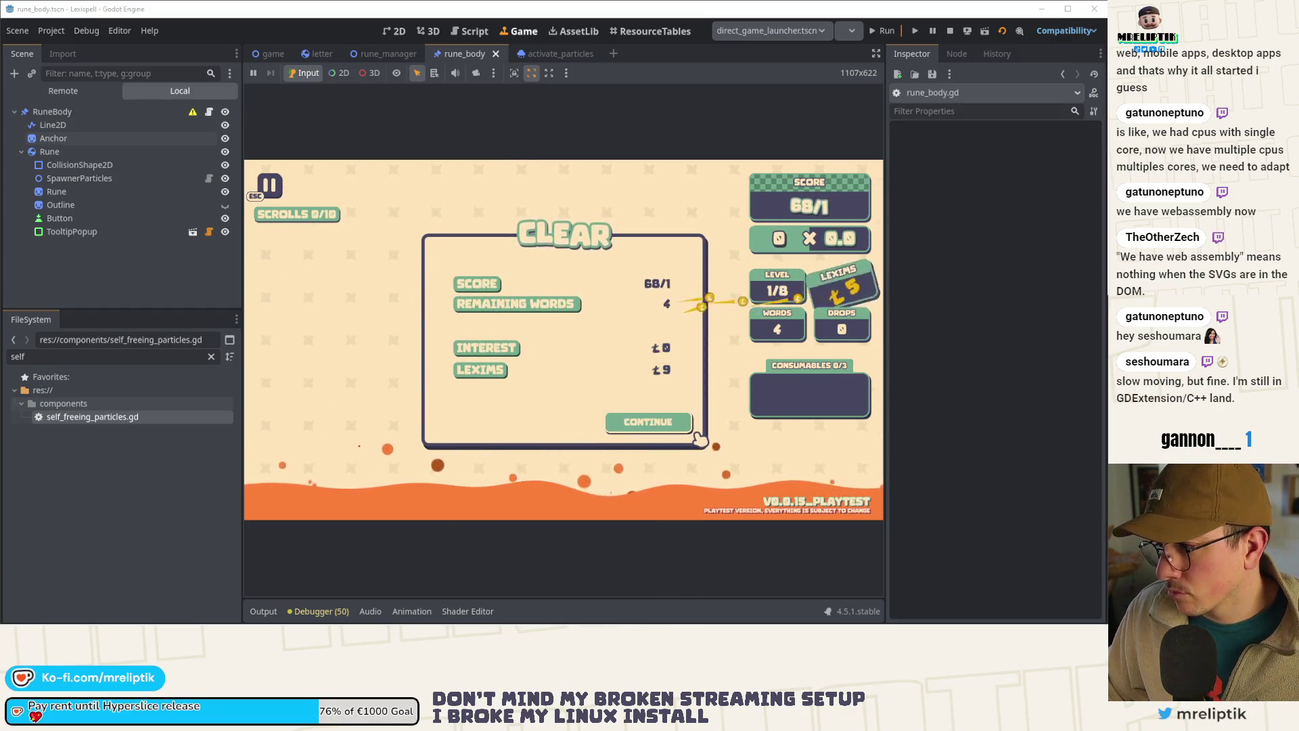
Continue to the shop, buy the Pity scroll and a rune, and start Level 2.
{"action": "left_click", "coordinate": [659, 427]}
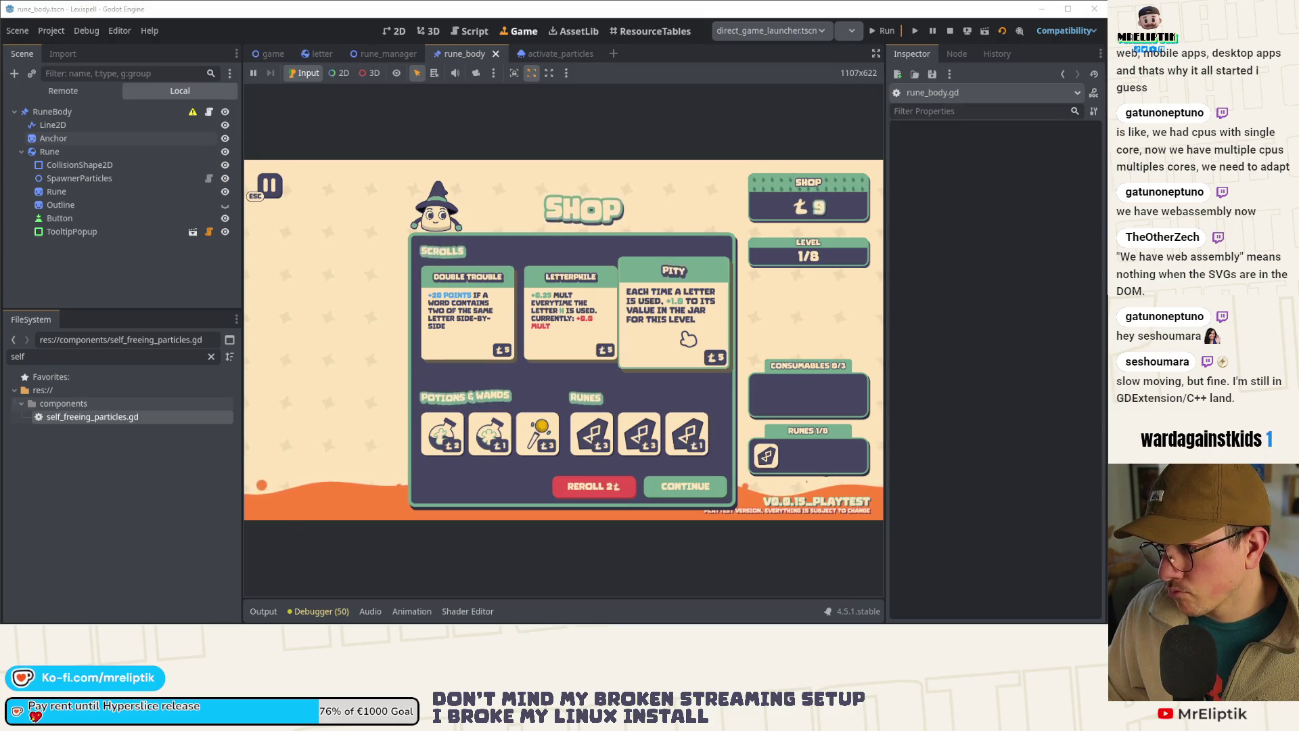
{"action": "left_click", "coordinate": [689, 338]}
{"action": "left_click", "coordinate": [594, 433]}
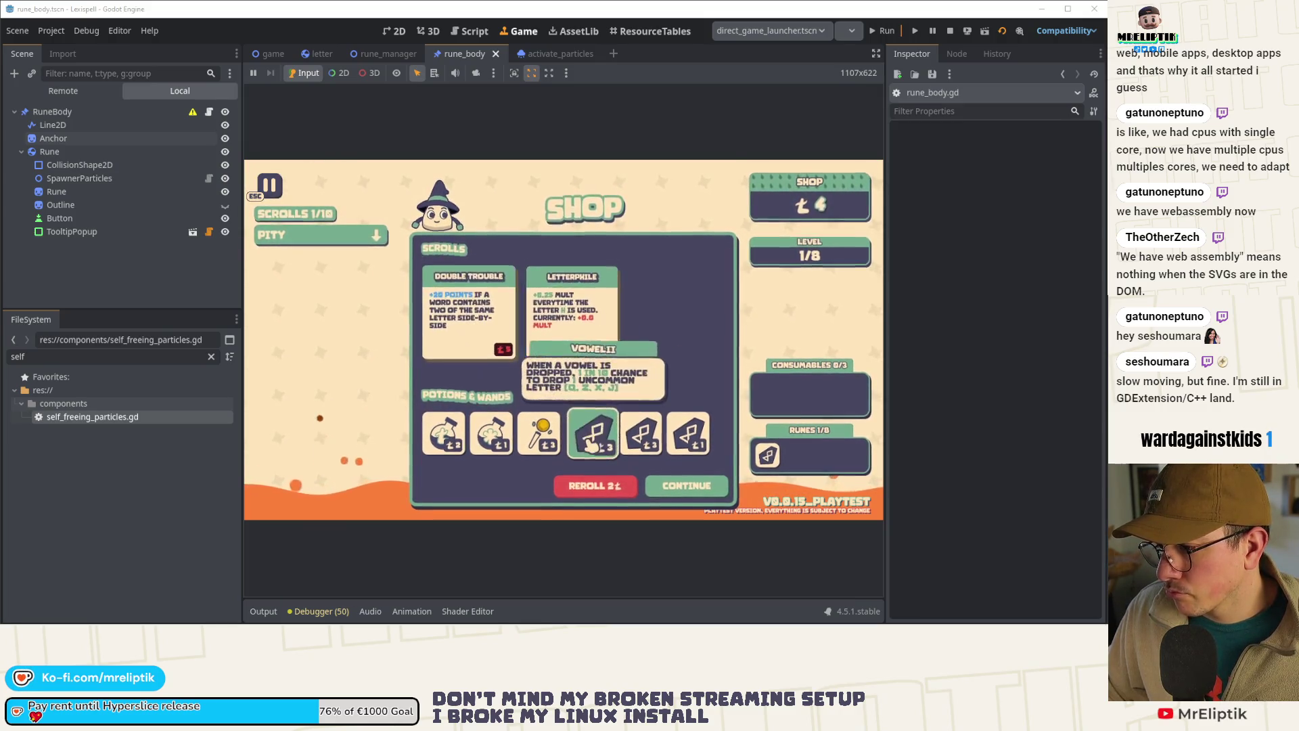
{"action": "left_click", "coordinate": [684, 483]}
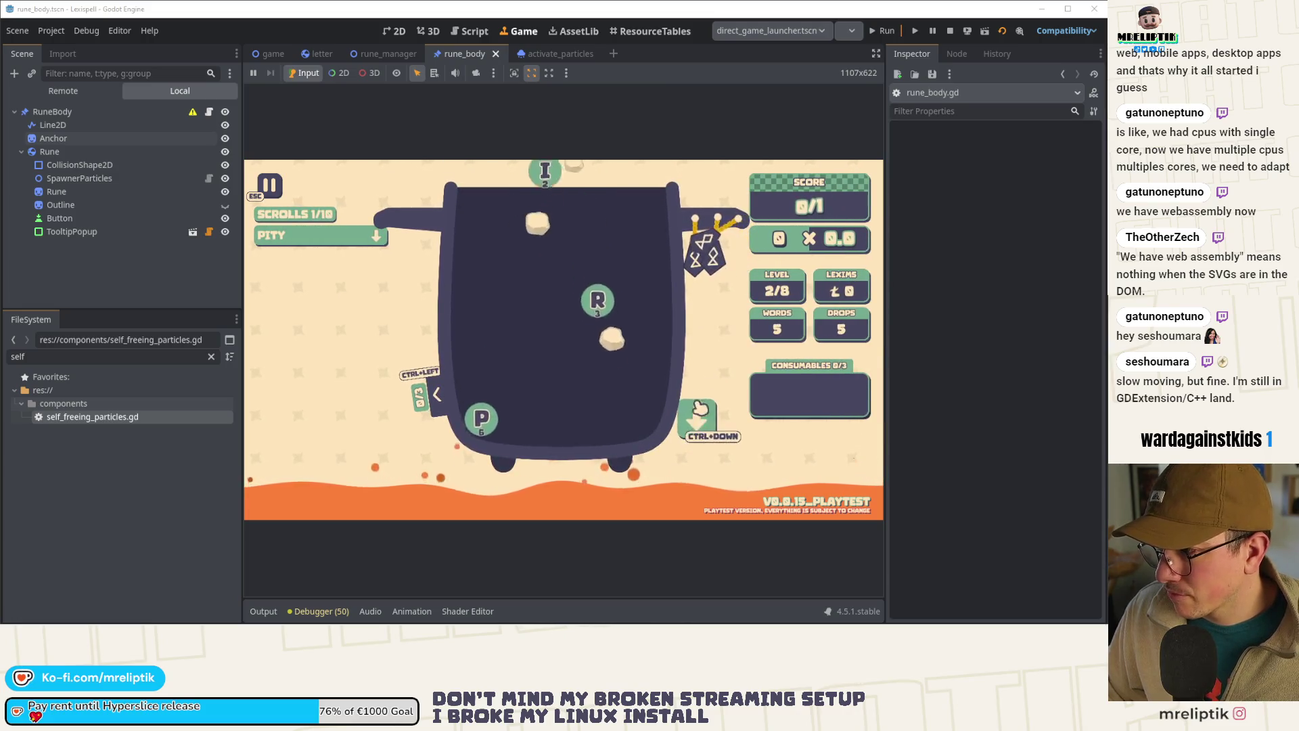
Request two more rune drops in Level 2, then stop the running game.
{"action": "mouse_move", "coordinate": [719, 269]}
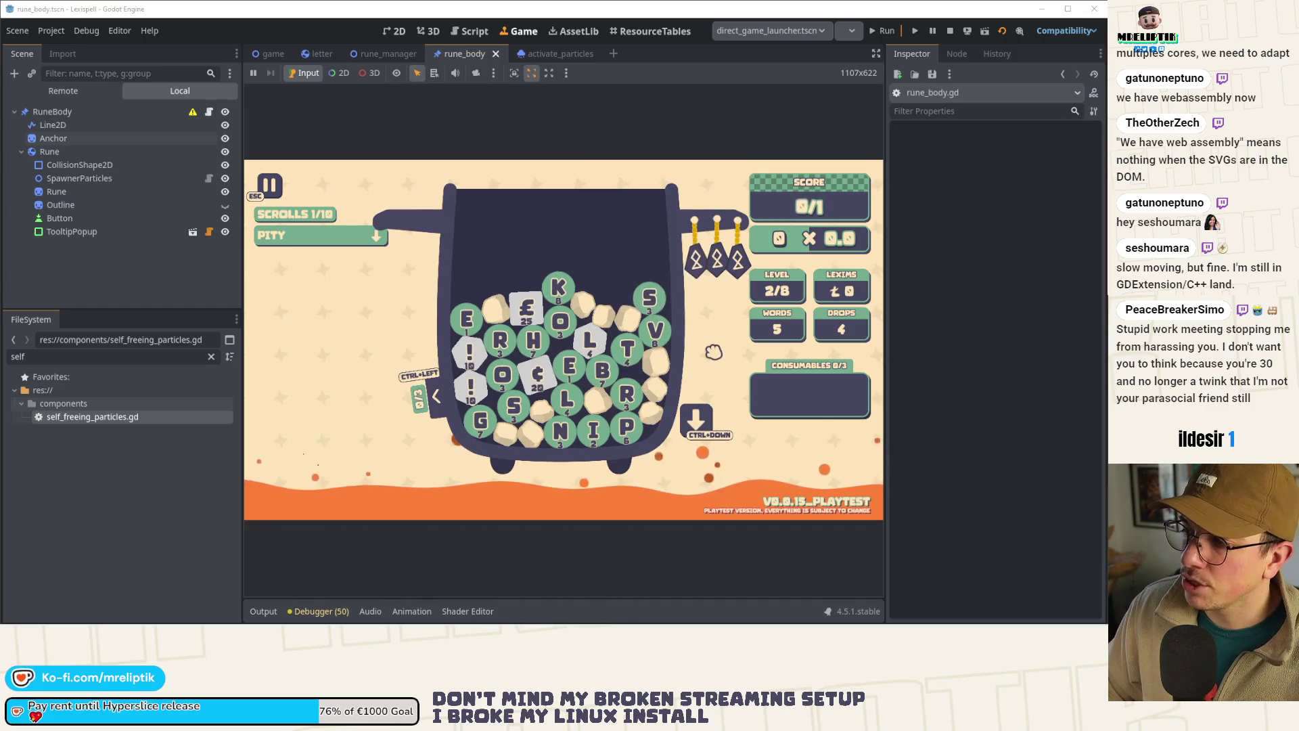
{"action": "key", "text": "ctrl+Down"}
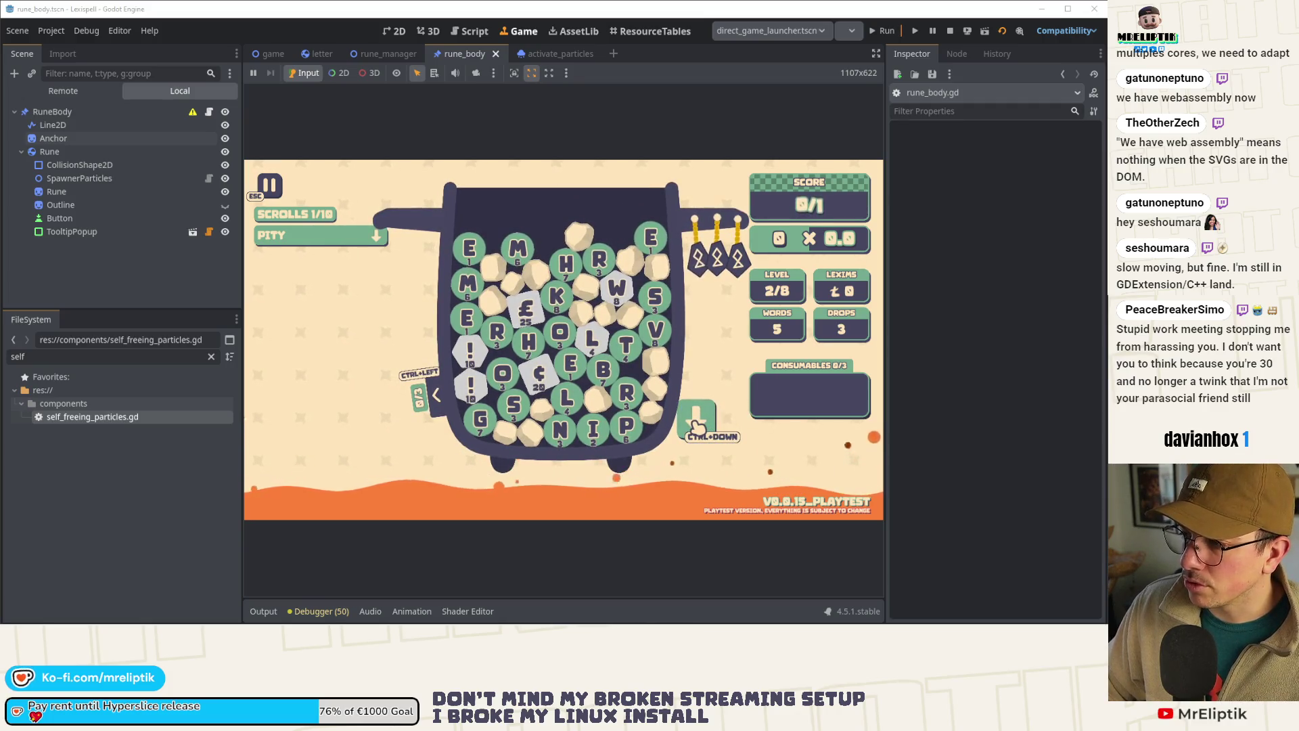
{"action": "left_click", "coordinate": [696, 424]}
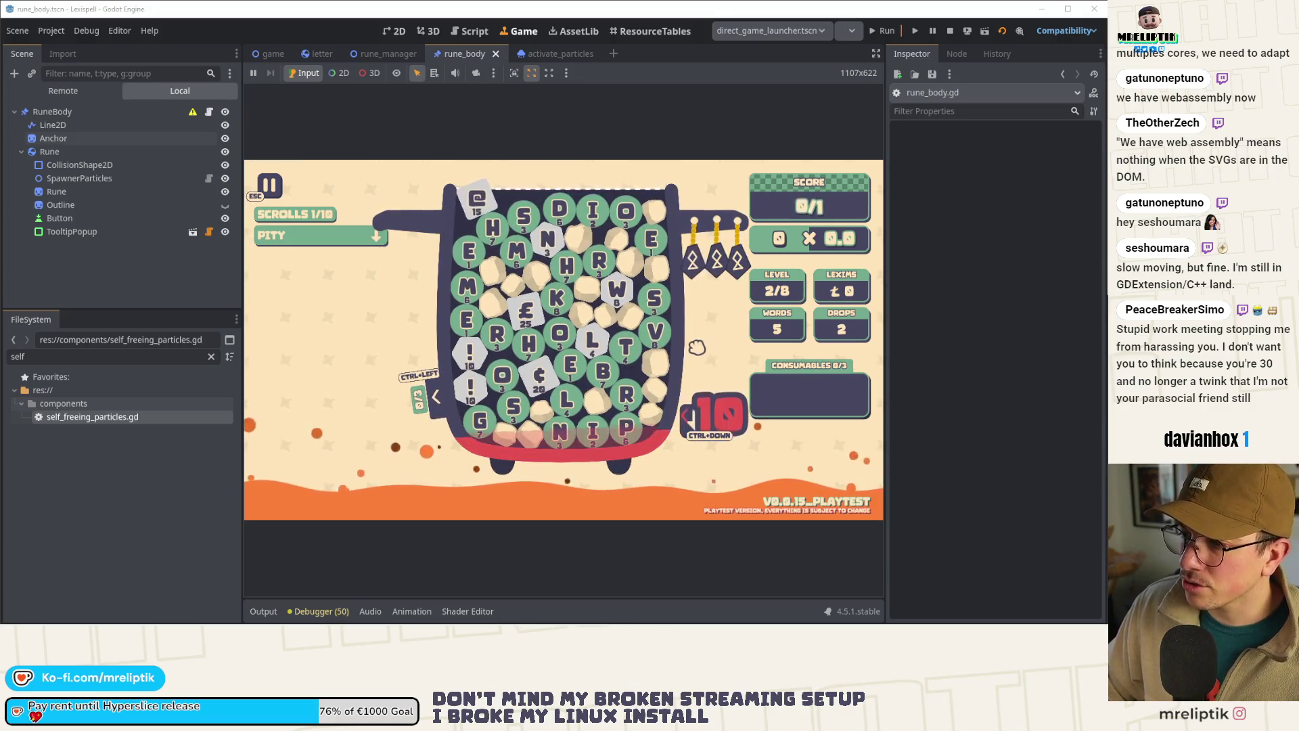
{"action": "left_click", "coordinate": [949, 31]}
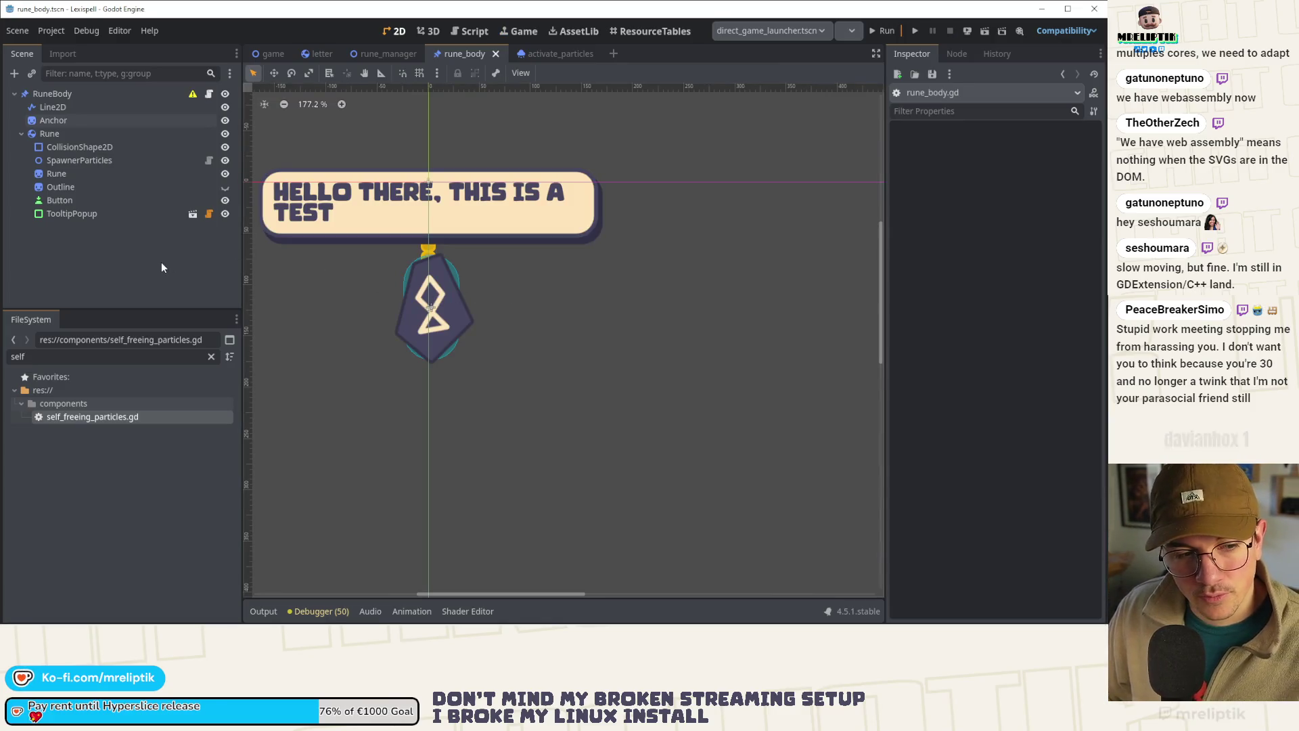
Confirm the Rune body's collision layer and mask both use layer 8, then relaunch the game.
{"action": "left_click", "coordinate": [55, 93]}
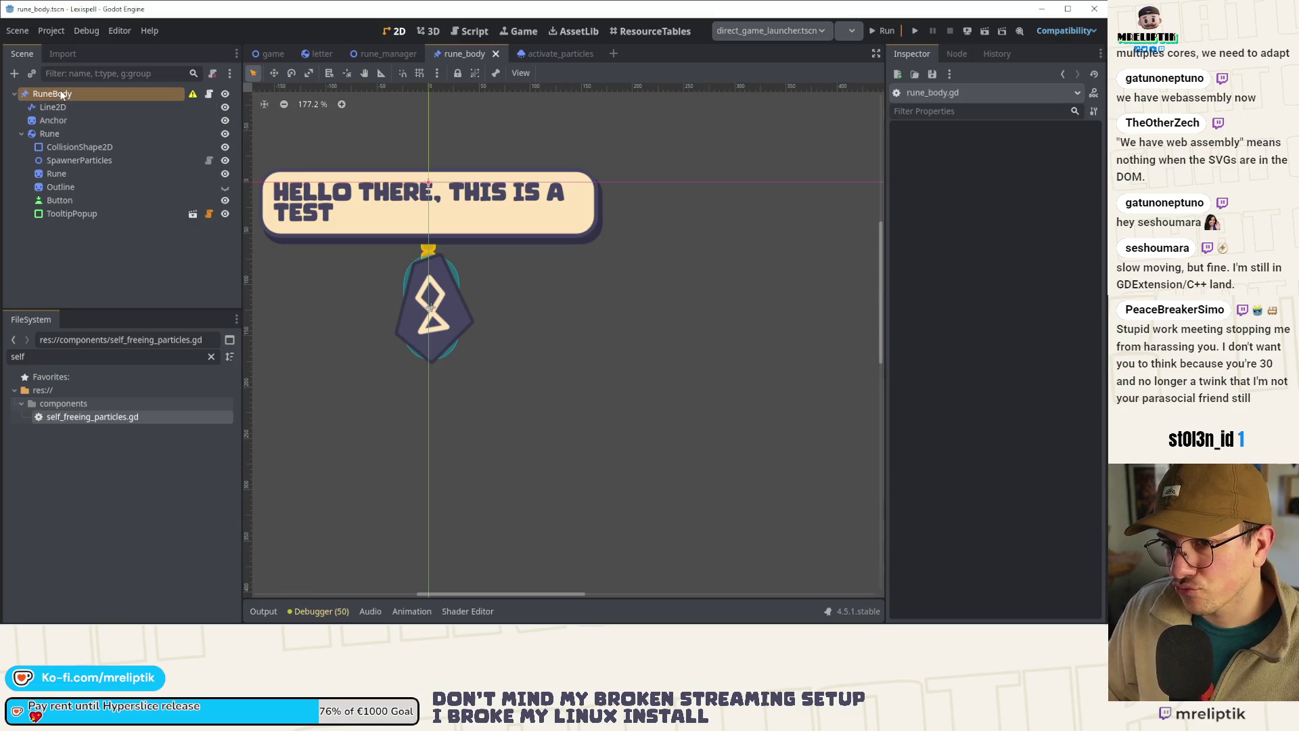
{"action": "left_click", "coordinate": [66, 134]}
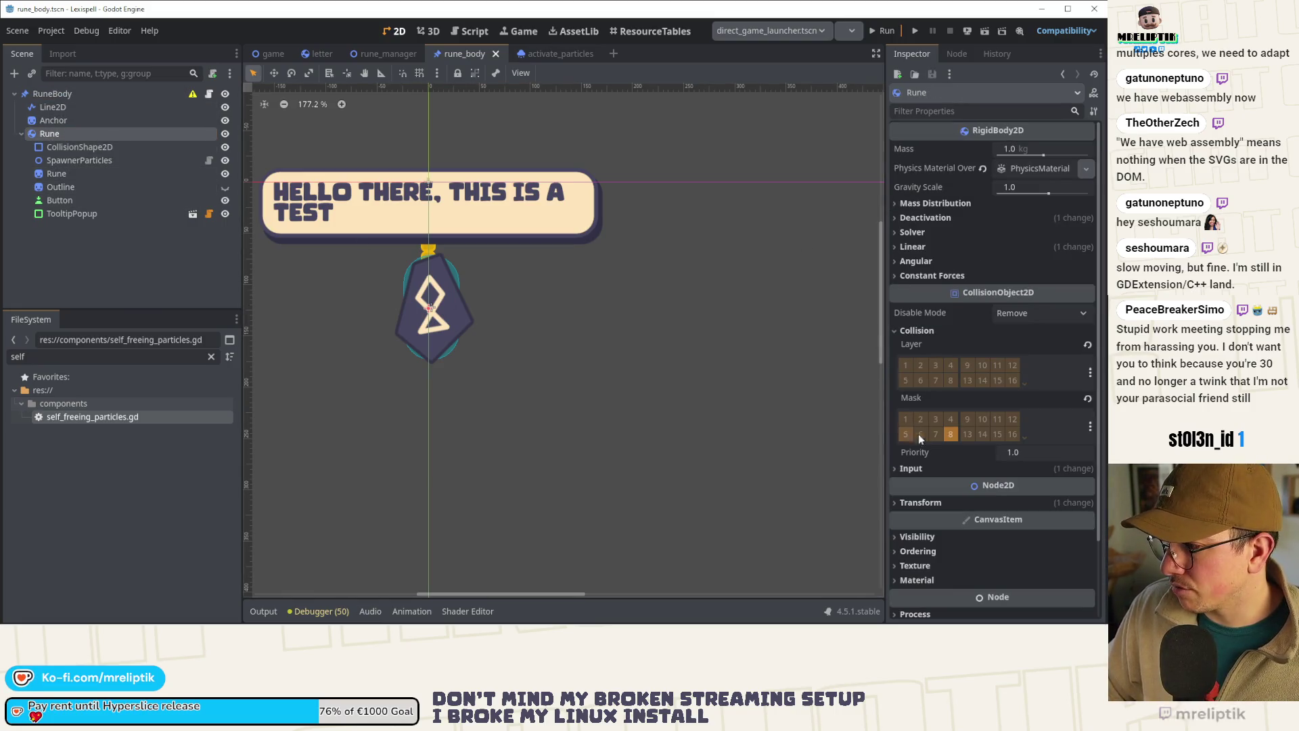
{"action": "left_click", "coordinate": [1091, 426]}
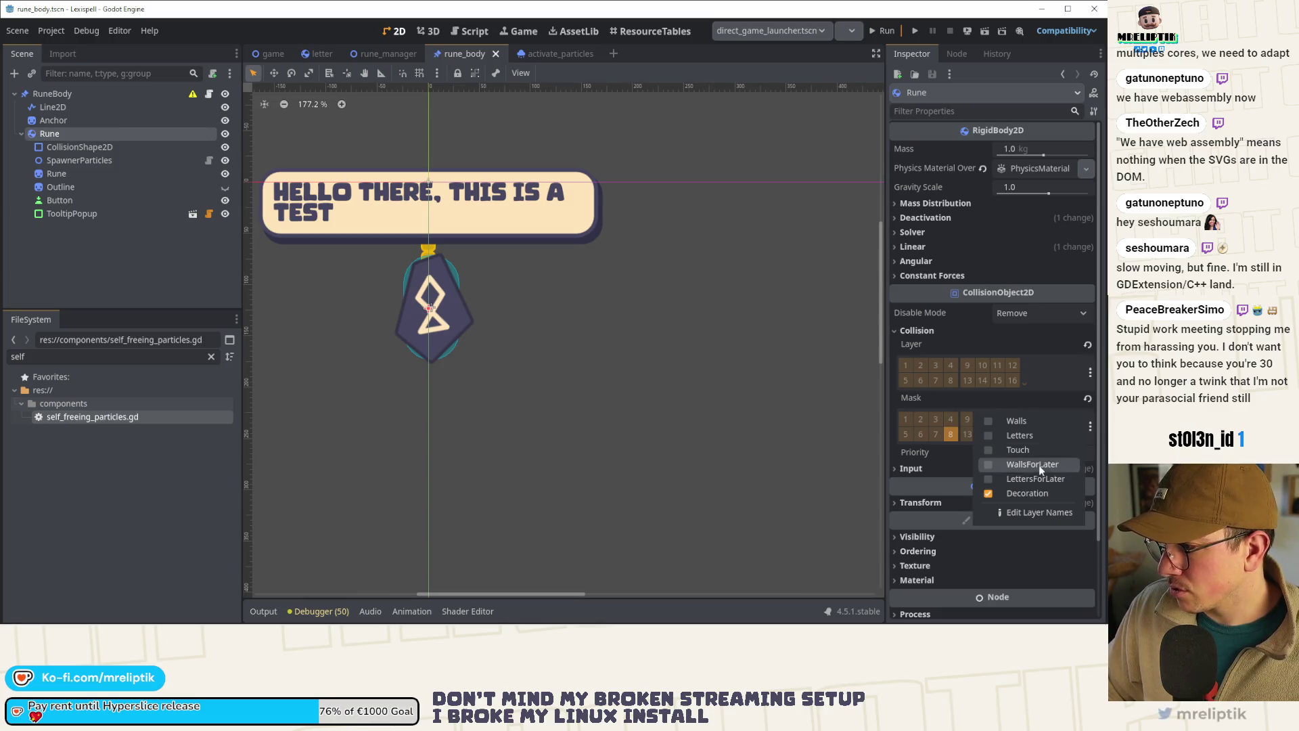
{"action": "left_click", "coordinate": [1066, 370]}
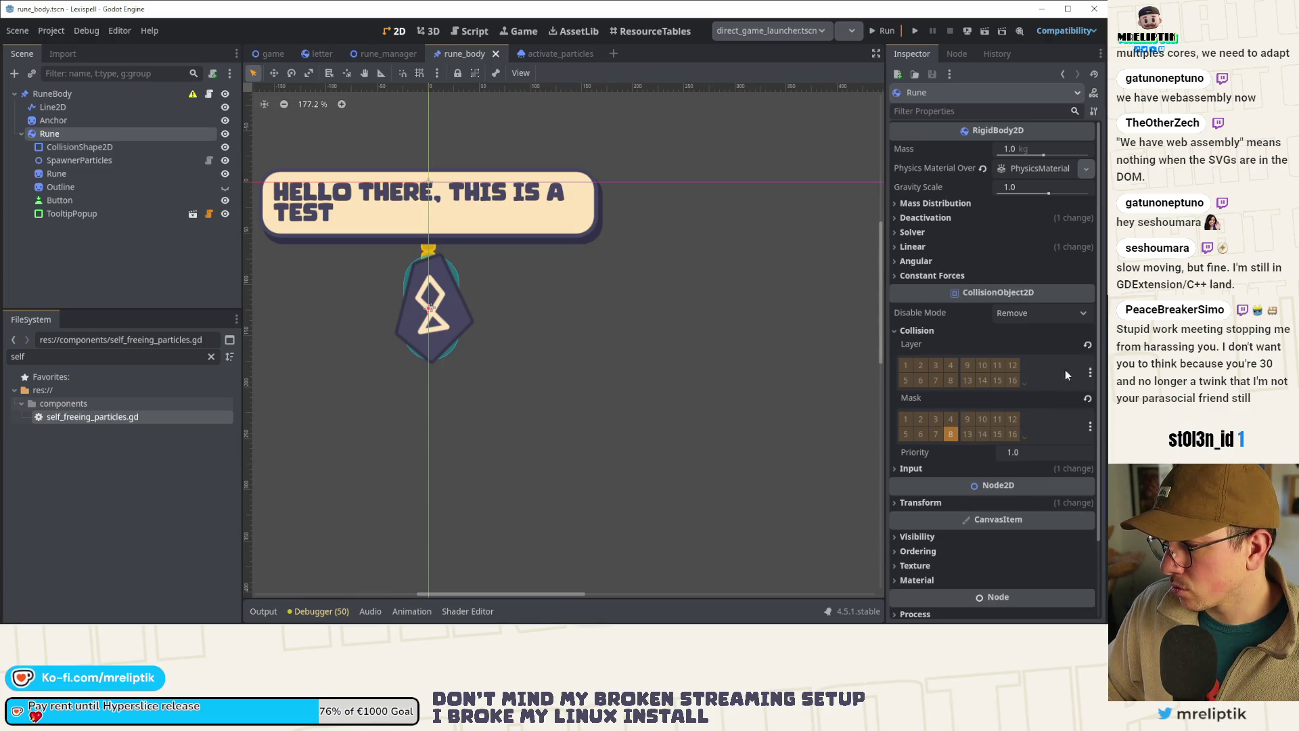
{"action": "left_click", "coordinate": [1090, 373]}
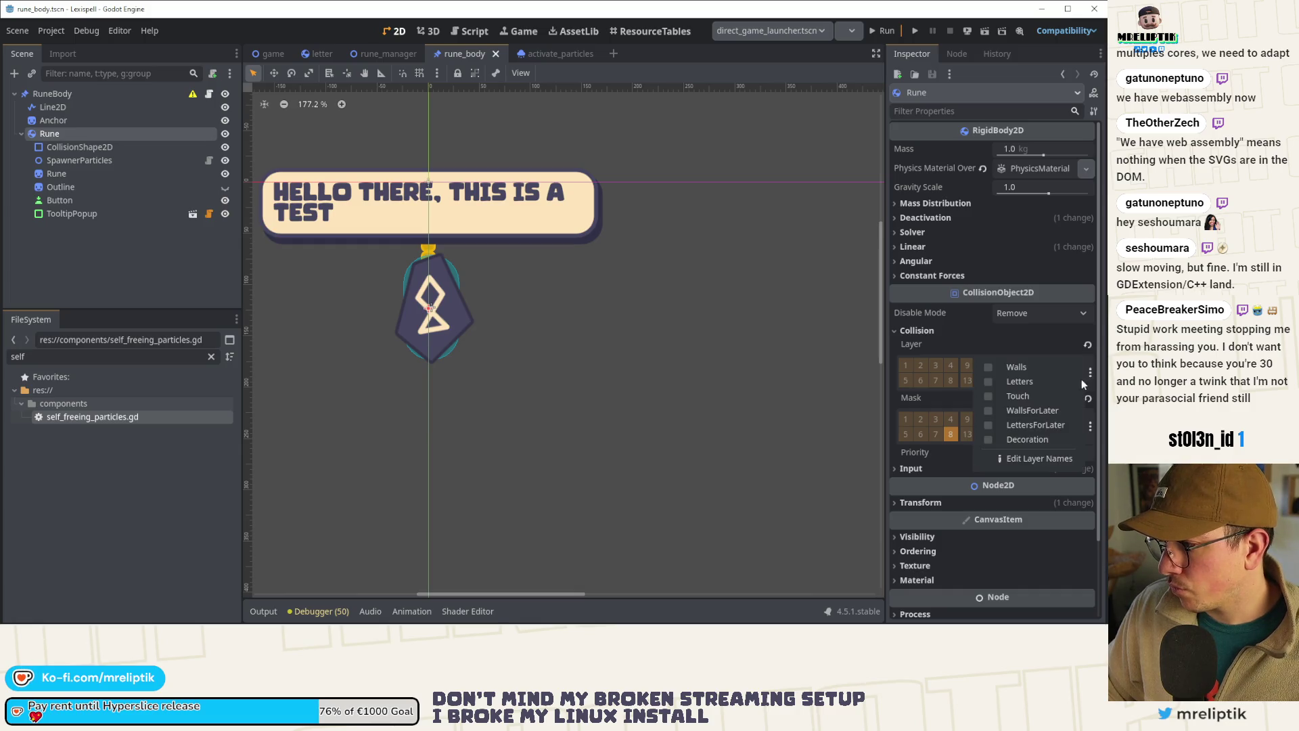
{"action": "left_click", "coordinate": [881, 30]}
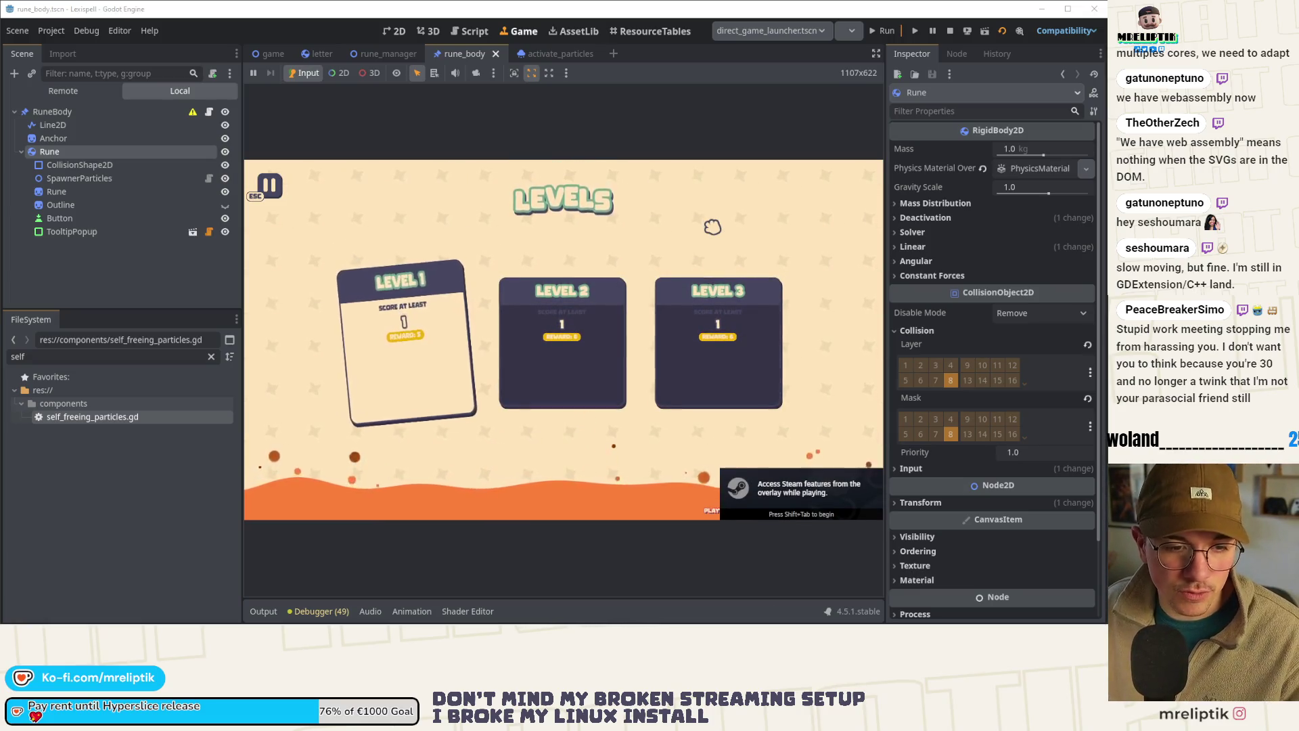
Start Level 1, request a drop, and add the special-drops rune with the console's add_rune command.
{"action": "left_click", "coordinate": [417, 344]}
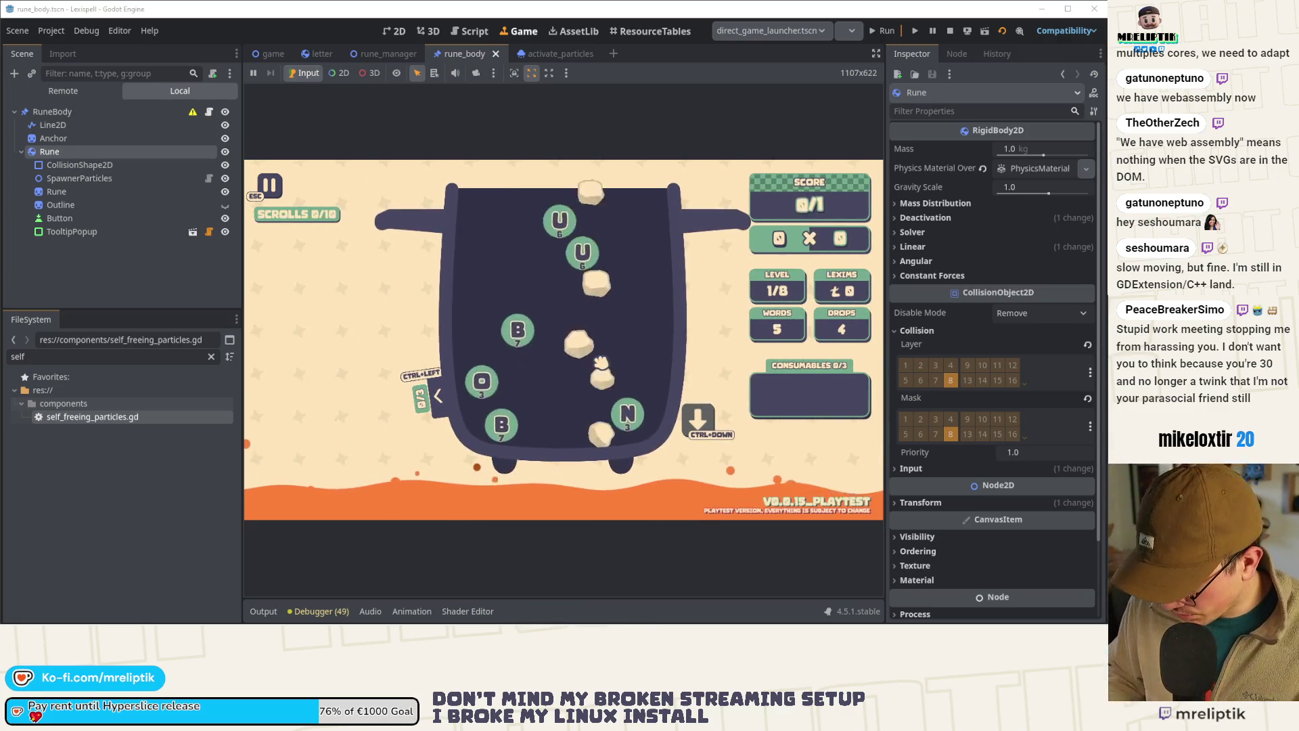
{"action": "mouse_move", "coordinate": [698, 271]}
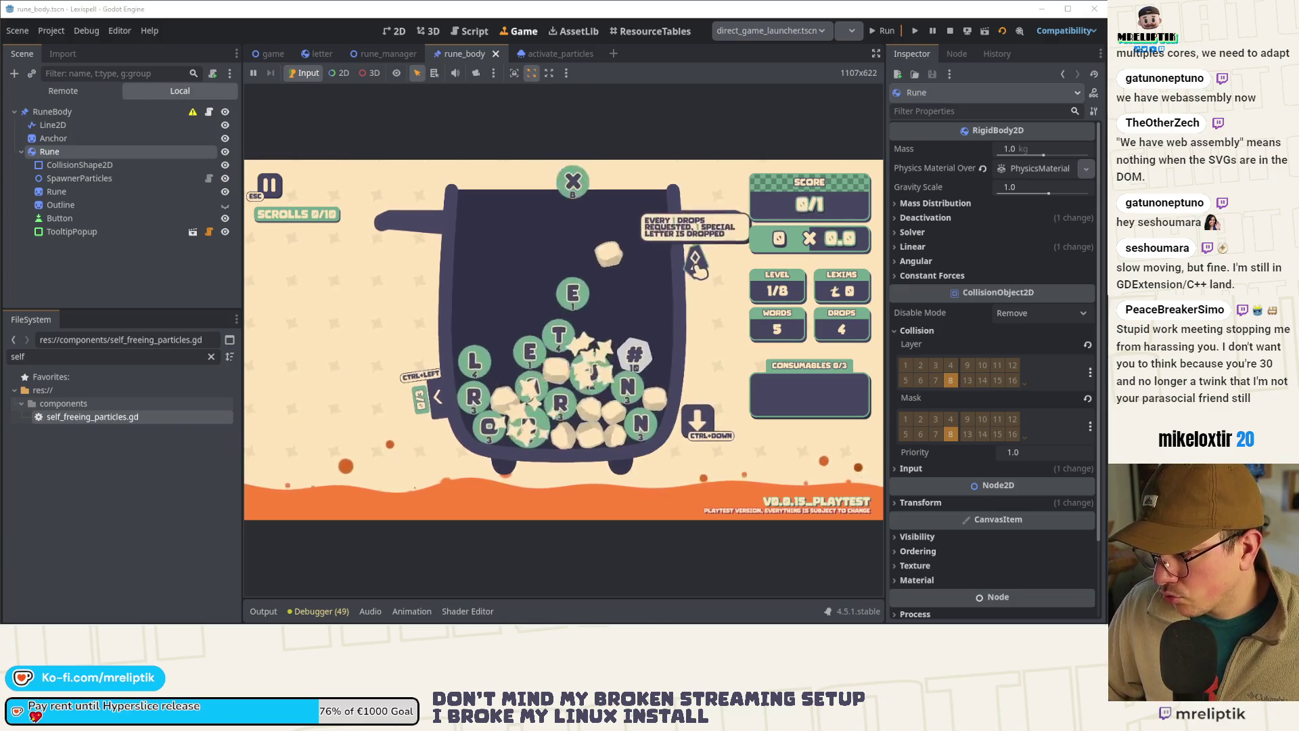
{"action": "left_click", "coordinate": [697, 420]}
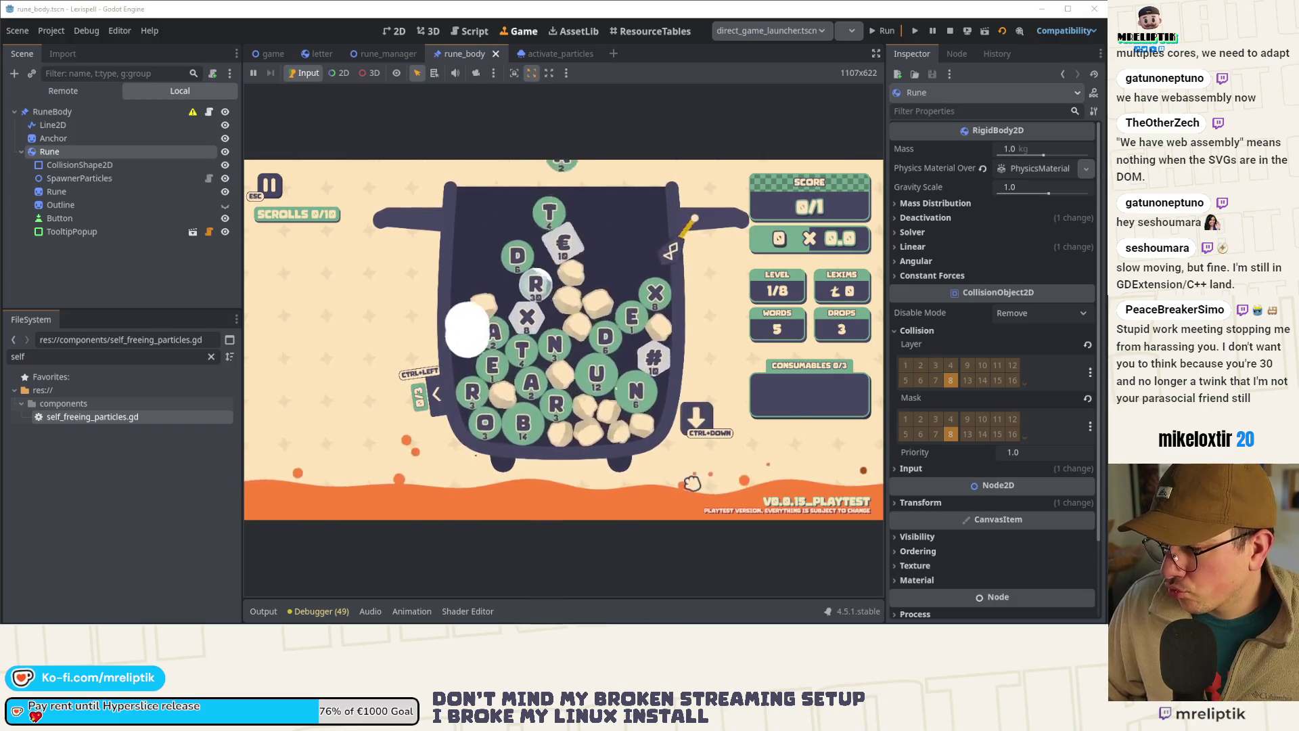
{"action": "mouse_move", "coordinate": [709, 269]}
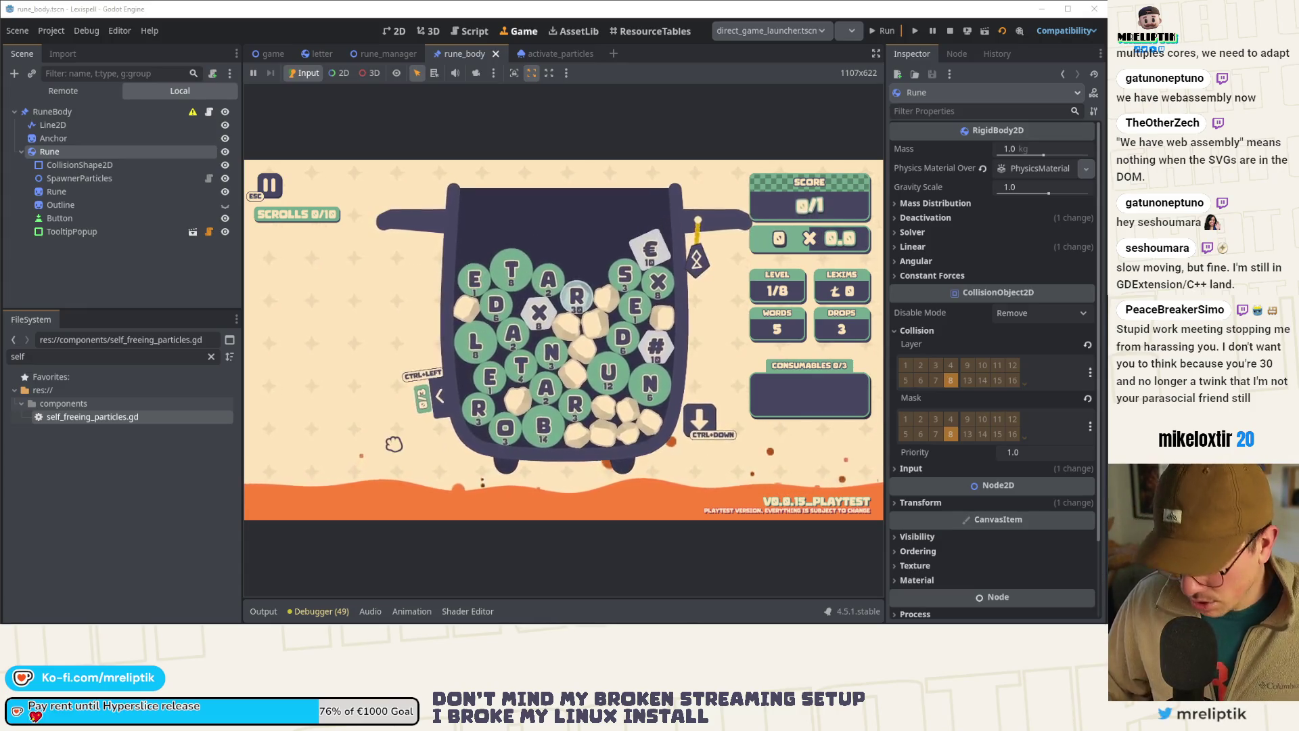
{"action": "key", "text": "grave"}
{"action": "key", "text": "Up"}
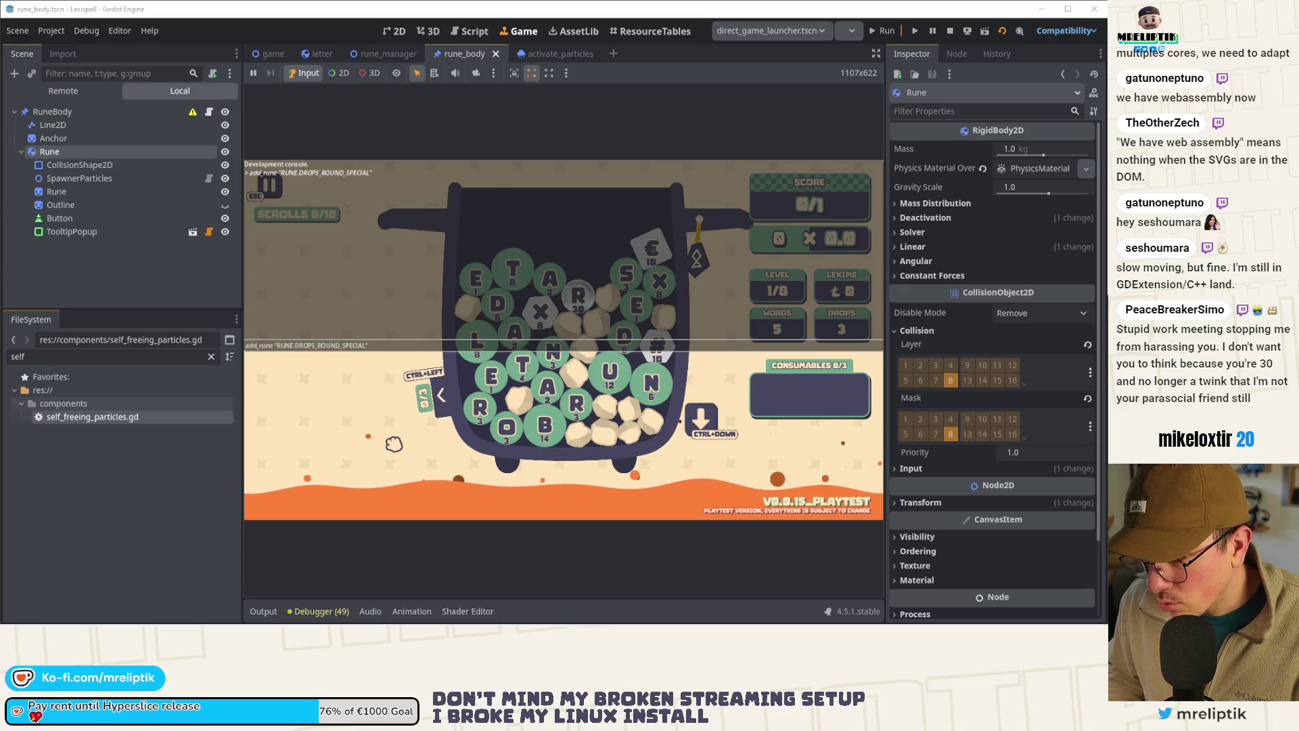
{"action": "key", "text": "grave"}
Filter the FileSystem dock to files matching drop_.
{"action": "double_click", "coordinate": [47, 357]}
{"action": "type", "text": "drop_ro"}
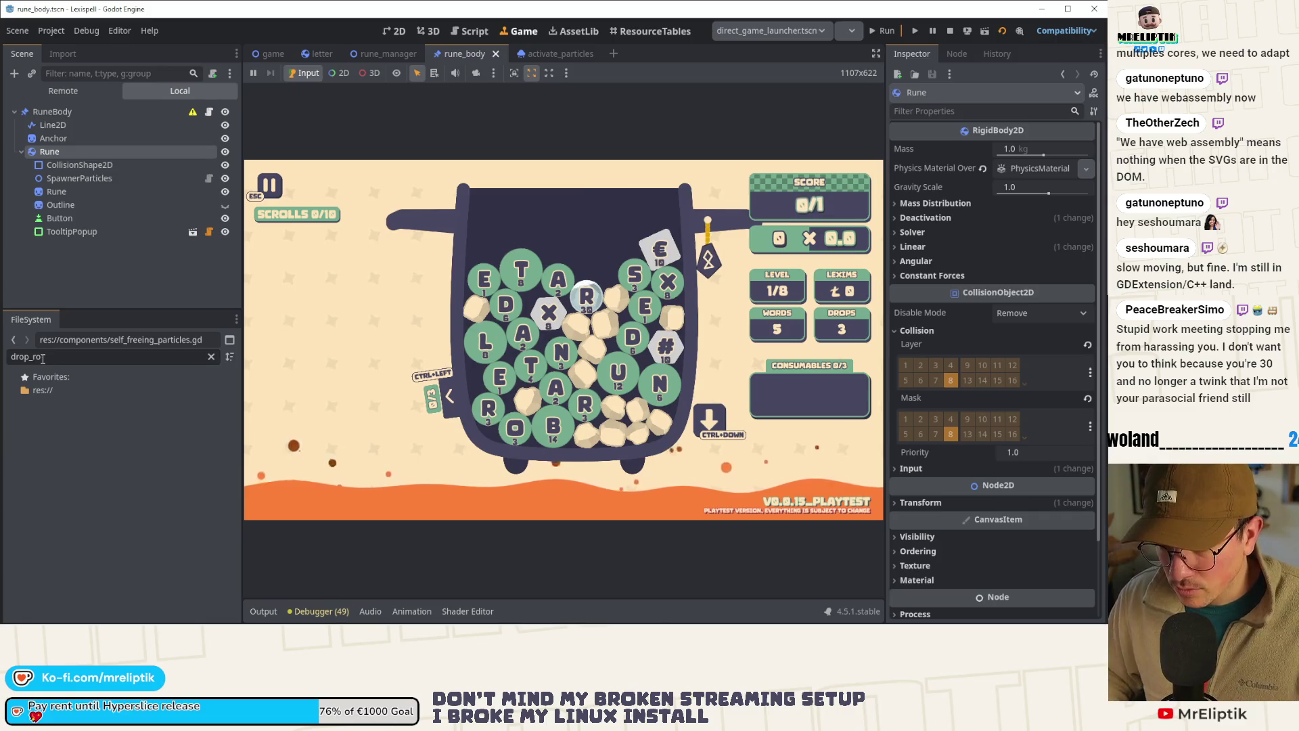
{"action": "key", "text": "BackSpace"}
{"action": "key", "text": "BackSpace"}
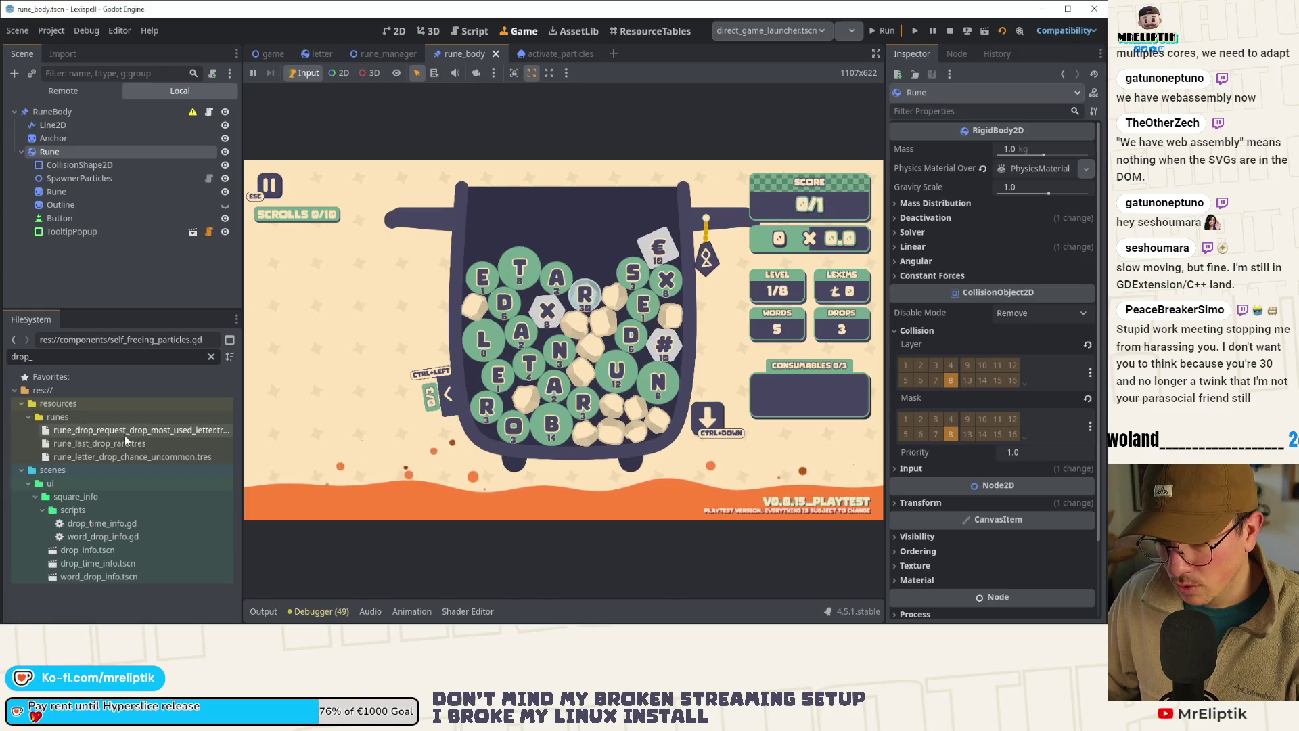
Open rune_drop_request_drop_most_used_letter.tres and review its Conditions and ActionLetters action.
{"action": "left_click", "coordinate": [124, 431]}
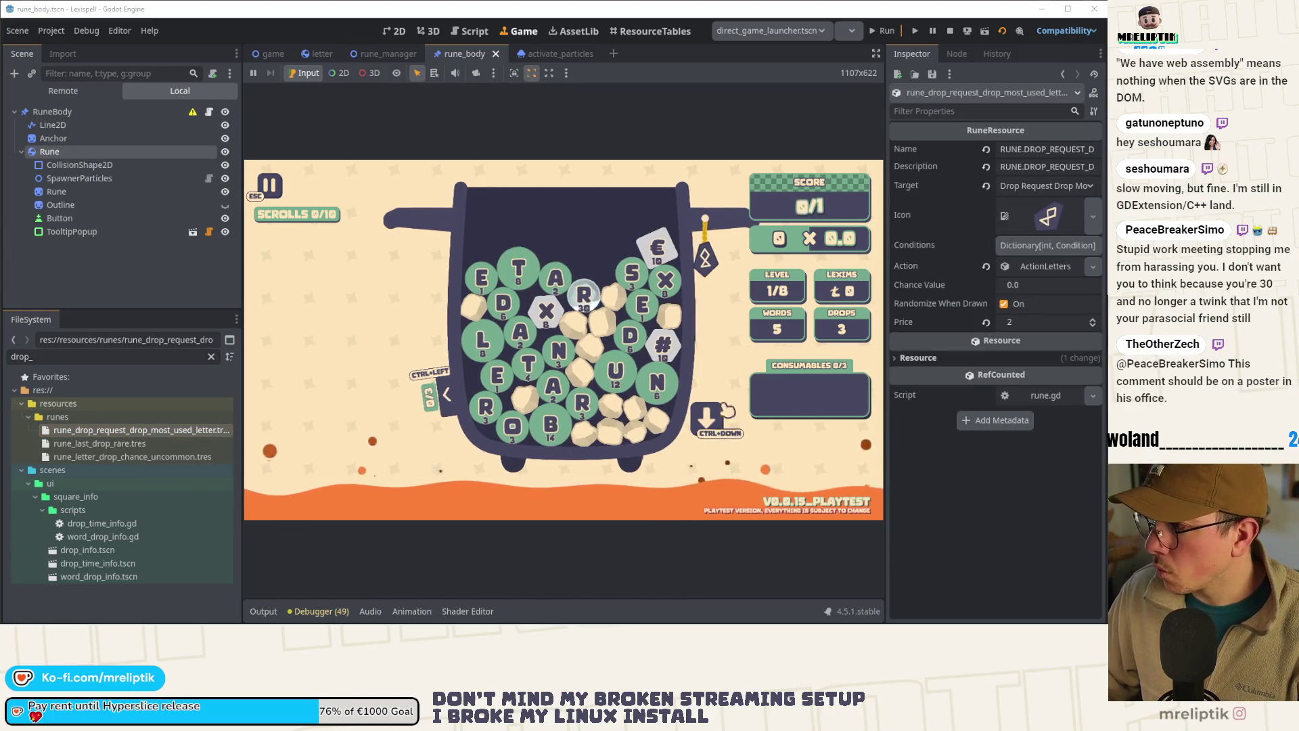
{"action": "left_click", "coordinate": [1033, 246]}
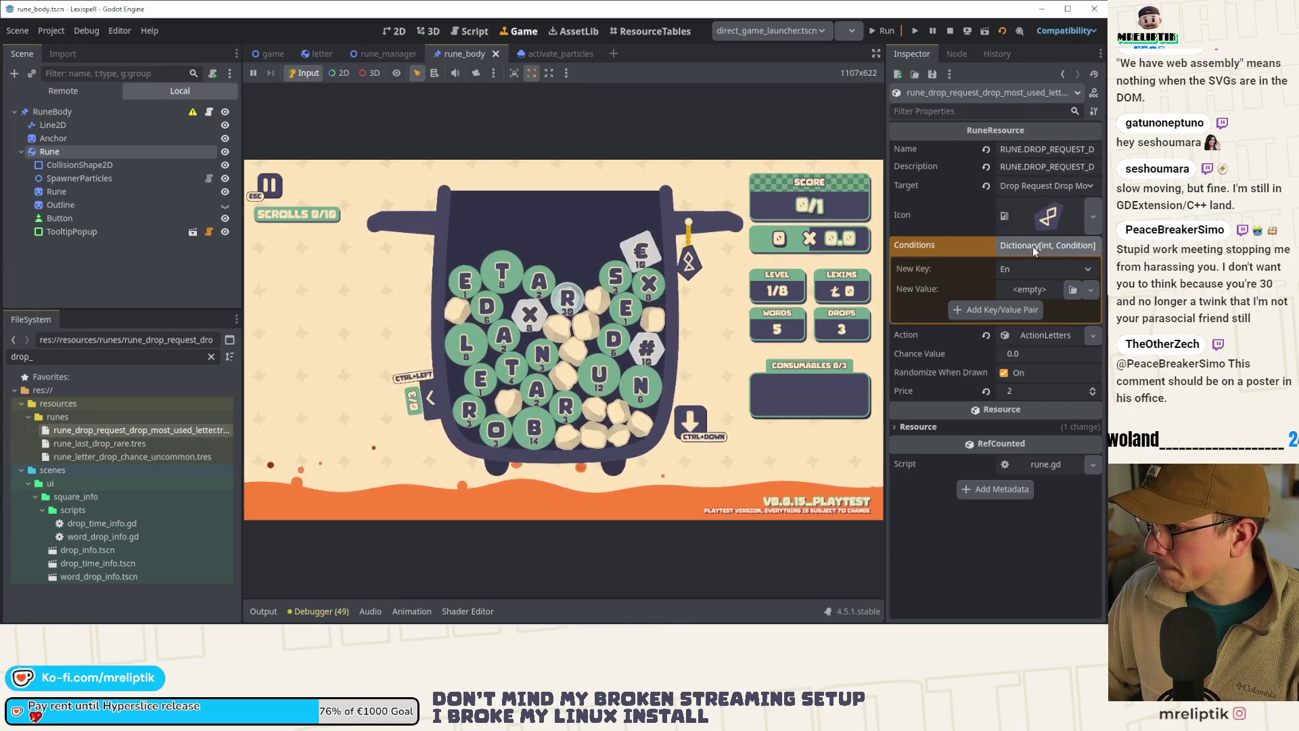
{"action": "left_click", "coordinate": [1033, 246]}
{"action": "left_click", "coordinate": [1037, 268]}
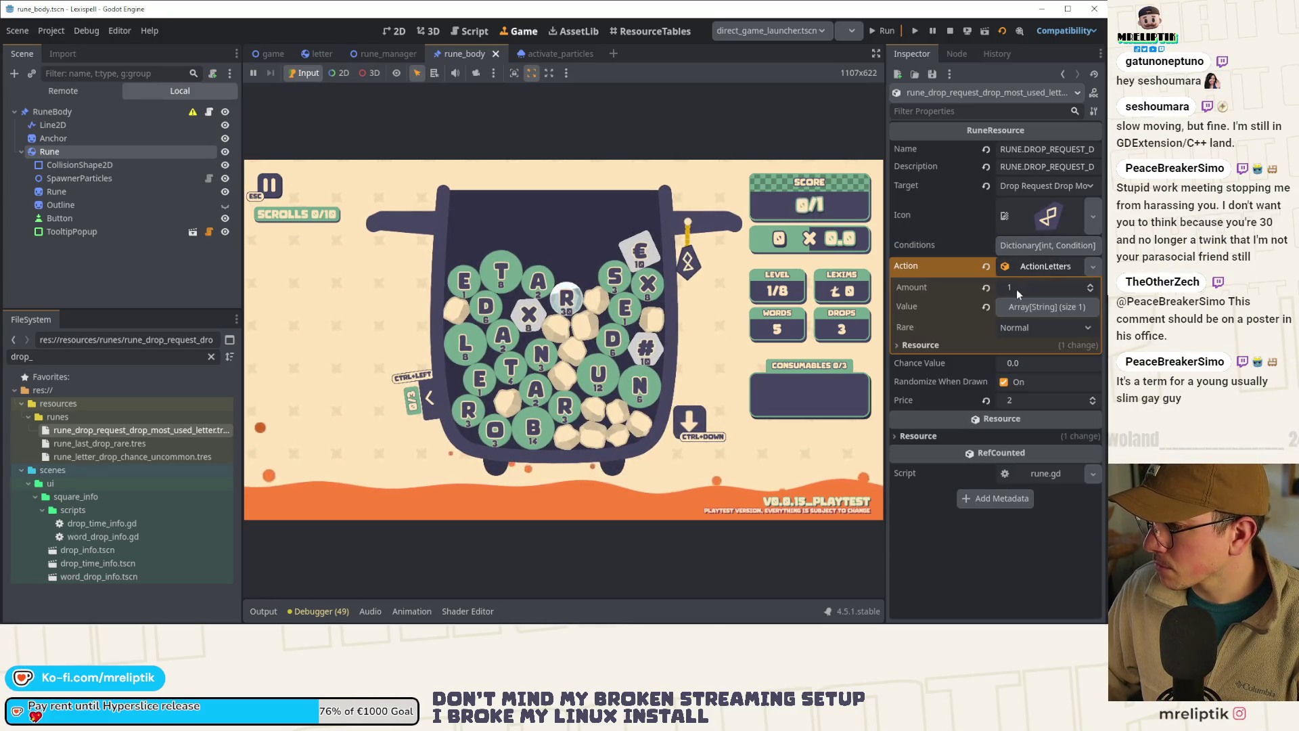
{"action": "left_click", "coordinate": [1030, 266]}
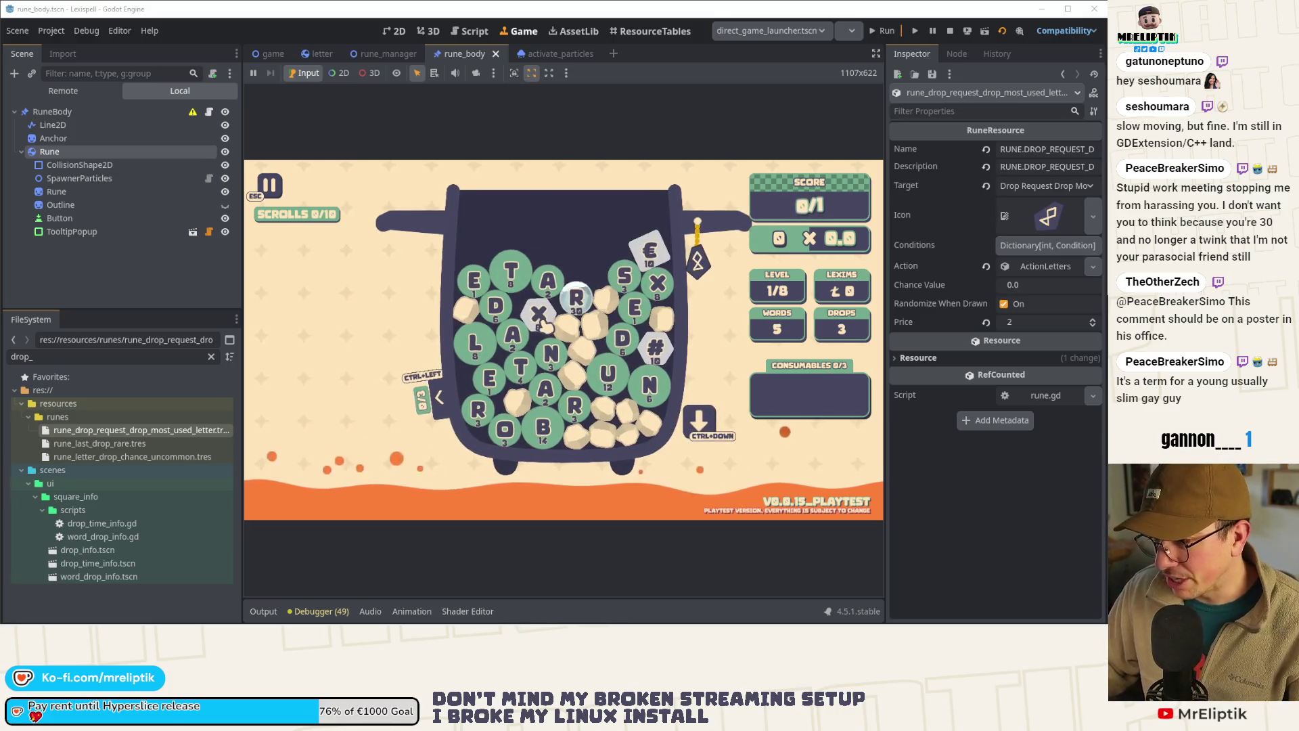
{"action": "mouse_move", "coordinate": [658, 260]}
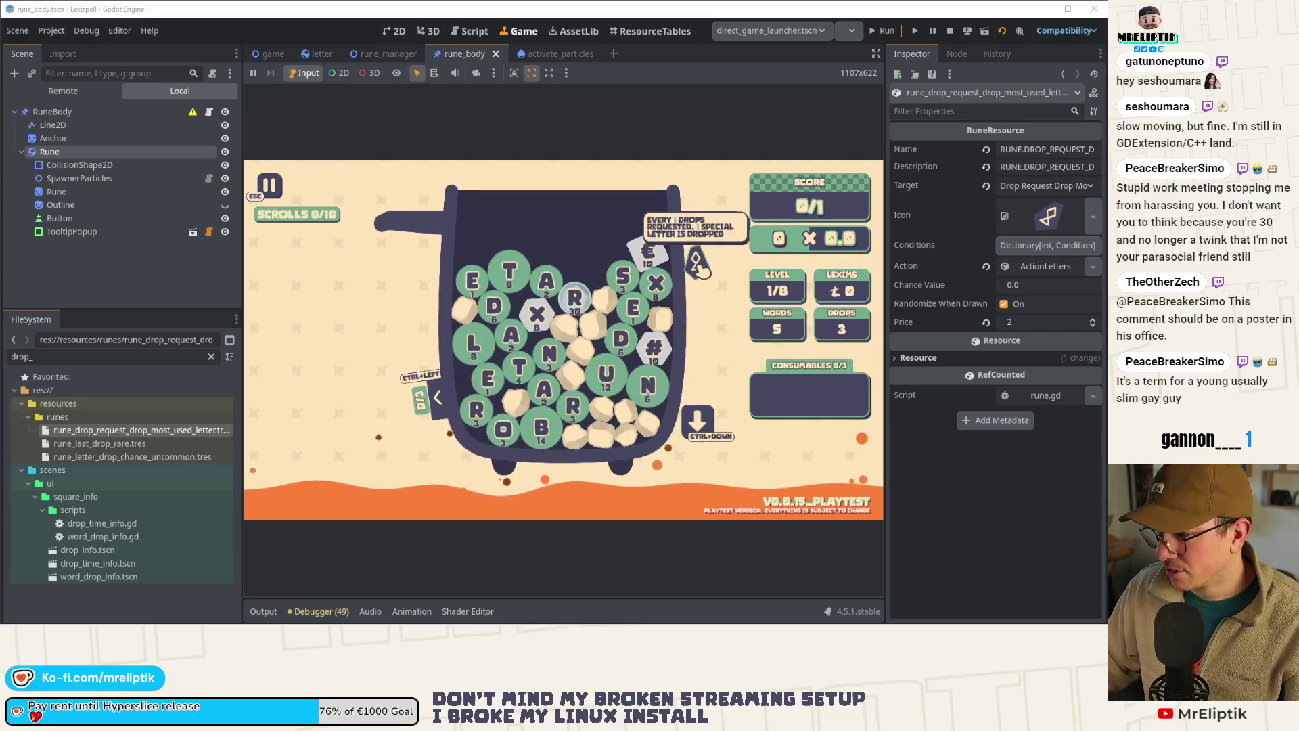
Request the remaining drops until the Level 1 round ends in a loss at 0/1.
{"action": "left_click", "coordinate": [708, 422]}
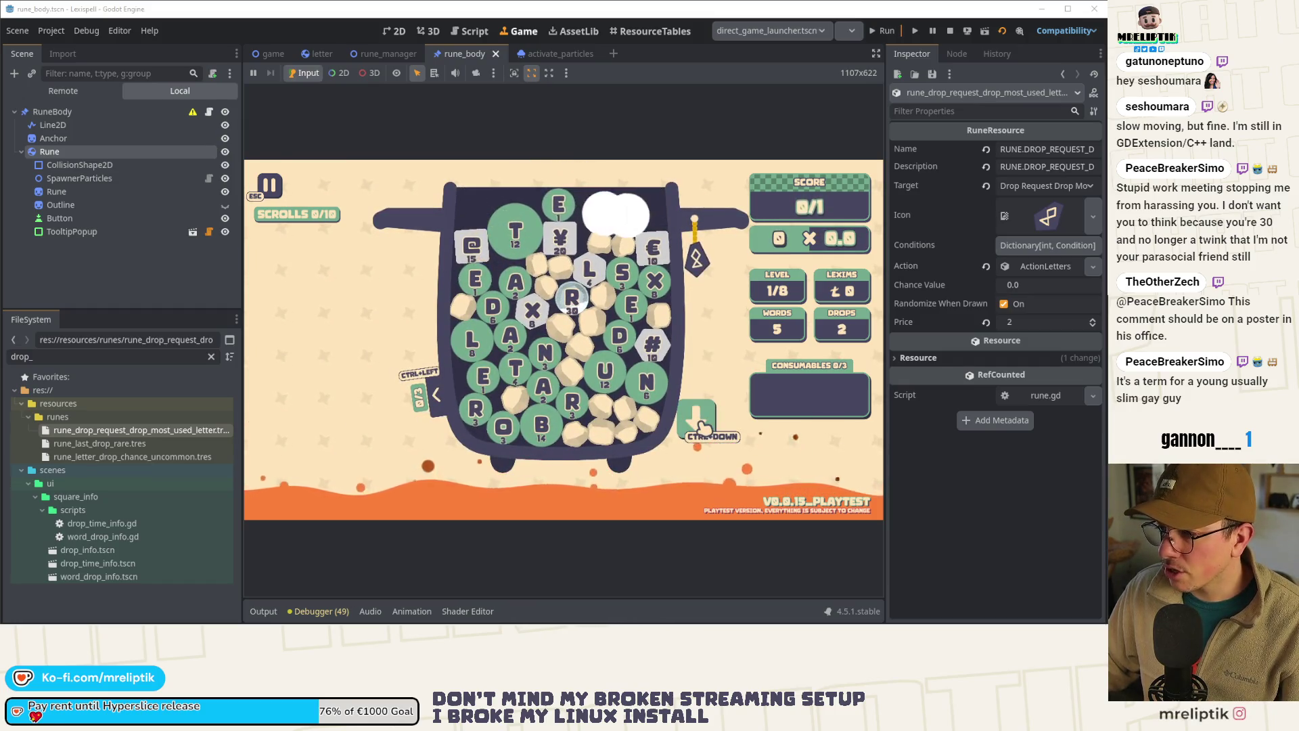
{"action": "left_click", "coordinate": [704, 427]}
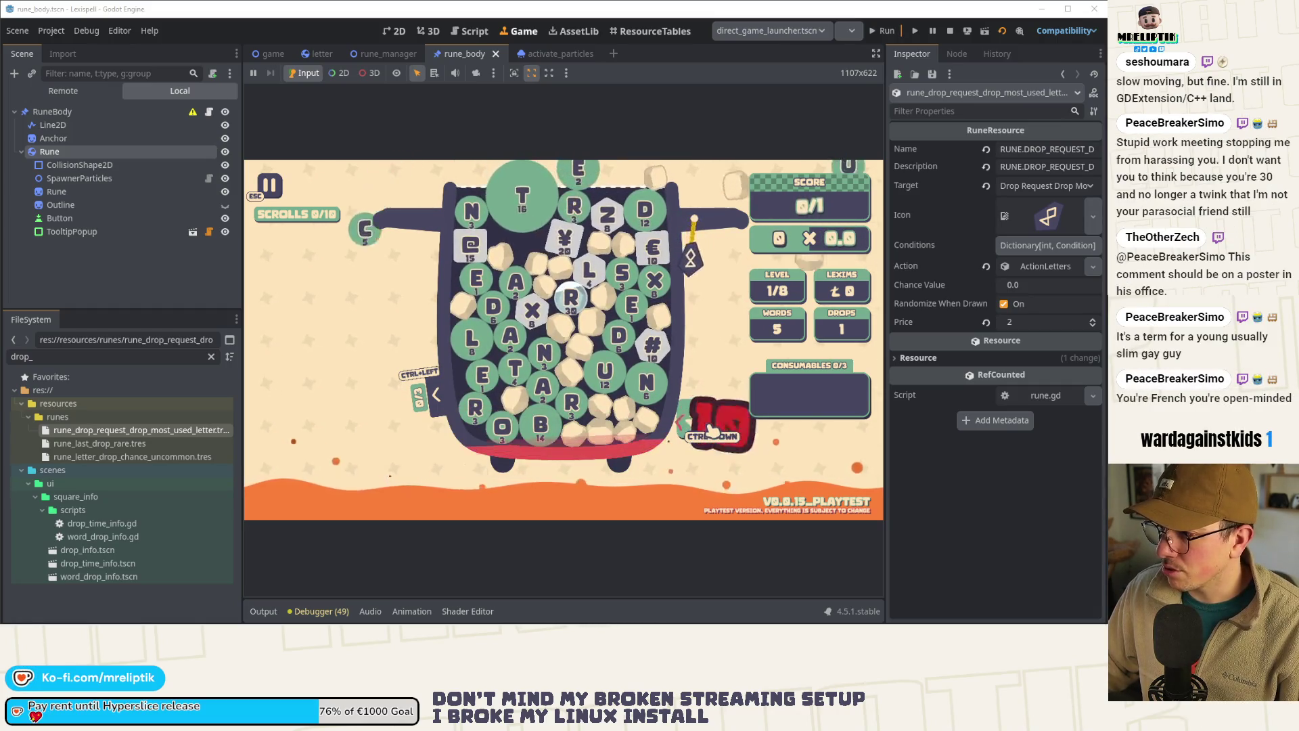
{"action": "left_click", "coordinate": [704, 426]}
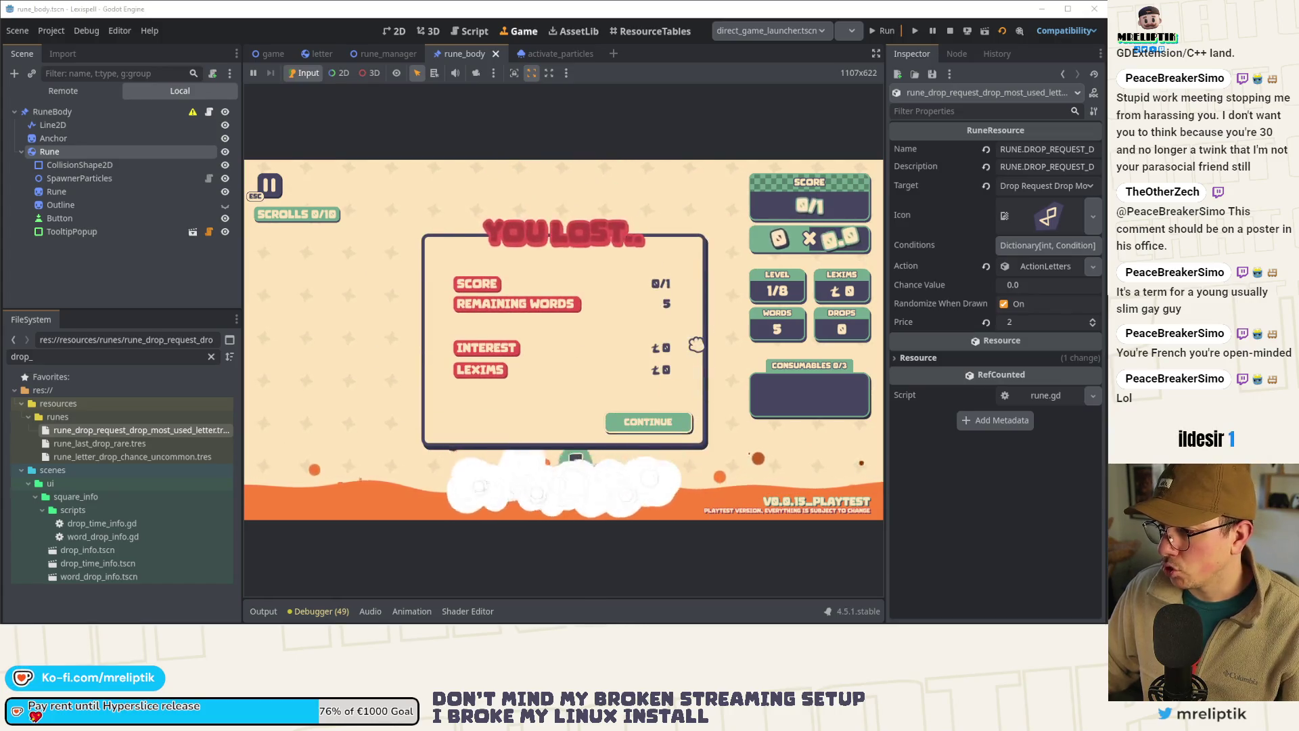
{"action": "left_click", "coordinate": [654, 427]}
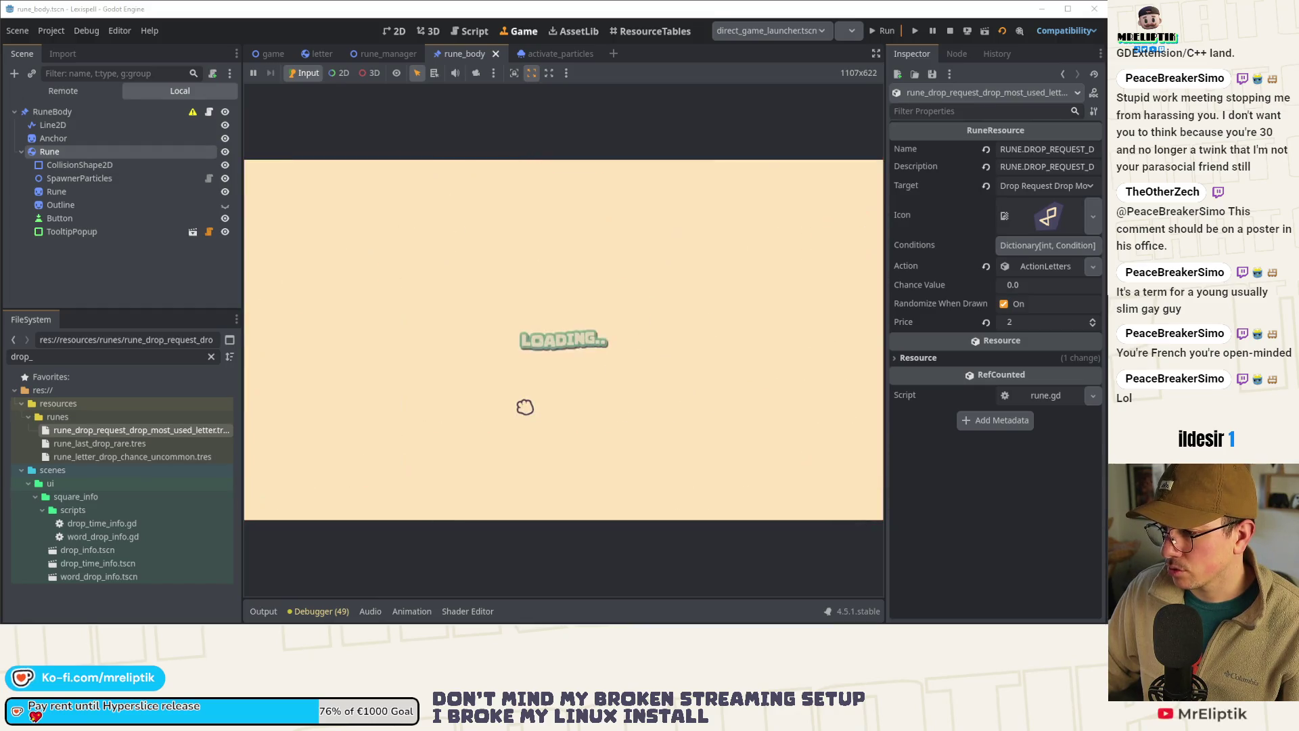
Start a fresh Level 1 run, spell BUSTE, and request one more drop.
{"action": "left_click", "coordinate": [426, 369]}
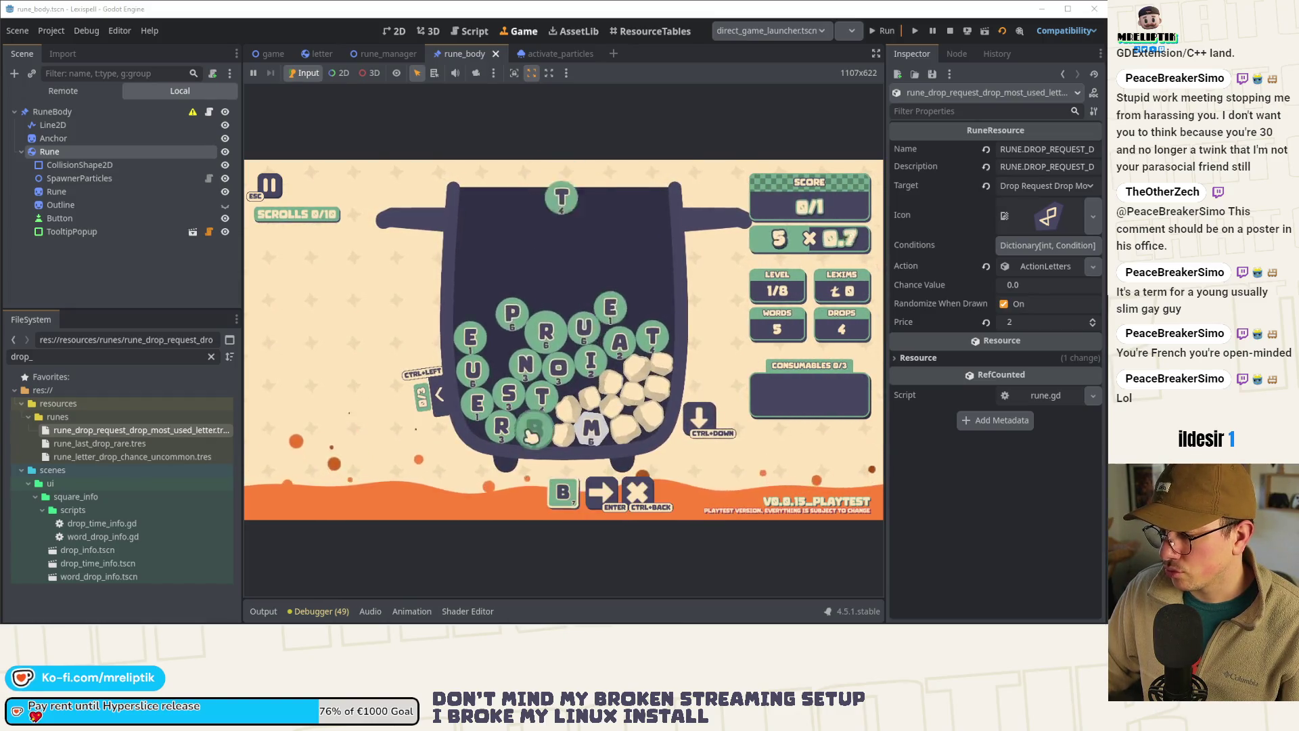
{"action": "left_click", "coordinate": [508, 393]}
{"action": "left_click", "coordinate": [542, 397]}
{"action": "left_click", "coordinate": [478, 404]}
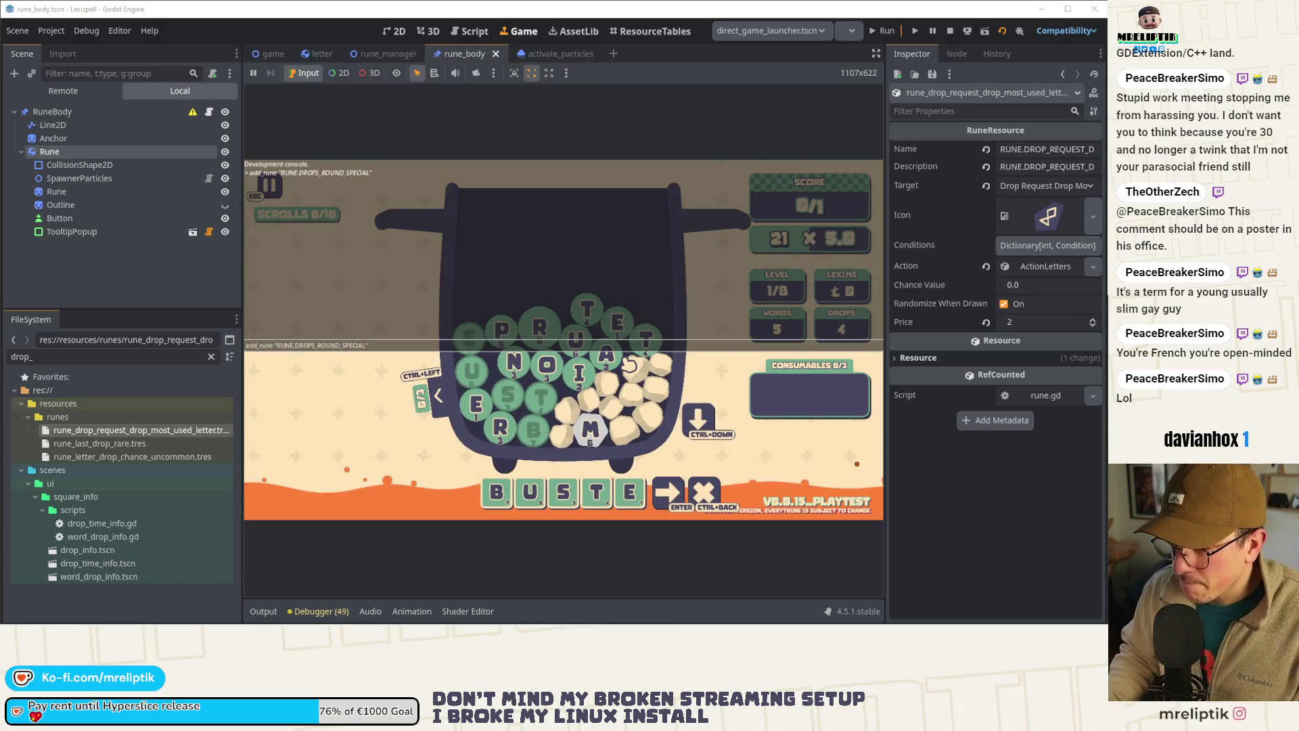
{"action": "mouse_move", "coordinate": [437, 266]}
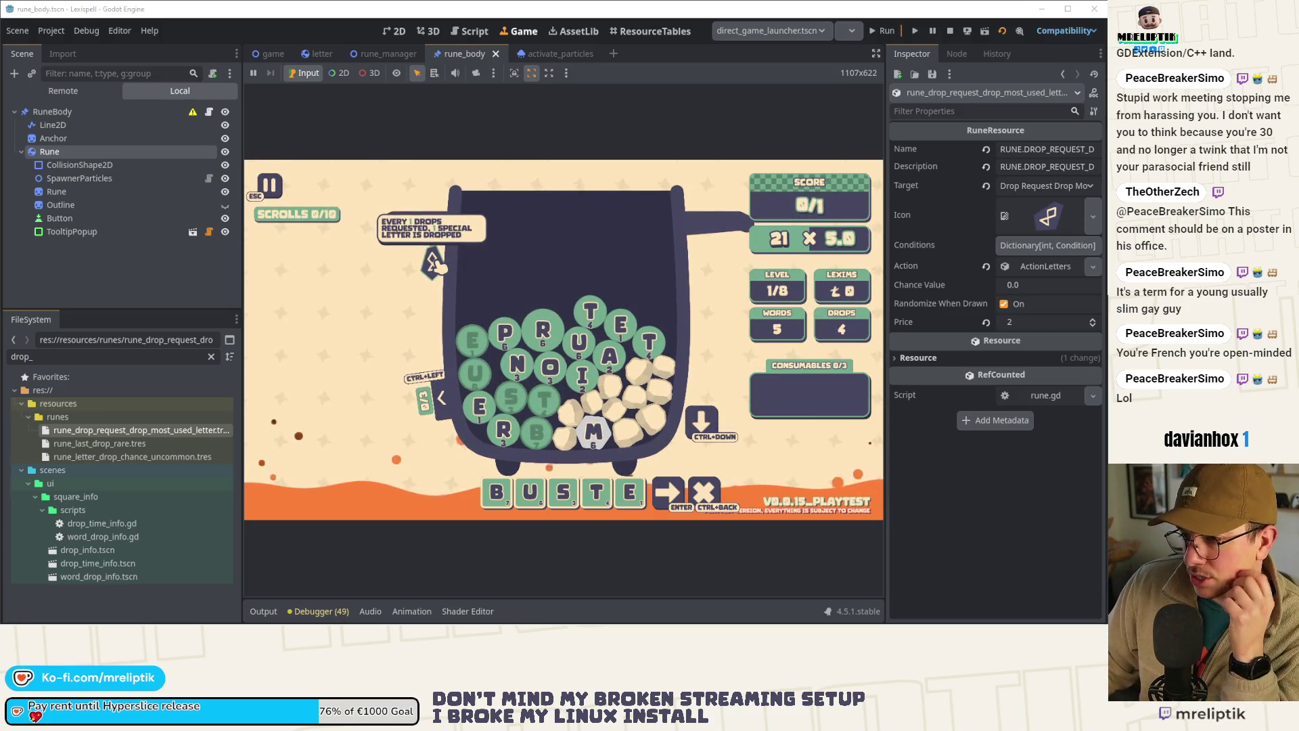
{"action": "left_click", "coordinate": [702, 421]}
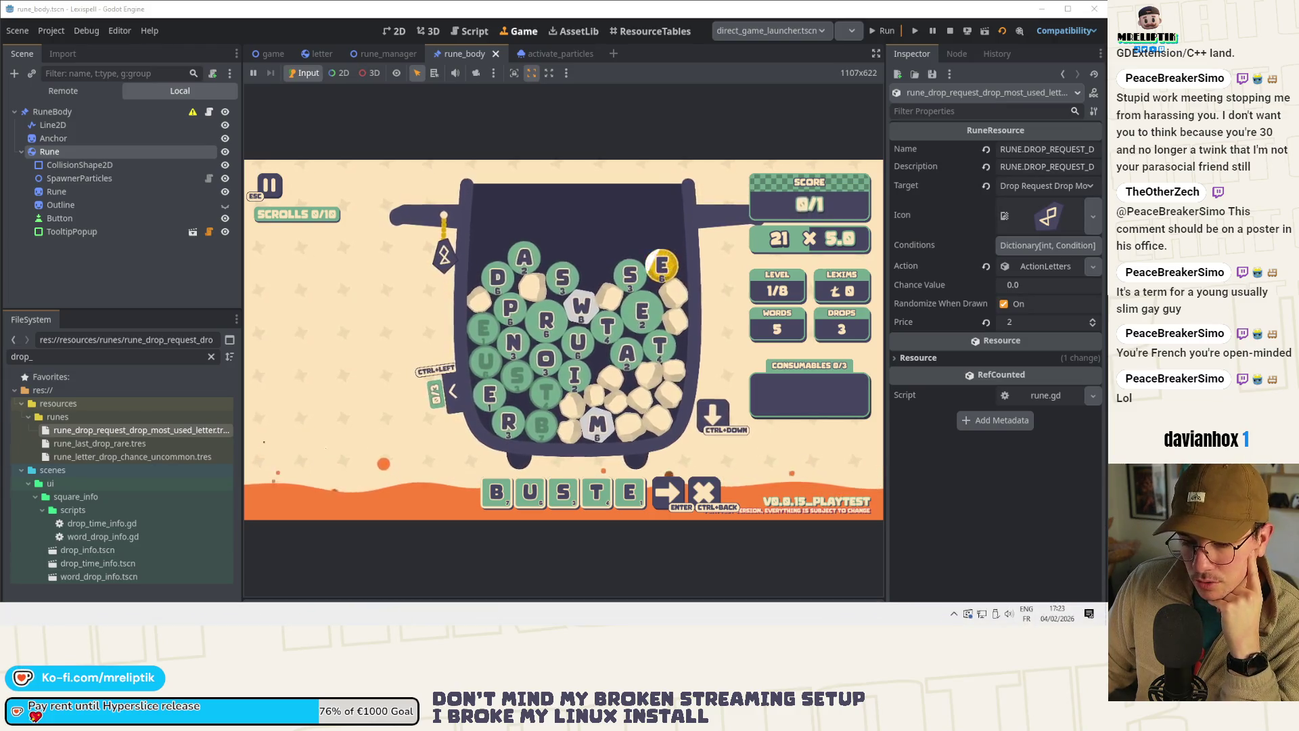
{"action": "key", "text": "alt+Tab"}
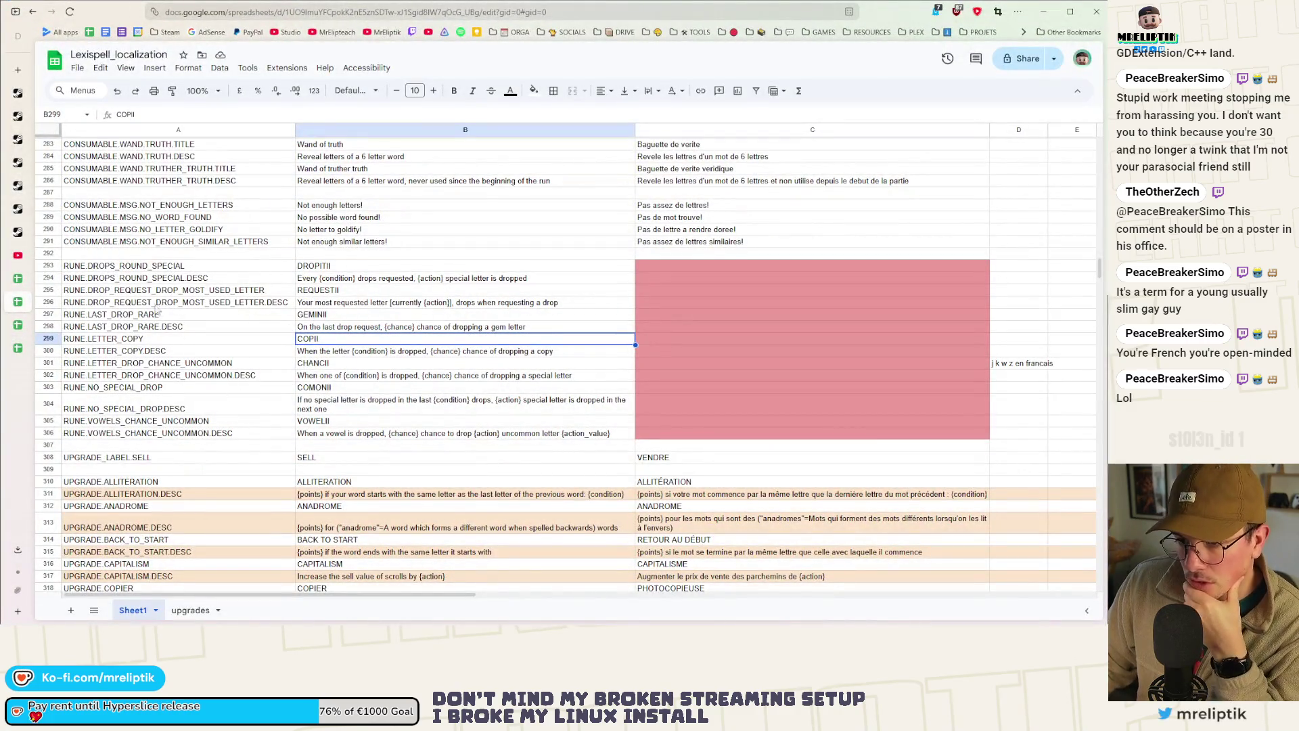
Read the drops-round-special rune description in cell B294 and compare it with the game.
{"action": "left_click", "coordinate": [158, 291]}
{"action": "left_click", "coordinate": [351, 305]}
{"action": "left_click", "coordinate": [329, 292]}
{"action": "left_click", "coordinate": [331, 282]}
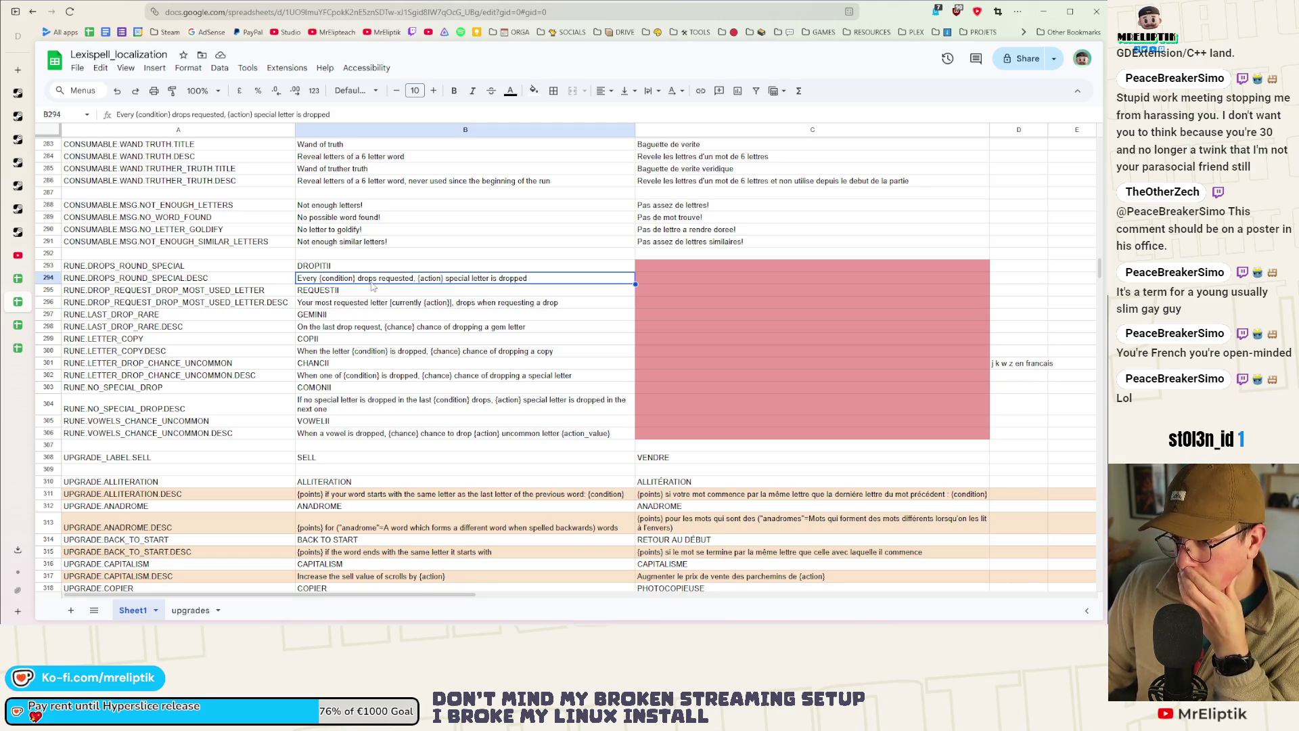
{"action": "left_click", "coordinate": [1044, 12]}
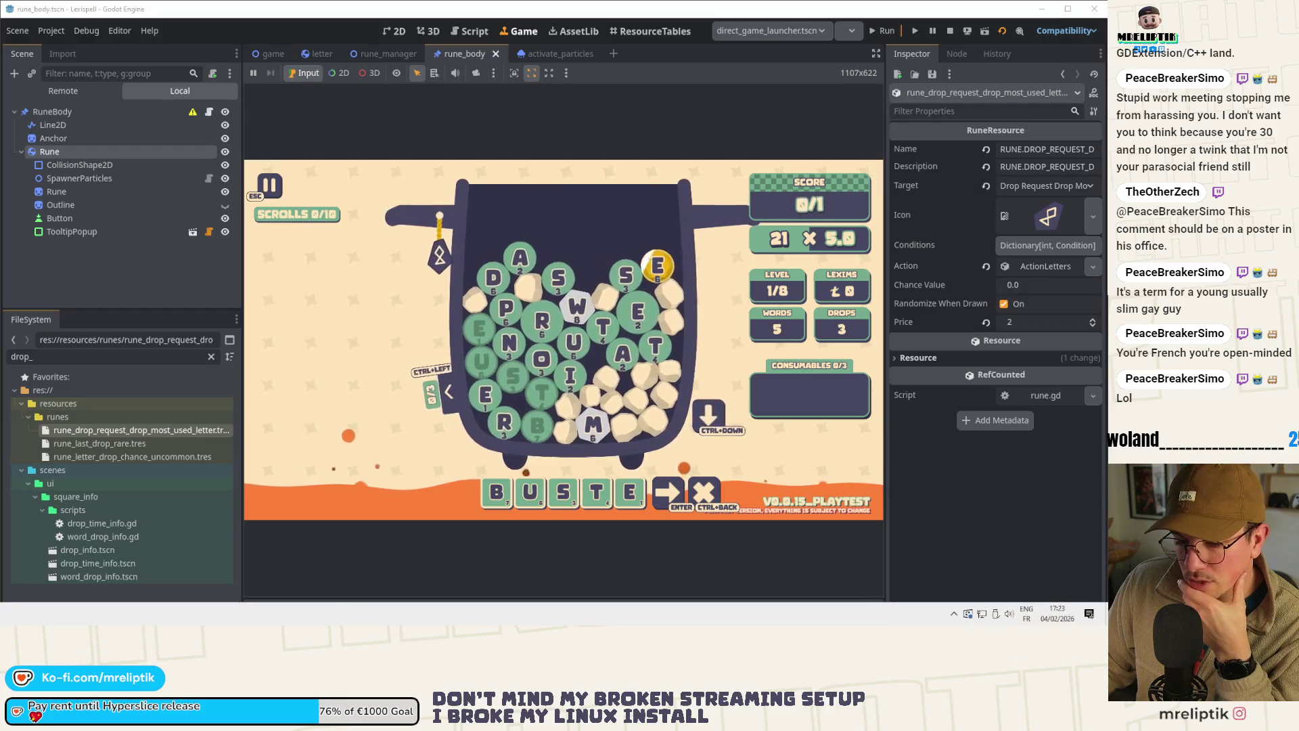
Read the most-used-letter rune description and move the sheet window to the right edge.
{"action": "key", "text": "alt+Tab"}
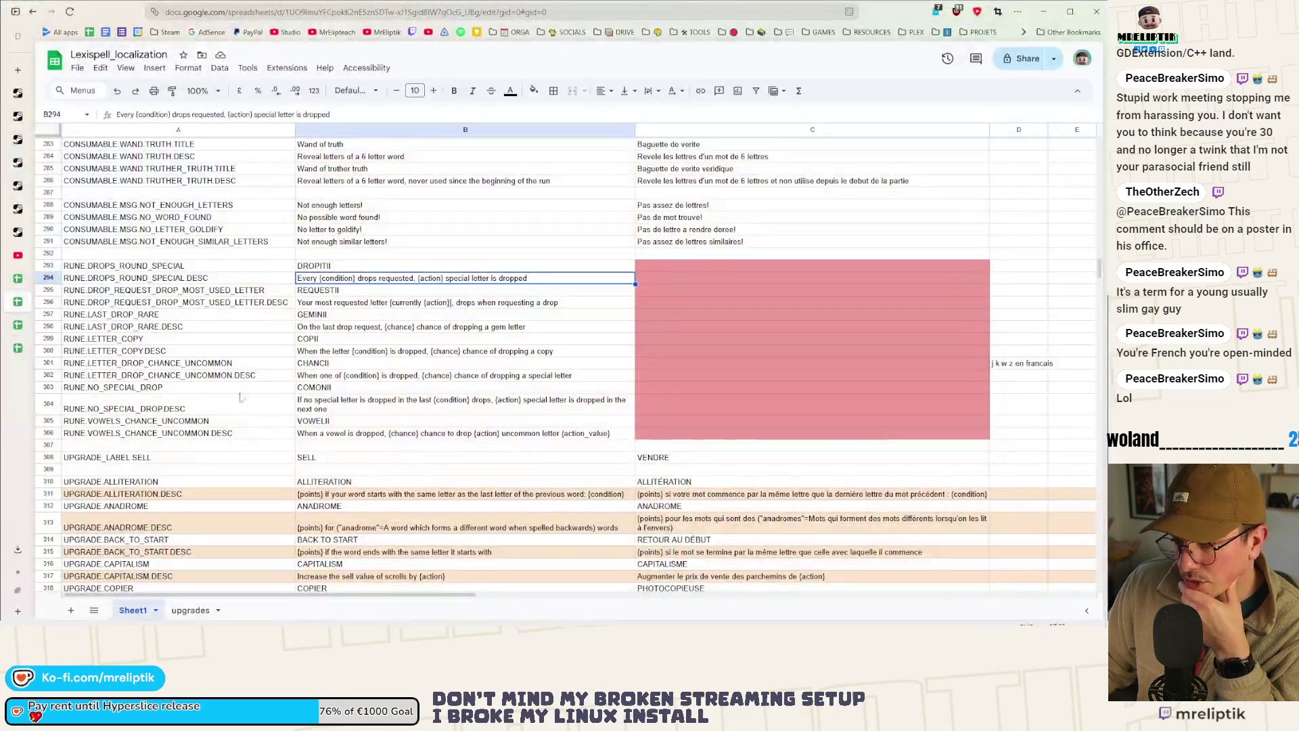
{"action": "left_click", "coordinate": [358, 305]}
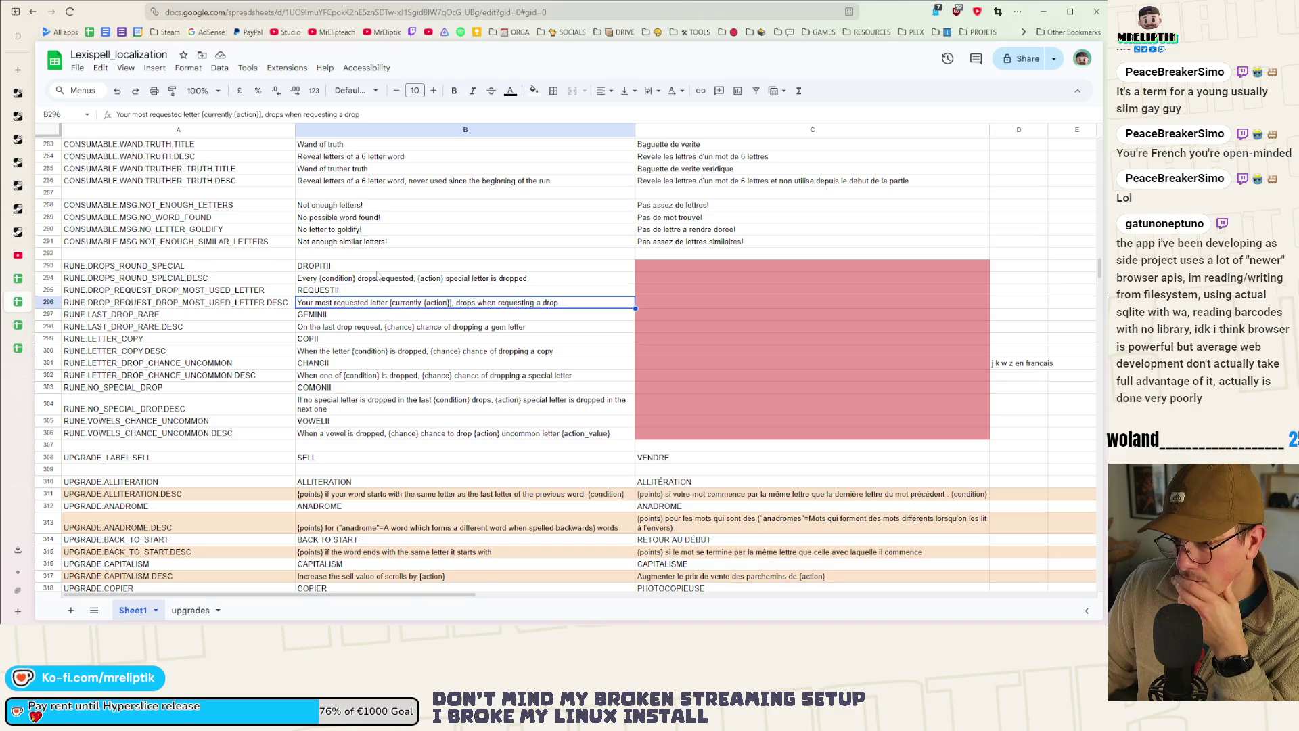
{"action": "mouse_move", "coordinate": [891, 16]}
{"action": "left_mouse_down"}
{"action": "mouse_move", "coordinate": [611, 483]}
{"action": "mouse_move", "coordinate": [745, 178]}
{"action": "mouse_move", "coordinate": [1001, 163]}
{"action": "left_mouse_up"}
{"action": "mouse_move", "coordinate": [430, 264]}
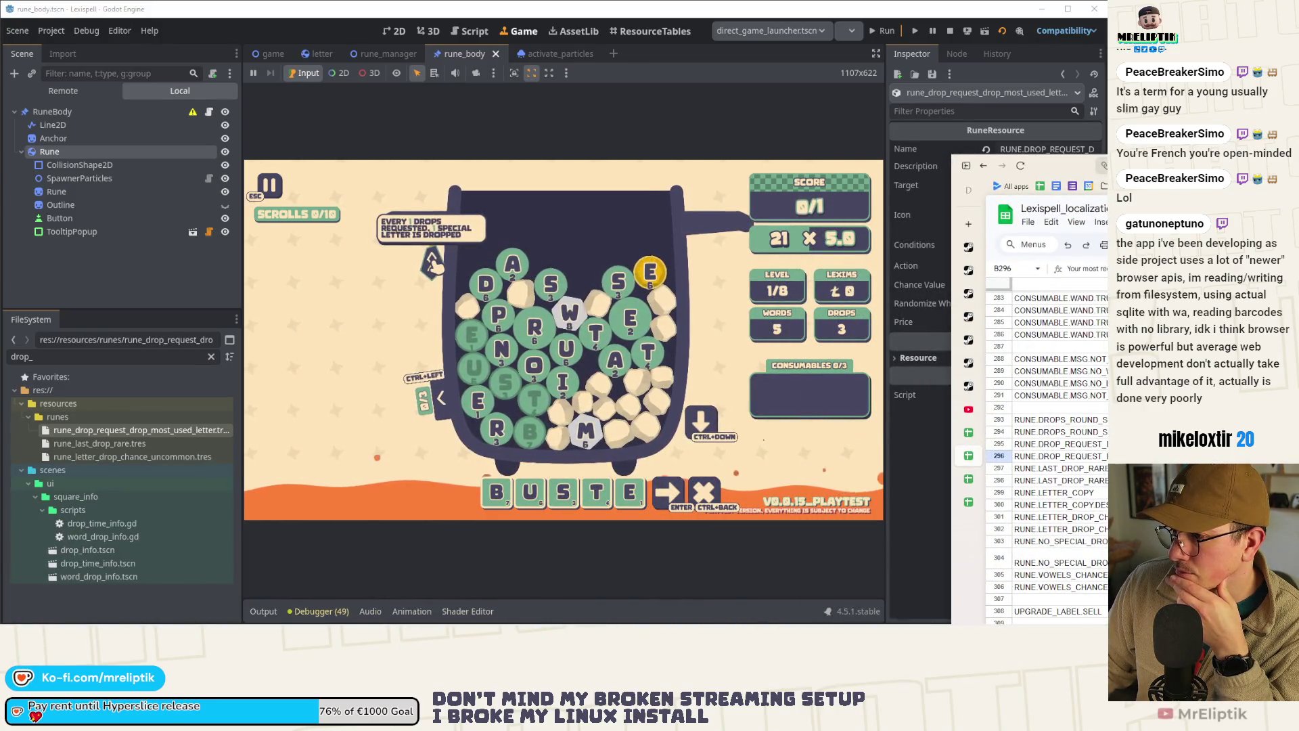
Clear the FileSystem filter and open rune_drops_round_special.tres.
{"action": "left_click", "coordinate": [135, 431]}
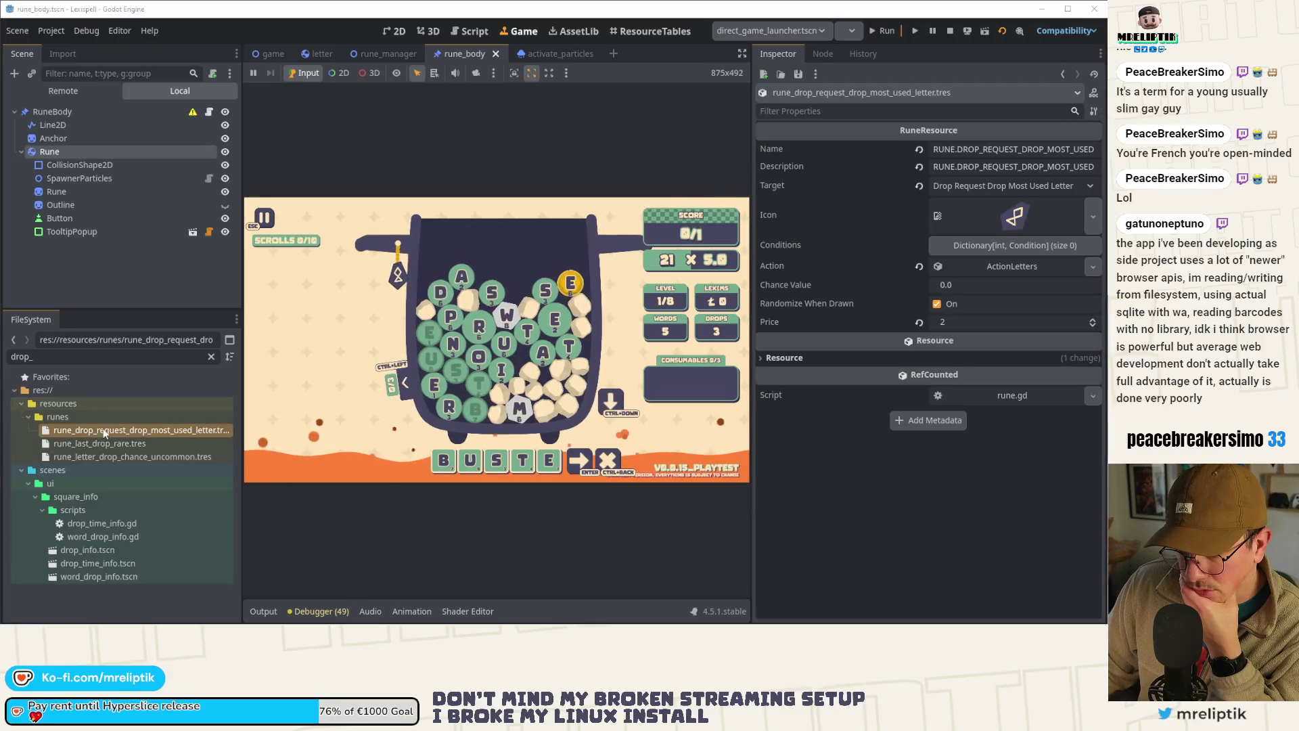
{"action": "left_click", "coordinate": [210, 357]}
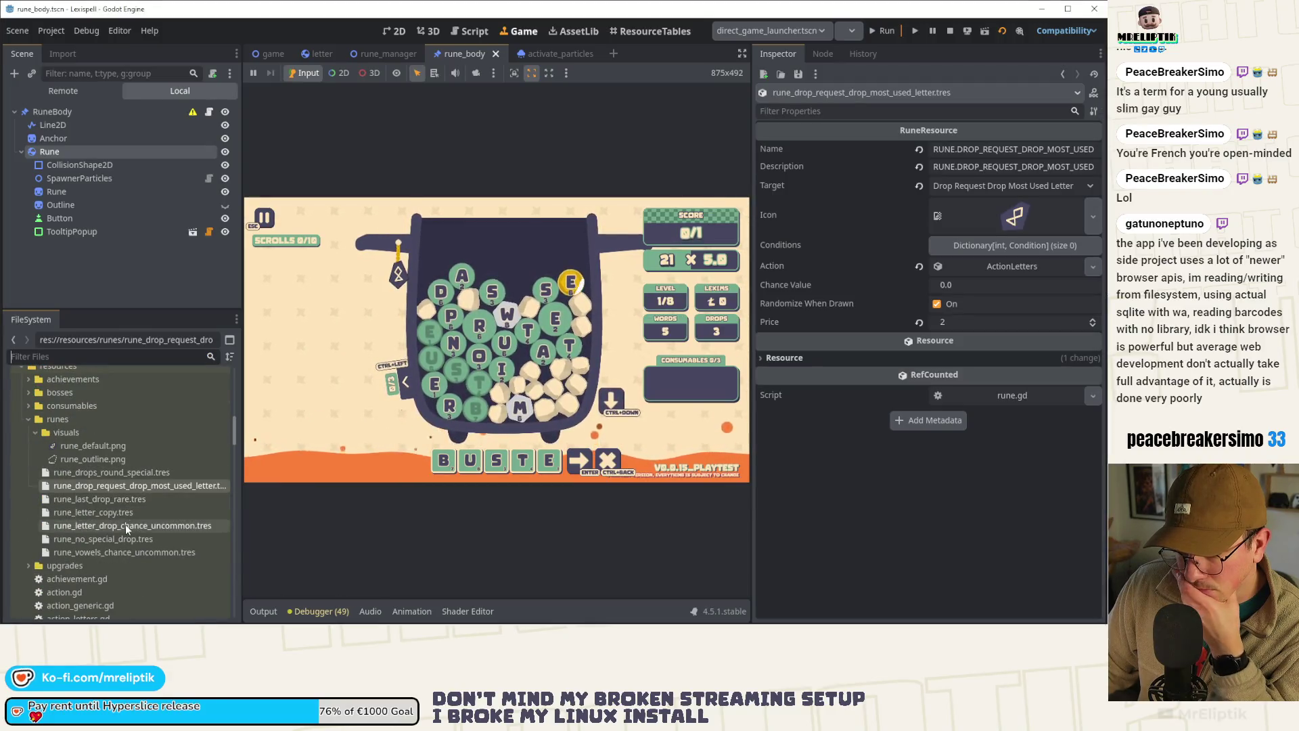
{"action": "left_click", "coordinate": [116, 472]}
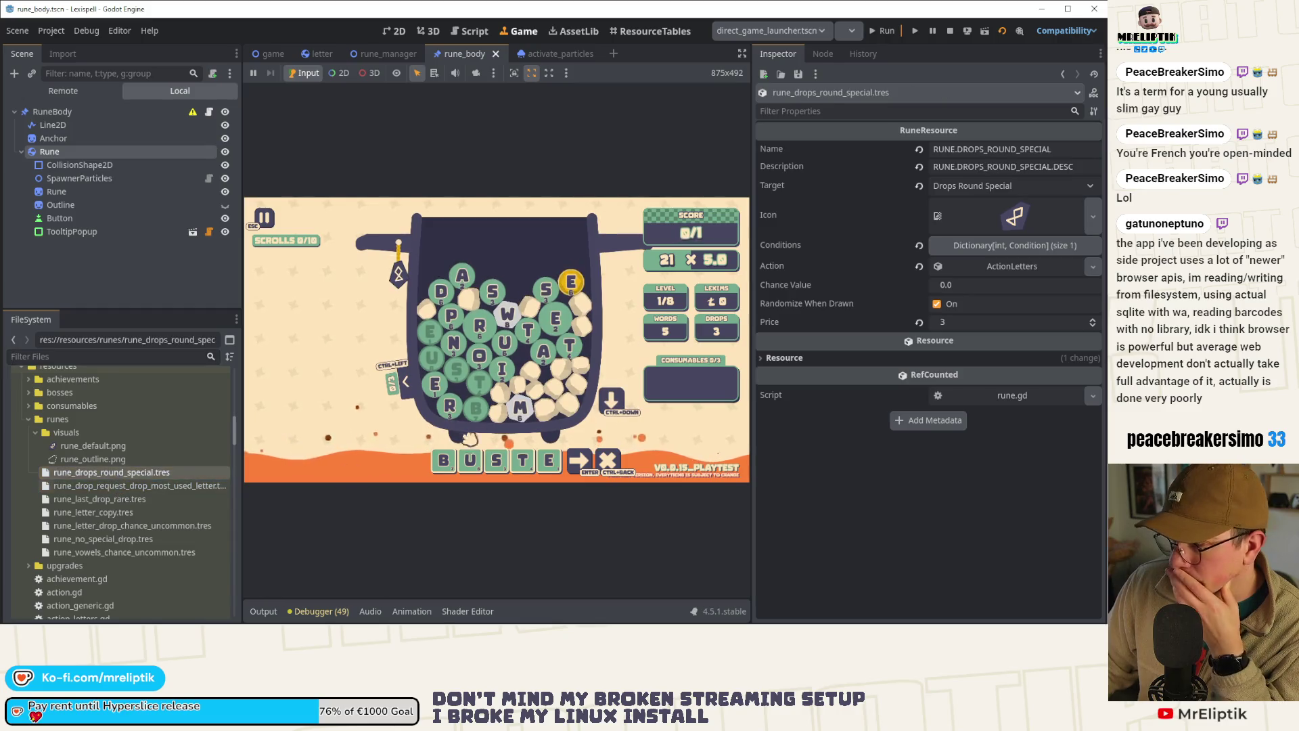
Raise the ConditionInt required drop count above 1 and restart the game.
{"action": "left_click", "coordinate": [999, 246]}
{"action": "left_click", "coordinate": [1009, 246]}
{"action": "left_click", "coordinate": [1009, 245]}
{"action": "left_click", "coordinate": [999, 267]}
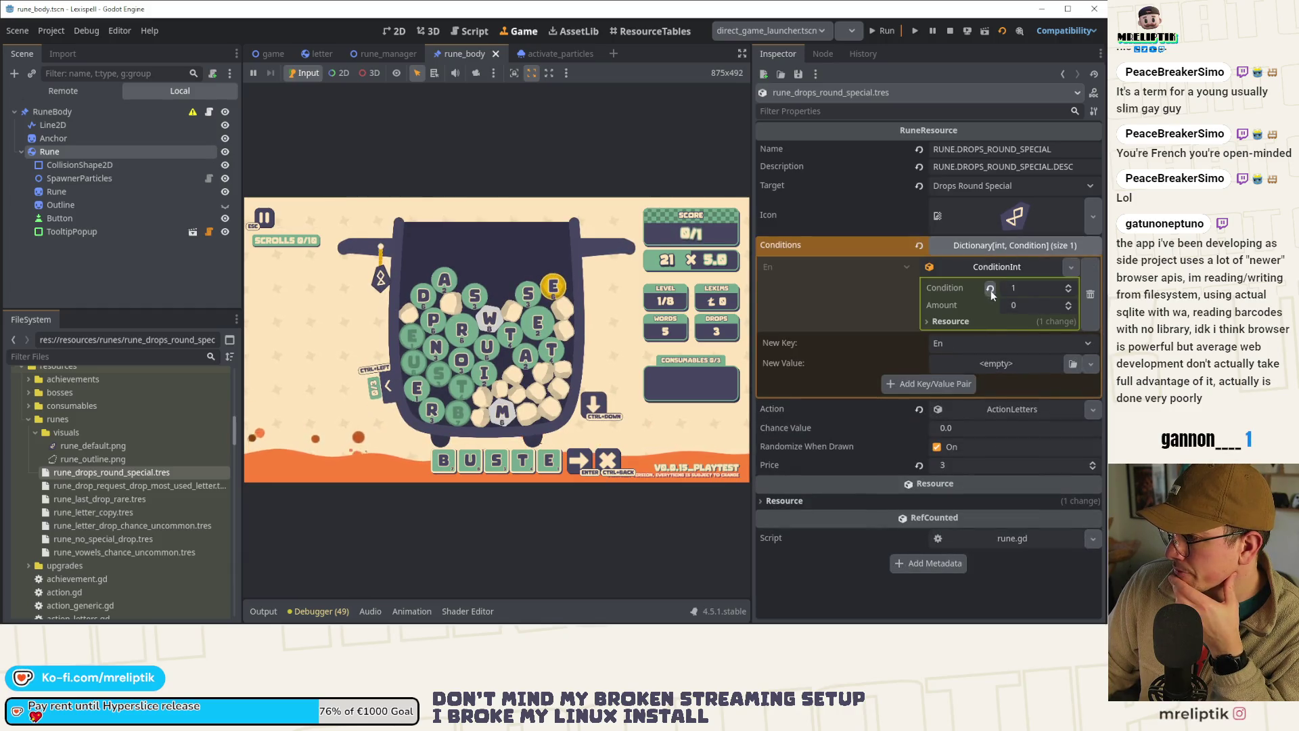
{"action": "left_click", "coordinate": [1069, 288]}
{"action": "left_click", "coordinate": [1021, 269]}
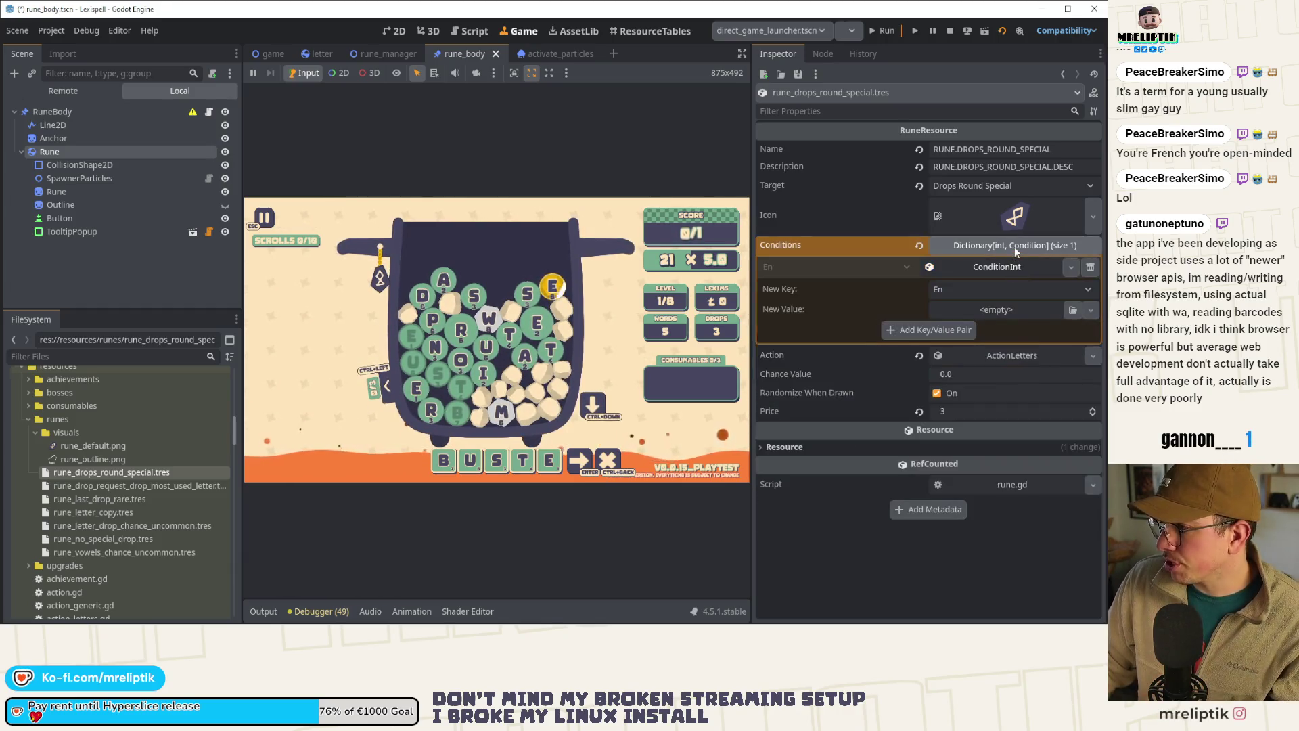
{"action": "left_click", "coordinate": [1014, 247]}
{"action": "left_click", "coordinate": [967, 30]}
{"action": "left_click", "coordinate": [805, 31]}
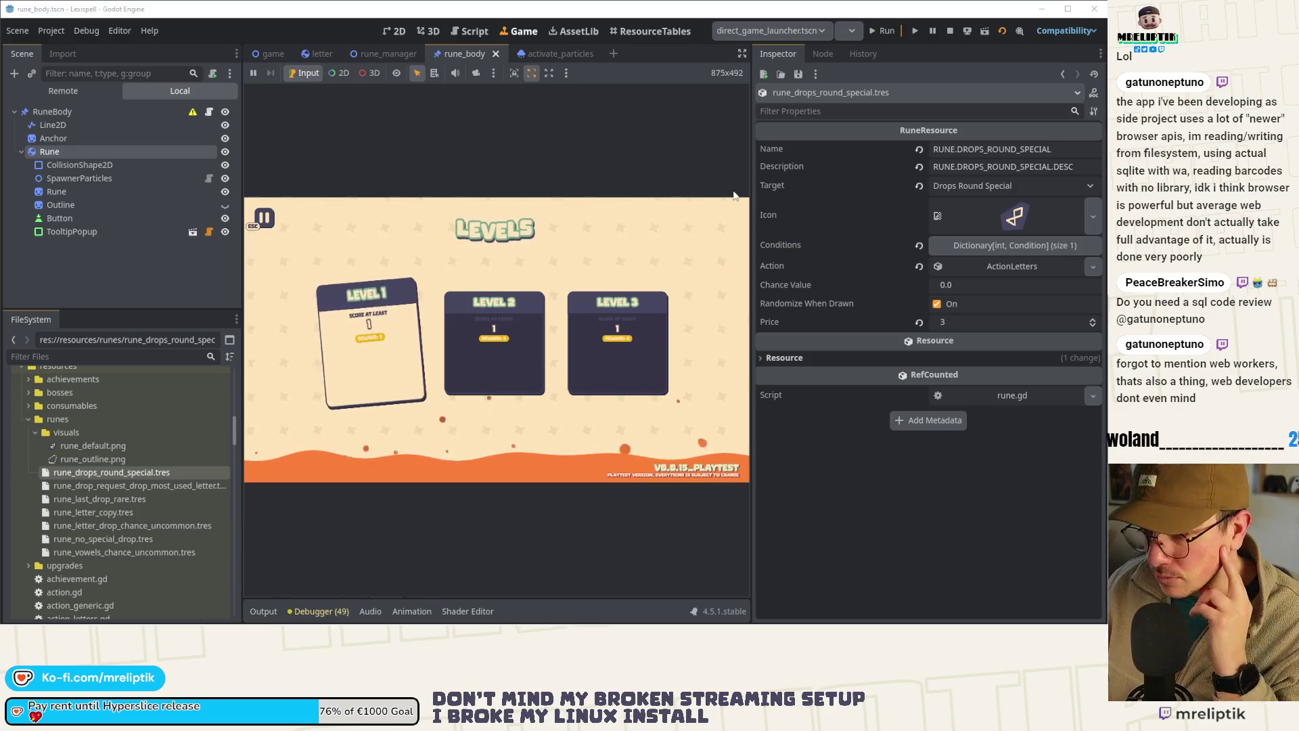
Start Level 1 from the Levels screen with 5 drops available.
{"action": "key", "text": "Return"}
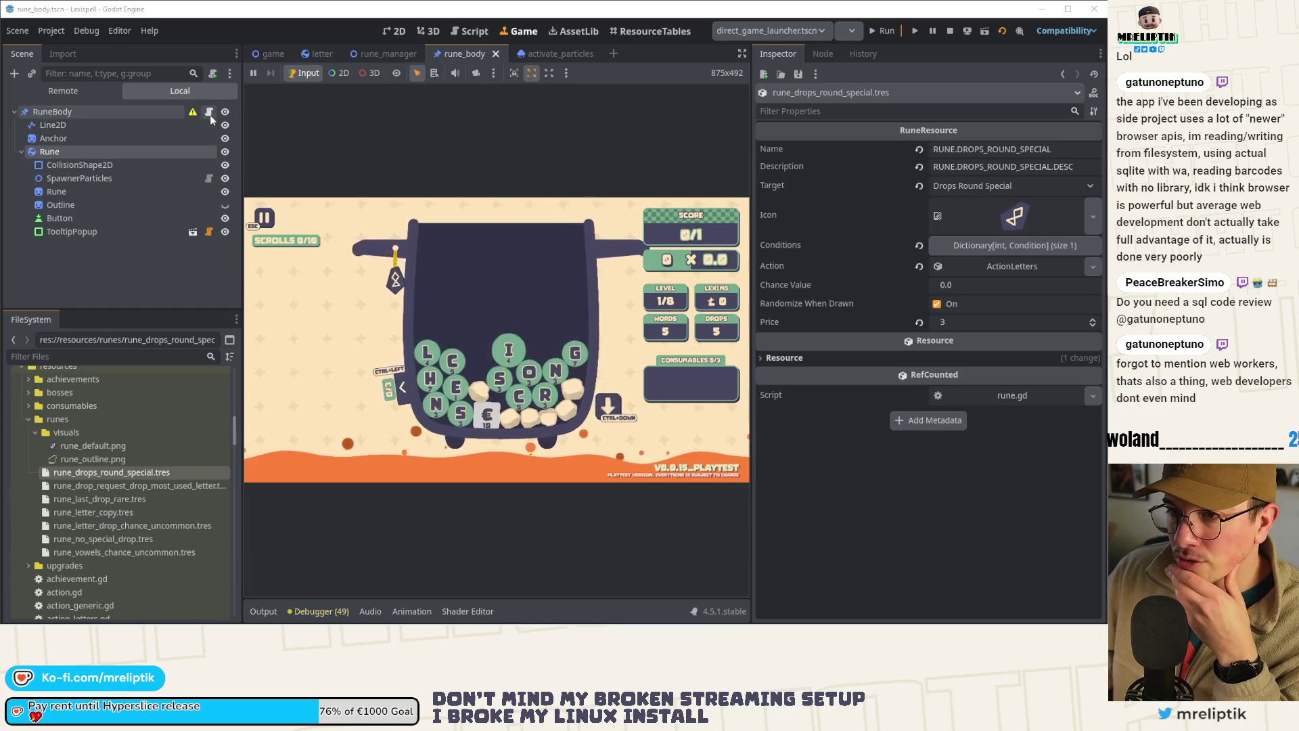
In rune_body.gd line 48, change the impulse range to randf_range(250.0, 500.0) and rerun.
{"action": "left_click", "coordinate": [209, 113]}
{"action": "left_click_drag", "start_coordinate": [749, 119], "coordinate": [918, 122]}
{"action": "left_click", "coordinate": [783, 460]}
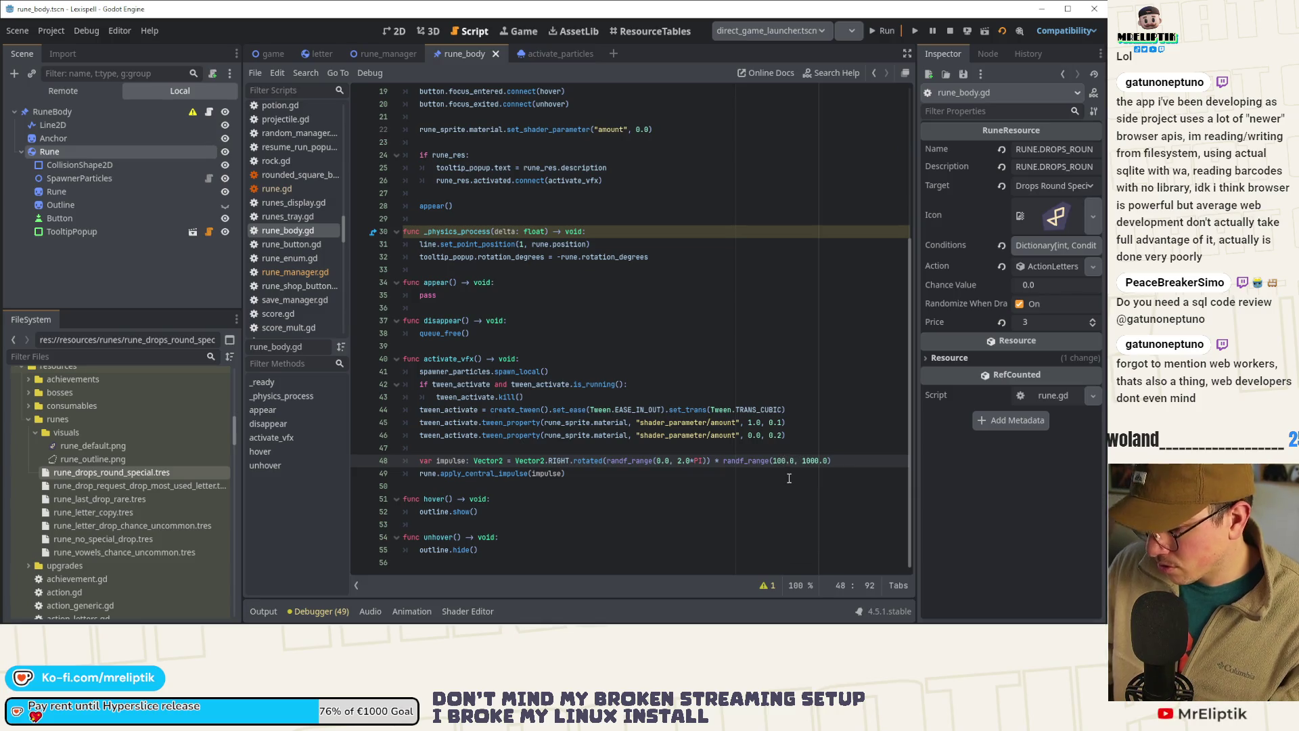
{"action": "type", "text": "250"}
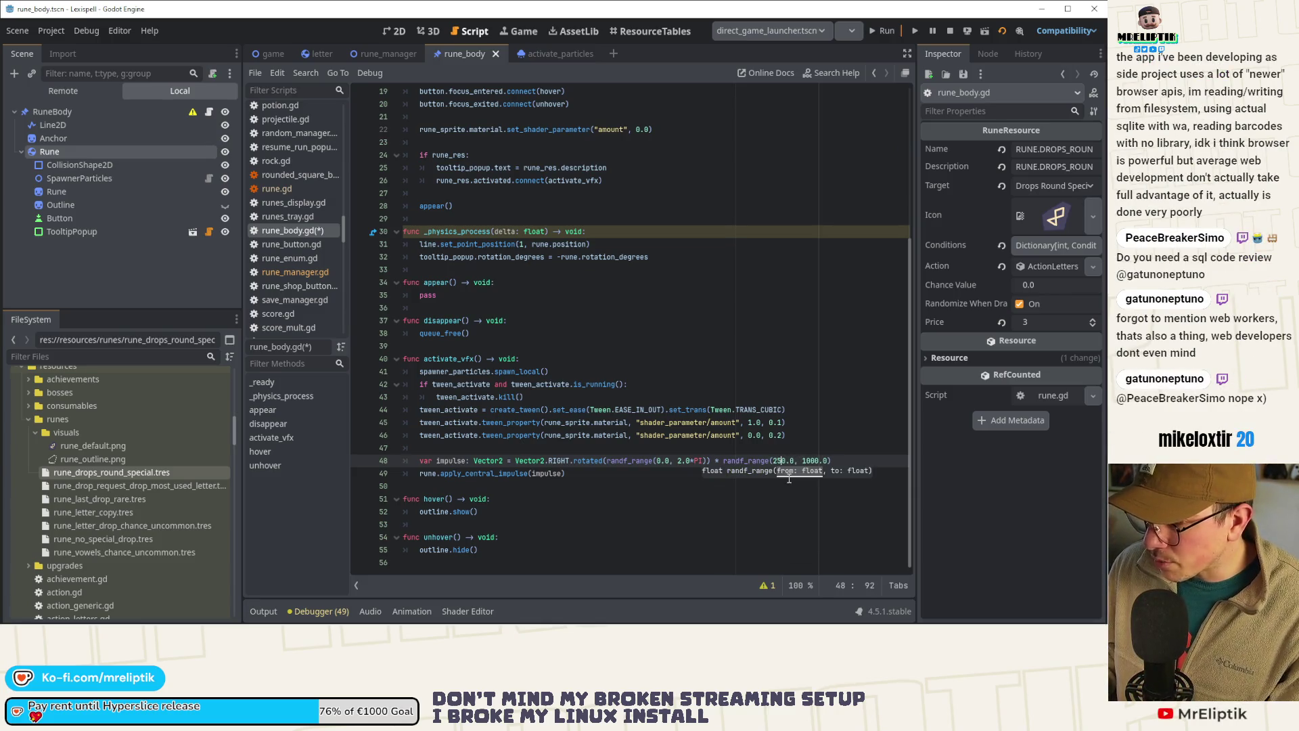
{"action": "key", "text": "Right"}
{"action": "key", "text": "Right"}
{"action": "key", "text": "Right"}
{"action": "key", "text": "F5"}
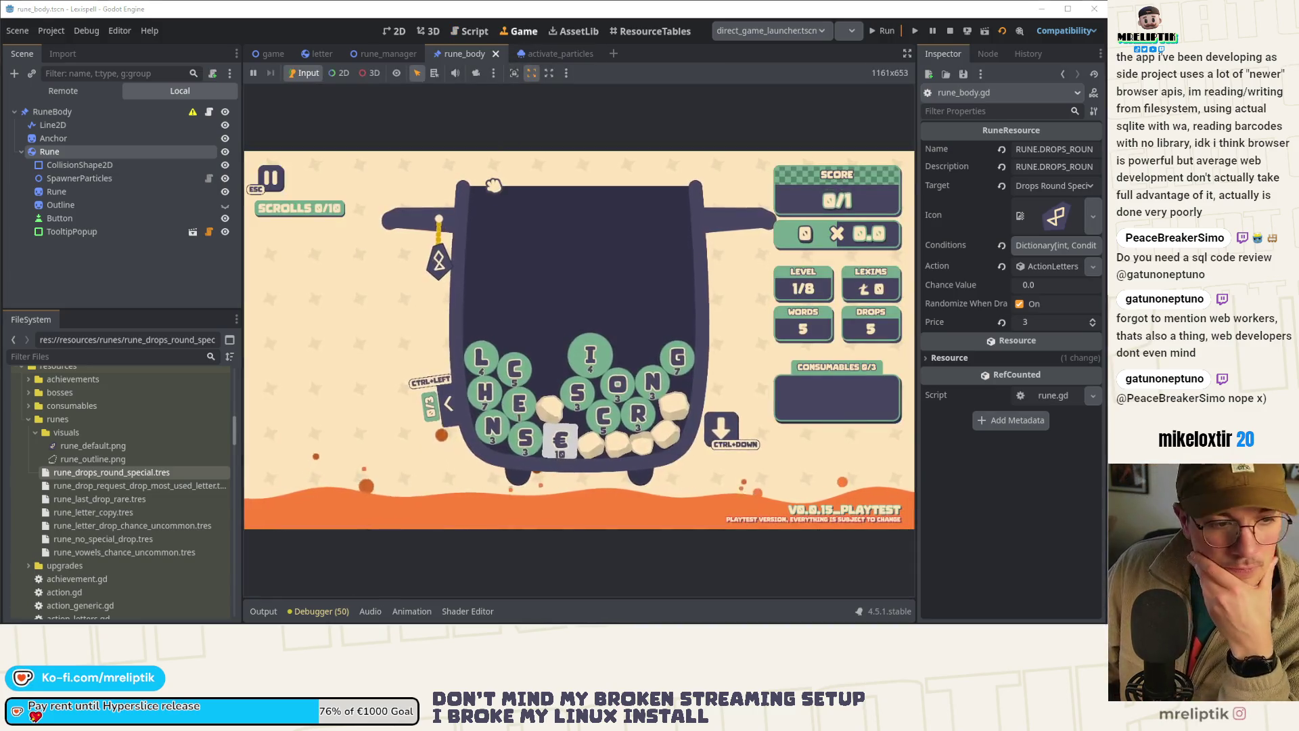
Check the special rune's every-3-drops tooltip and spend all five drops until You Lost.
{"action": "mouse_move", "coordinate": [444, 271]}
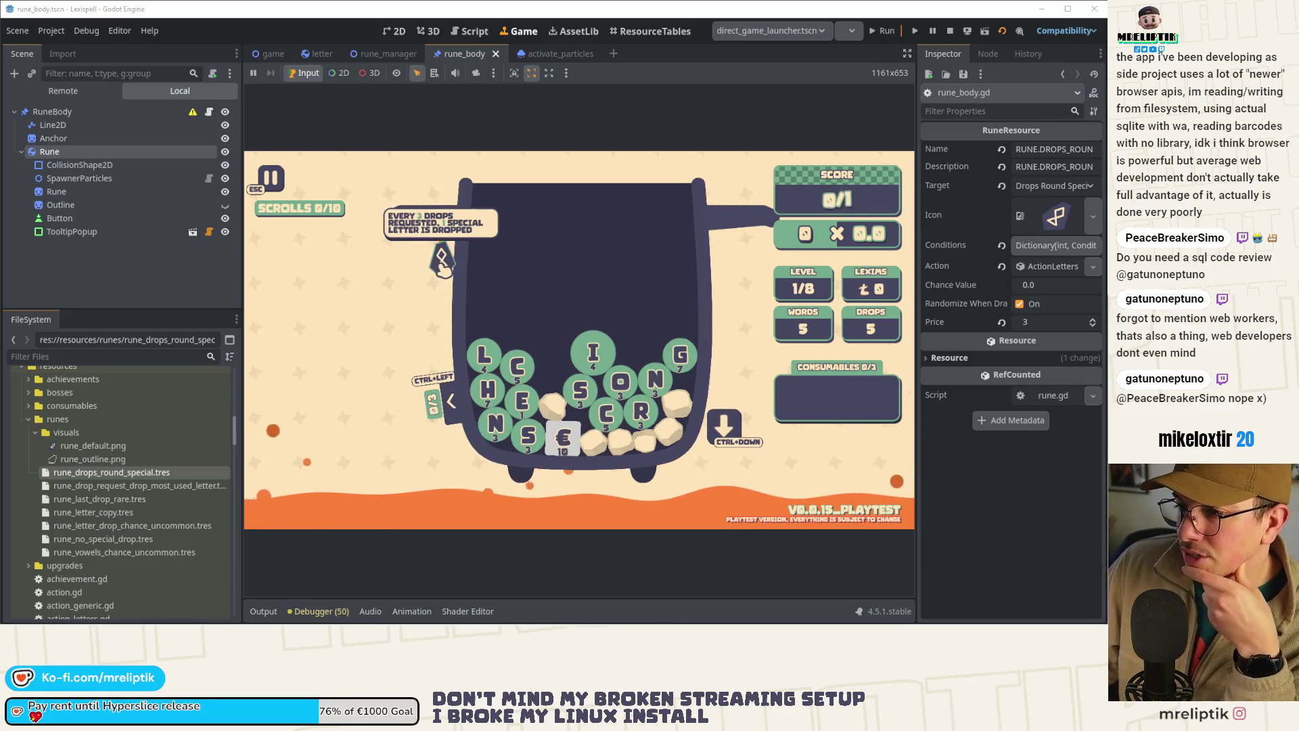
{"action": "left_click", "coordinate": [724, 425]}
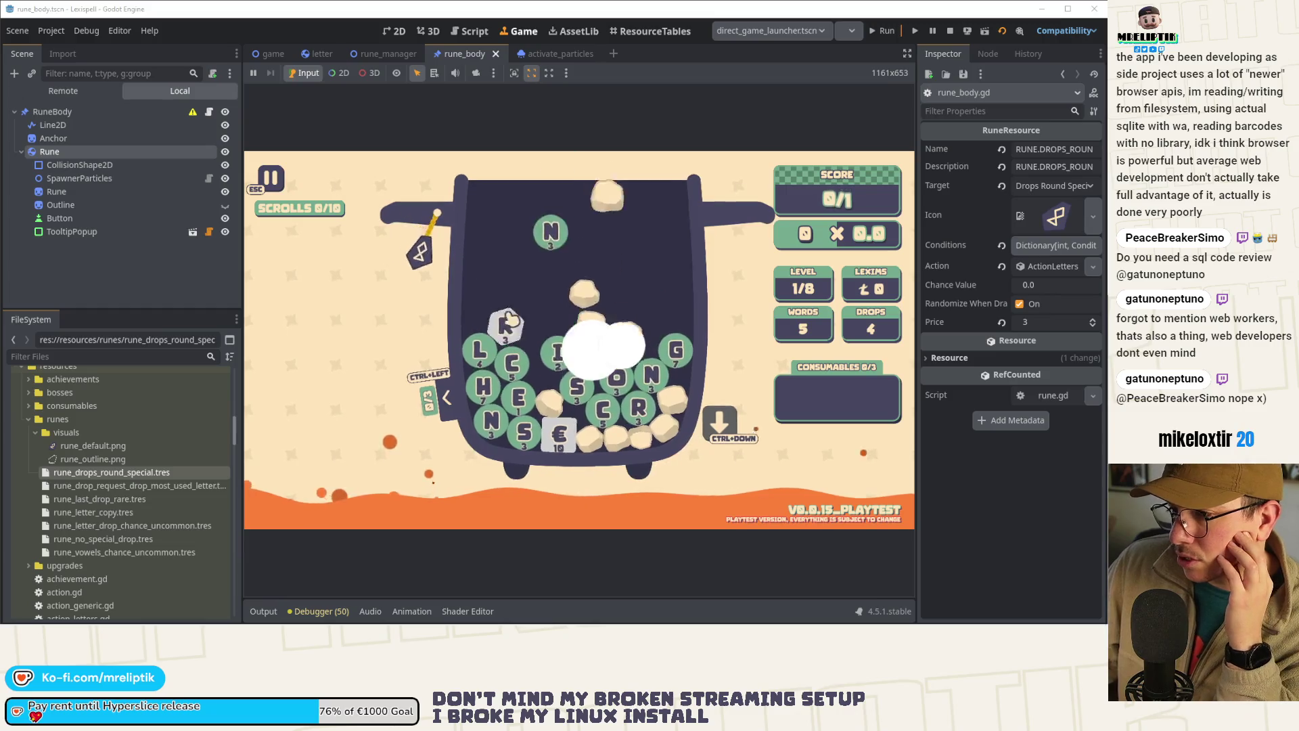
{"action": "mouse_move", "coordinate": [460, 270]}
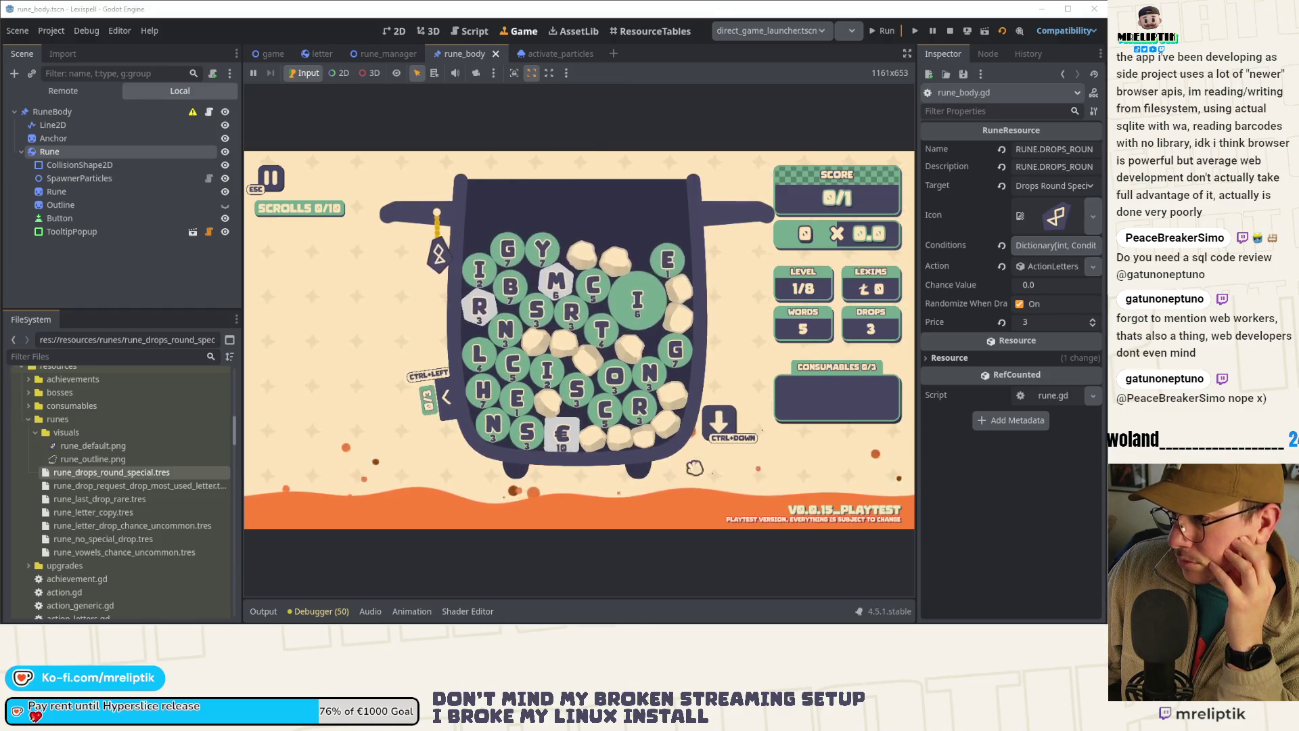
{"action": "key", "text": "ctrl+Down"}
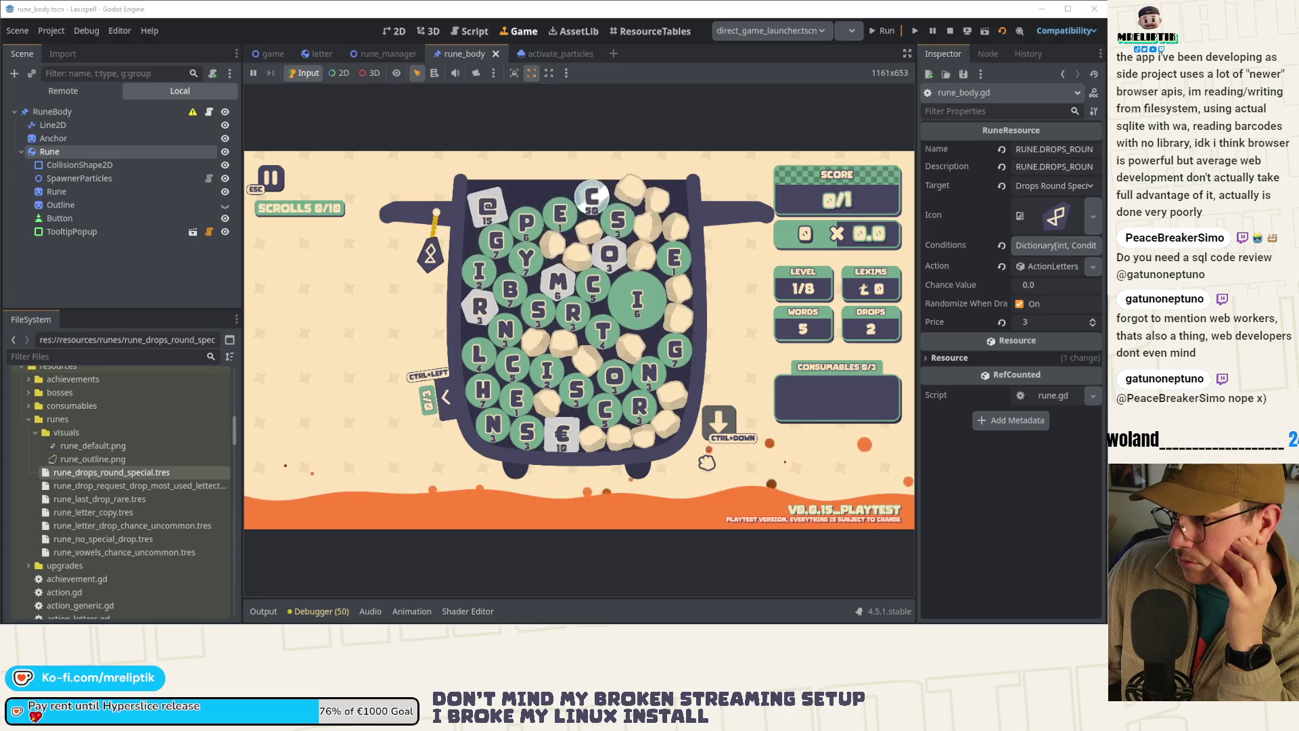
{"action": "left_click", "coordinate": [734, 431]}
{"action": "left_click", "coordinate": [734, 432]}
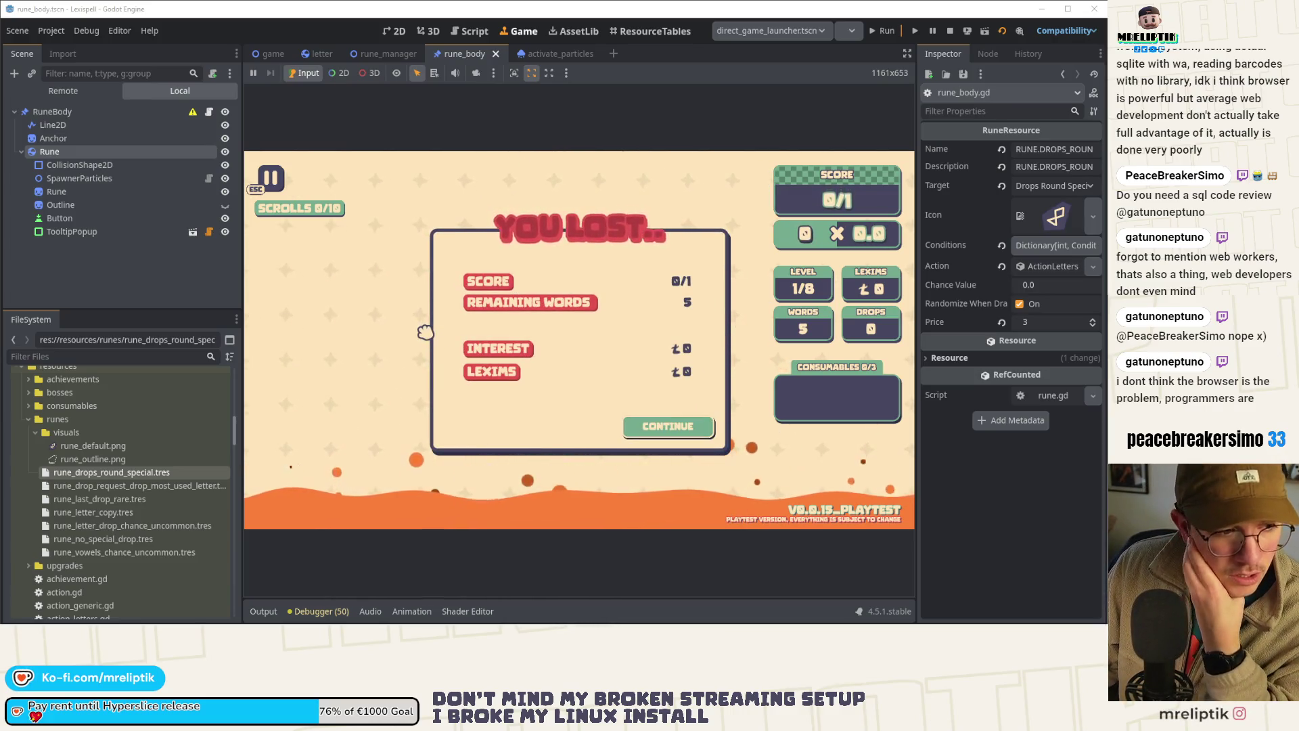
Stop the running game and zoom out on the rune_body scene to show the rune and its test popup.
{"action": "left_click", "coordinate": [950, 31]}
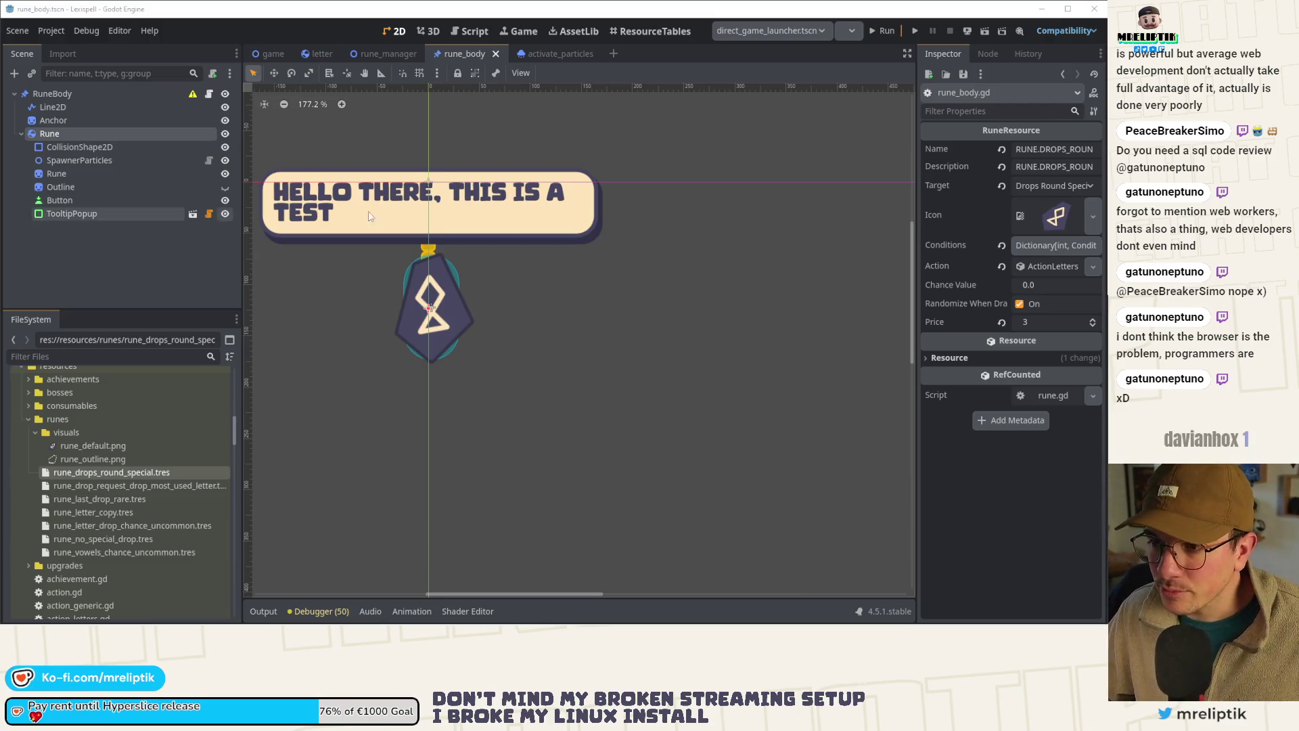
{"action": "scroll", "coordinate": [473, 309], "scroll_direction": "down", "scroll_amount": 1}
{"action": "scroll", "coordinate": [330, 307], "scroll_direction": "down", "scroll_amount": 6}
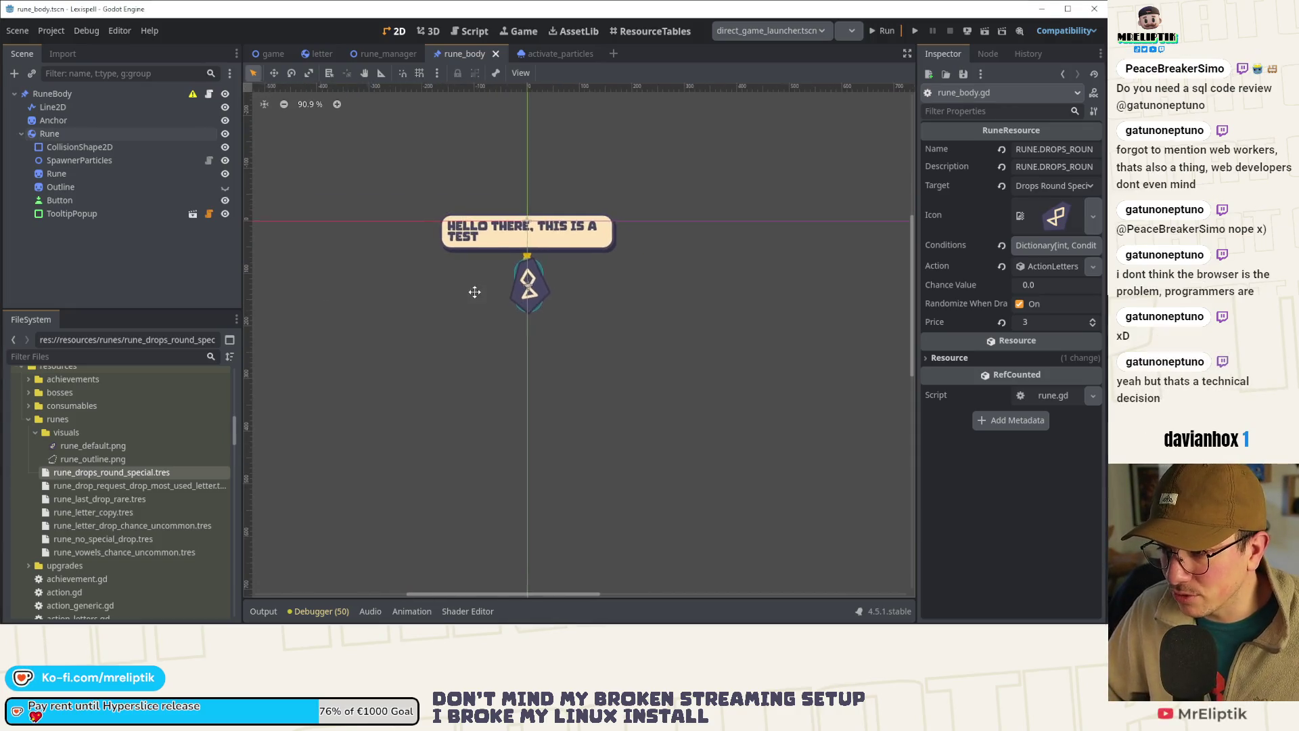
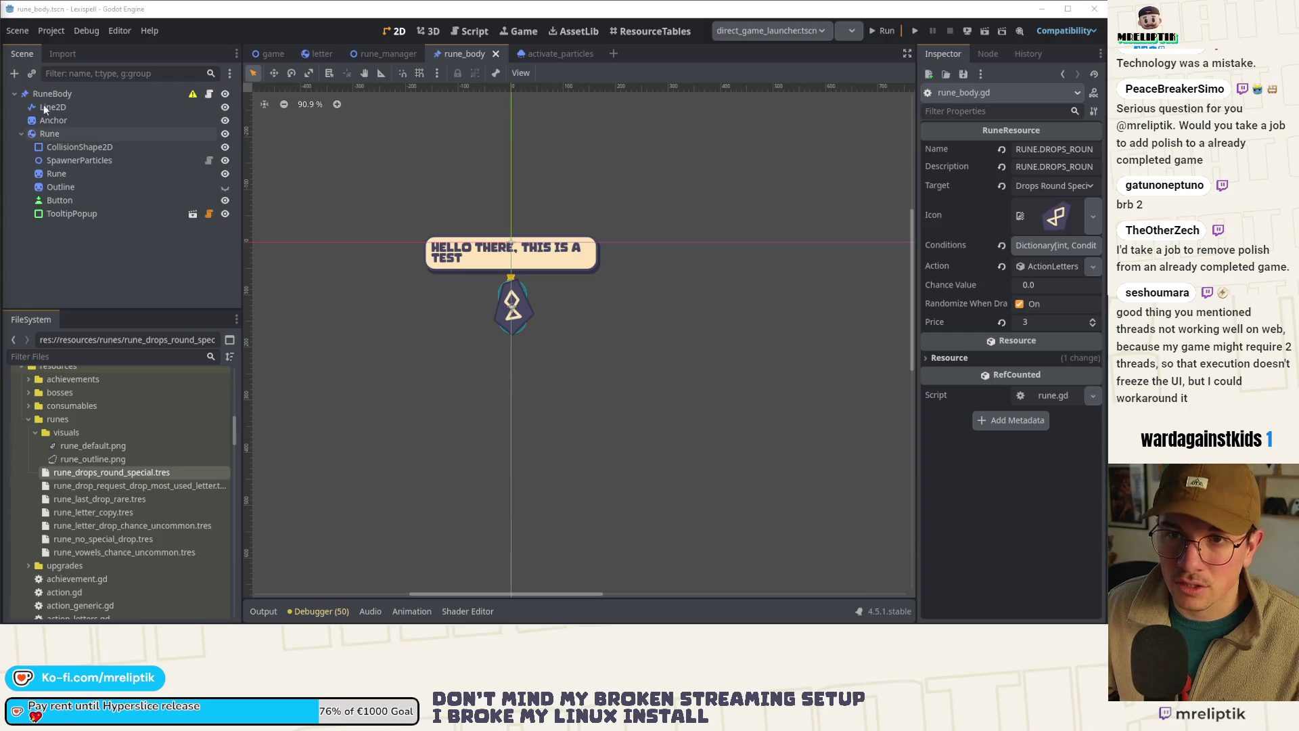
Switch from Godot to Chrome and scroll the itch.io profile down to the games list.
{"action": "key", "text": "alt+Tab"}
{"action": "scroll", "coordinate": [318, 412], "scroll_direction": "down", "scroll_amount": 5}
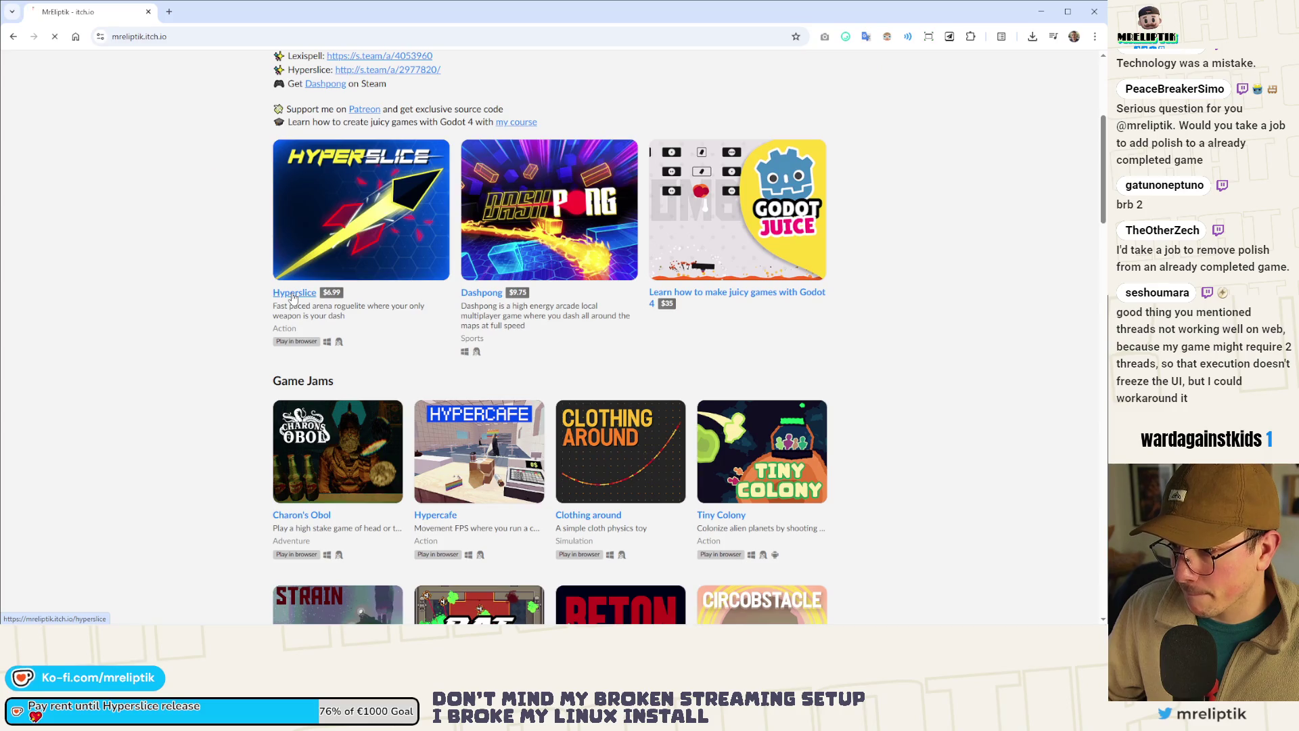
Open Hyperslice's itch.io edit page and view its embed options: 960×540 with a fullscreen button.
{"action": "scroll", "coordinate": [263, 474], "scroll_direction": "down", "scroll_amount": 10}
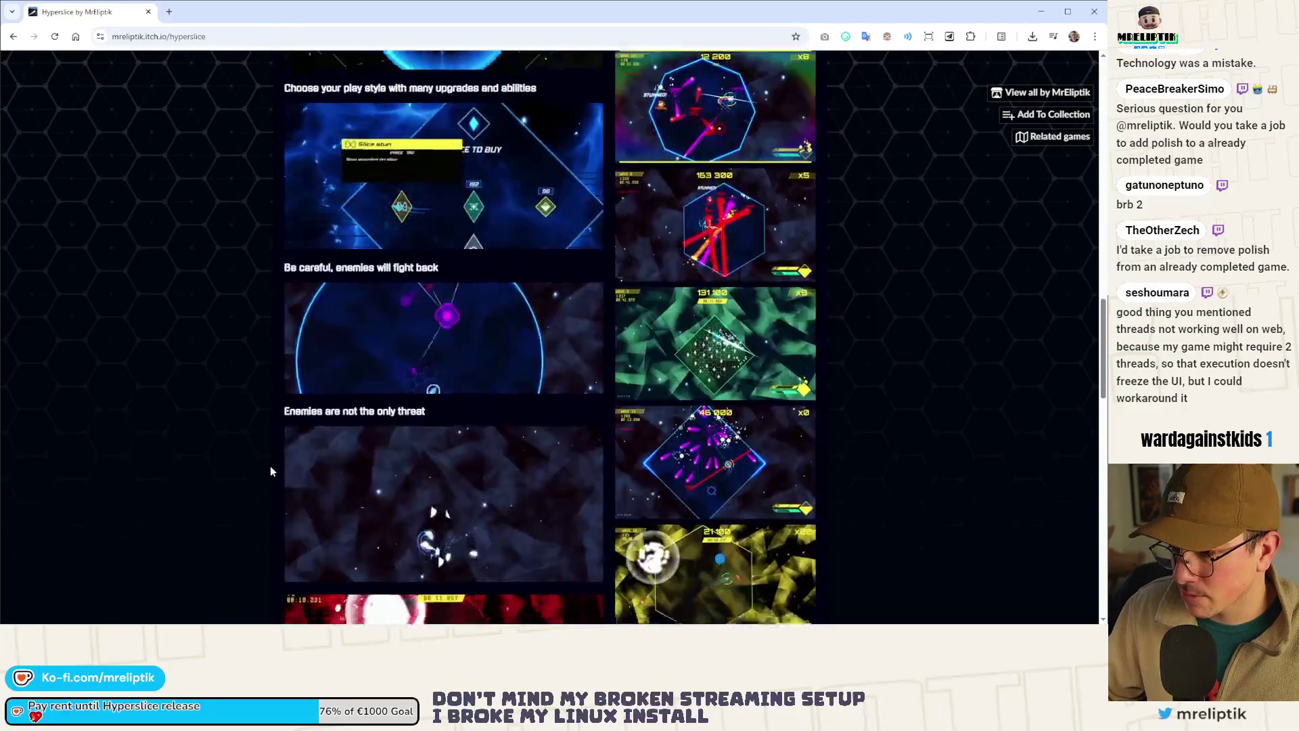
{"action": "scroll", "coordinate": [278, 445], "scroll_direction": "down", "scroll_amount": 19}
{"action": "scroll", "coordinate": [282, 448], "scroll_direction": "up", "scroll_amount": 15}
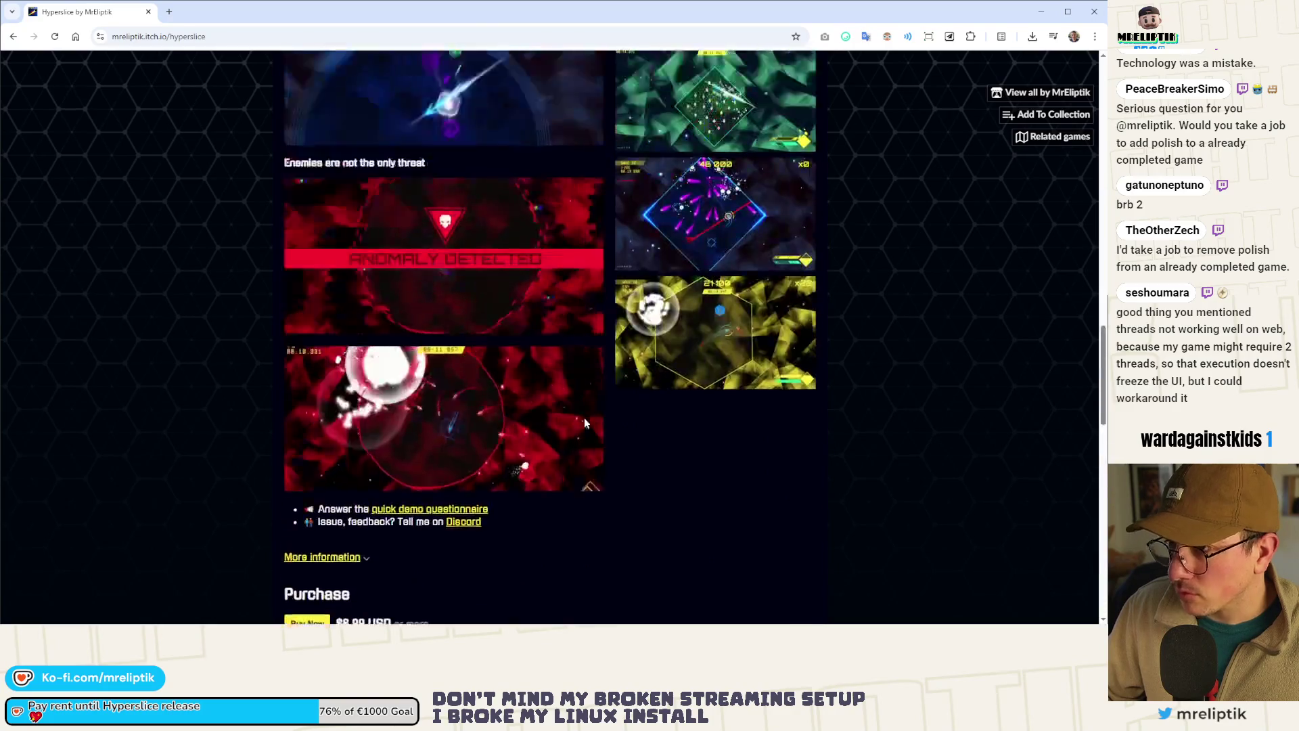
{"action": "scroll", "coordinate": [586, 423], "scroll_direction": "up", "scroll_amount": 10}
{"action": "left_click", "coordinate": [383, 68]}
{"action": "scroll", "coordinate": [246, 379], "scroll_direction": "up", "scroll_amount": 10}
{"action": "scroll", "coordinate": [249, 385], "scroll_direction": "up", "scroll_amount": 15}
{"action": "scroll", "coordinate": [248, 384], "scroll_direction": "up", "scroll_amount": 4}
{"action": "scroll", "coordinate": [247, 386], "scroll_direction": "down", "scroll_amount": 2}
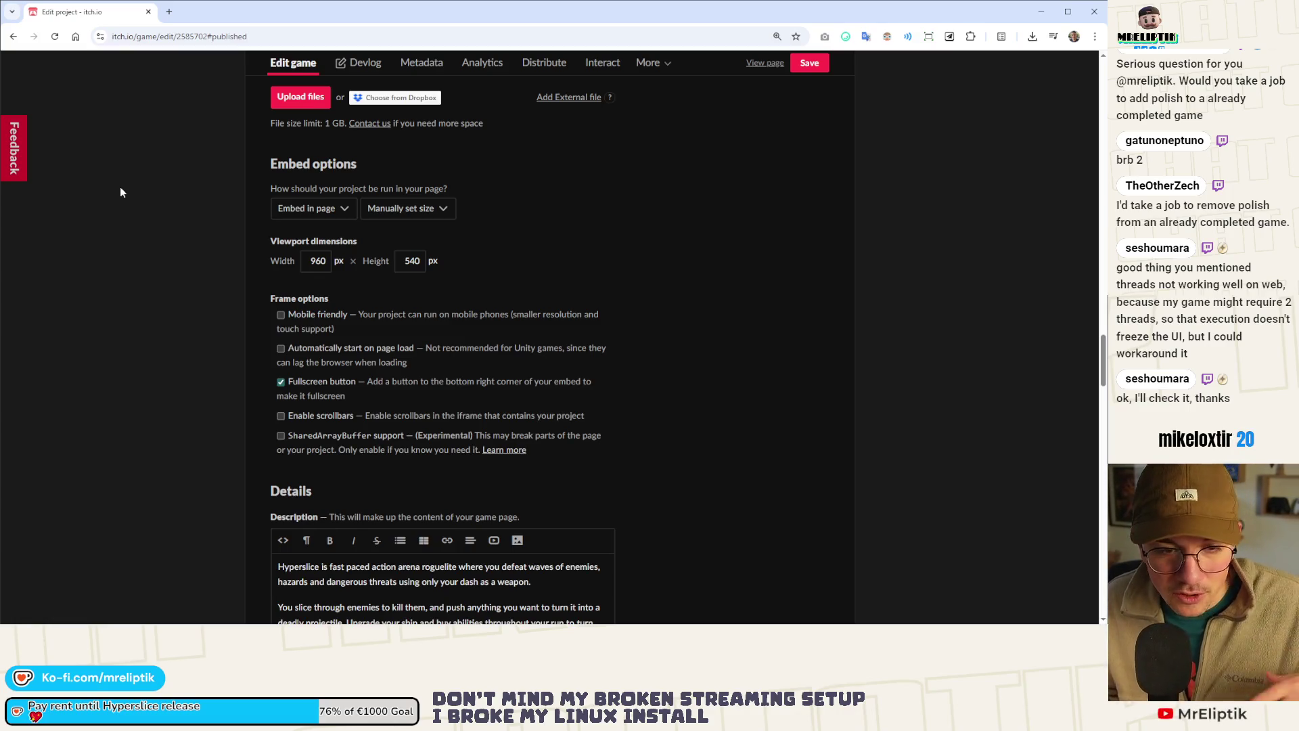
Return to Godot and look through the rune_manager, rune_body and activate_particles scene tabs.
{"action": "left_click", "coordinate": [148, 12]}
{"action": "scroll", "coordinate": [419, 271], "scroll_direction": "down", "scroll_amount": 7}
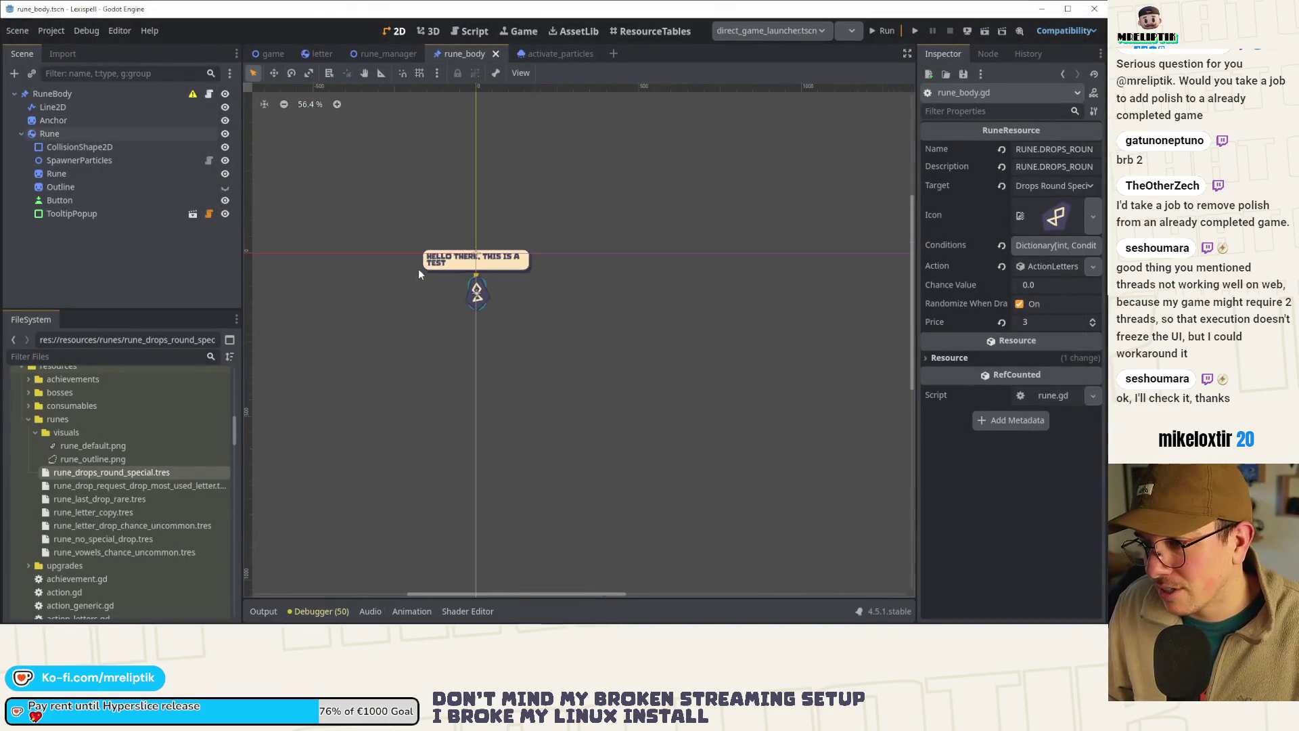
{"action": "scroll", "coordinate": [417, 268], "scroll_direction": "up", "scroll_amount": 14}
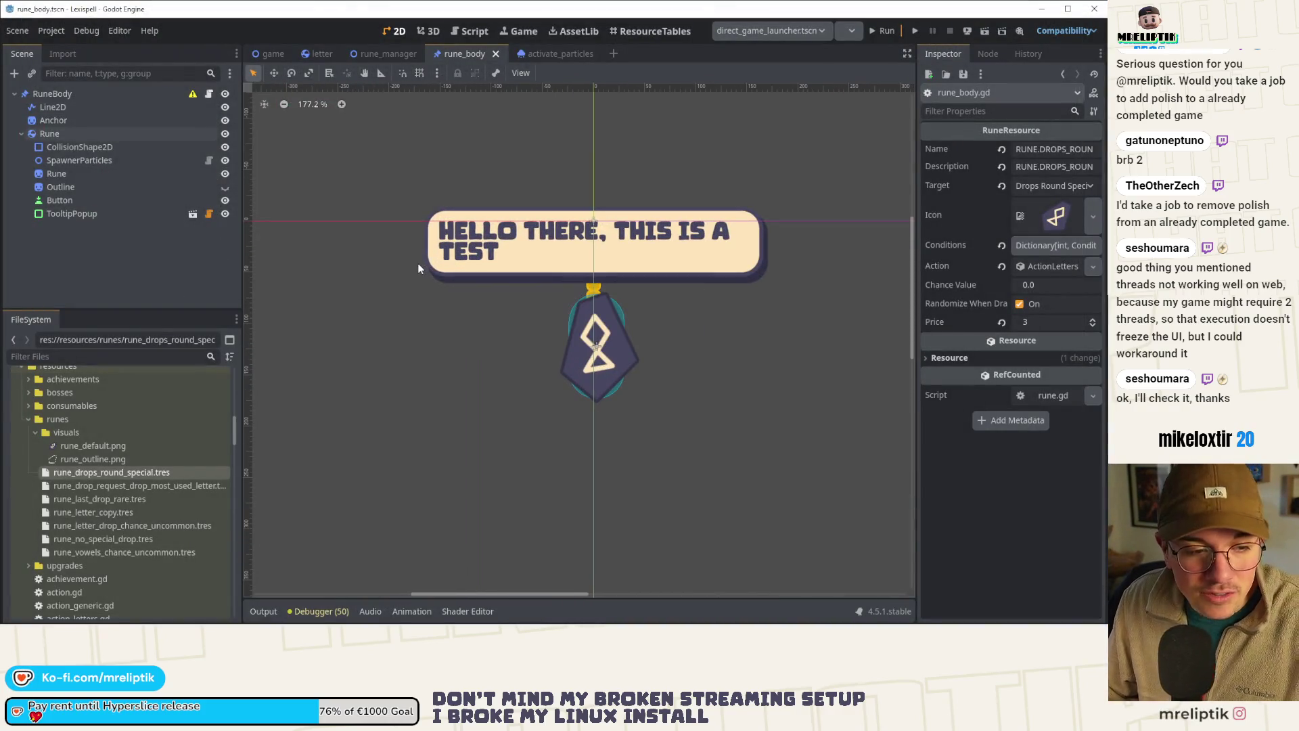
{"action": "left_click", "coordinate": [352, 54]}
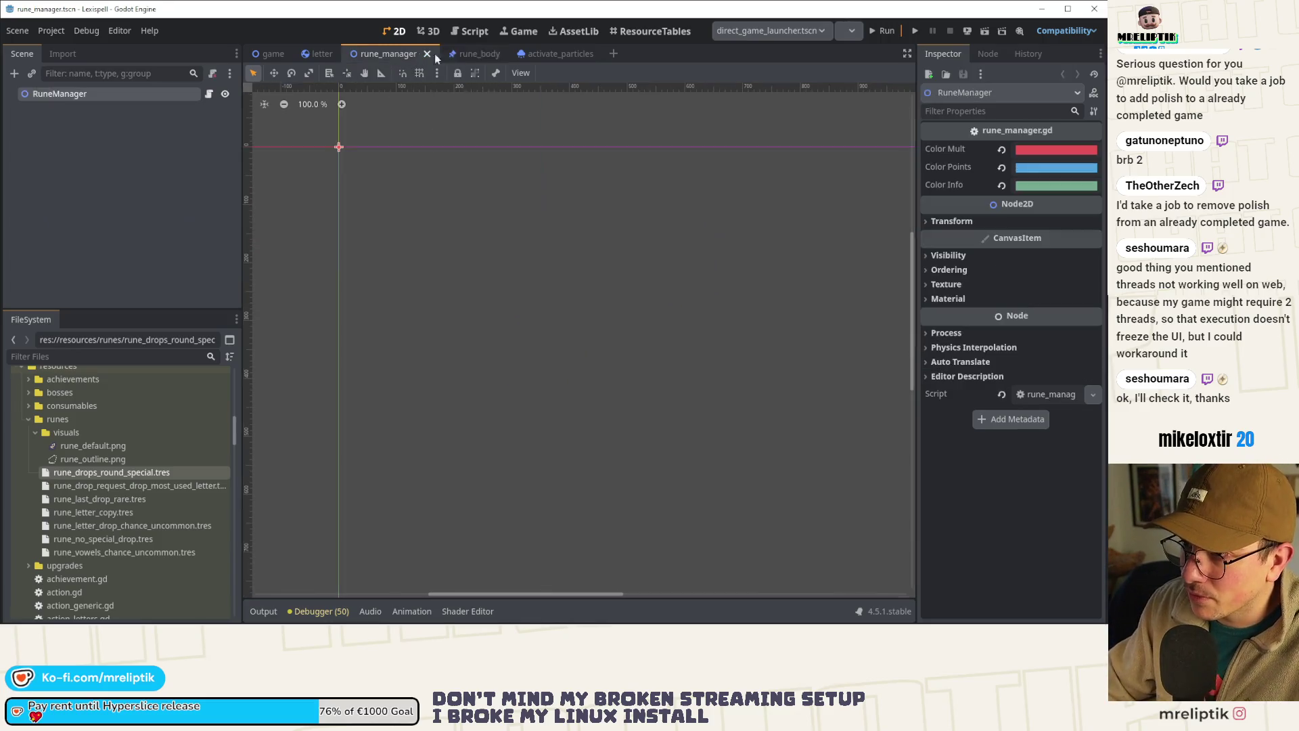
{"action": "left_click", "coordinate": [475, 54]}
{"action": "left_click", "coordinate": [538, 54]}
{"action": "left_click", "coordinate": [464, 54]}
Save the activate_particles scene and close its tab.
{"action": "left_click", "coordinate": [551, 59]}
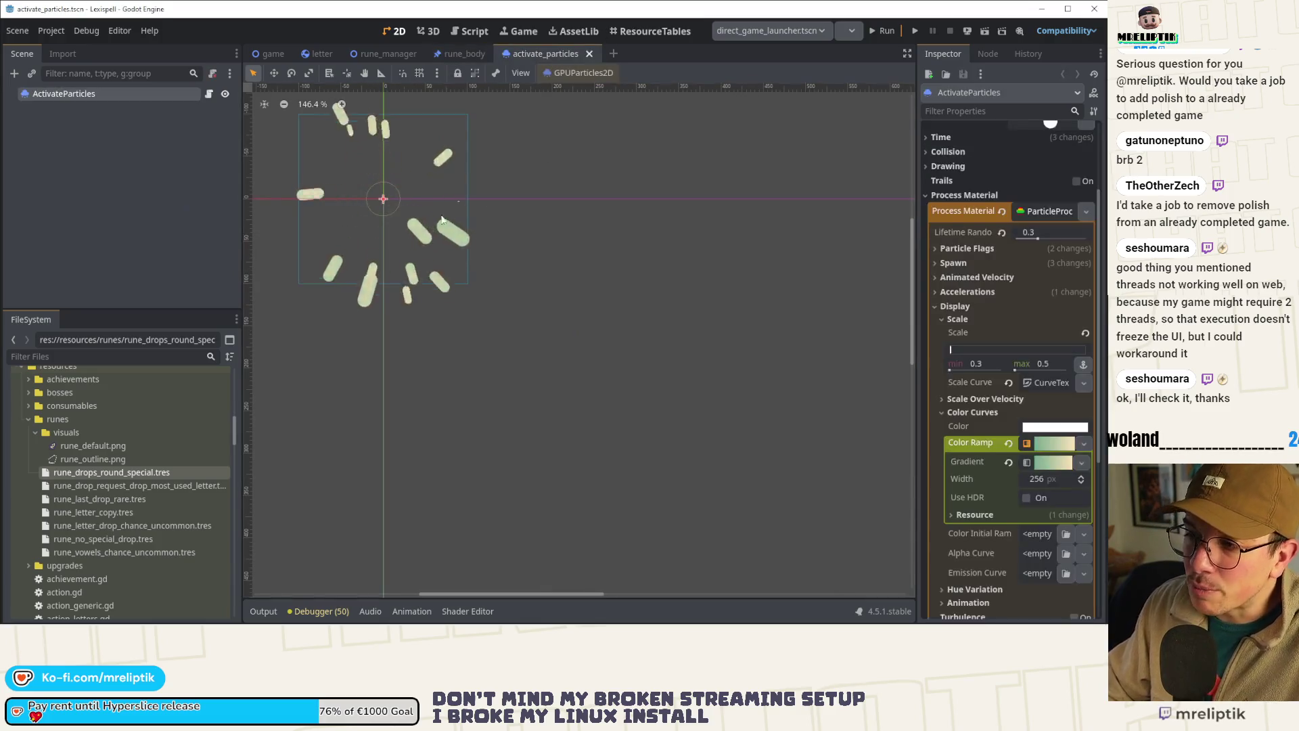
{"action": "scroll", "coordinate": [507, 277], "scroll_direction": "up", "scroll_amount": 3}
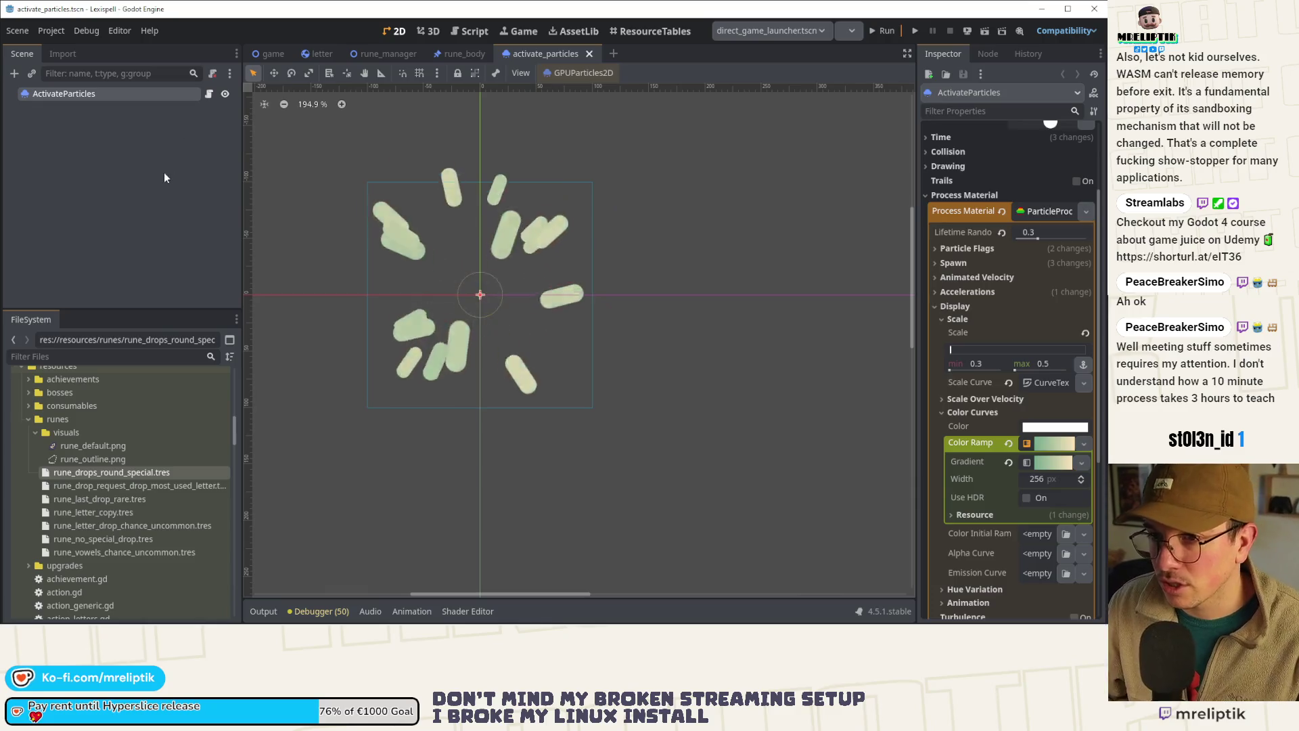
{"action": "key", "text": "ctrl+s"}
{"action": "middle_click", "coordinate": [531, 54]}
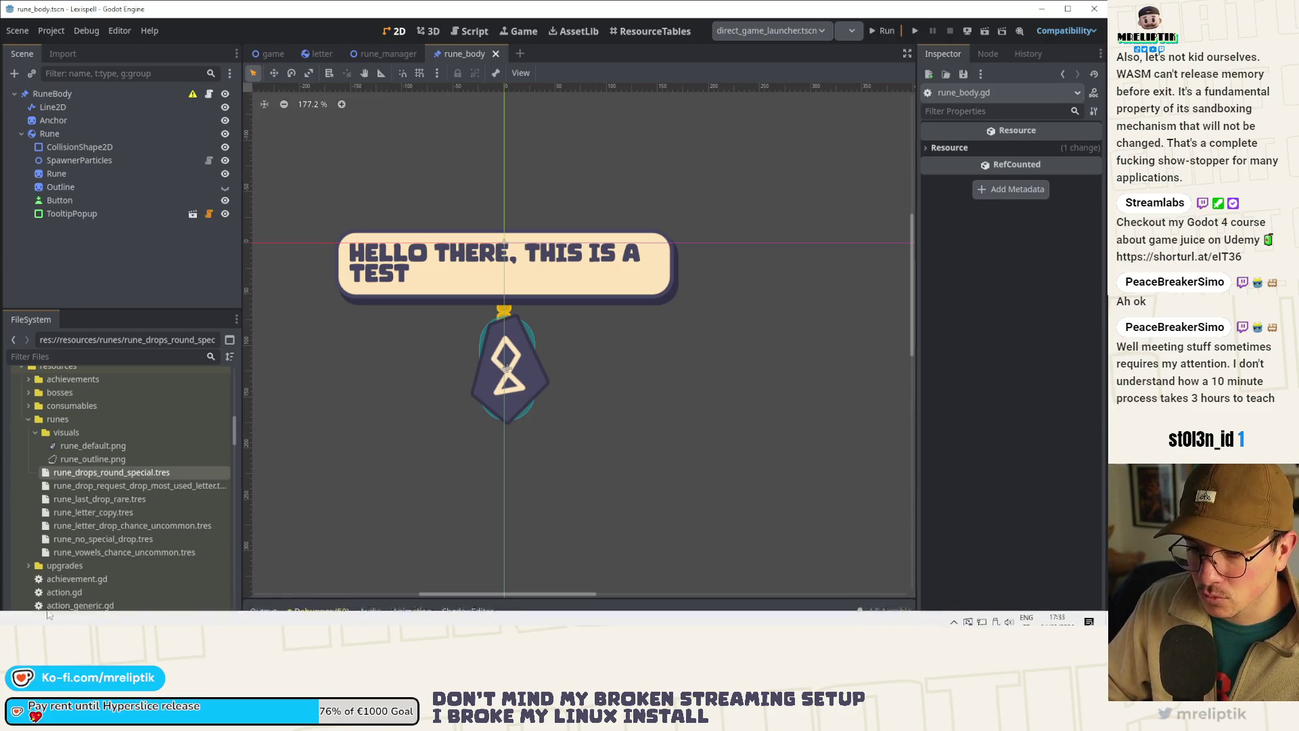
Inspect the rune_drops_round_special resource in a widened Inspector and open upgrade.gd.
{"action": "left_click", "coordinate": [102, 473]}
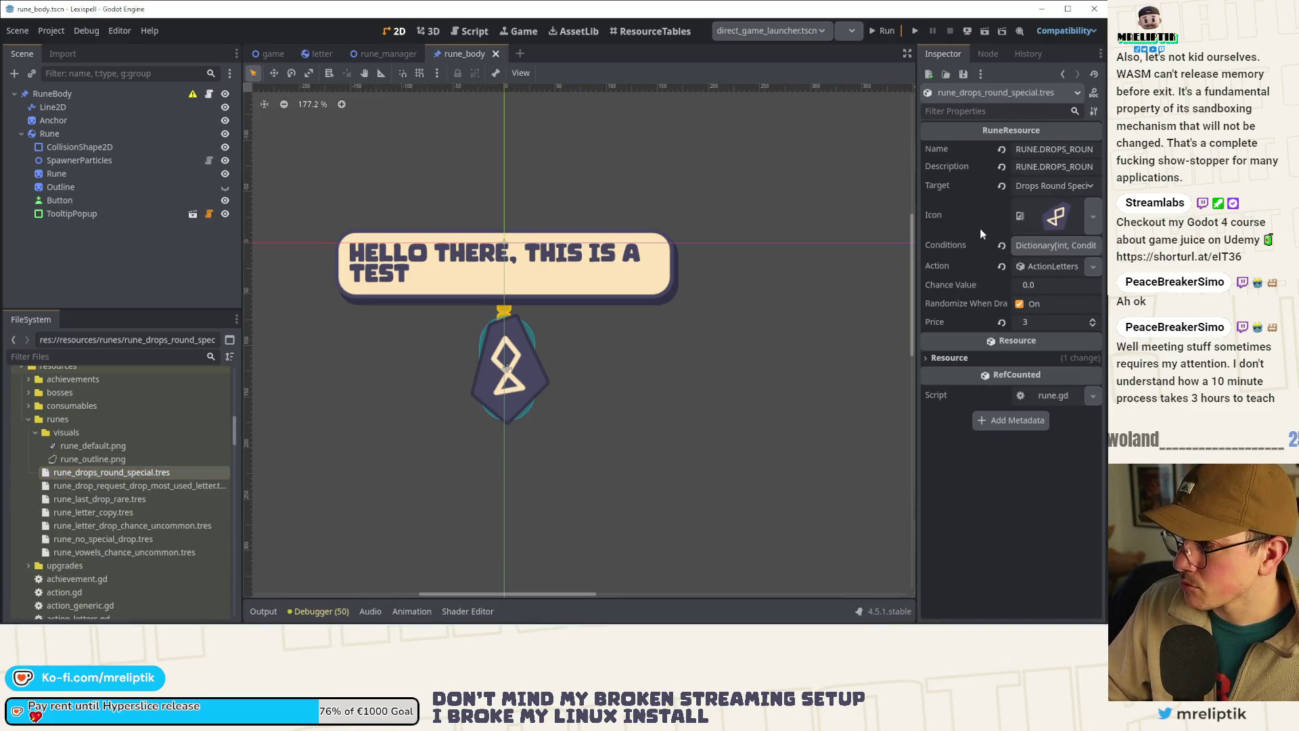
{"action": "left_click_drag", "start_coordinate": [919, 166], "coordinate": [775, 169]}
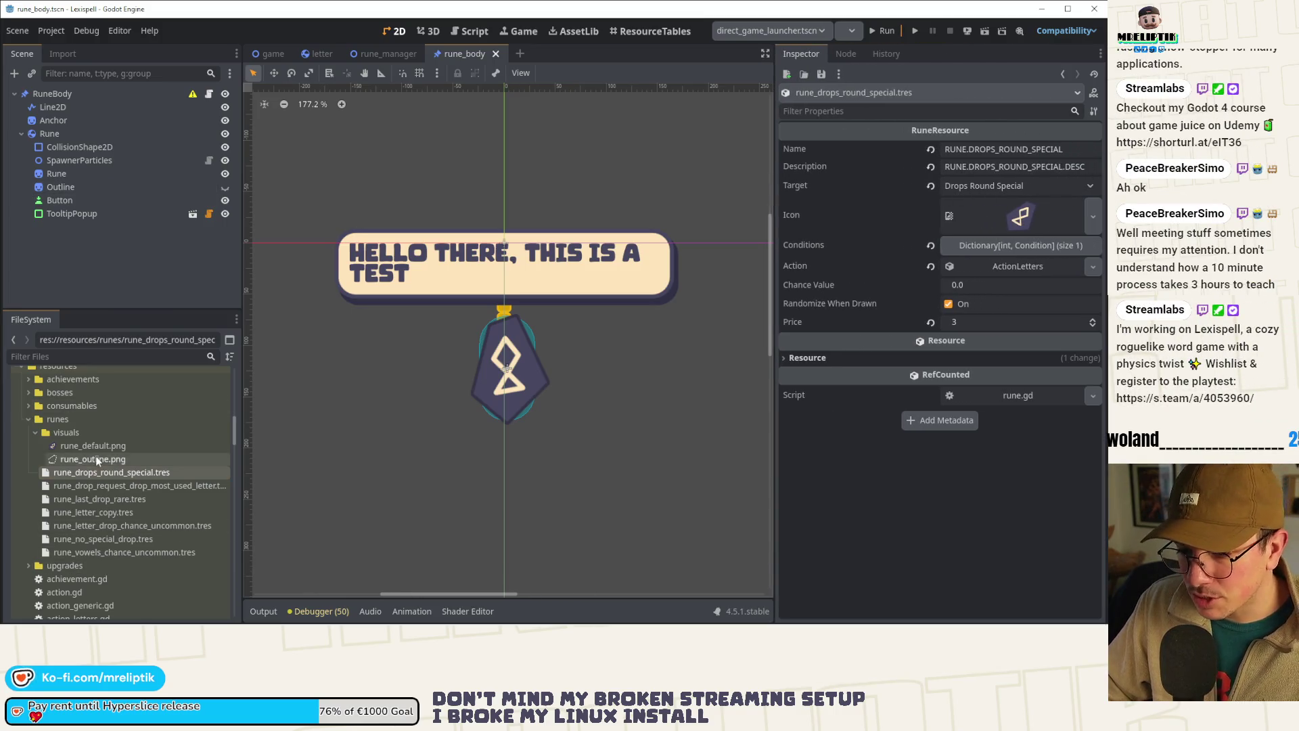
{"action": "scroll", "coordinate": [101, 579], "scroll_direction": "down", "scroll_amount": 3}
{"action": "scroll", "coordinate": [95, 585], "scroll_direction": "down", "scroll_amount": 7}
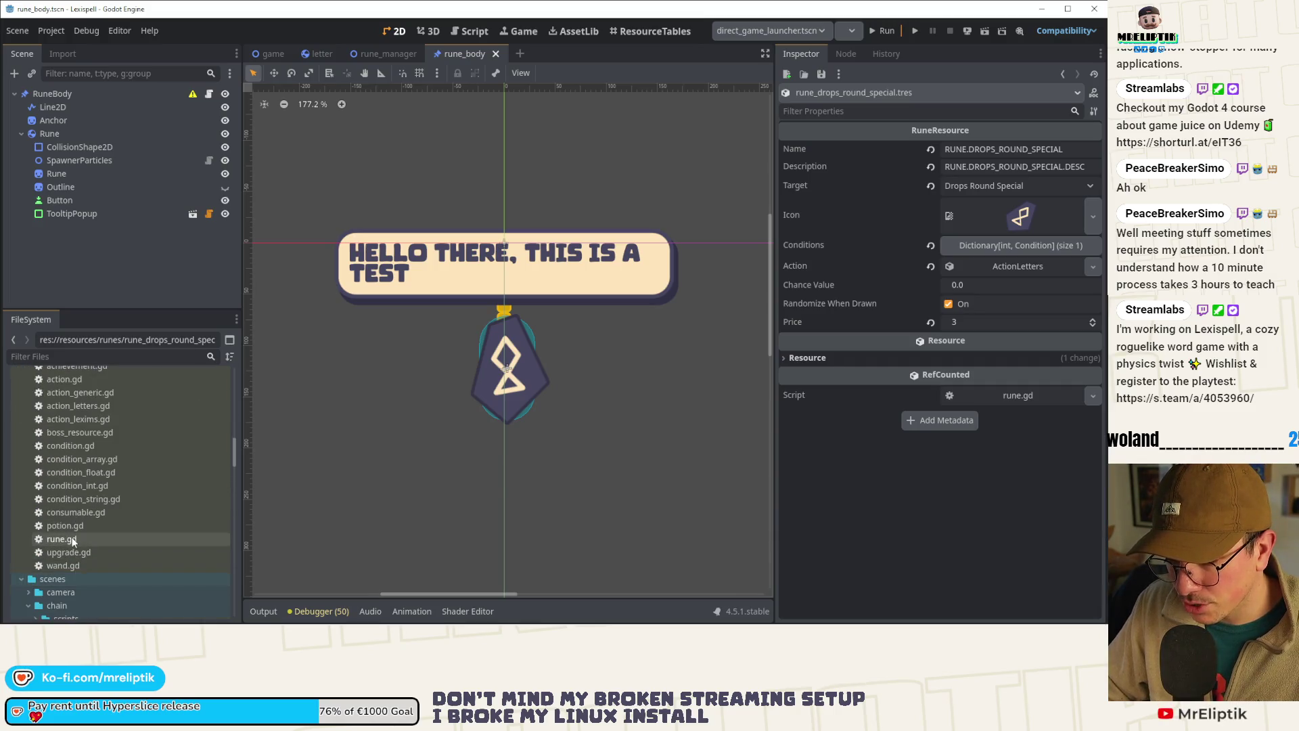
{"action": "left_click", "coordinate": [124, 551]}
{"action": "double_click", "coordinate": [124, 551]}
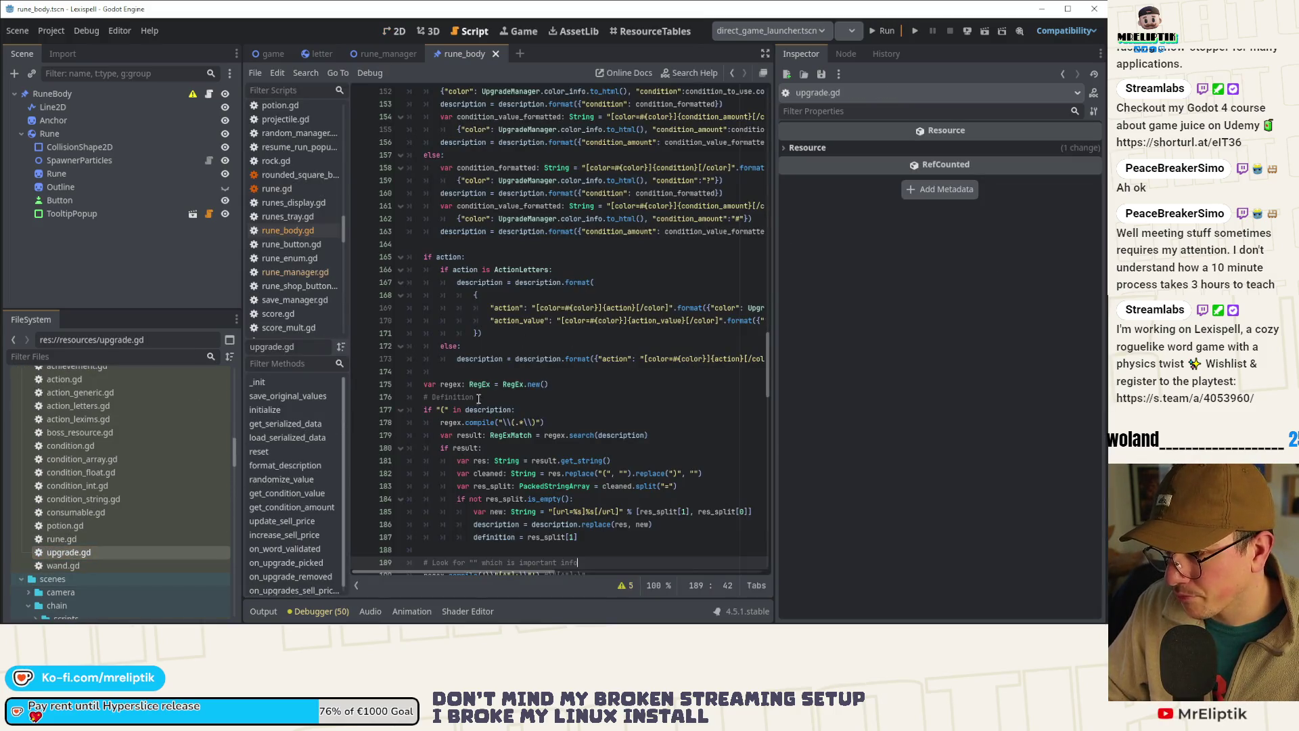
{"action": "scroll", "coordinate": [479, 398], "scroll_direction": "down", "scroll_amount": 5}
Open rune.gd at the DROPS_ROUND_SPECIAL case and check the resource's ConditionInt condition and amount.
{"action": "double_click", "coordinate": [111, 538]}
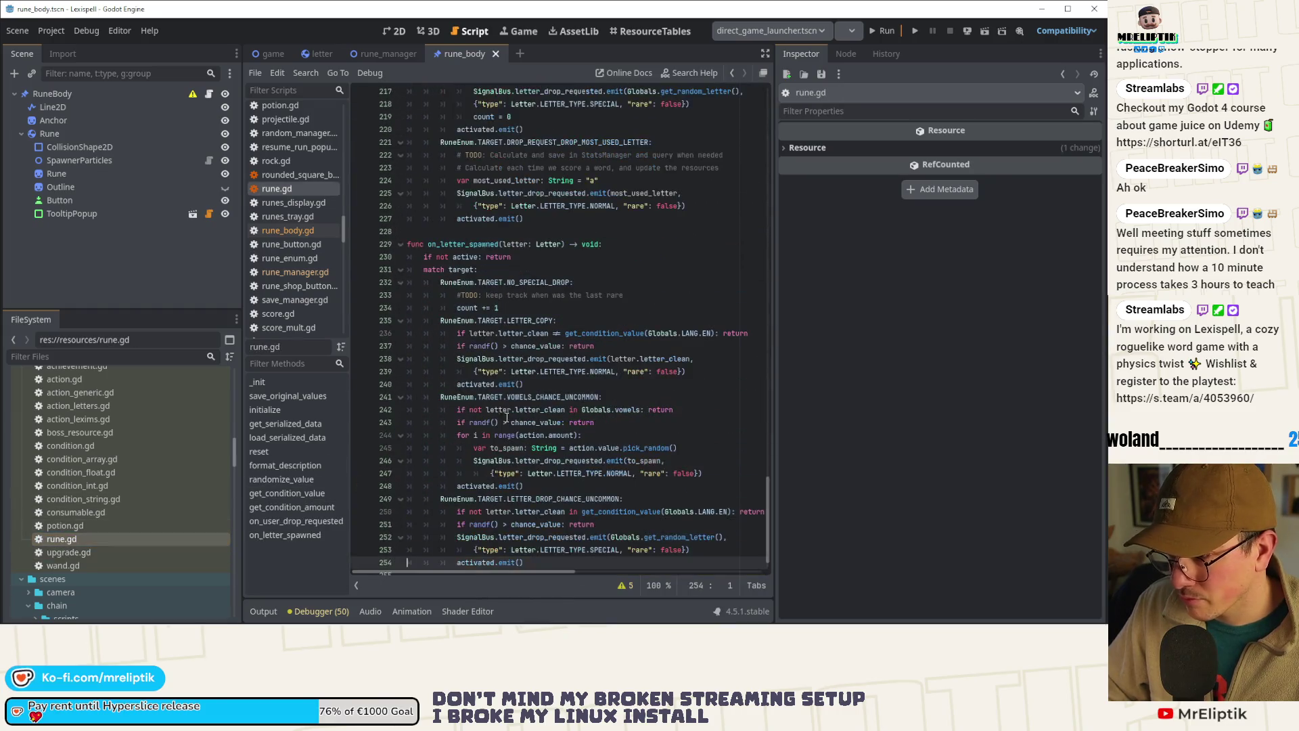
{"action": "scroll", "coordinate": [532, 402], "scroll_direction": "down", "scroll_amount": 1}
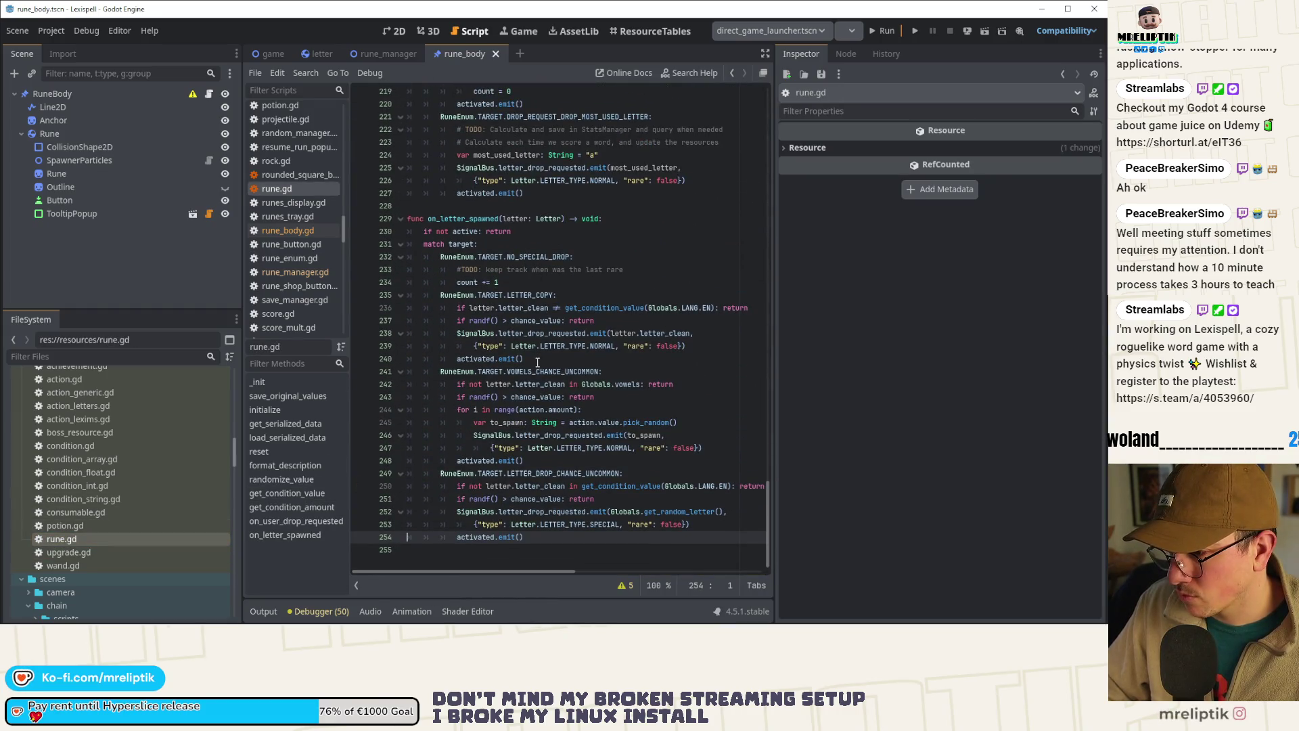
{"action": "scroll", "coordinate": [576, 411], "scroll_direction": "up", "scroll_amount": 5}
{"action": "double_click", "coordinate": [540, 221]}
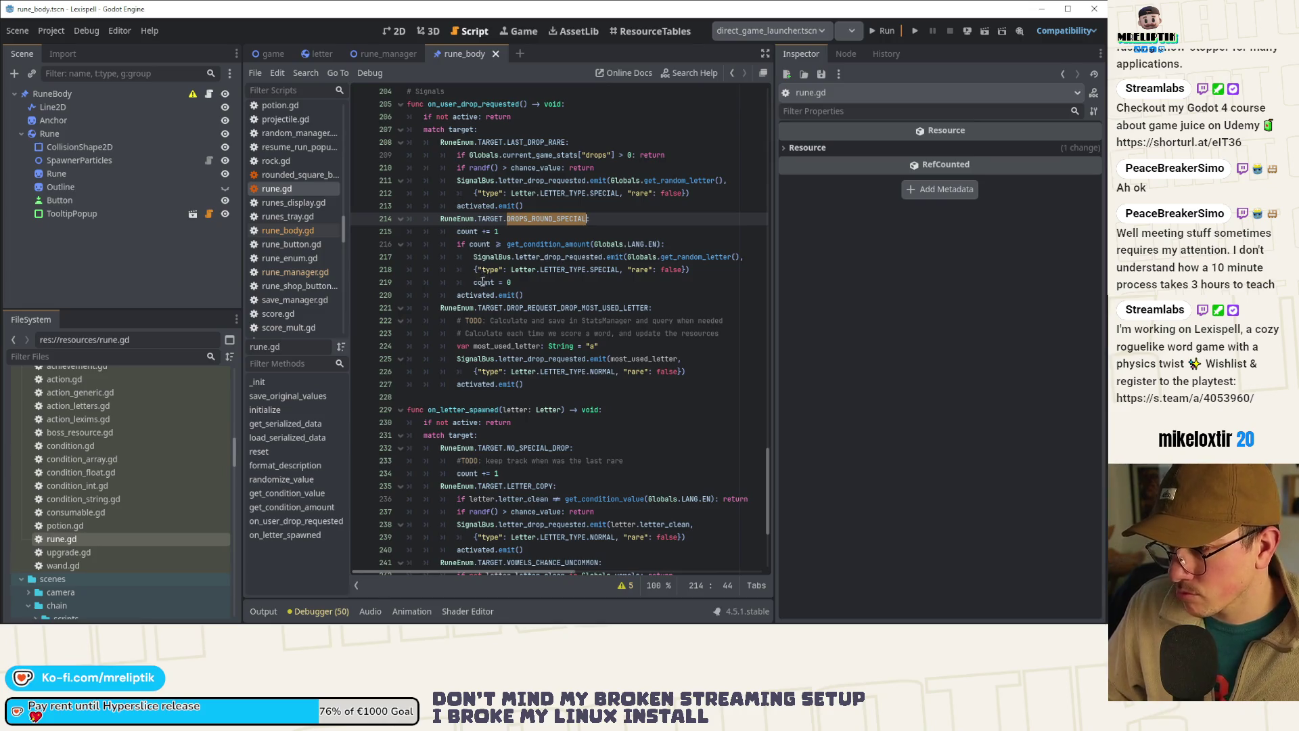
{"action": "mouse_move", "coordinate": [484, 283]}
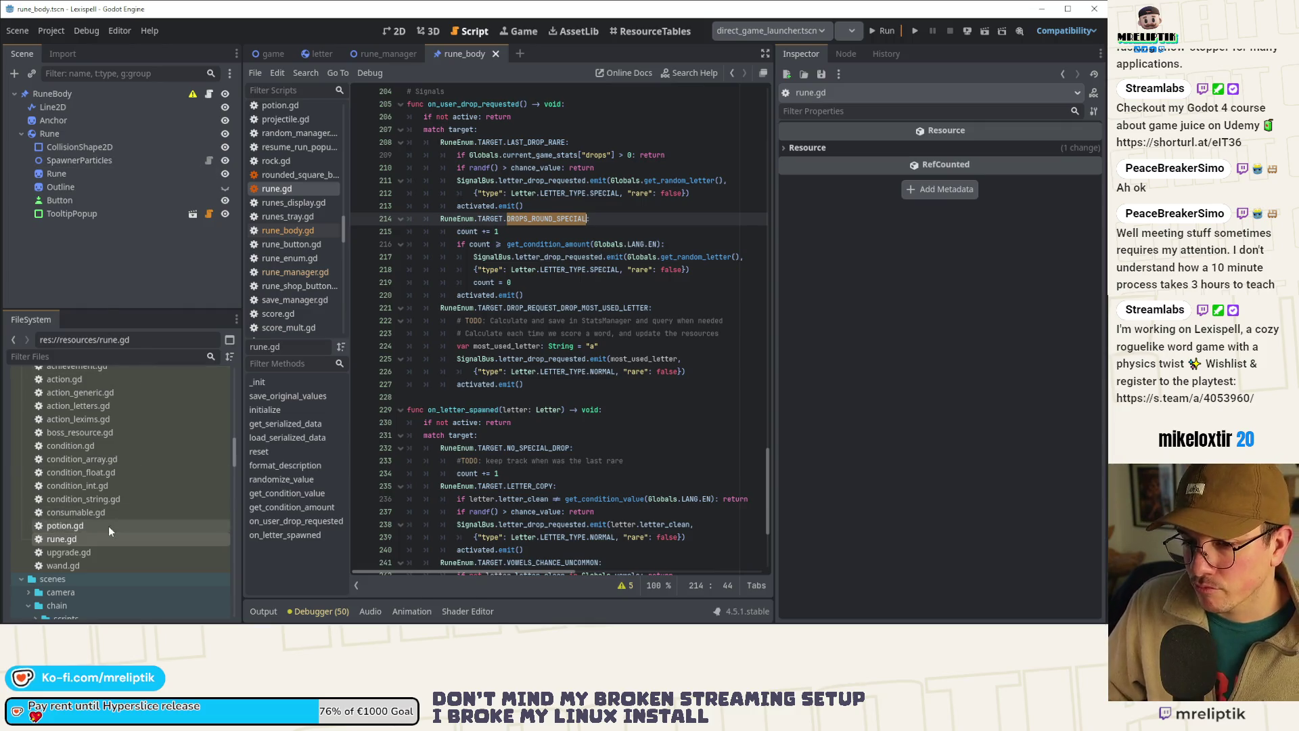
{"action": "scroll", "coordinate": [103, 456], "scroll_direction": "up", "scroll_amount": 5}
{"action": "left_click", "coordinate": [155, 444]}
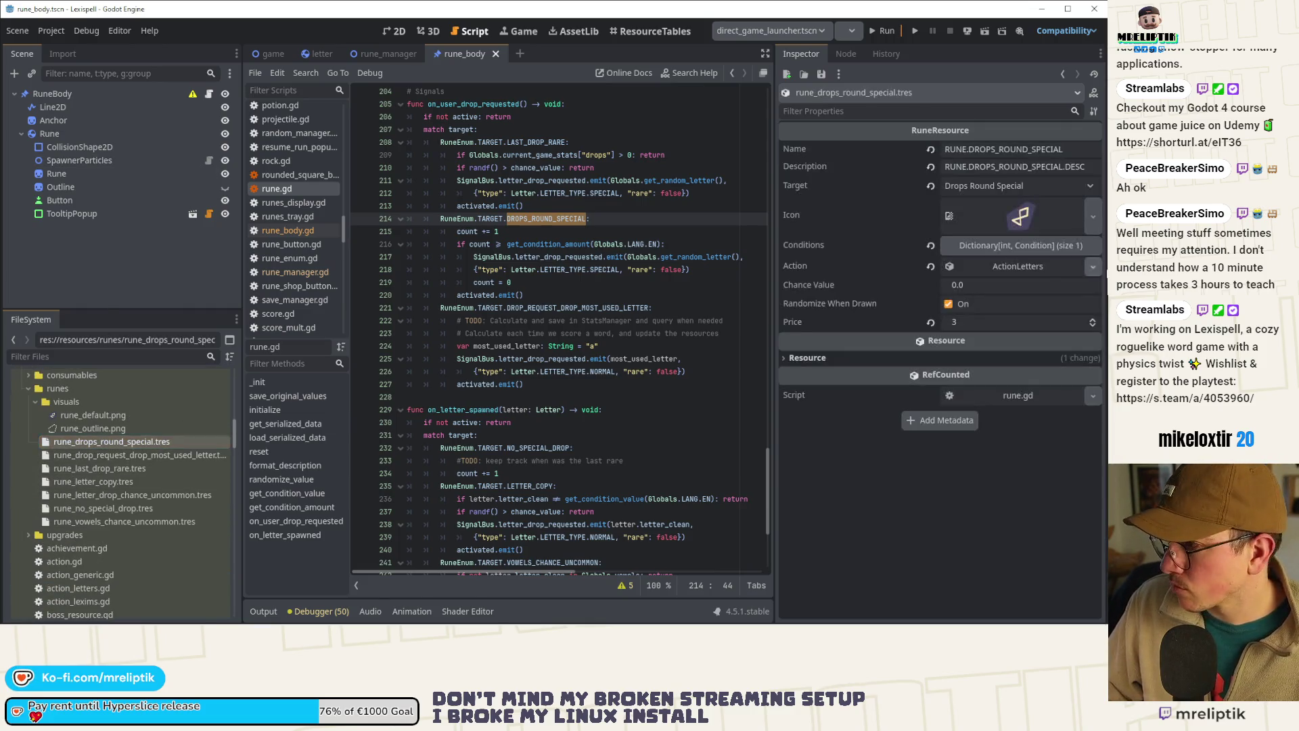
{"action": "left_click", "coordinate": [1047, 248]}
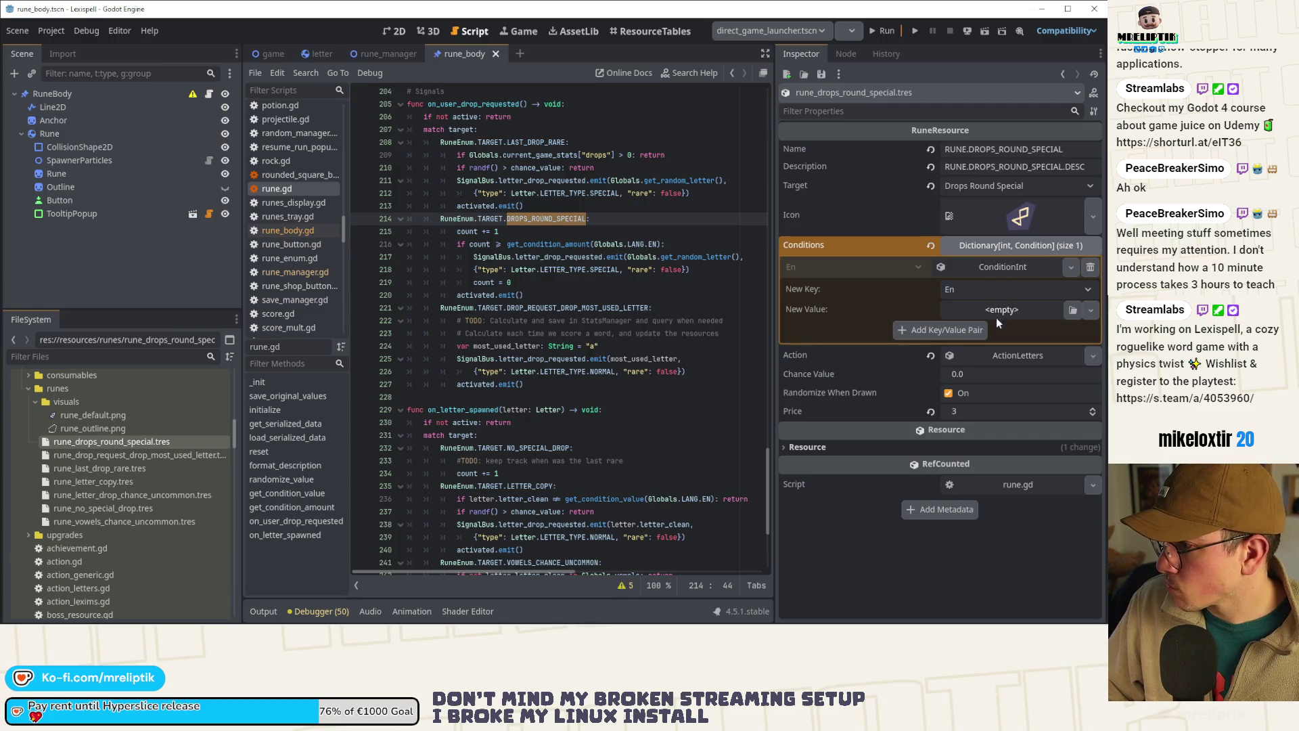
{"action": "left_click", "coordinate": [1001, 267]}
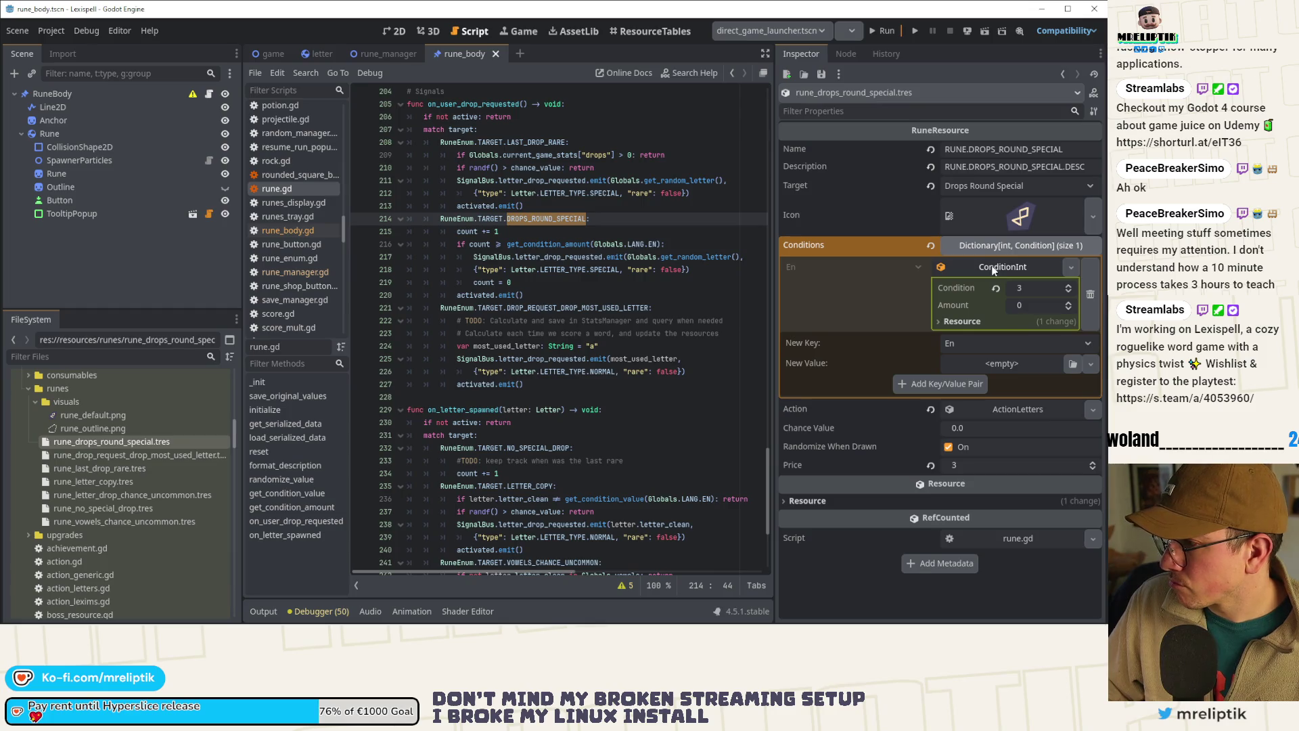
{"action": "left_click", "coordinate": [993, 245]}
Replace get_condition_amount with get_condition_value on line 216 and save rune.gd.
{"action": "double_click", "coordinate": [548, 244]}
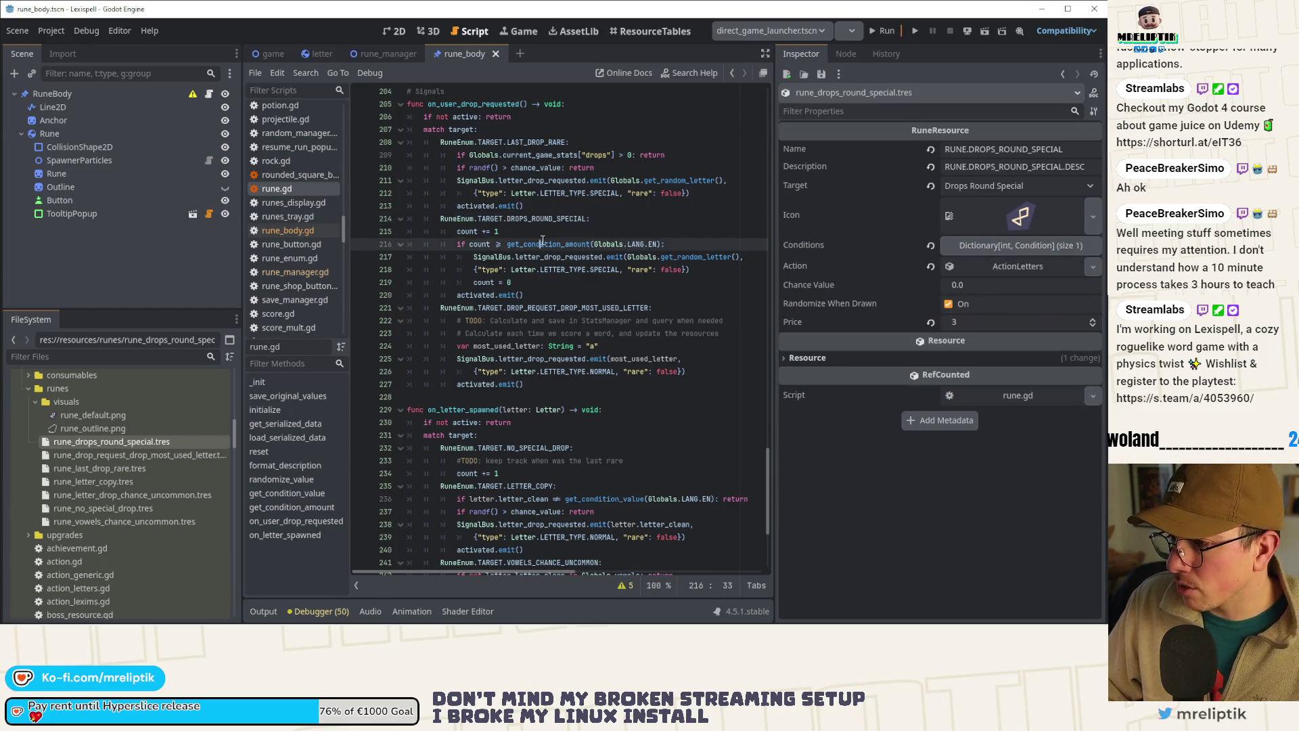
{"action": "type", "text": "get_condi"}
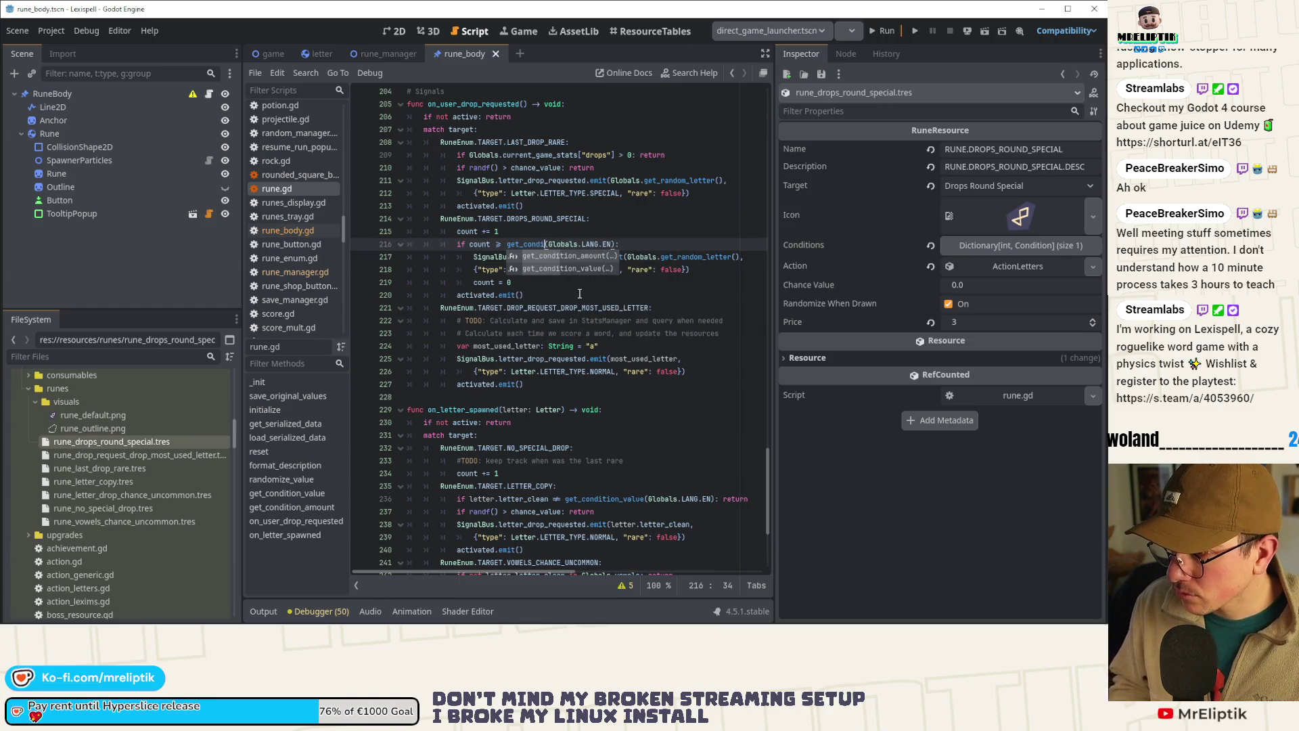
{"action": "key", "text": "Down"}
{"action": "key", "text": "Return"}
{"action": "key", "text": "ctrl+s"}
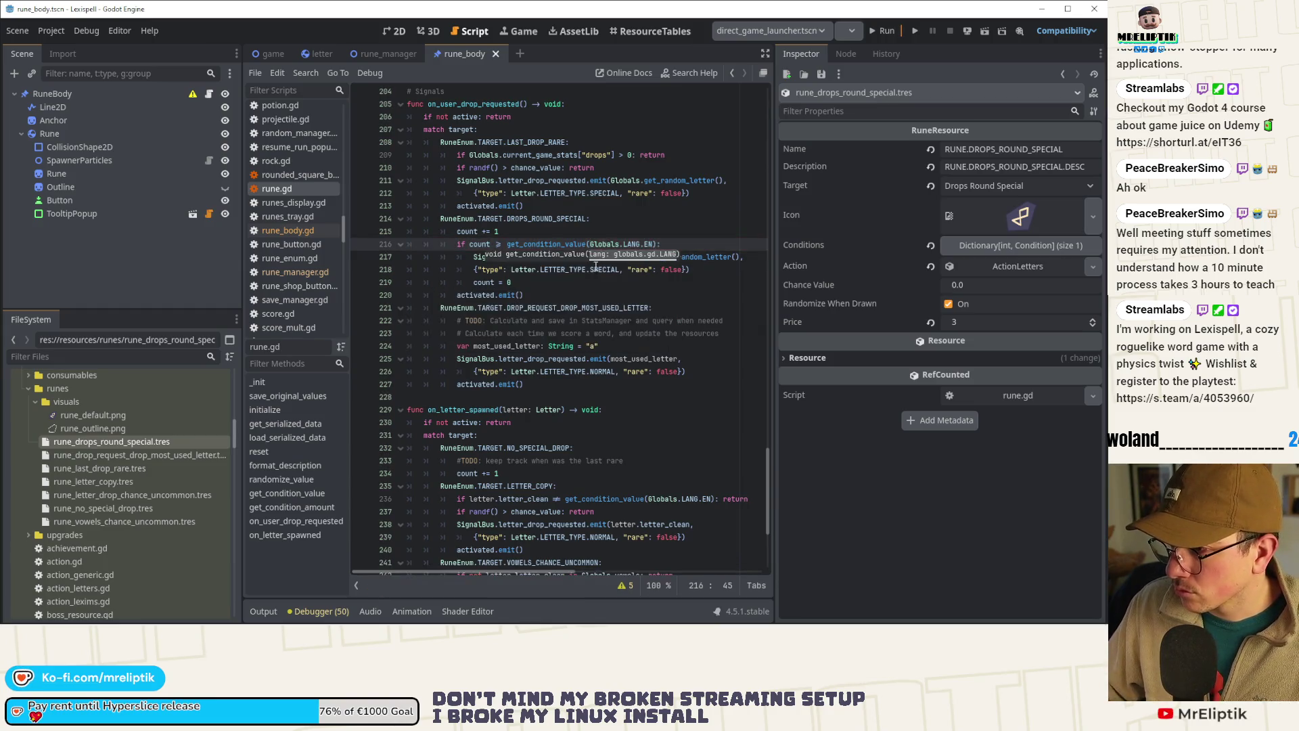
{"action": "scroll", "coordinate": [575, 353], "scroll_direction": "down", "scroll_amount": 5}
{"action": "scroll", "coordinate": [609, 318], "scroll_direction": "up", "scroll_amount": 8}
{"action": "left_click", "coordinate": [640, 307]}
{"action": "key", "text": "ctrl+s"}
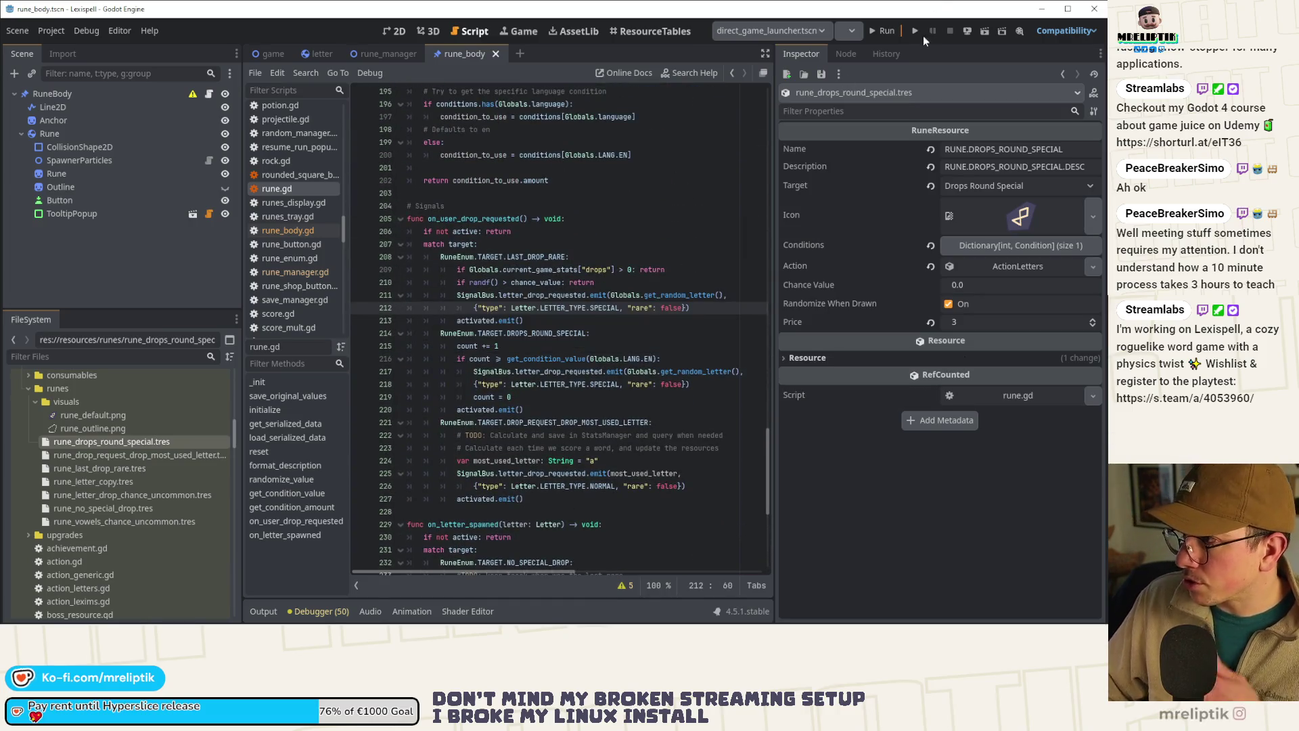
Run the game, start Level 1, and add the Drops Round Special rune through the dev console.
{"action": "left_click", "coordinate": [879, 34]}
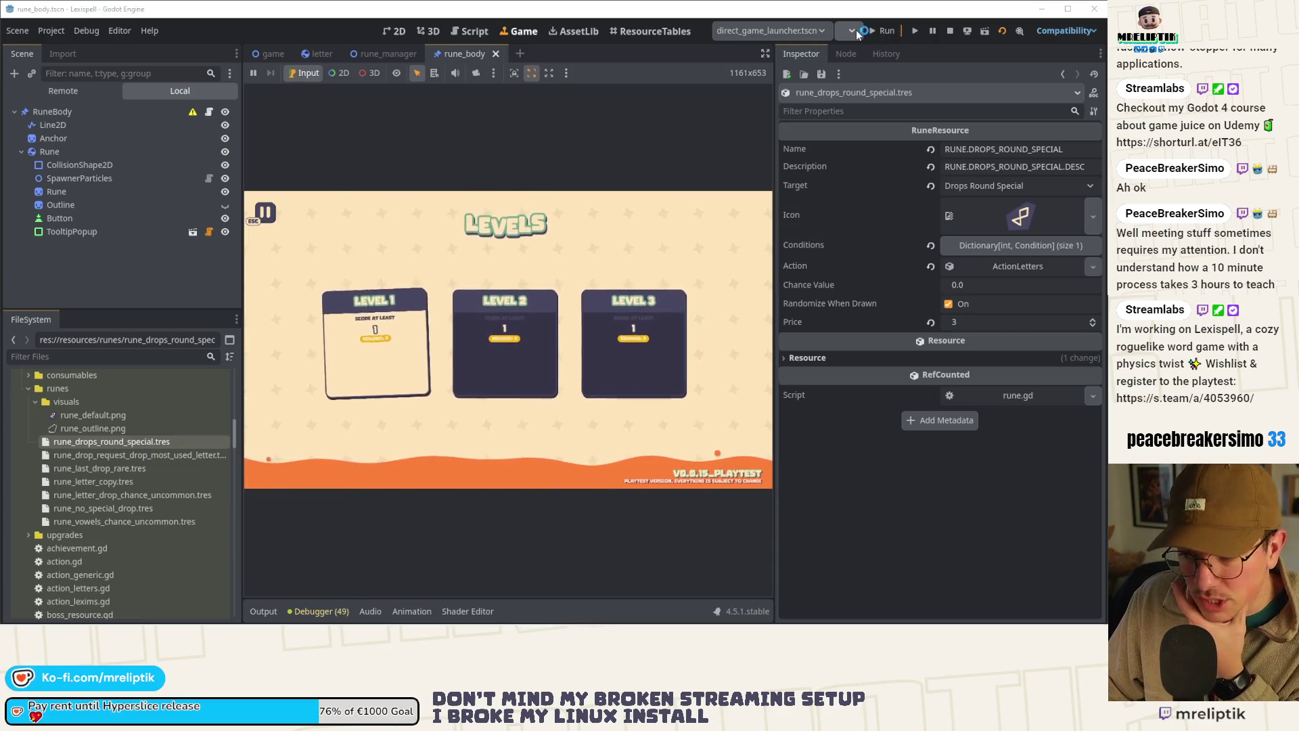
{"action": "left_click", "coordinate": [419, 366]}
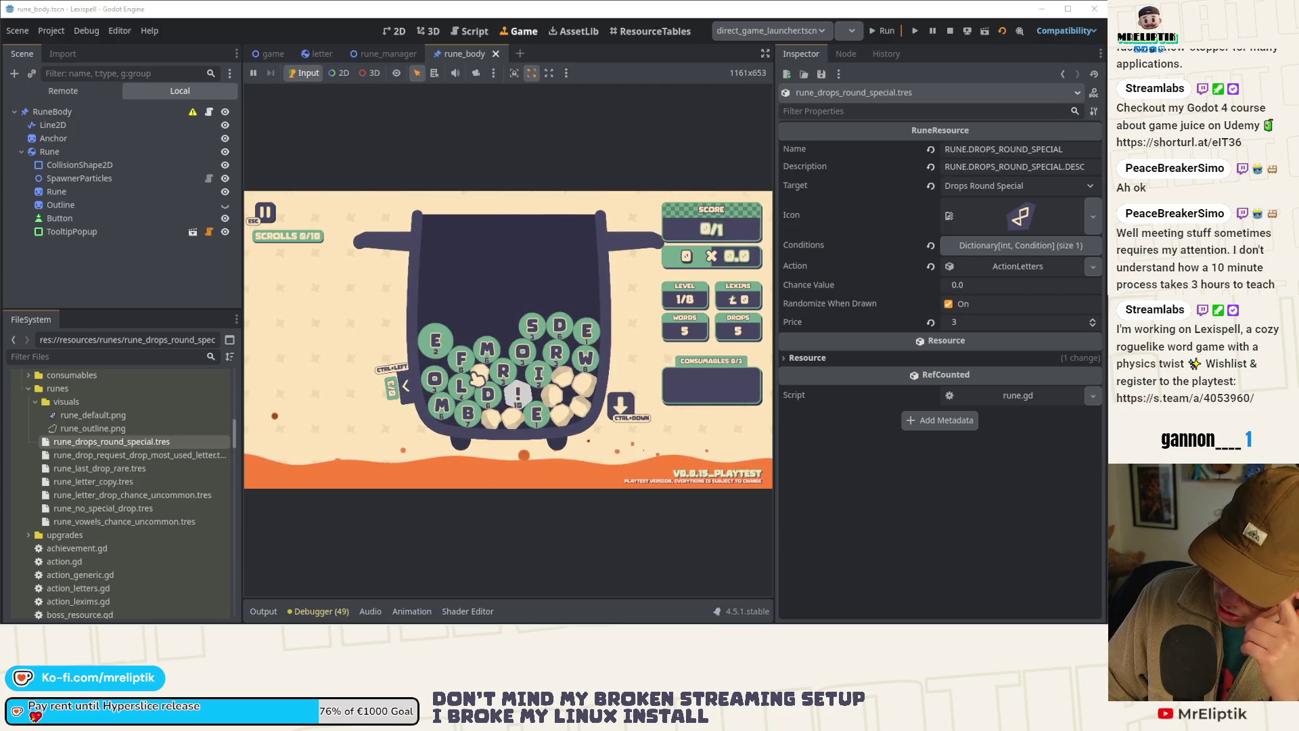
{"action": "key", "text": "ctrl+Down"}
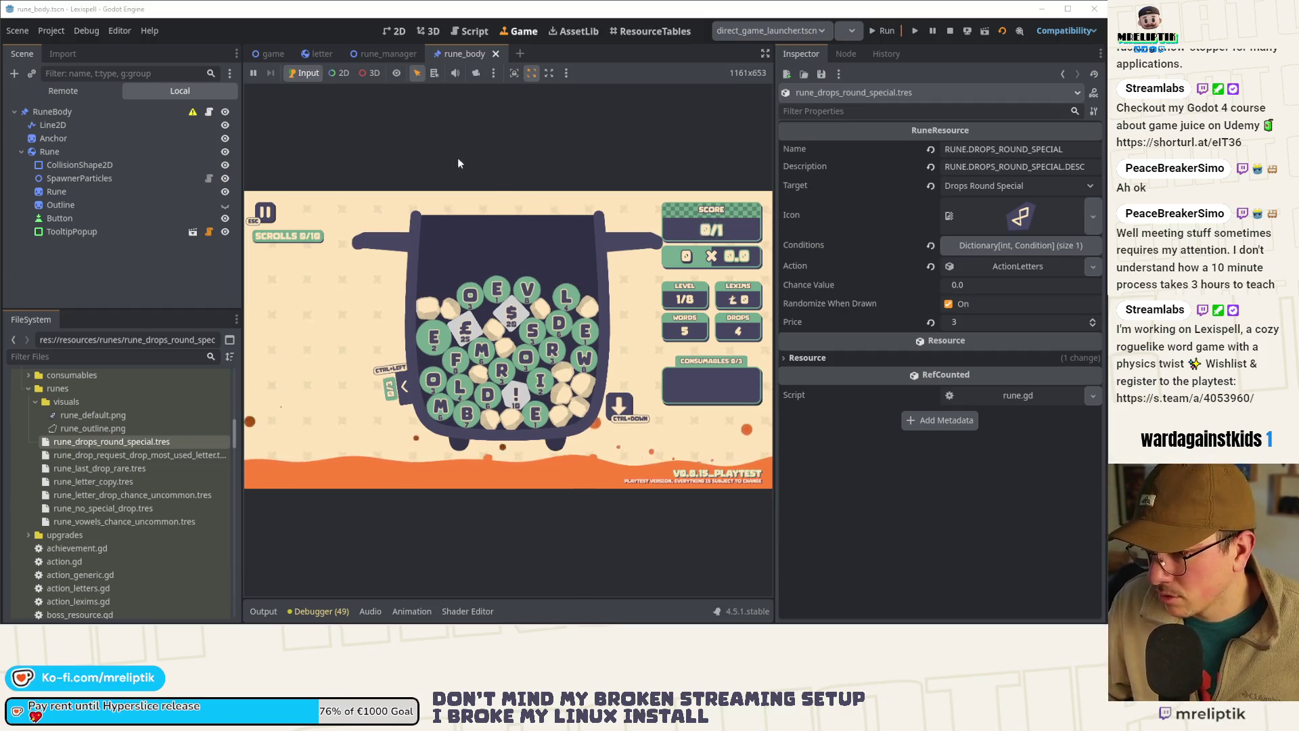
{"action": "key", "text": "grave"}
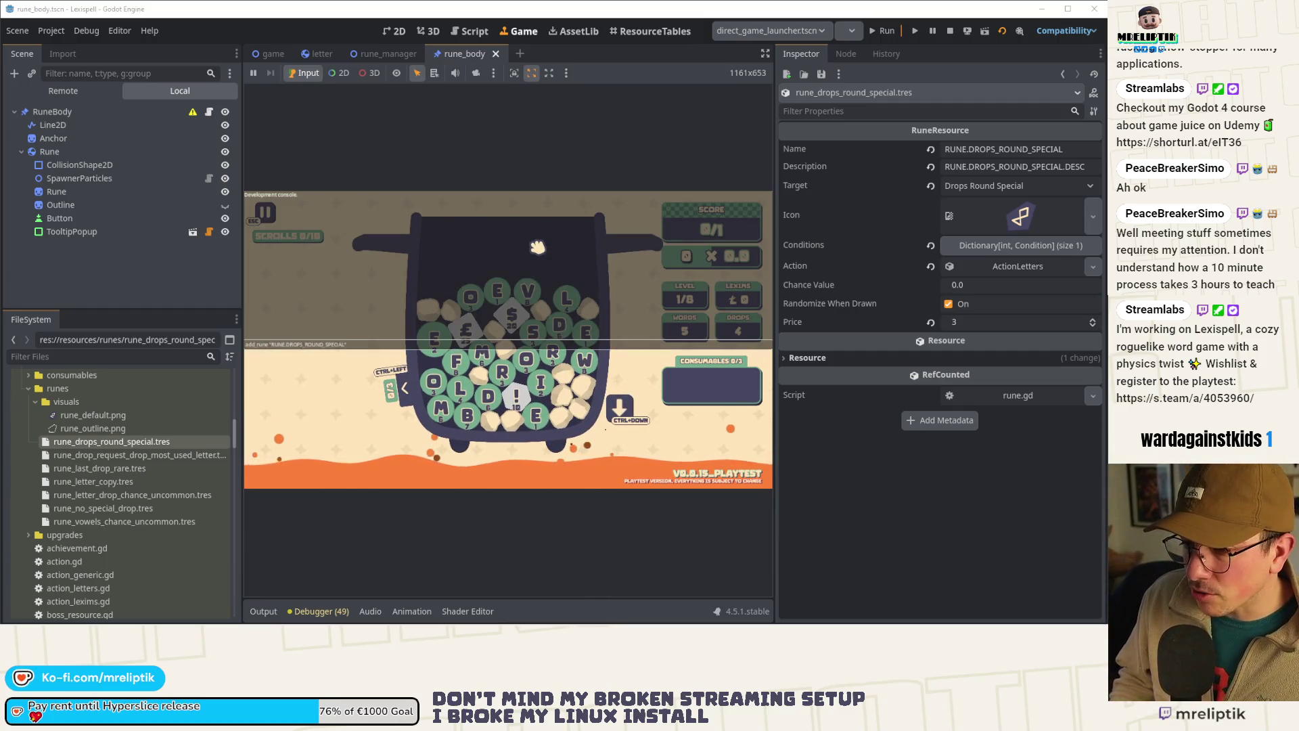
{"action": "key", "text": "Return"}
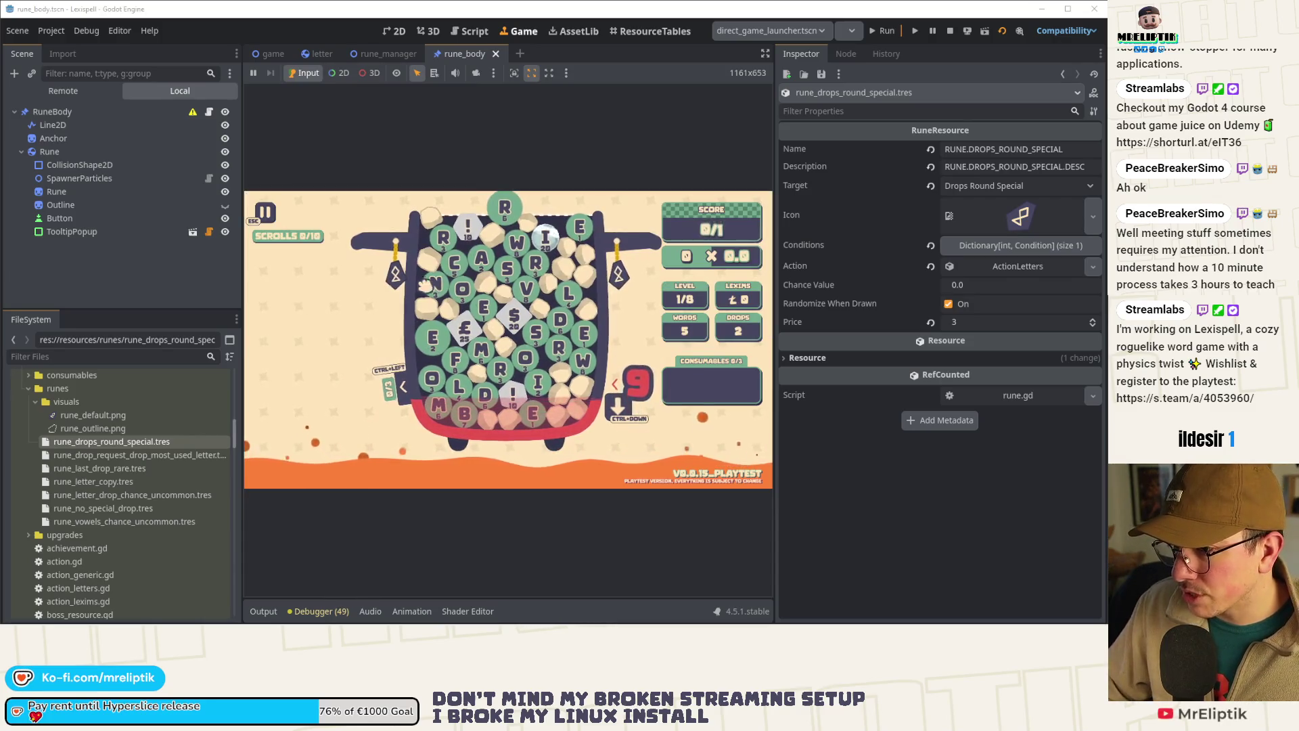
Spell and submit a word from the R, A, C, I, S, M runes, then start a new run.
{"action": "left_click", "coordinate": [446, 238]}
{"action": "left_click", "coordinate": [482, 260]}
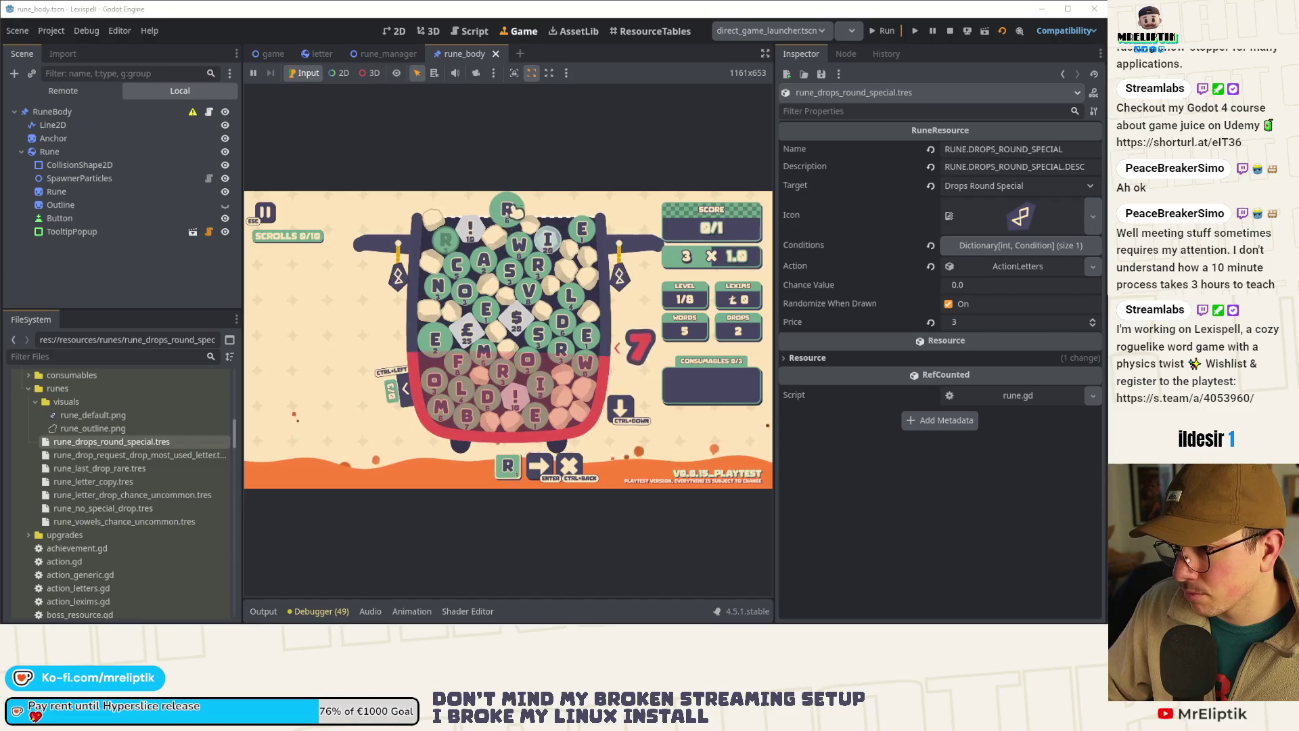
{"action": "left_click", "coordinate": [458, 264]}
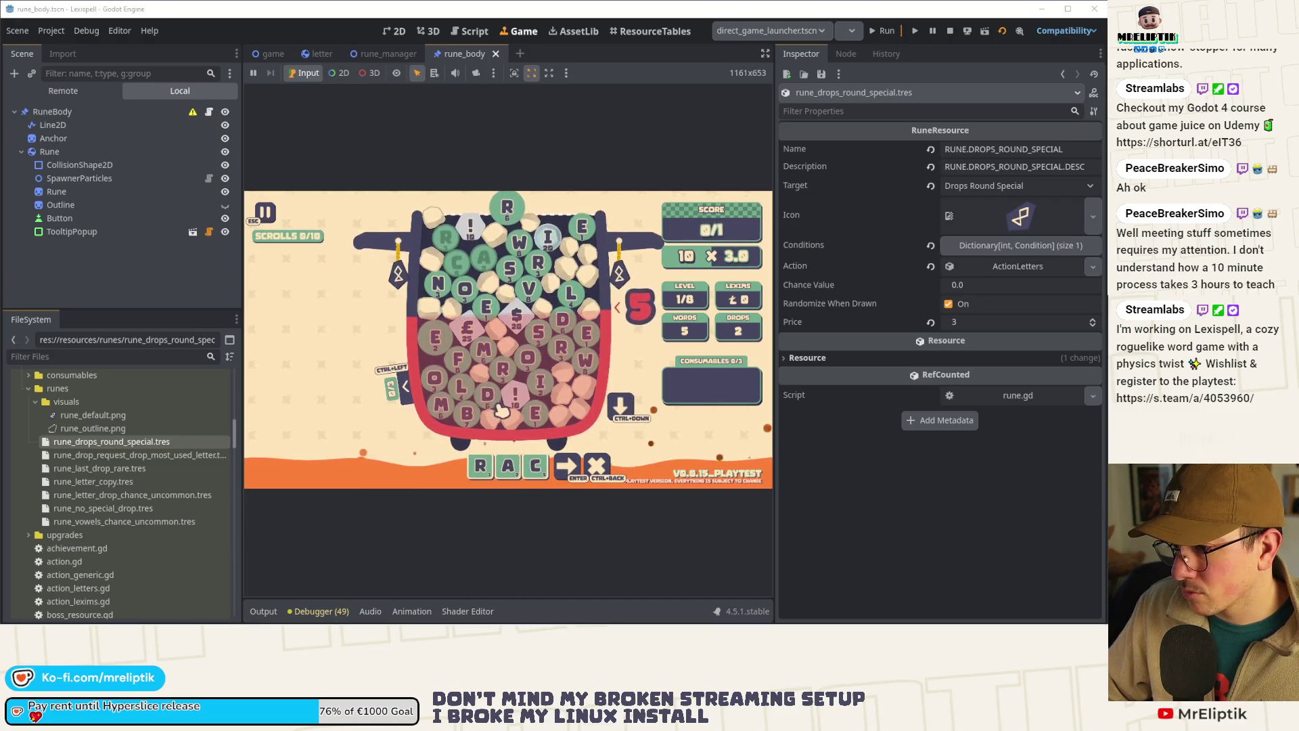
{"action": "left_click", "coordinate": [542, 387]}
{"action": "left_click", "coordinate": [538, 331]}
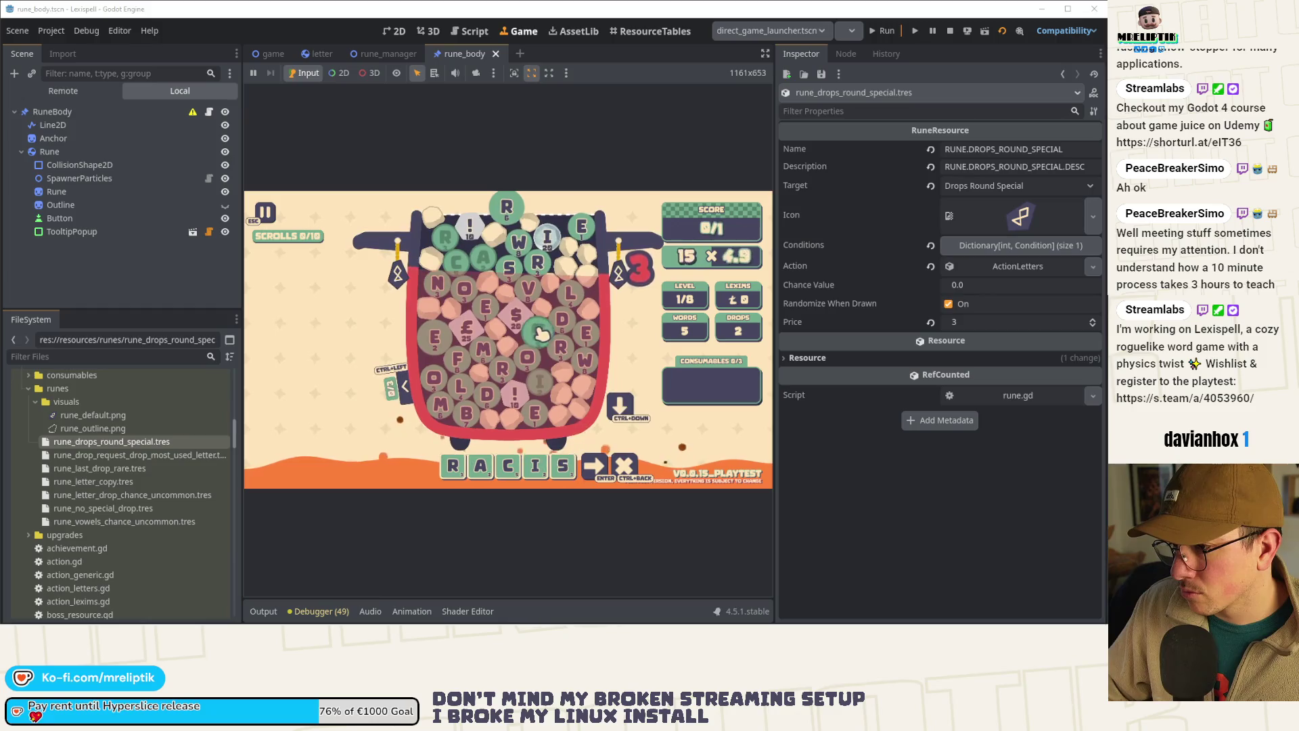
{"action": "left_click", "coordinate": [440, 404]}
{"action": "left_click", "coordinate": [596, 464]}
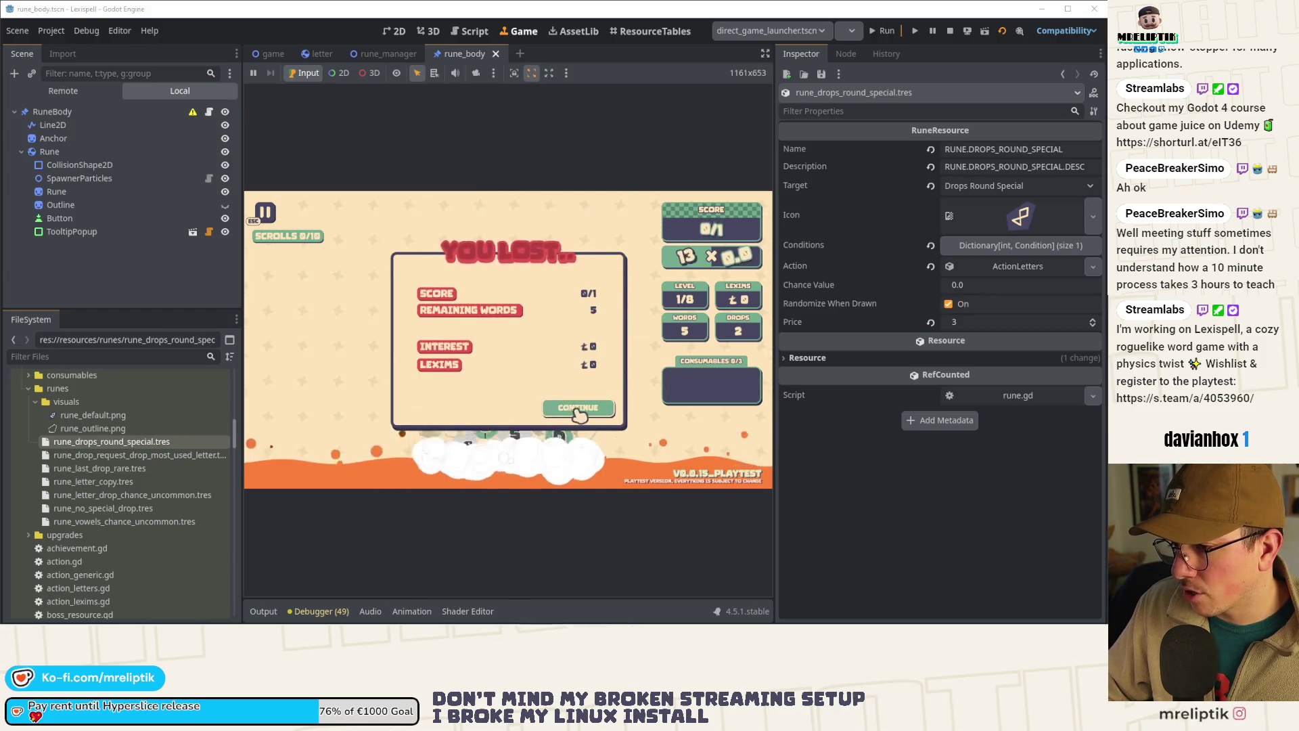
{"action": "left_click", "coordinate": [508, 477]}
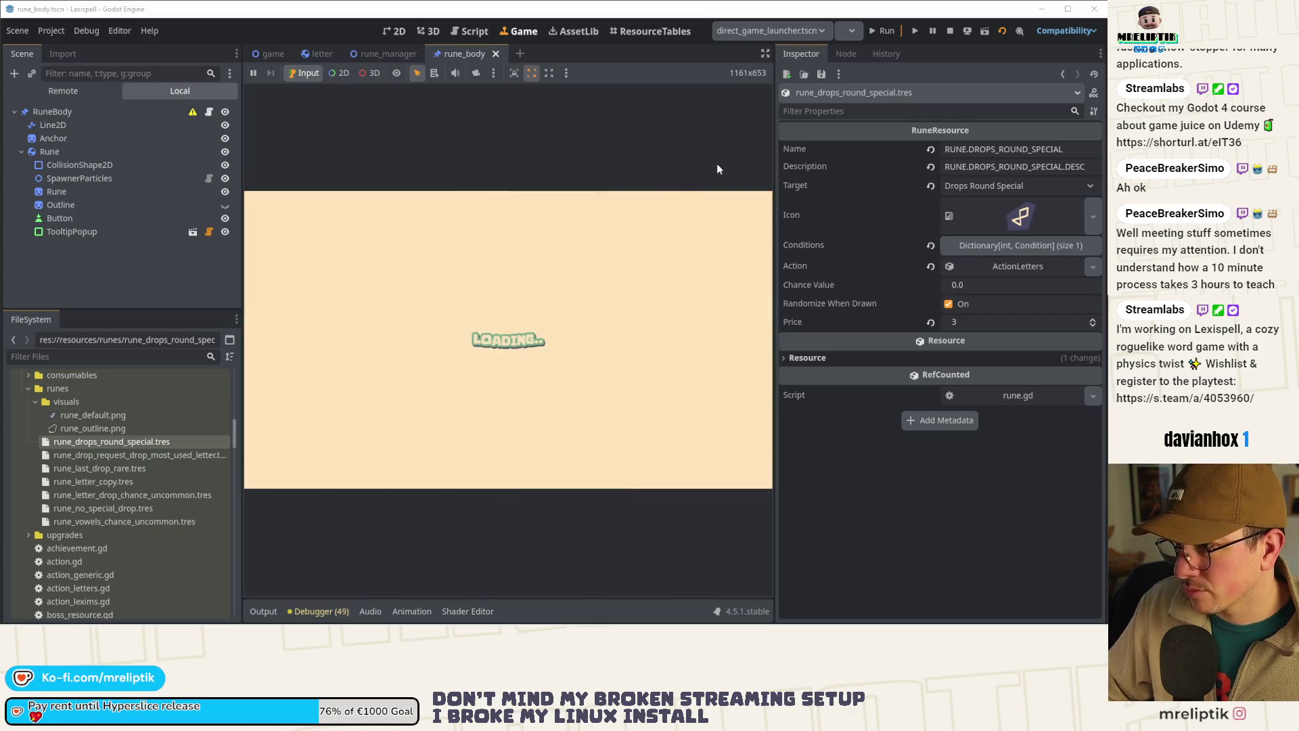
Start the first level, request another rune drop, and spell 'east'.
{"action": "left_click", "coordinate": [377, 344]}
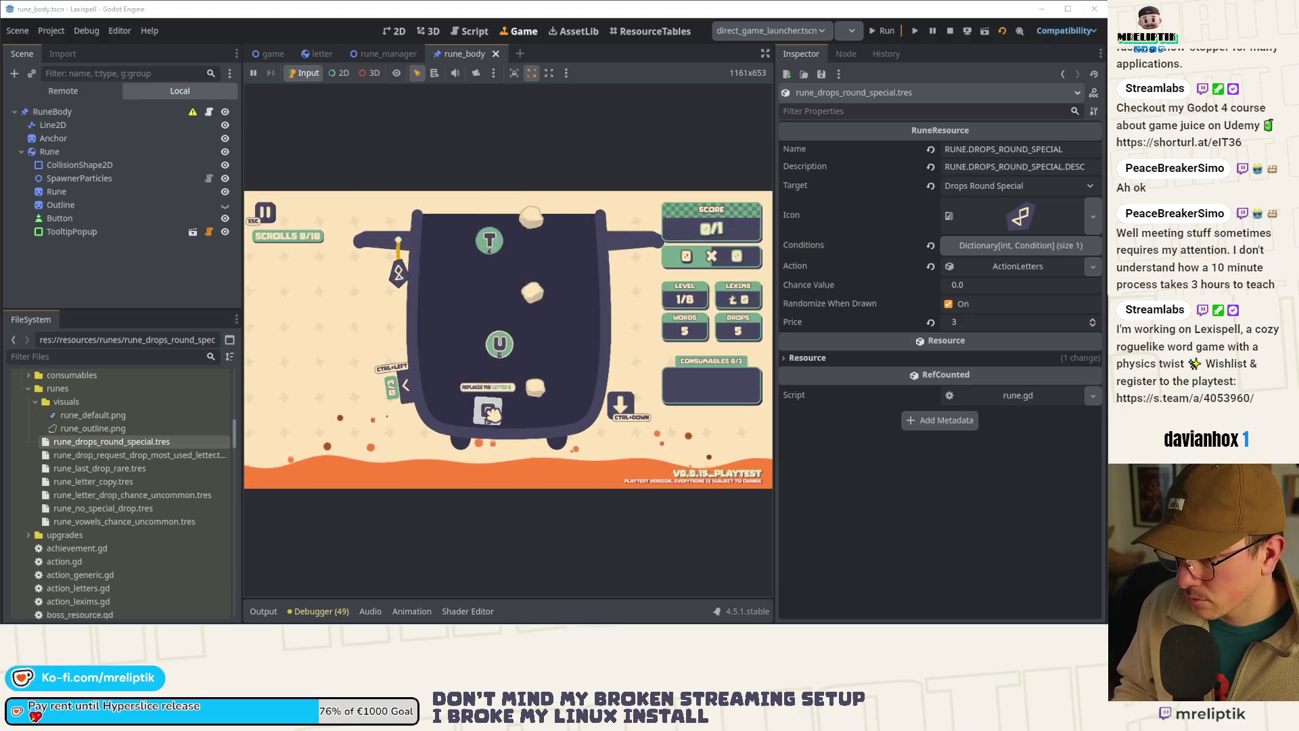
{"action": "mouse_move", "coordinate": [398, 284]}
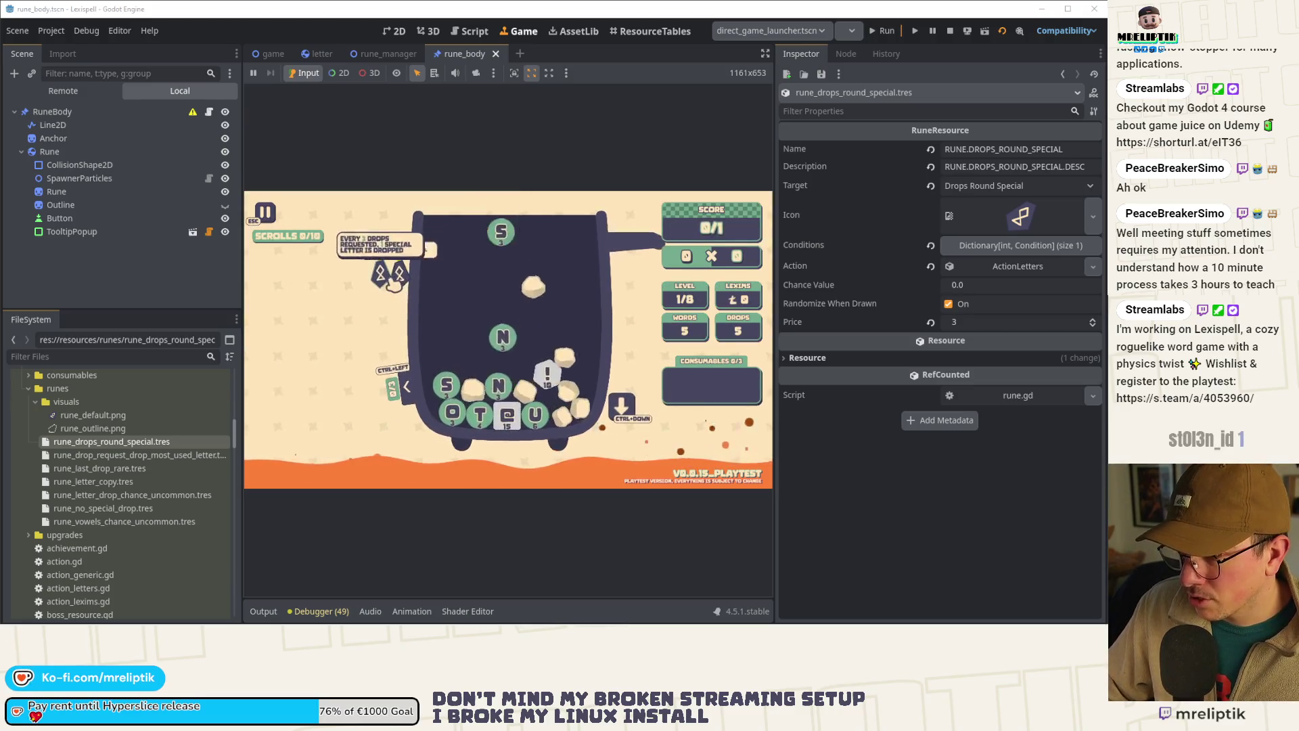
{"action": "key", "text": "ctrl+Down"}
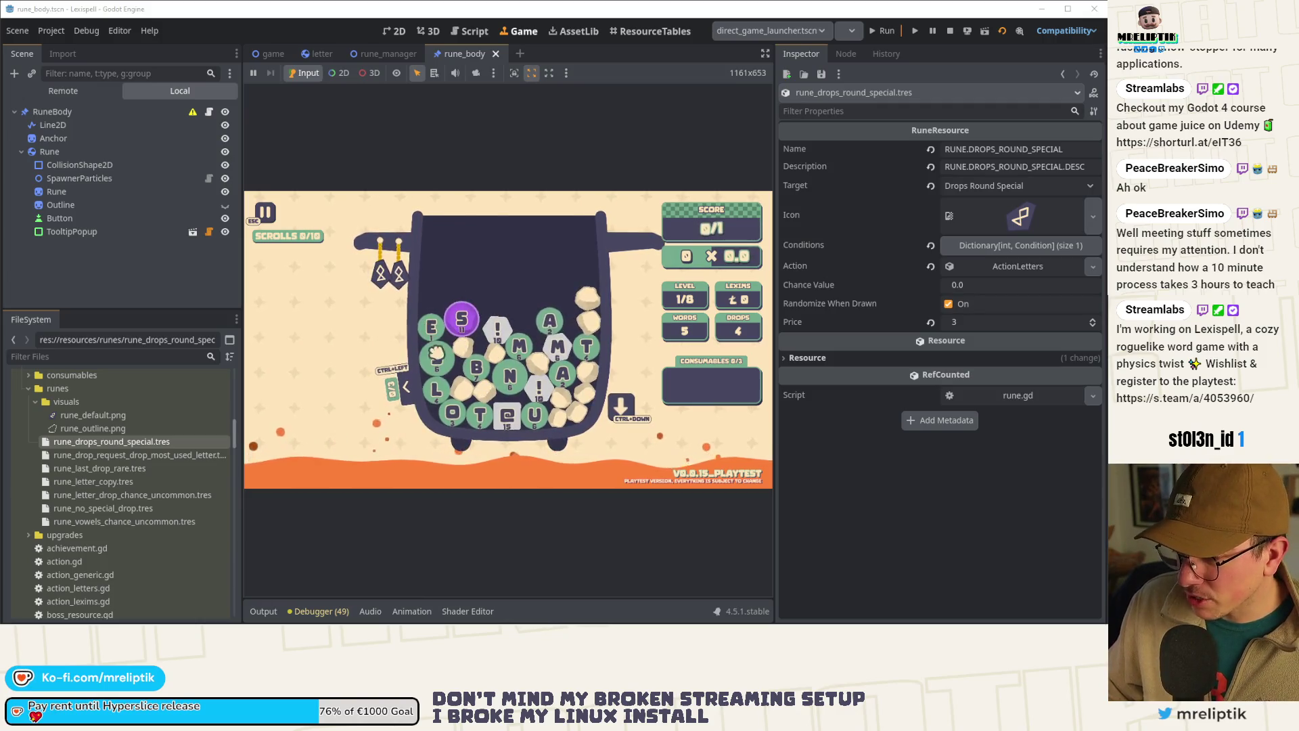
{"action": "left_click", "coordinate": [478, 367]}
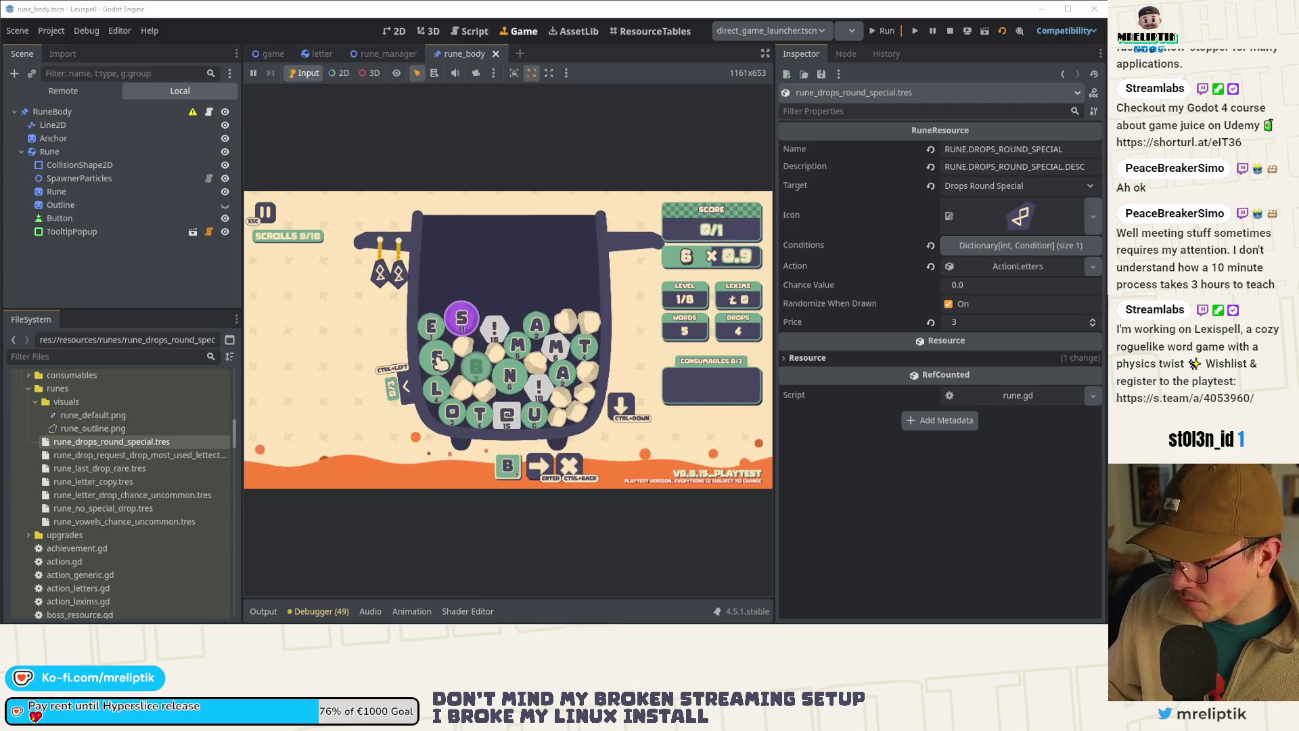
{"action": "type", "text": "east"}
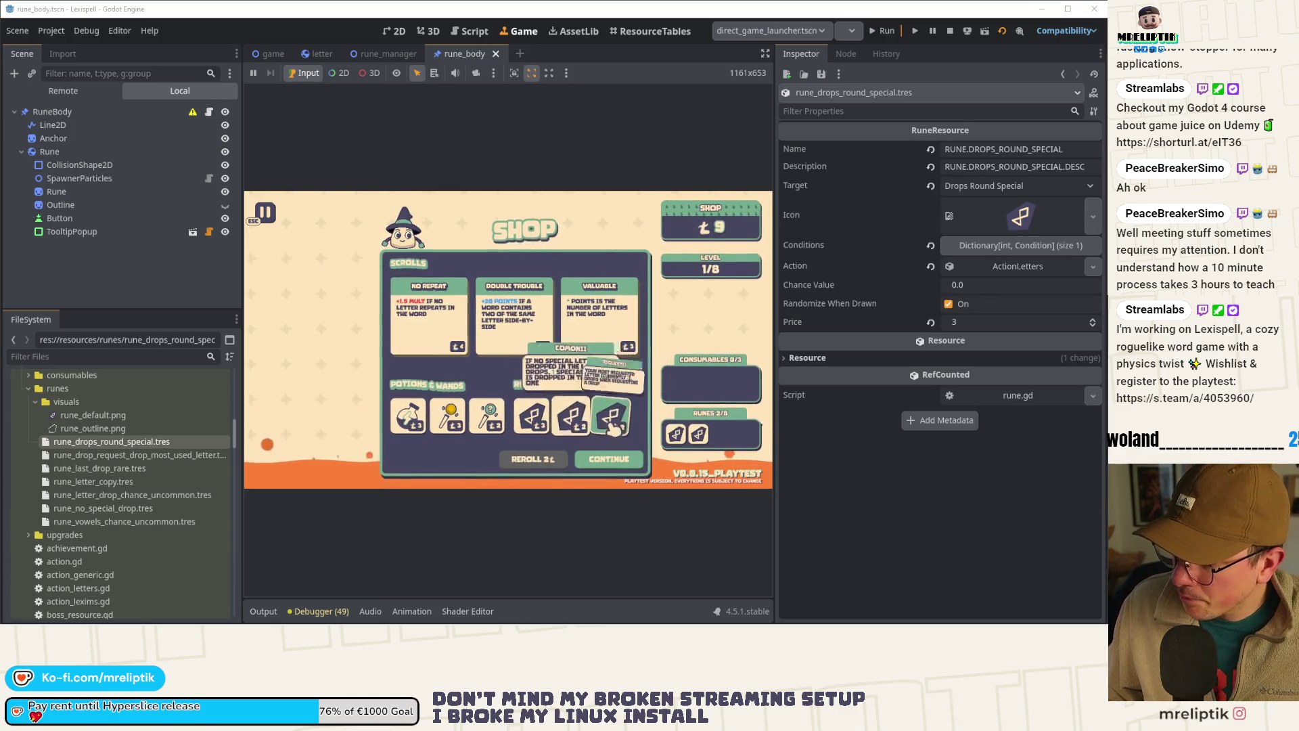
Buy the Double Trouble and No Repeat scrolls, leave the shop, and stop the playtest.
{"action": "left_click", "coordinate": [514, 315]}
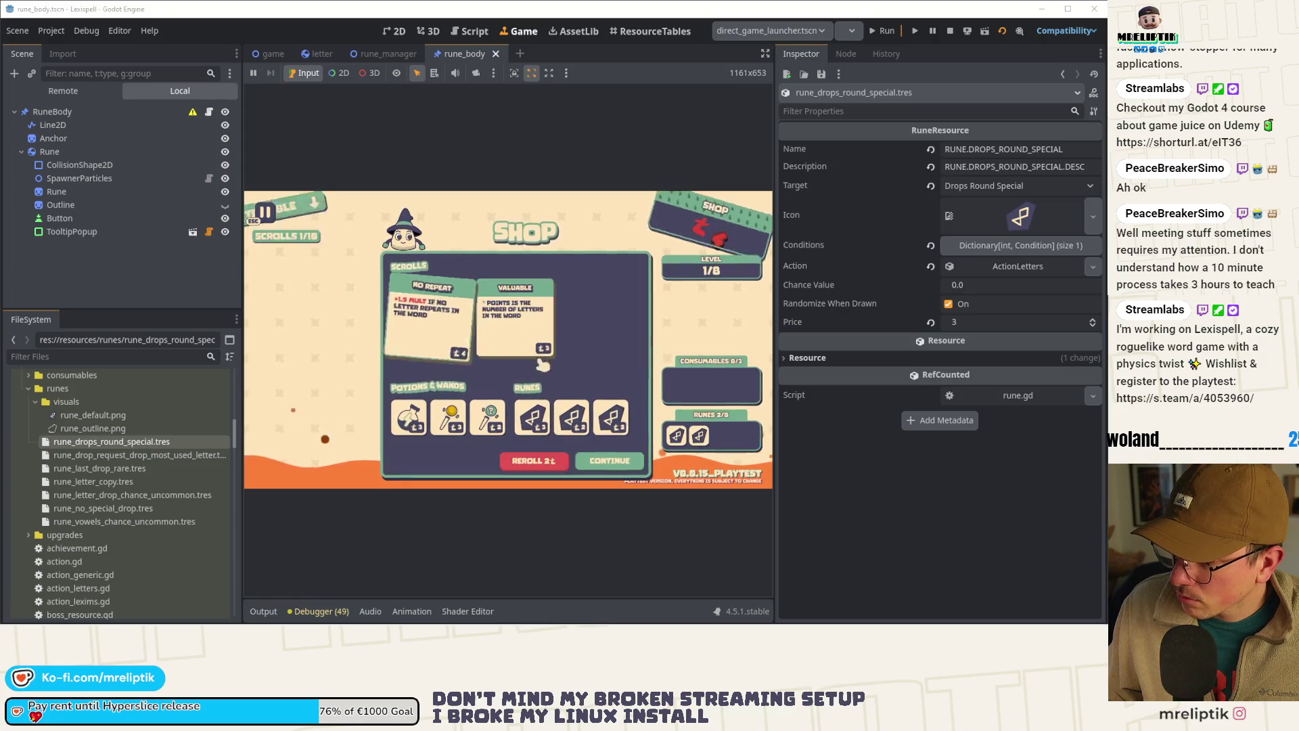
{"action": "left_click", "coordinate": [428, 317]}
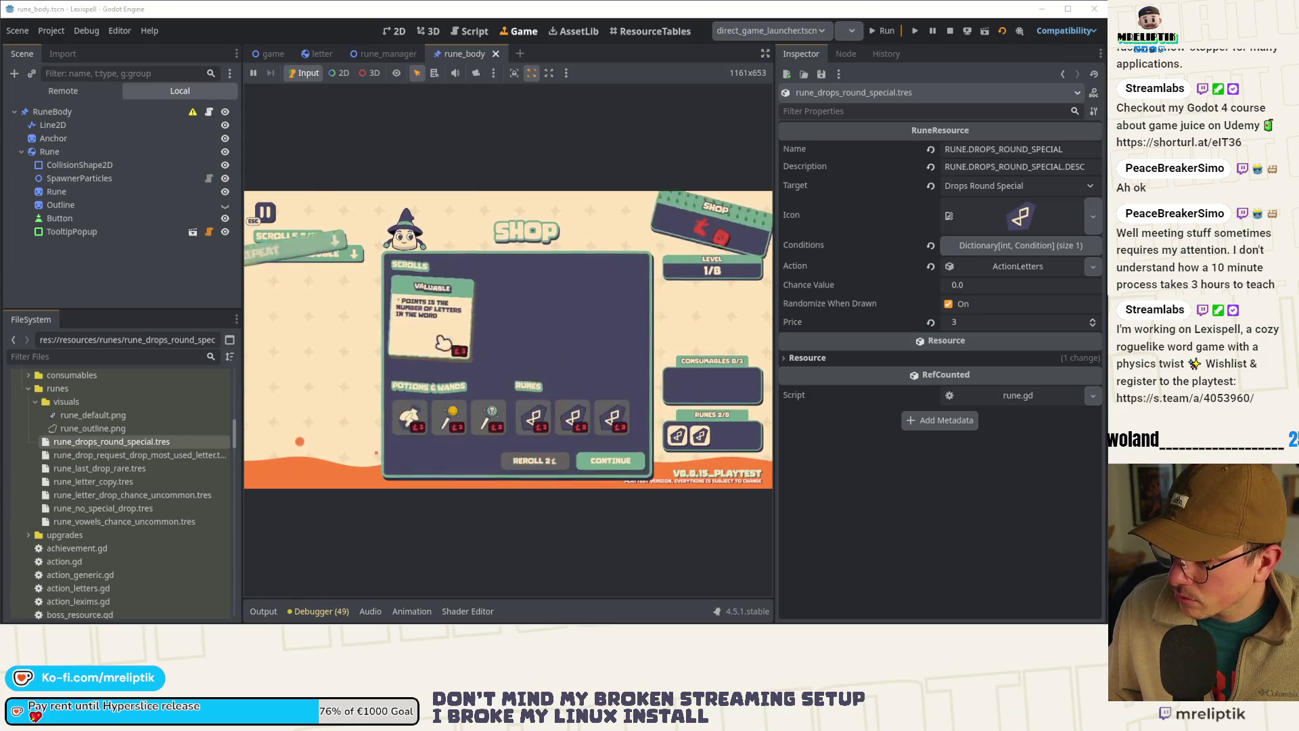
{"action": "left_click", "coordinate": [618, 460]}
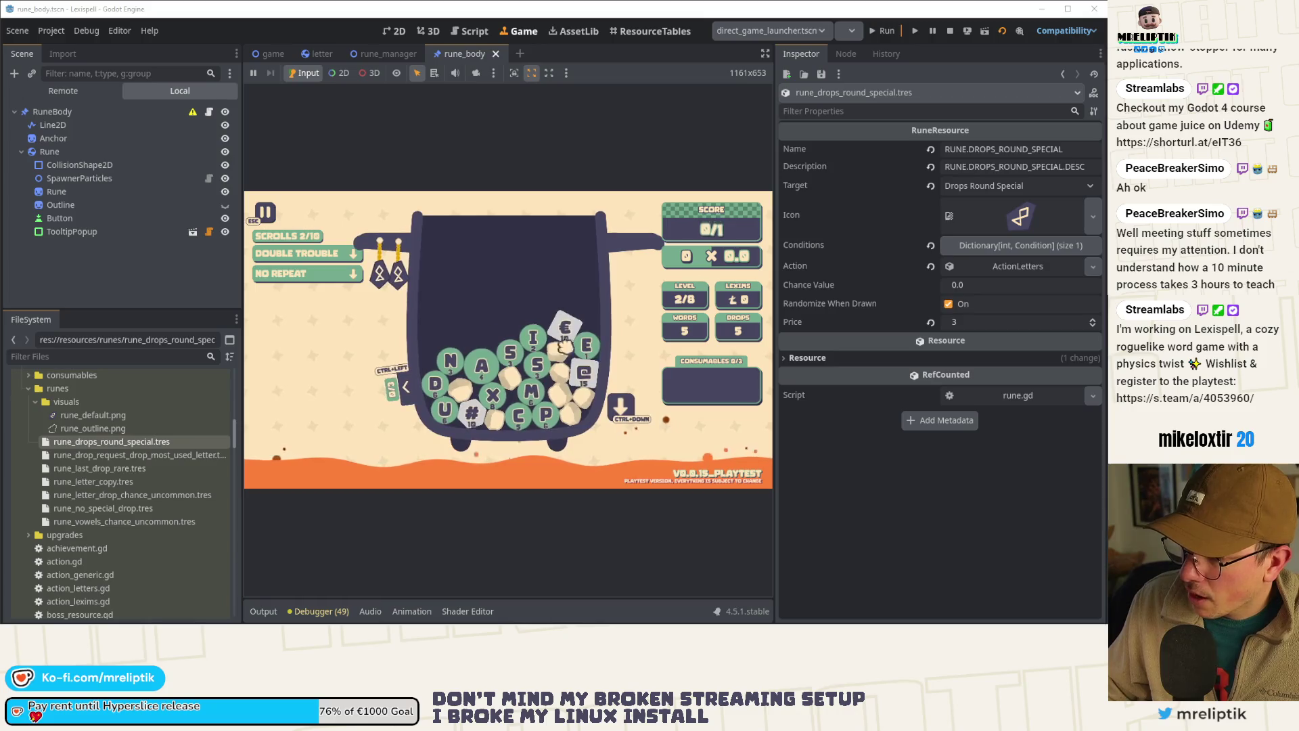
{"action": "left_click", "coordinate": [950, 31]}
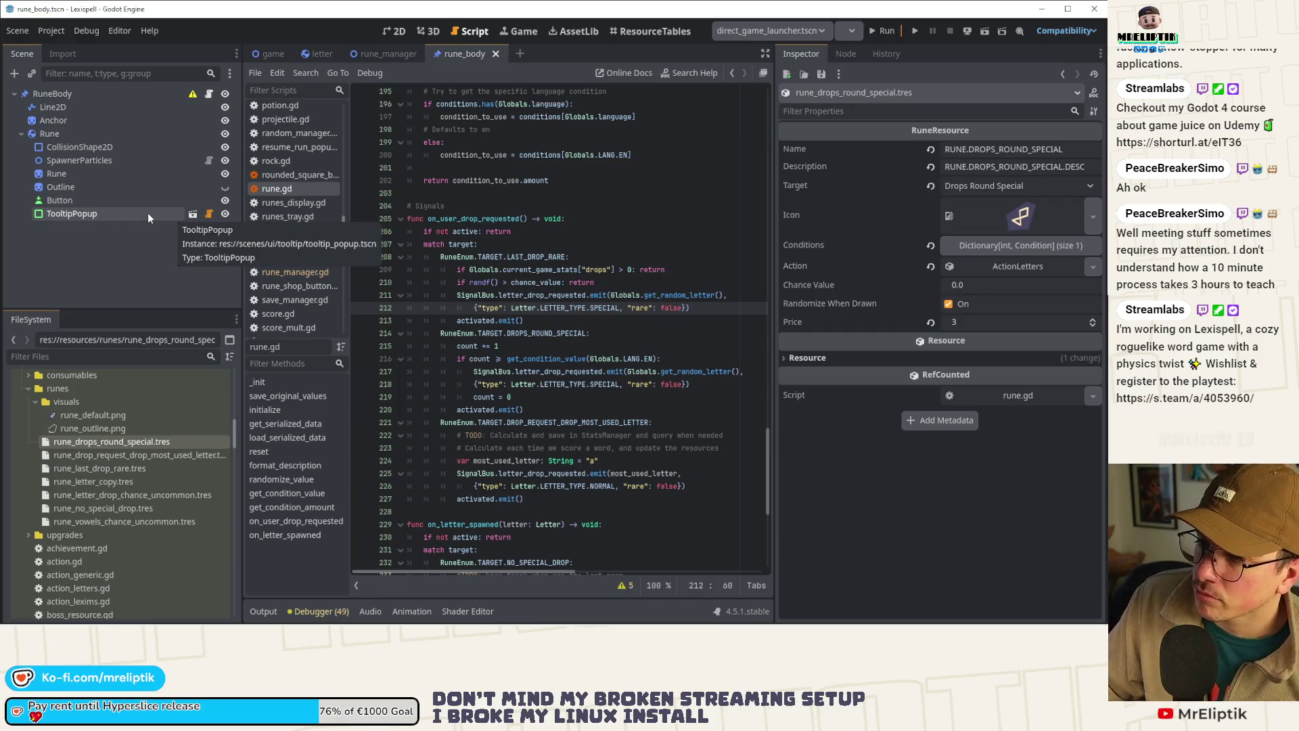
Switch to the 2D view, open the TooltipPopup node's scene in the editor, and frame the popup.
{"action": "left_click", "coordinate": [394, 32]}
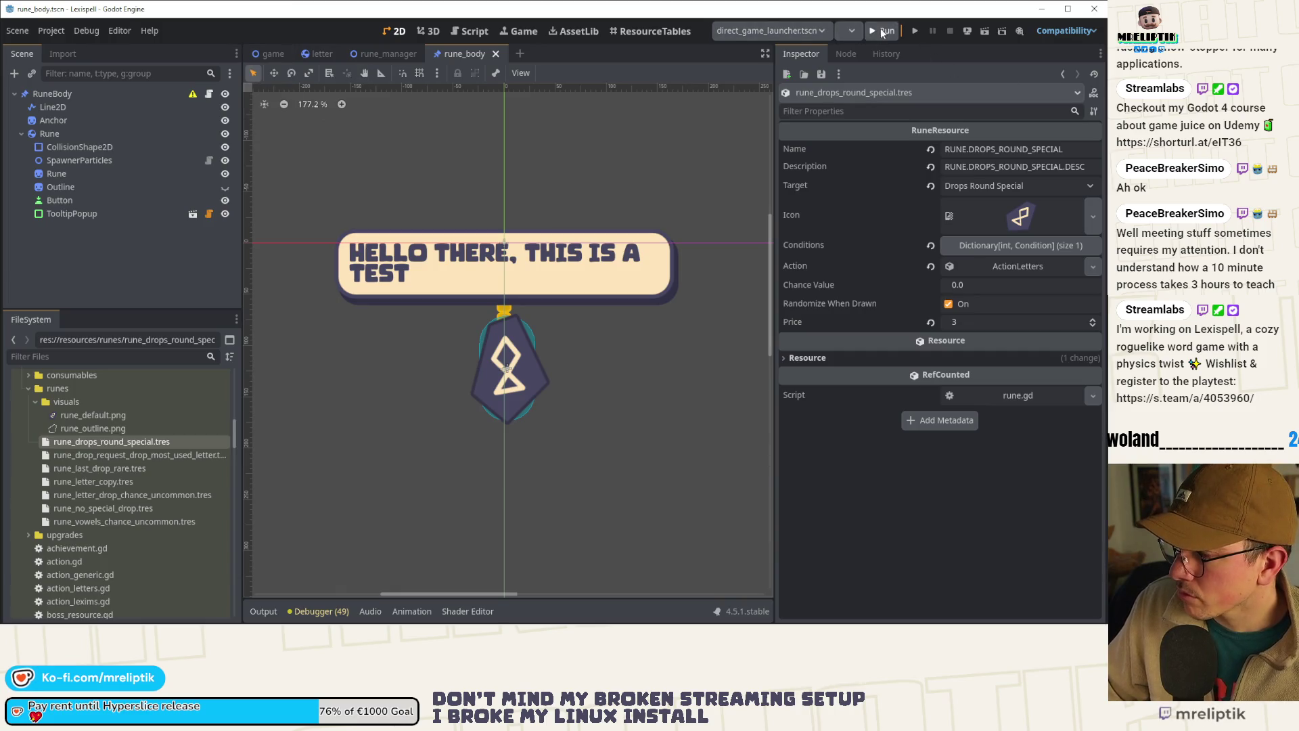
{"action": "scroll", "coordinate": [371, 289], "scroll_direction": "down", "scroll_amount": 4}
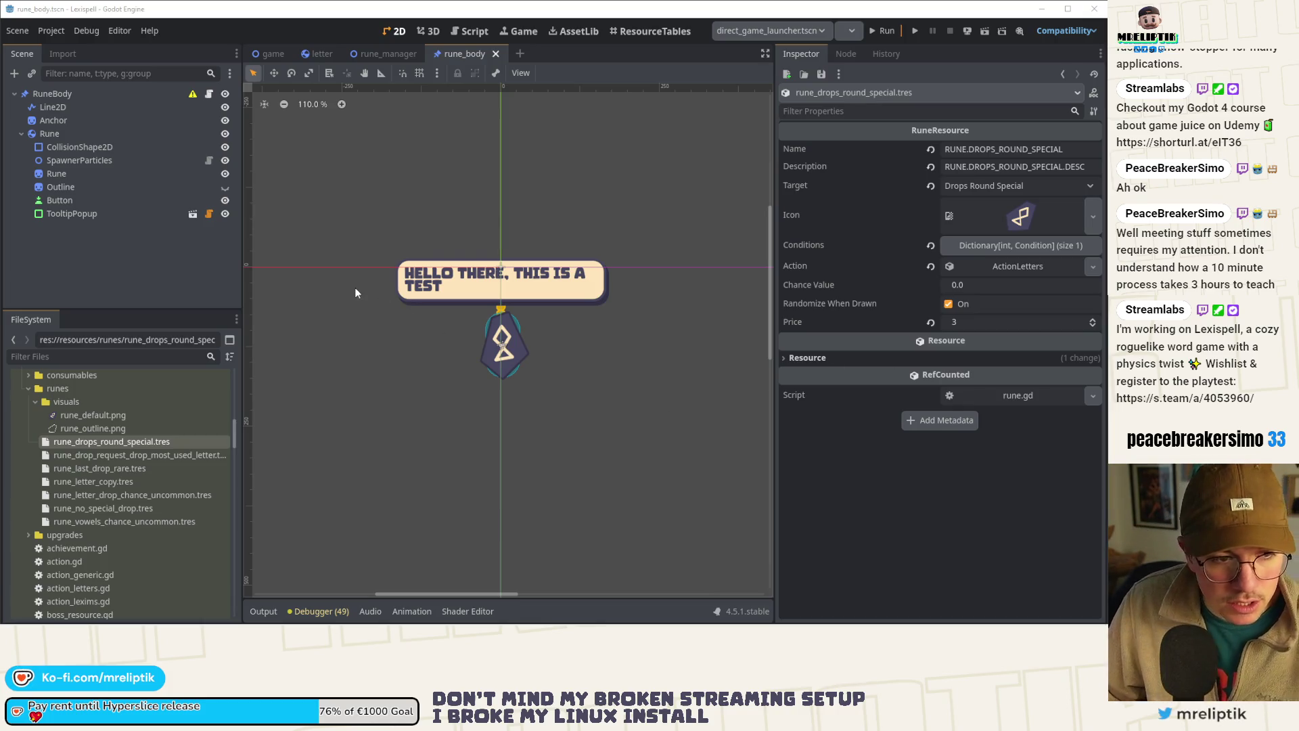
{"action": "left_click", "coordinate": [107, 212]}
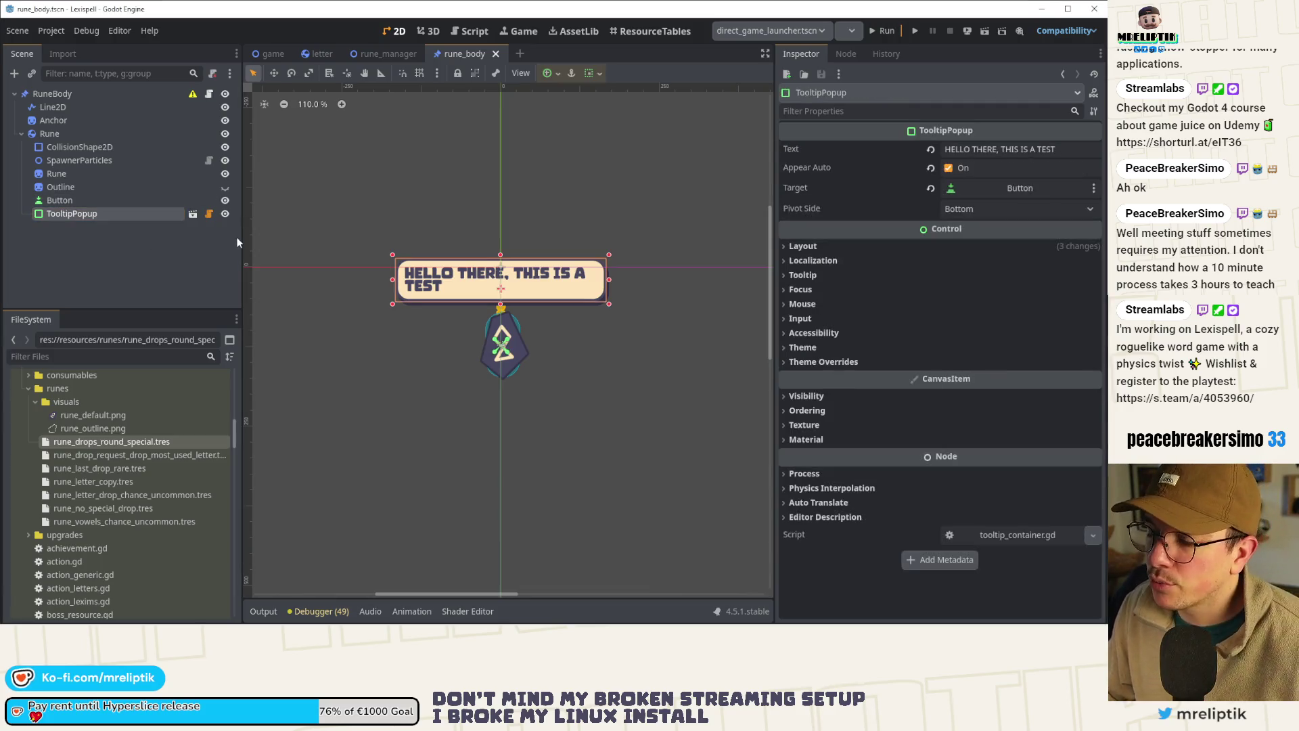
{"action": "scroll", "coordinate": [452, 314], "scroll_direction": "down", "scroll_amount": 1}
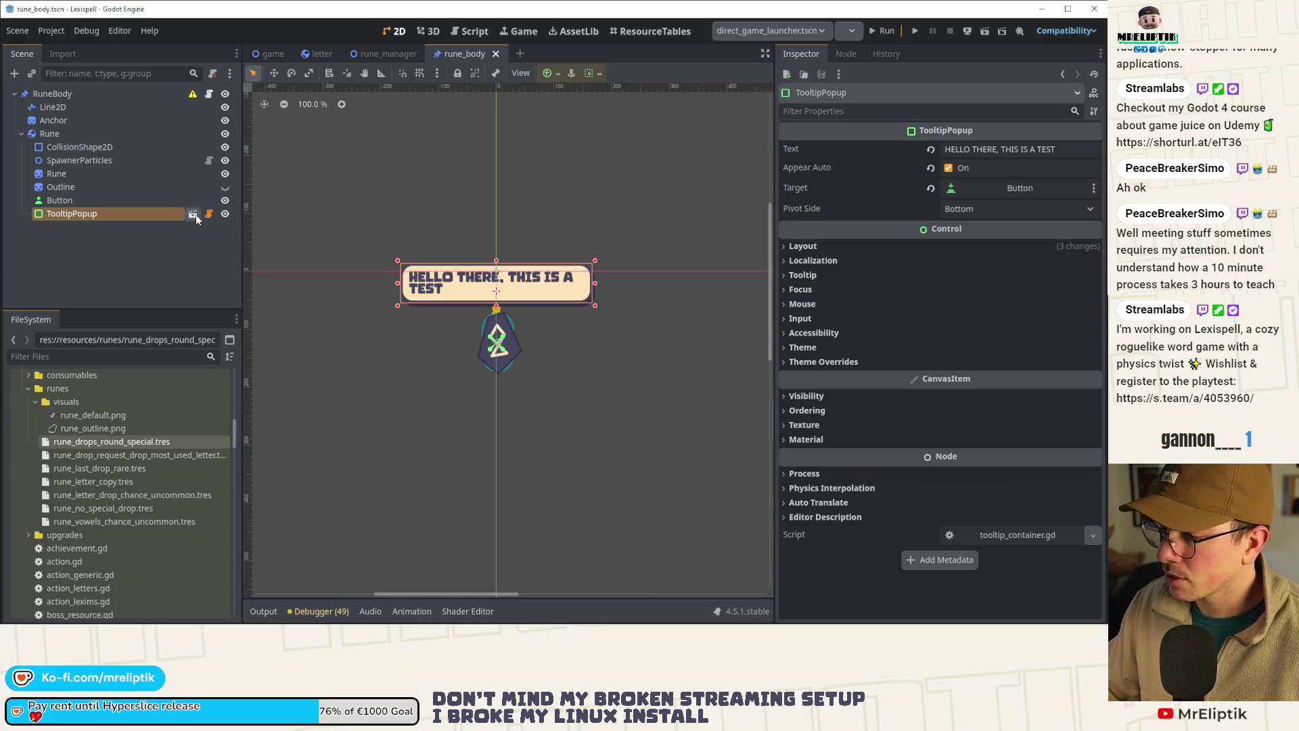
{"action": "left_click", "coordinate": [194, 214]}
{"action": "key", "text": "shift+f"}
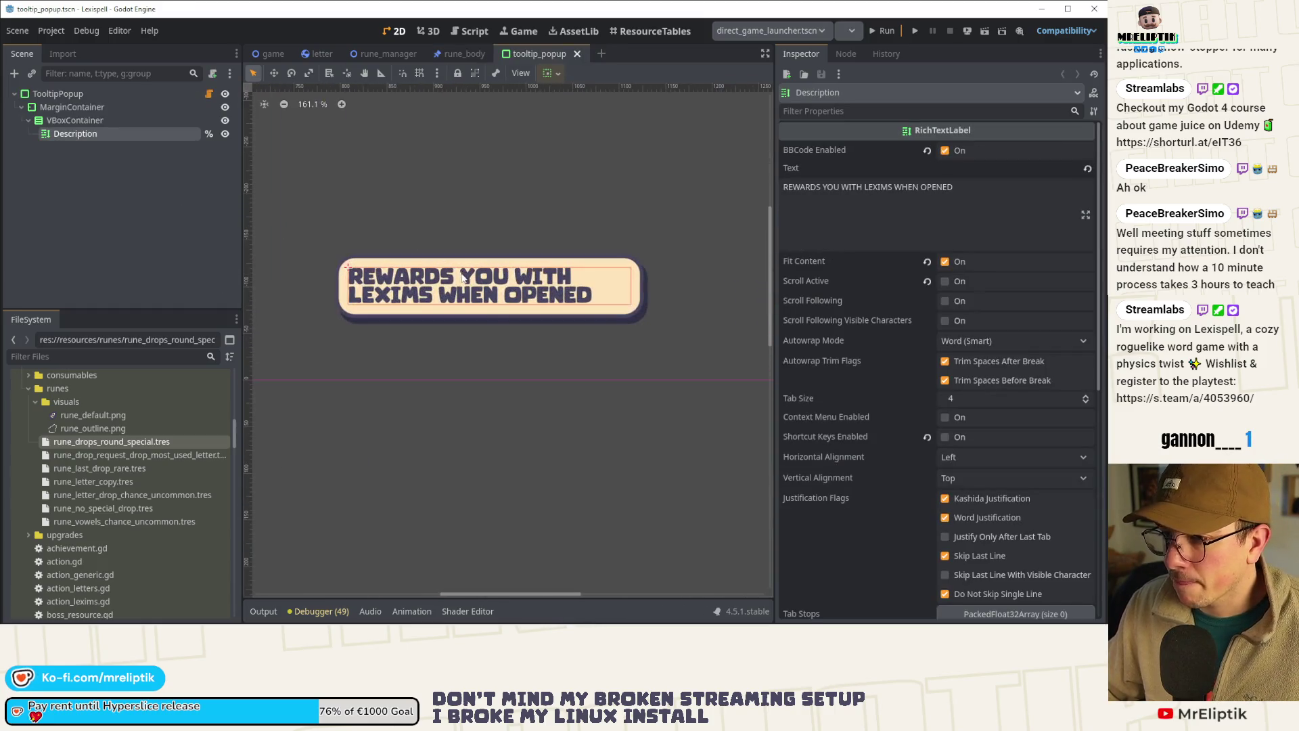
From the main game scene, Quick Open 'tray' and open consumables_tray.tscn.
{"action": "left_click", "coordinate": [100, 155]}
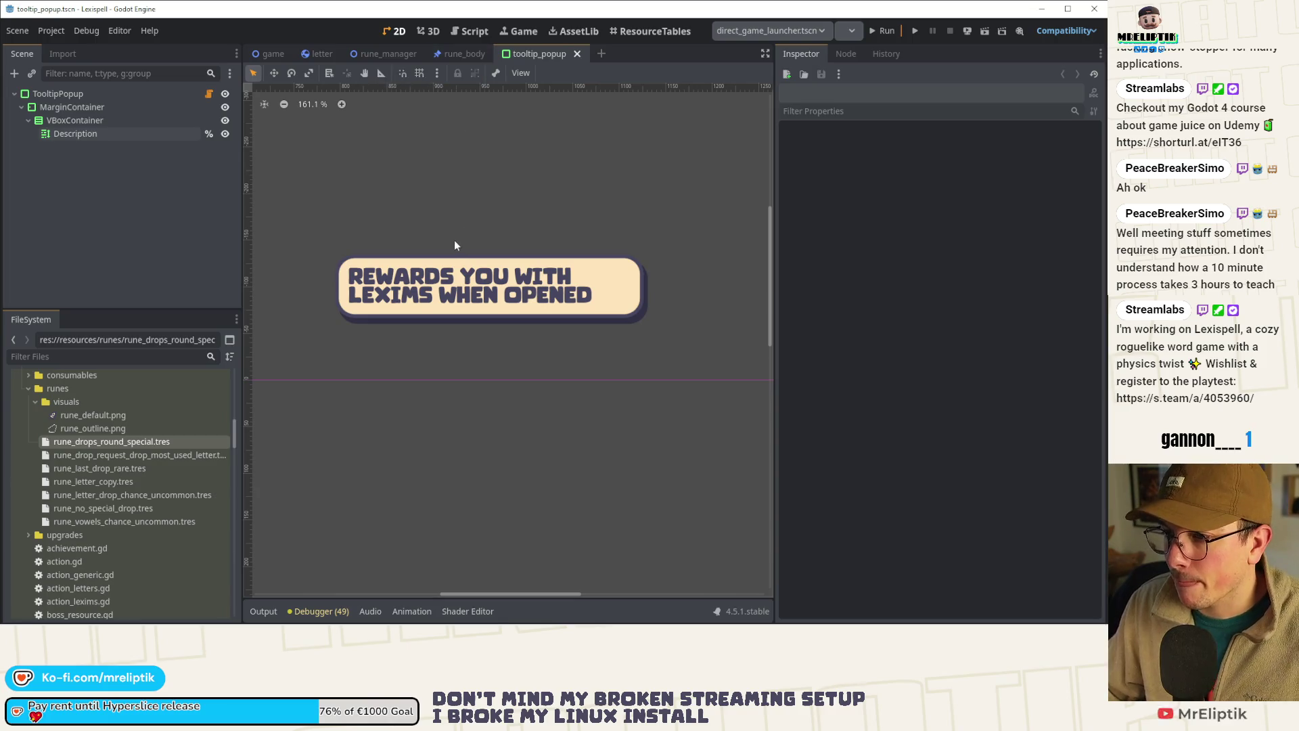
{"action": "mouse_move", "coordinate": [448, 63]}
{"action": "left_click", "coordinate": [263, 53]}
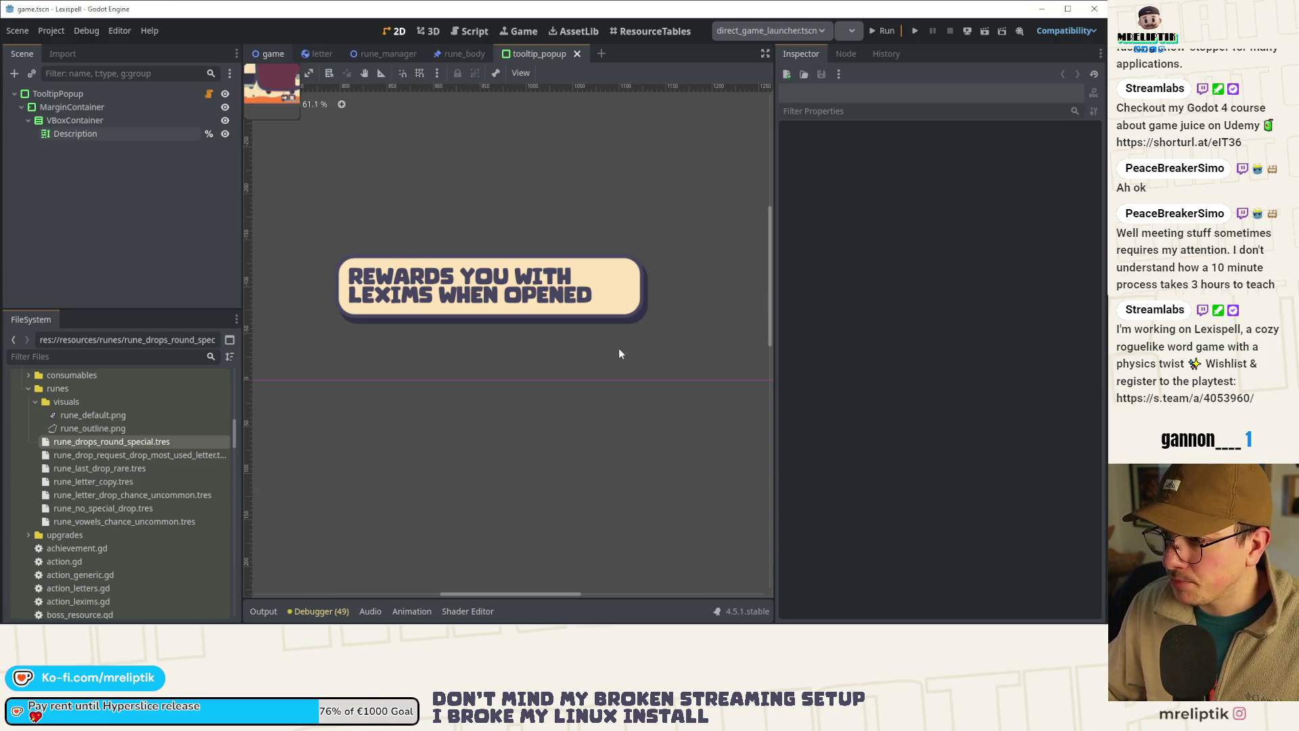
{"action": "scroll", "coordinate": [624, 316], "scroll_direction": "down", "scroll_amount": 3}
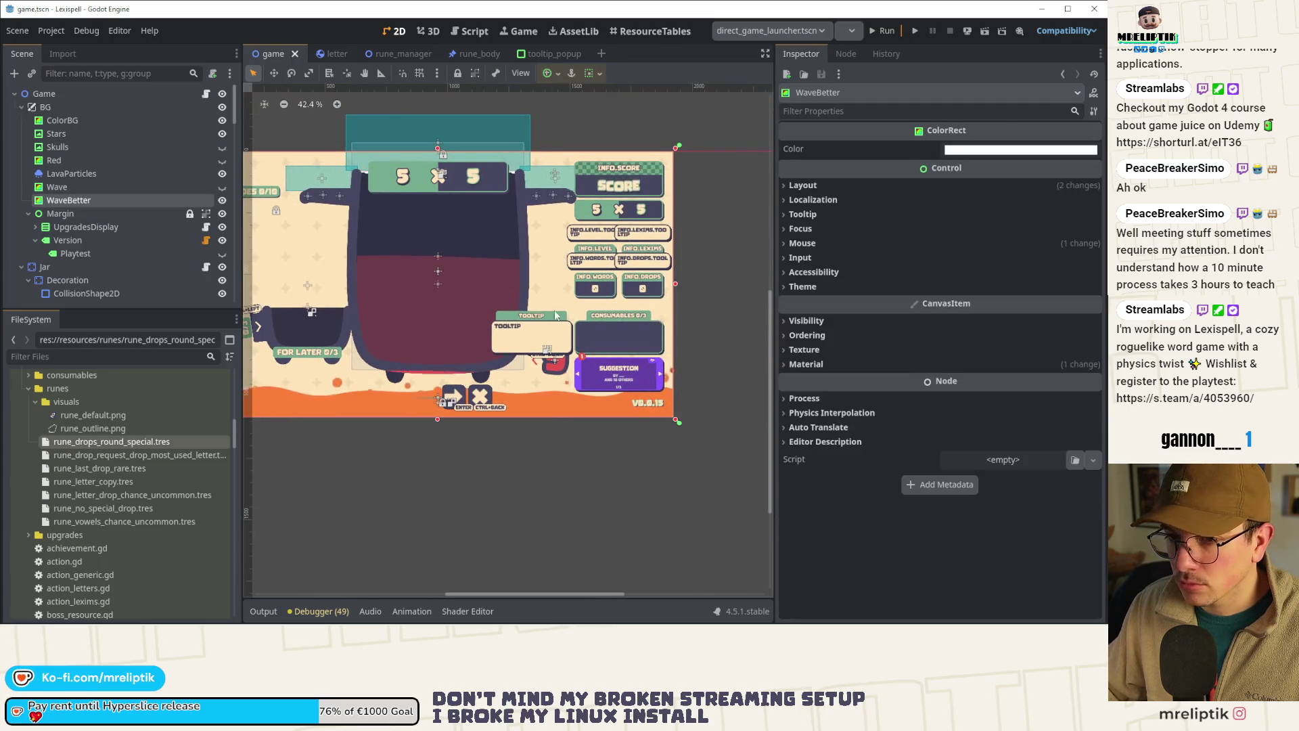
{"action": "key", "text": "ctrl+shift+o"}
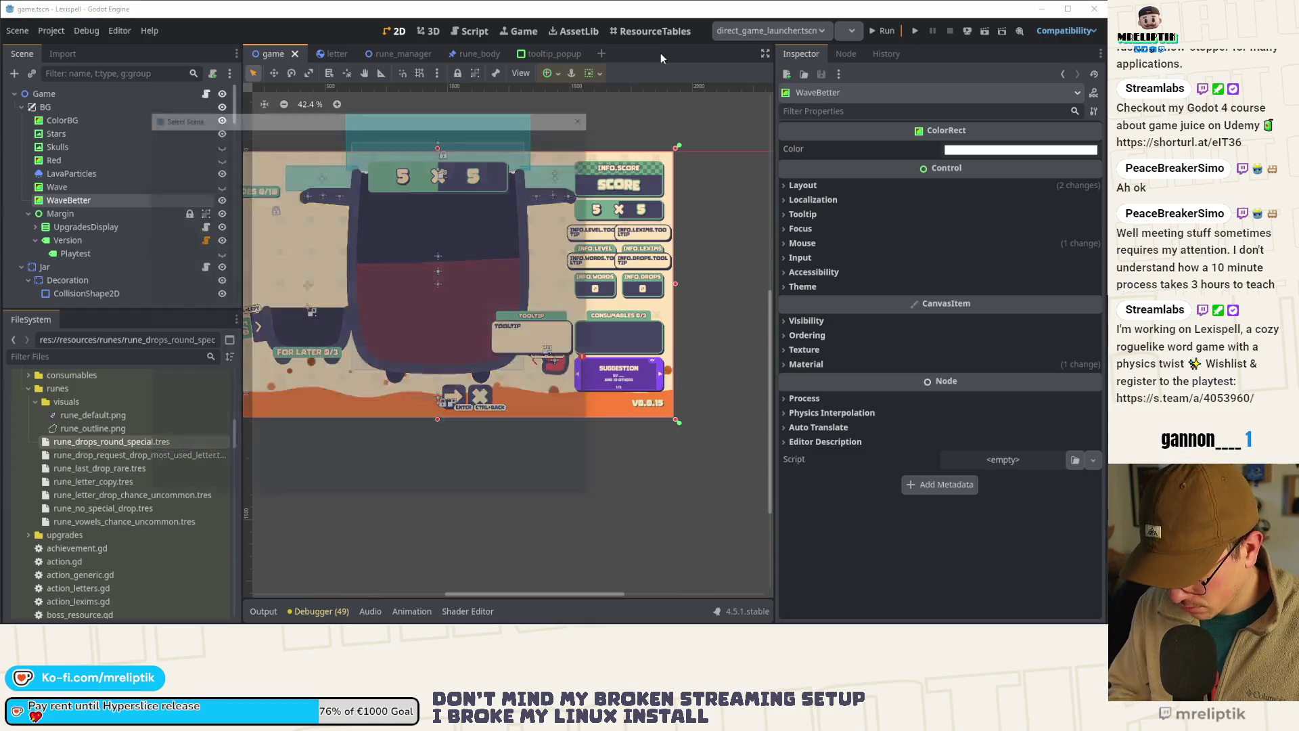
{"action": "type", "text": "tray"}
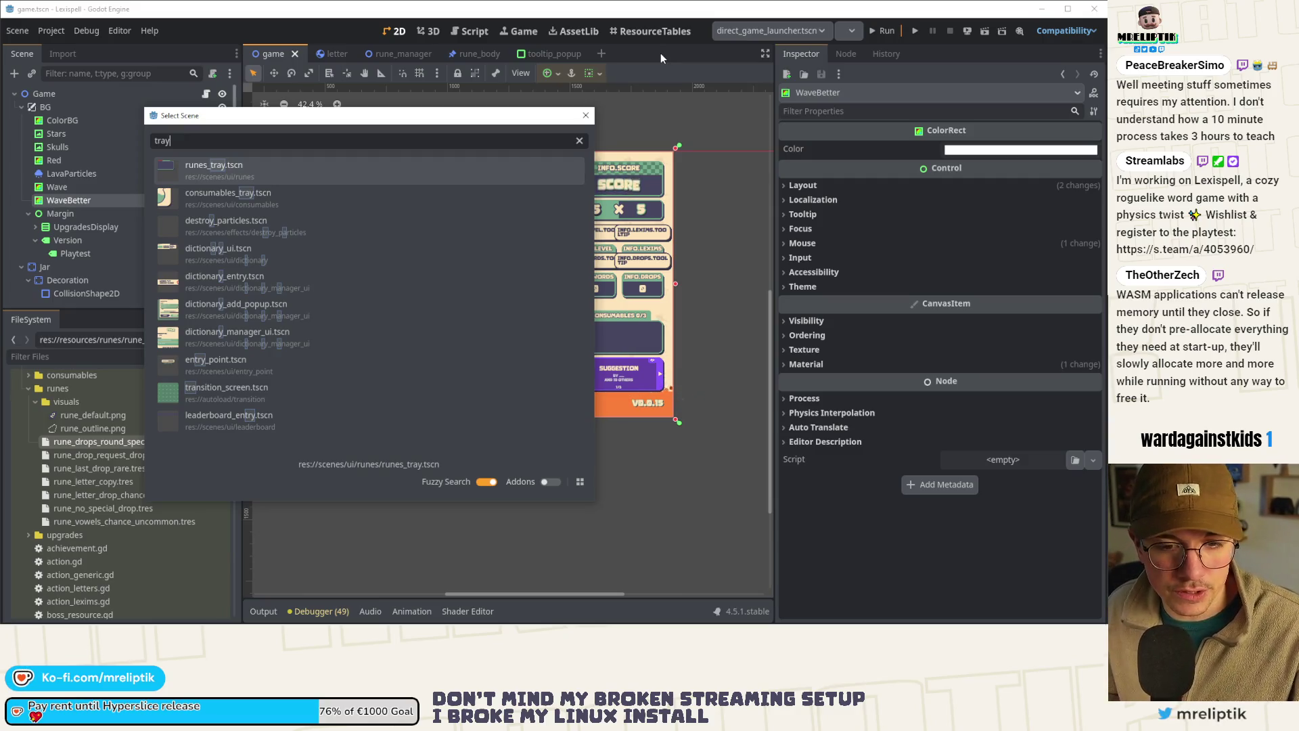
{"action": "mouse_move", "coordinate": [251, 120]}
{"action": "left_mouse_down"}
{"action": "mouse_move", "coordinate": [264, 349]}
{"action": "mouse_move", "coordinate": [240, 127]}
{"action": "mouse_move", "coordinate": [234, 139]}
{"action": "left_mouse_up"}
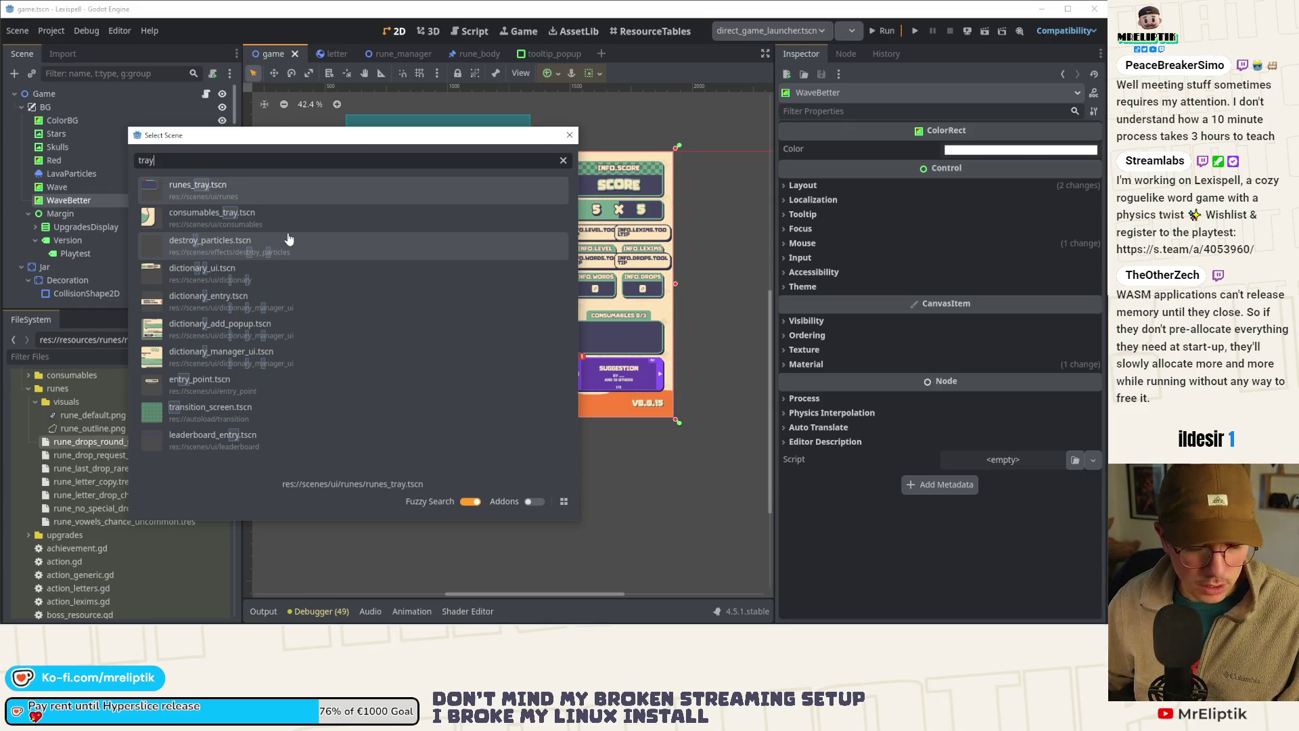
{"action": "mouse_move", "coordinate": [279, 139]}
{"action": "left_mouse_down"}
{"action": "mouse_move", "coordinate": [318, 667]}
{"action": "mouse_move", "coordinate": [313, 118]}
{"action": "left_mouse_up"}
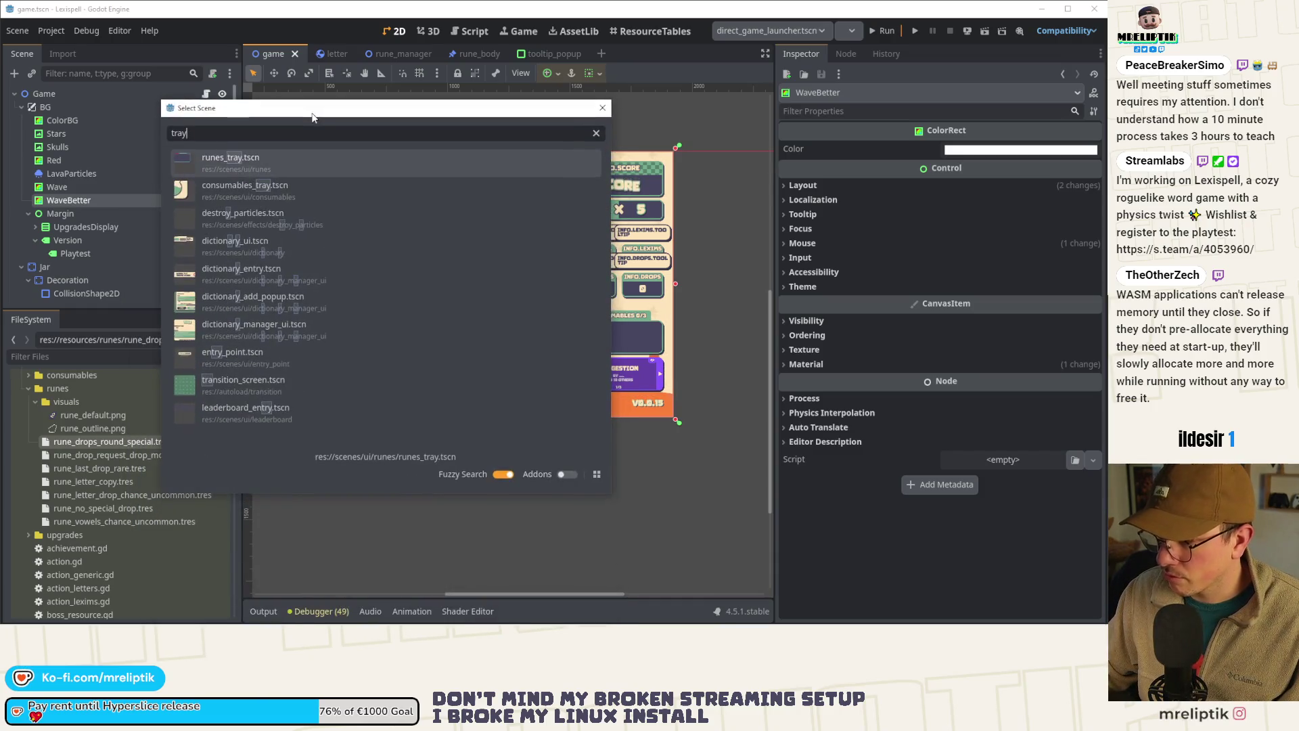
{"action": "double_click", "coordinate": [274, 190]}
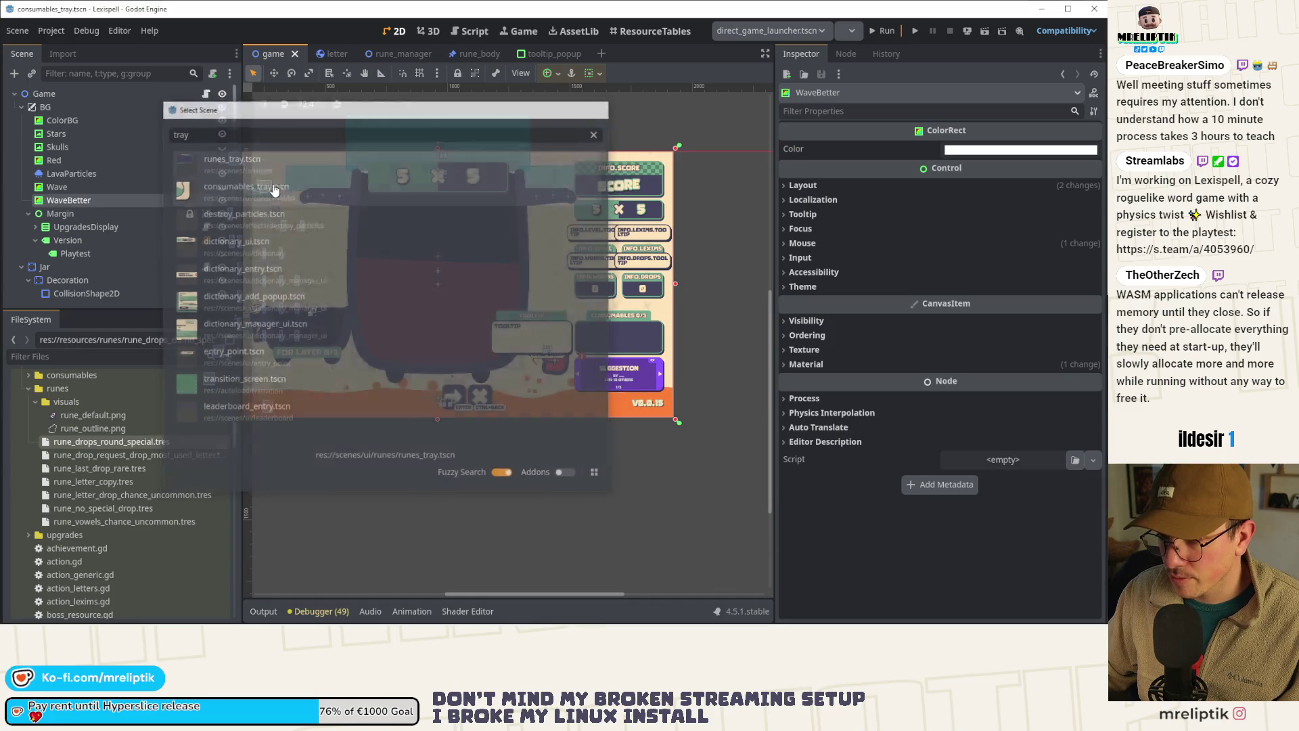
Take the ContainerFree header from consumables_tray's TooltipContainer and paste it under TooltipPopup.
{"action": "left_click", "coordinate": [570, 299]}
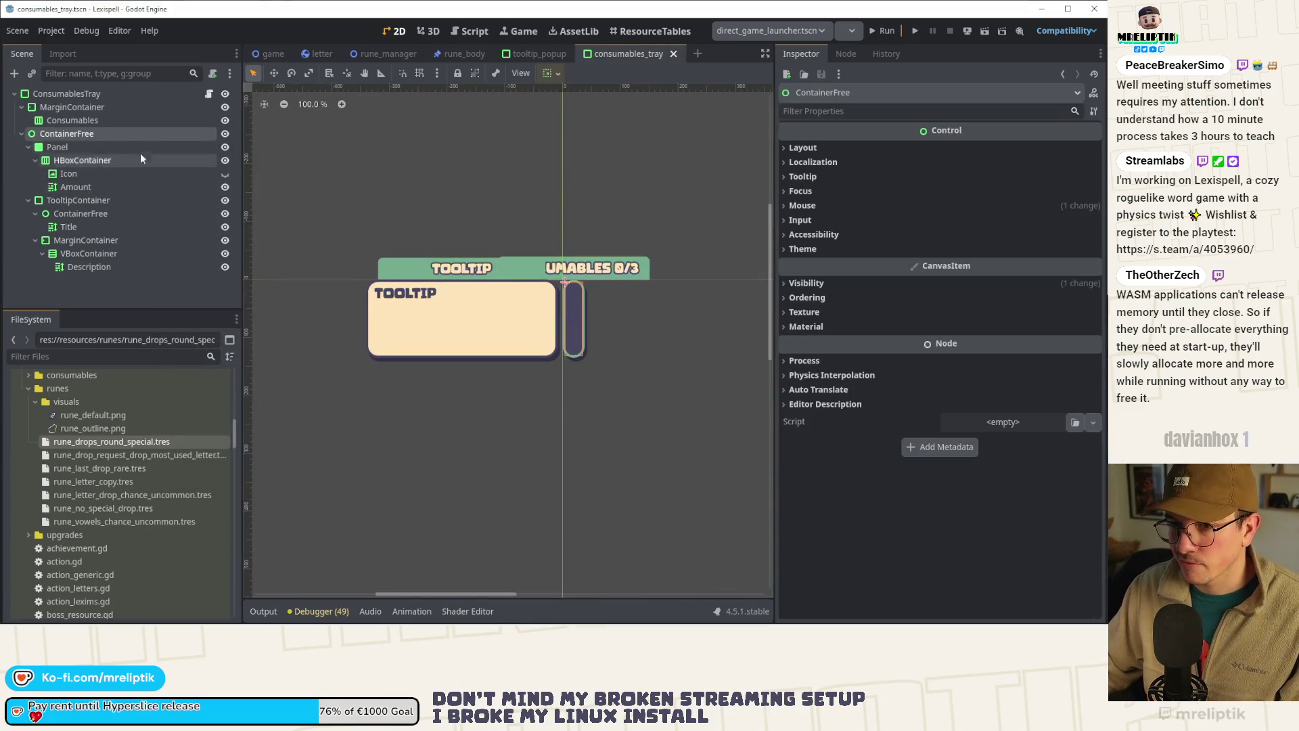
{"action": "left_click", "coordinate": [81, 253]}
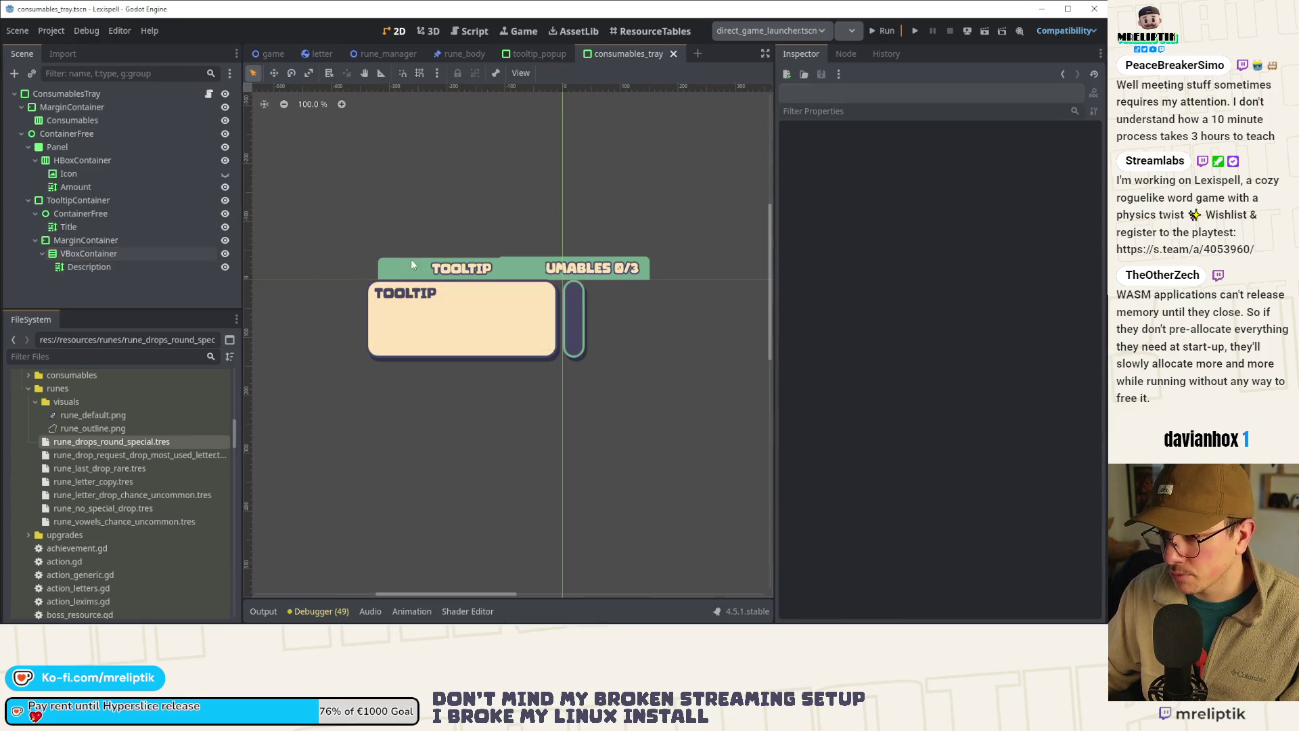
{"action": "left_click", "coordinate": [81, 200]}
{"action": "left_click", "coordinate": [77, 214]}
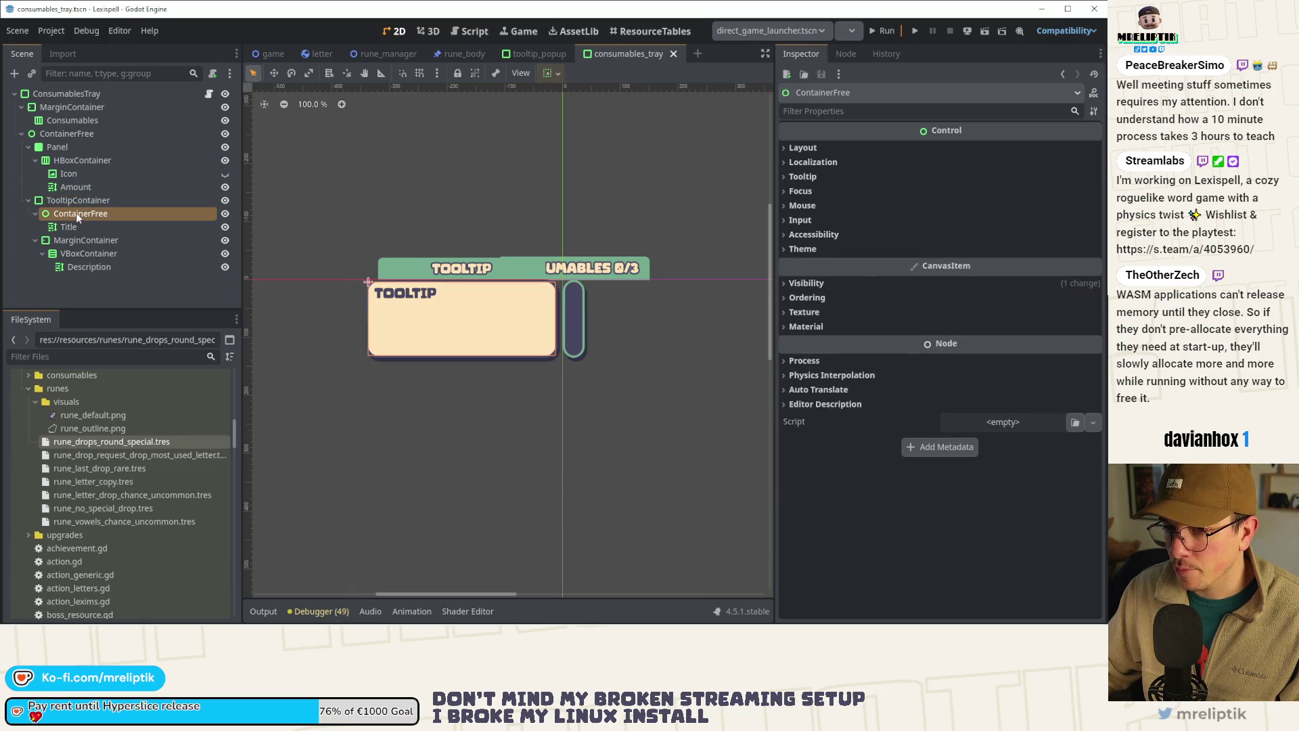
{"action": "left_click", "coordinate": [534, 53]}
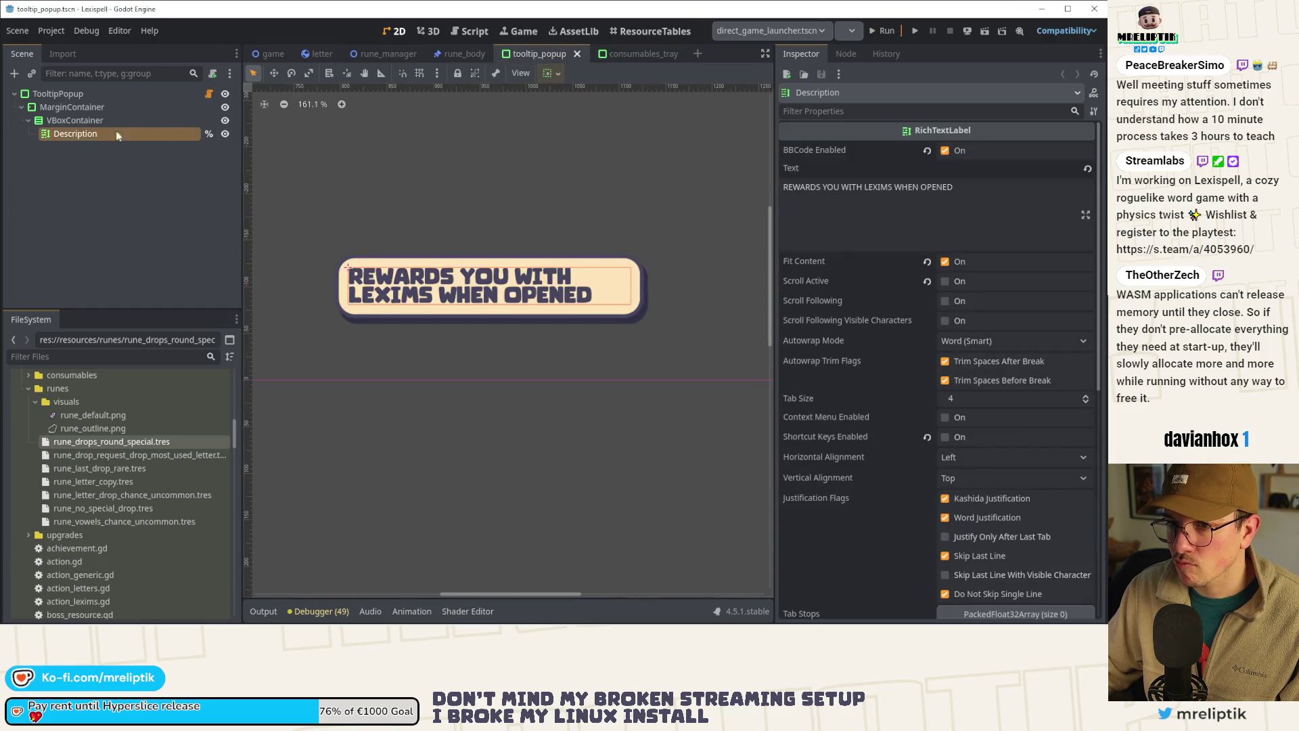
{"action": "left_click", "coordinate": [61, 94]}
{"action": "key", "text": "ctrl+v"}
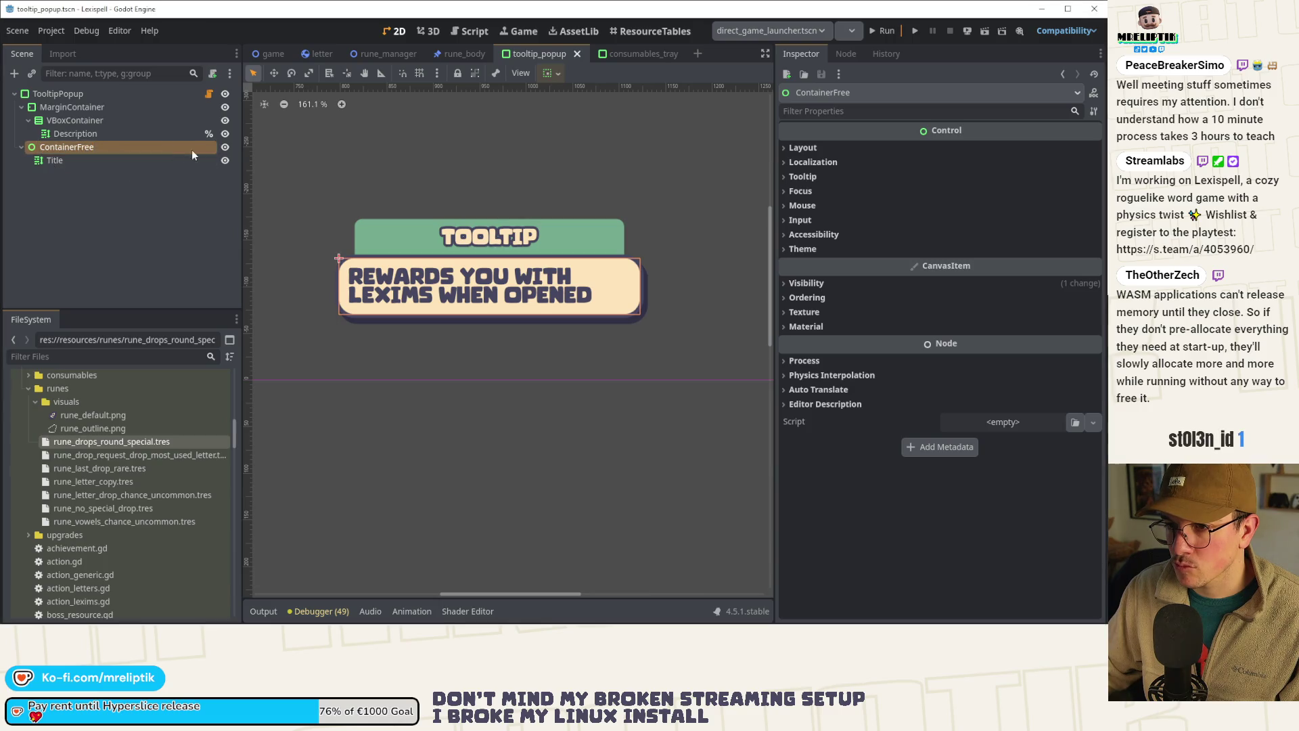
Set ContainerFree's Mouse Filter to Ignore and save the tooltip_popup scene.
{"action": "left_click", "coordinate": [225, 162]}
{"action": "left_click", "coordinate": [226, 162]}
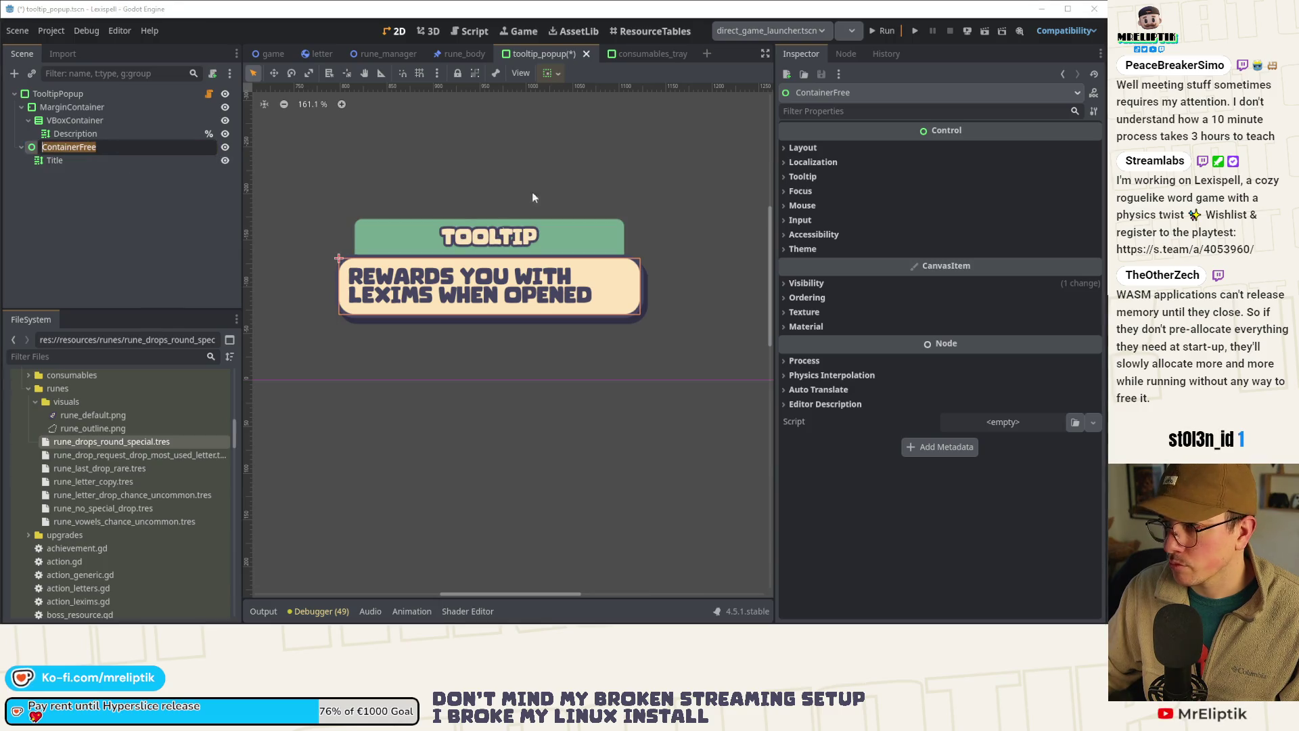
{"action": "left_click", "coordinate": [799, 192]}
{"action": "left_click", "coordinate": [799, 193]}
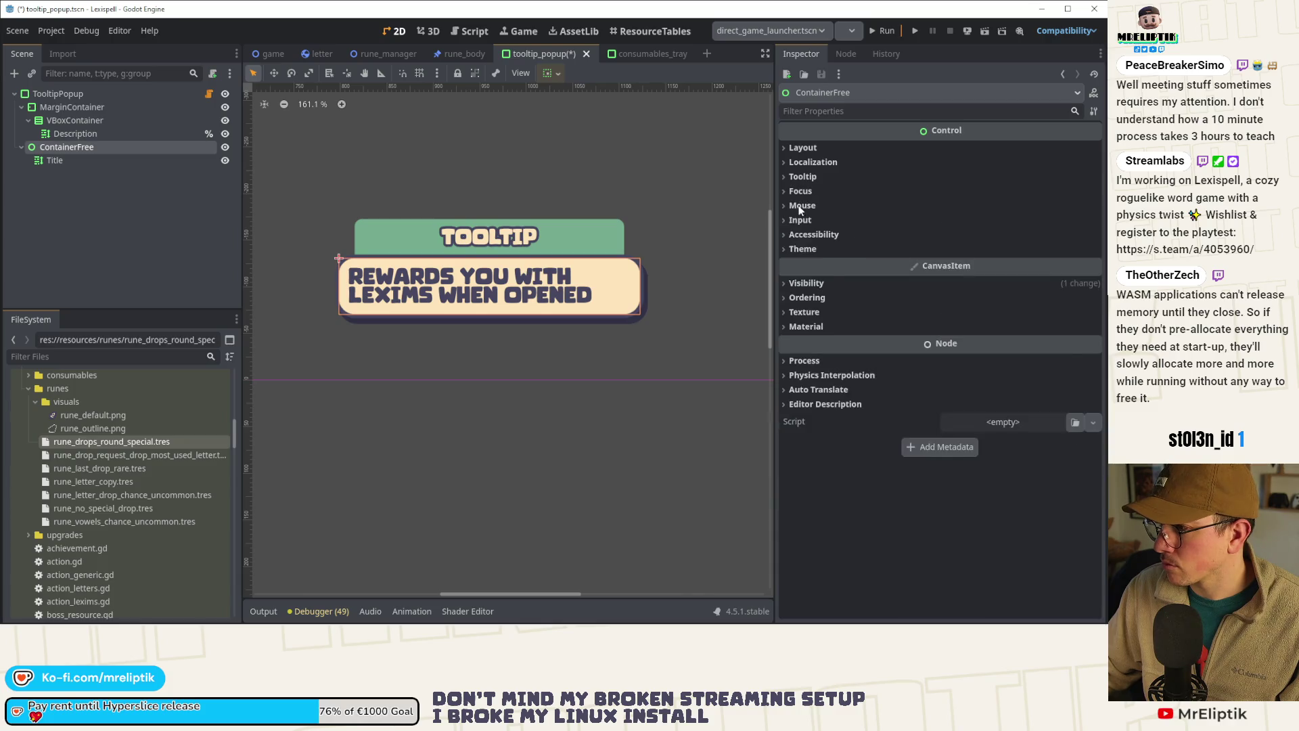
{"action": "left_click", "coordinate": [802, 205]}
{"action": "left_click", "coordinate": [973, 217]}
{"action": "left_click", "coordinate": [964, 275]}
{"action": "key", "text": "ctrl+s"}
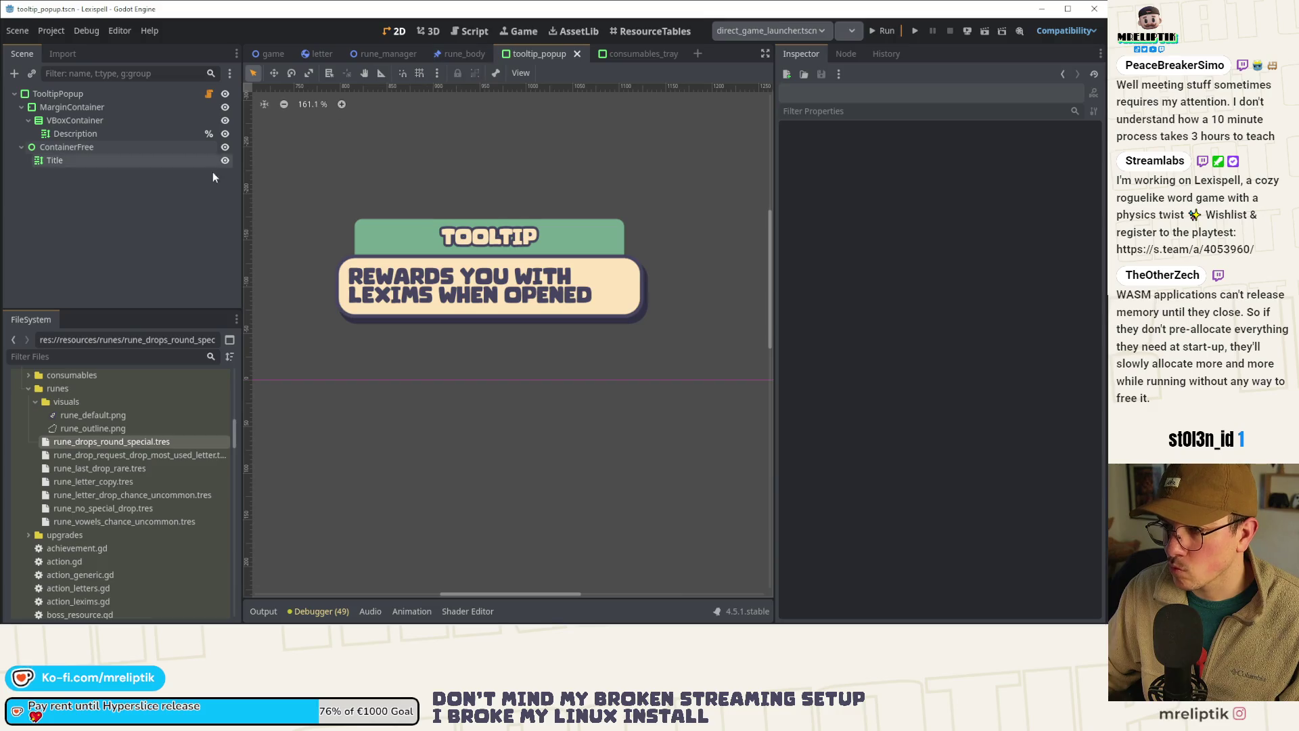
Check the Title node's TOOLTIP header by toggling its visibility, and save tooltip_popup.
{"action": "left_click", "coordinate": [66, 161]}
{"action": "left_click", "coordinate": [224, 161]}
{"action": "left_click", "coordinate": [225, 161]}
{"action": "left_click", "coordinate": [210, 188]}
{"action": "key", "text": "ctrl+s"}
{"action": "left_click", "coordinate": [225, 161]}
{"action": "key", "text": "ctrl+s"}
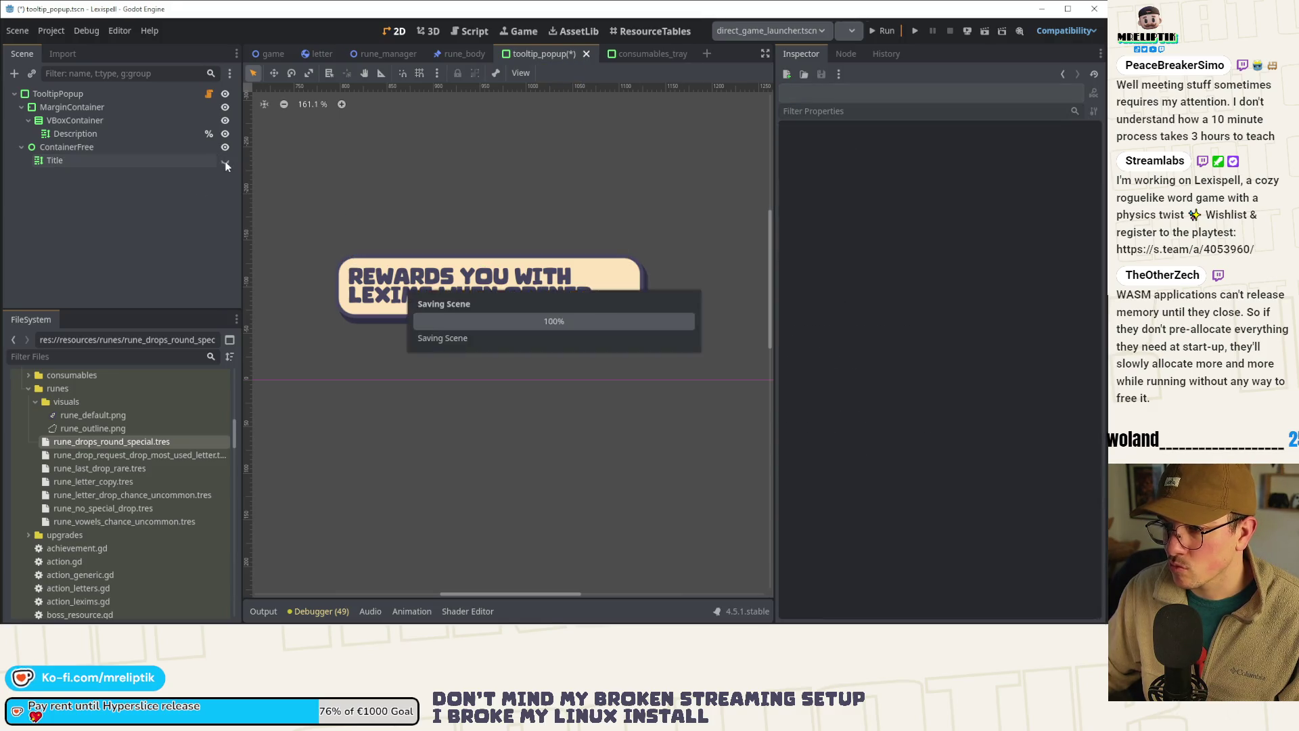
{"action": "left_click", "coordinate": [225, 161]}
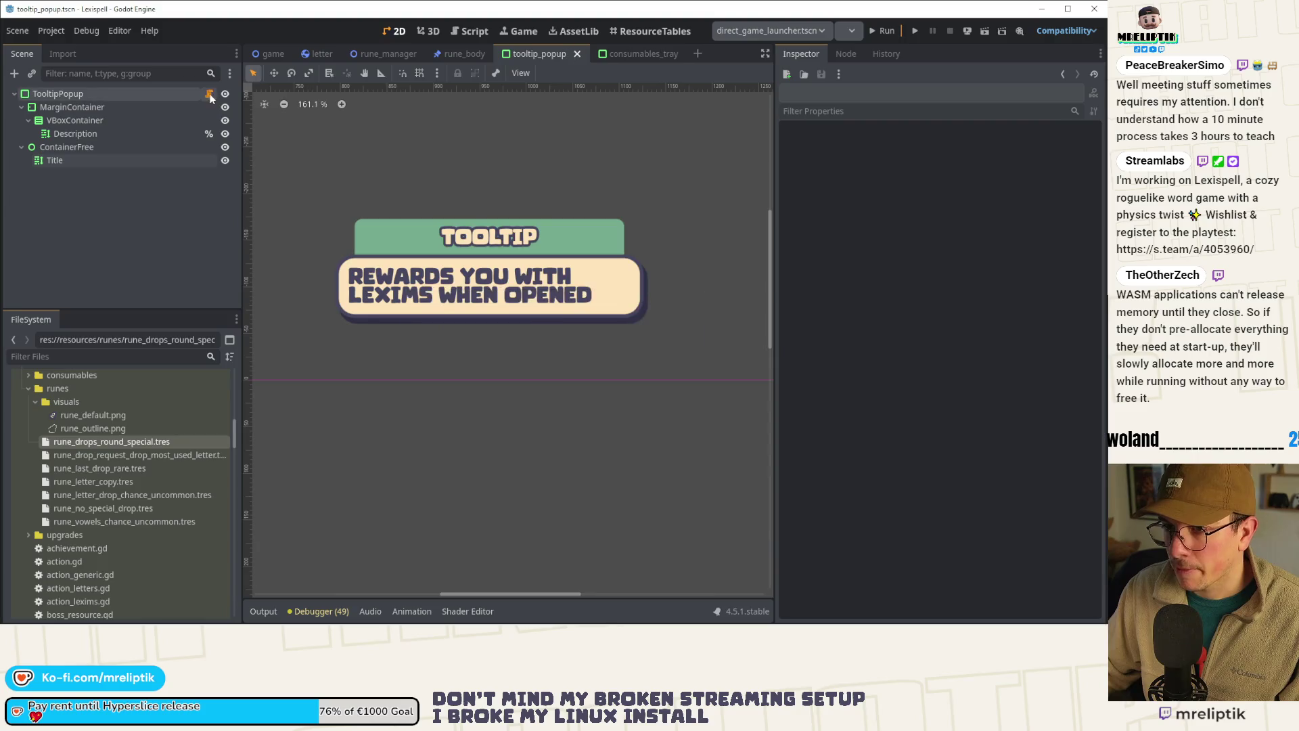
{"action": "left_click", "coordinate": [209, 93]}
{"action": "left_click_drag", "start_coordinate": [774, 203], "coordinate": [909, 203]}
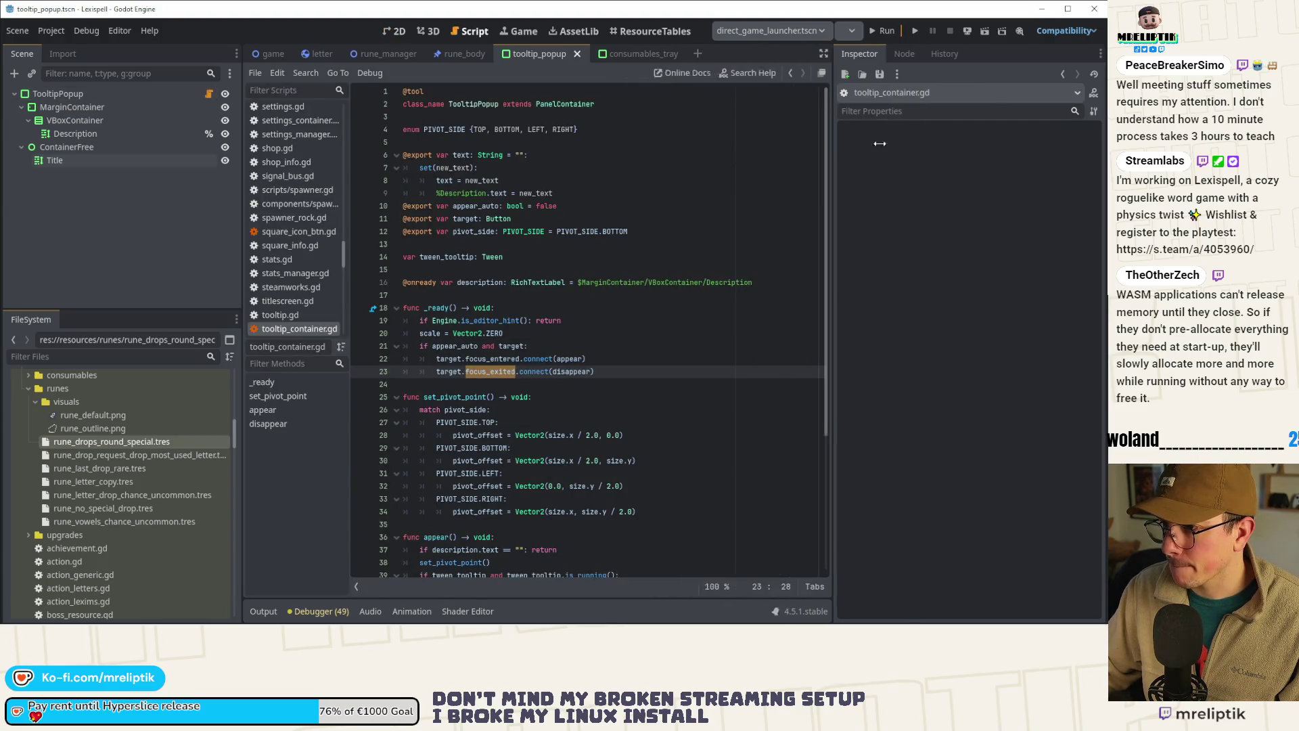
{"action": "left_click", "coordinate": [616, 197]}
{"action": "key", "text": "Return"}
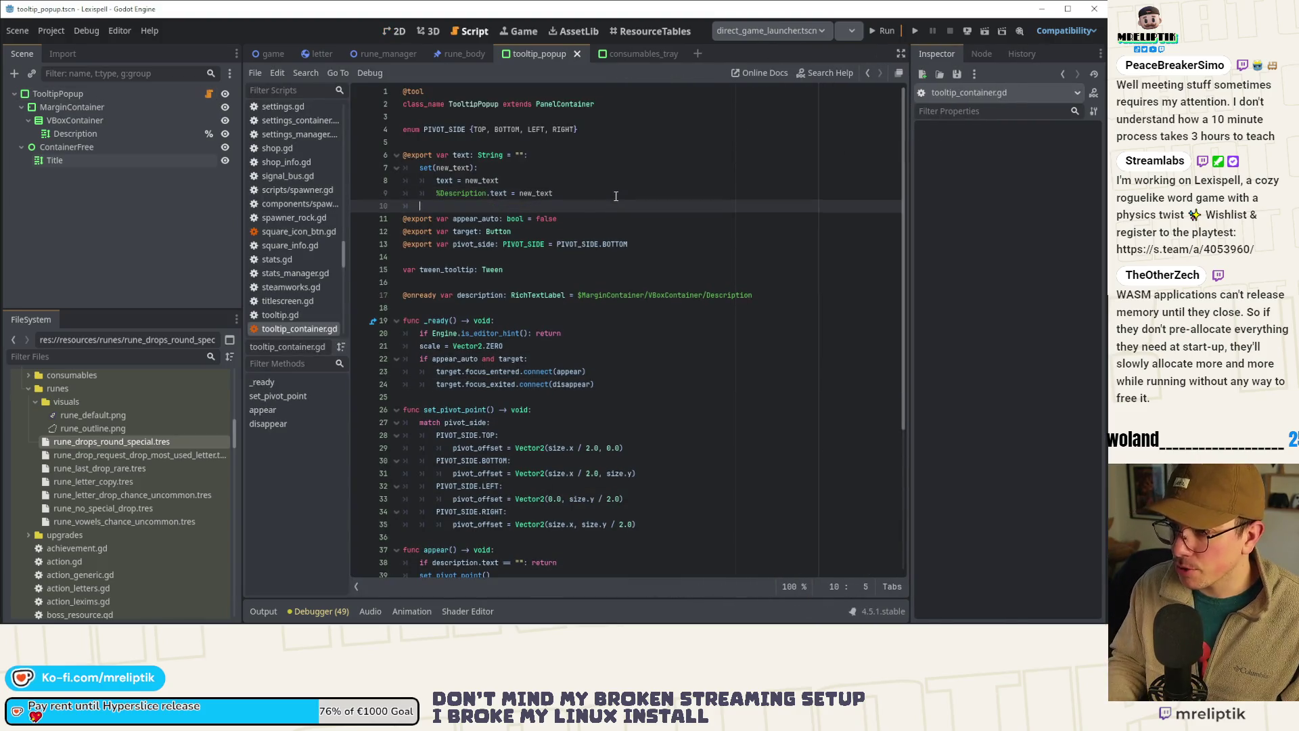
{"action": "type", "text": "@export var title_text:"}
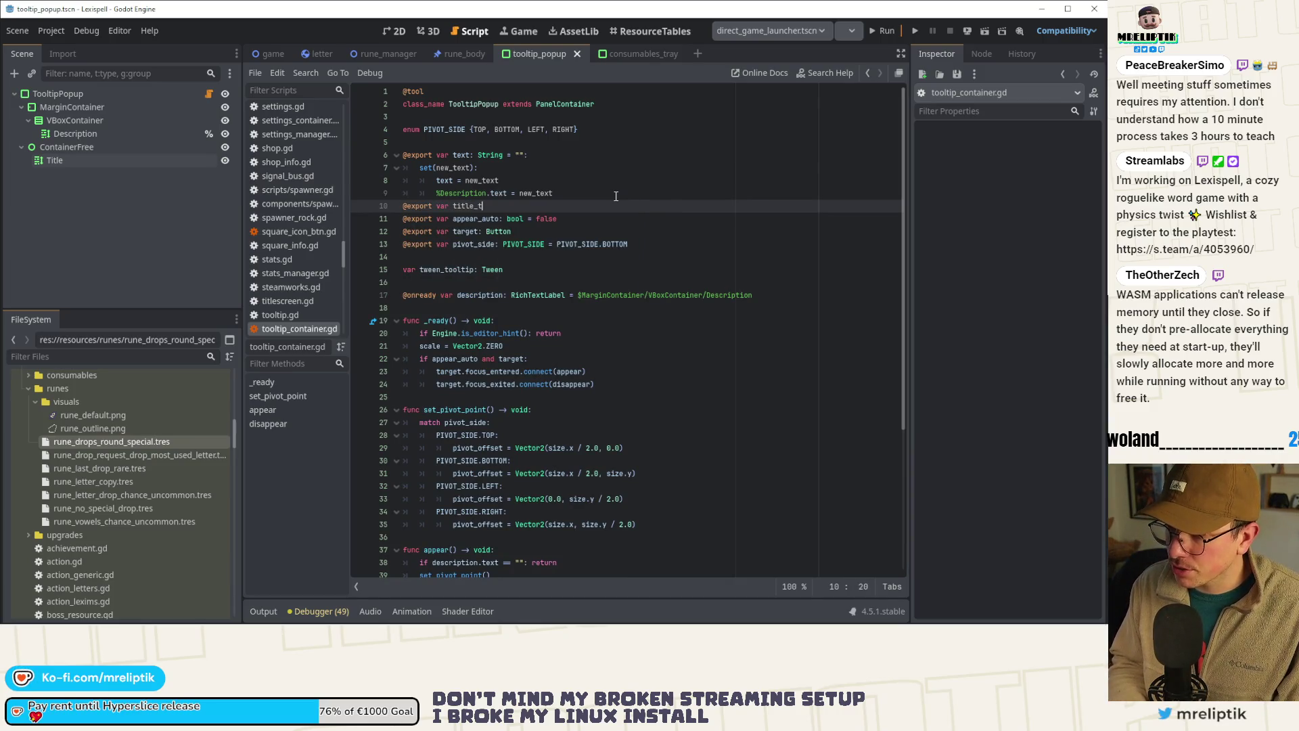
{"action": "type", "text": " String = \"\""}
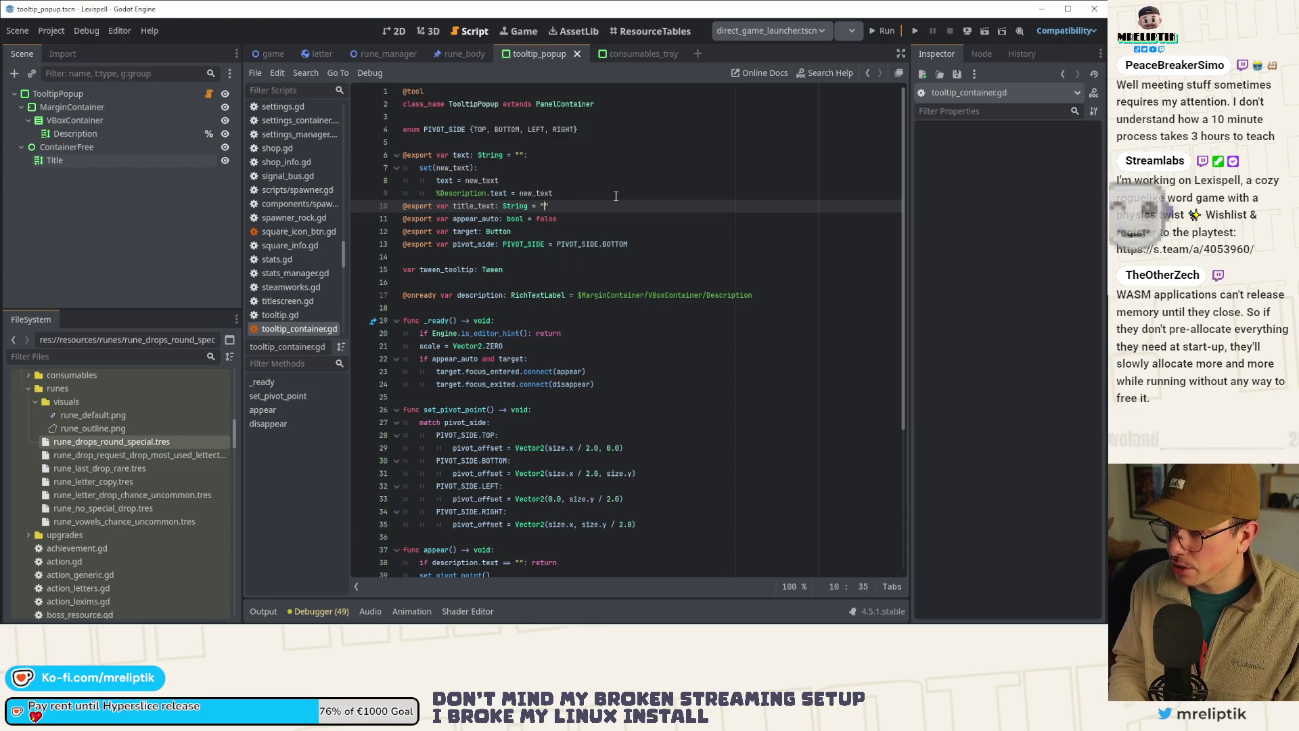
{"action": "type", "text": ":"}
{"action": "key", "text": "Return"}
{"action": "type", "text": "set"}
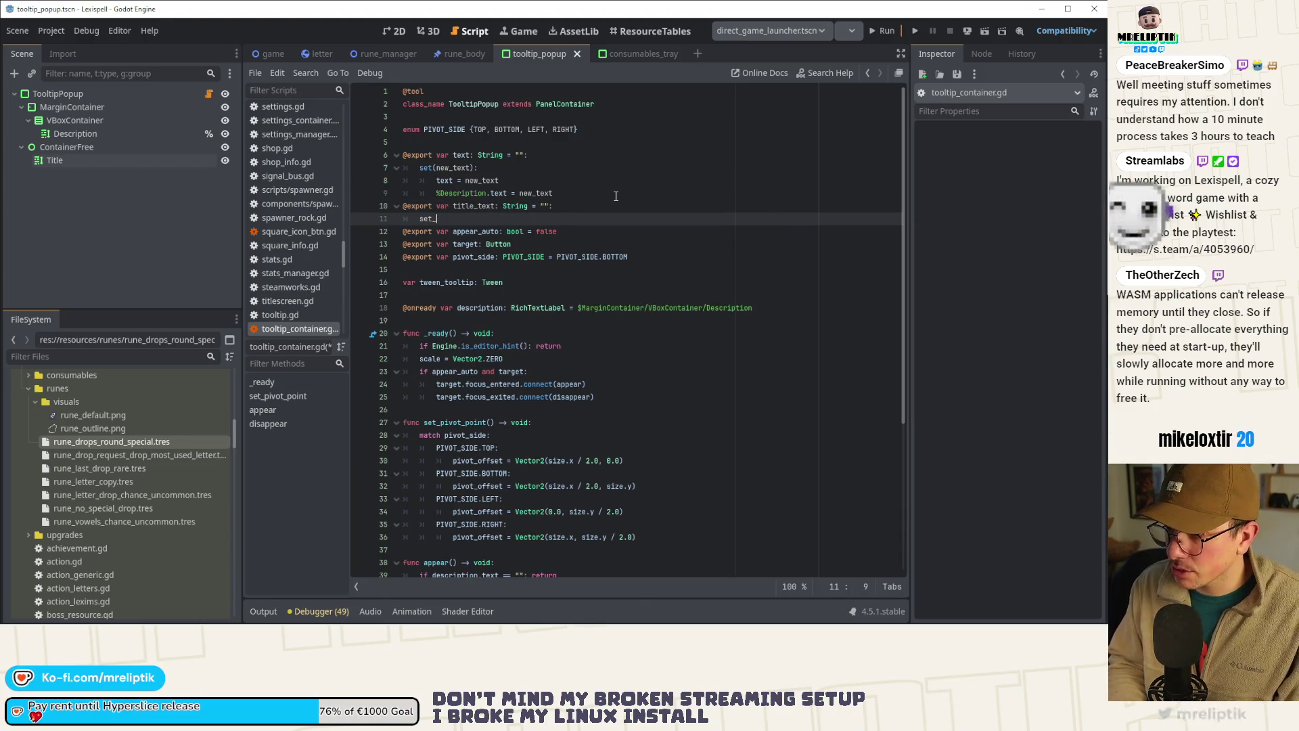
{"action": "type", "text": "(new_te"}
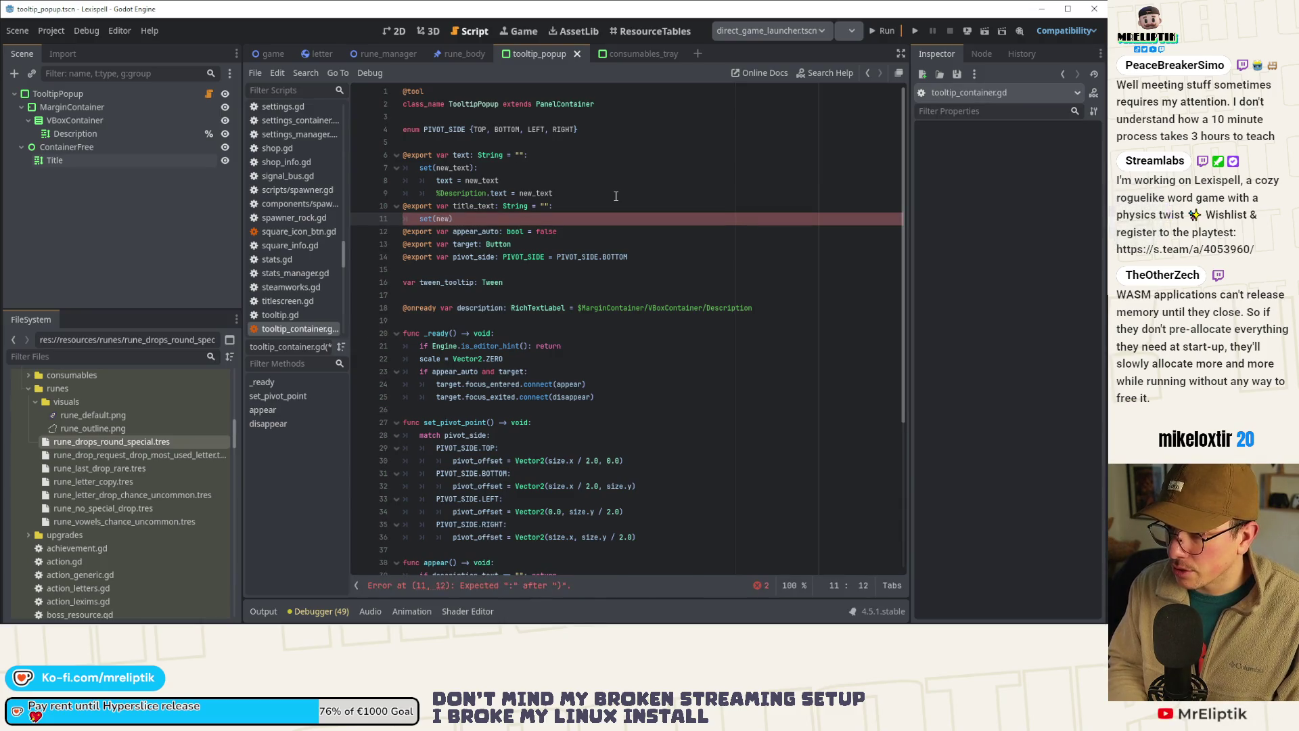
{"action": "type", "text": "xt)"}
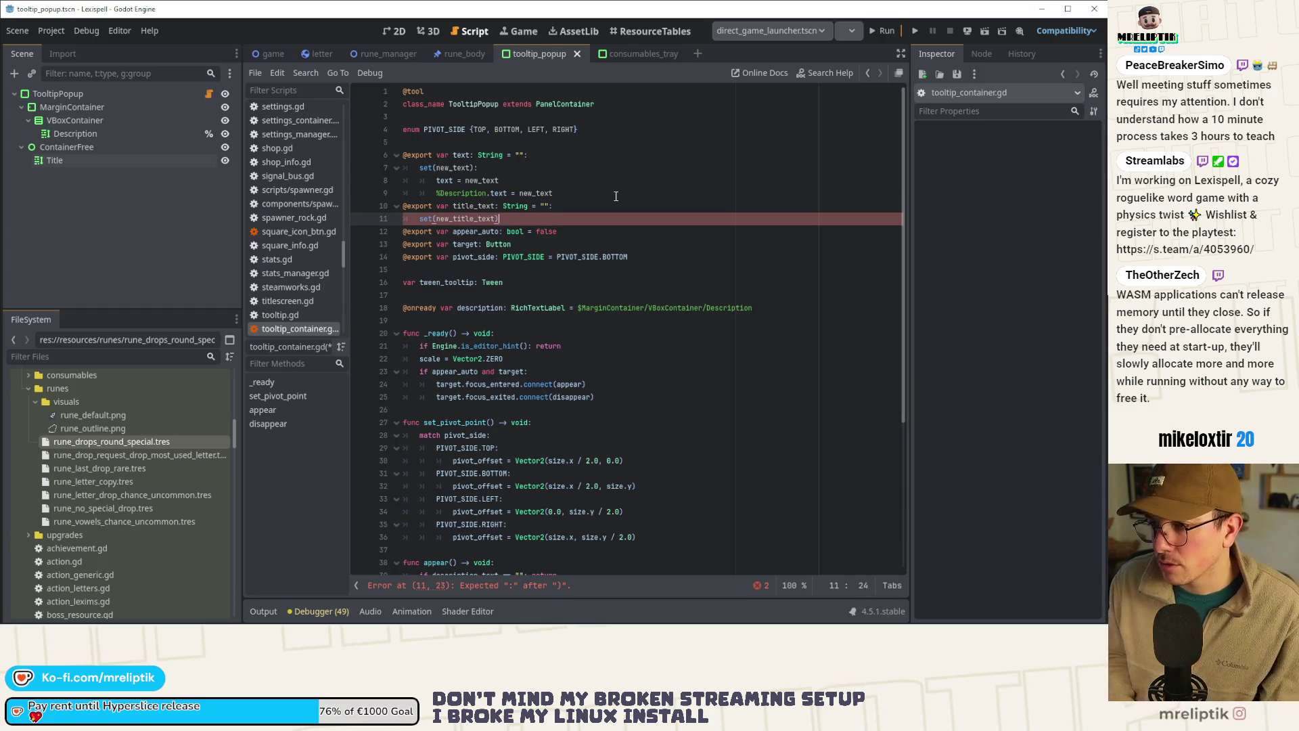
{"action": "type", "text": ":"}
{"action": "key", "text": "Return"}
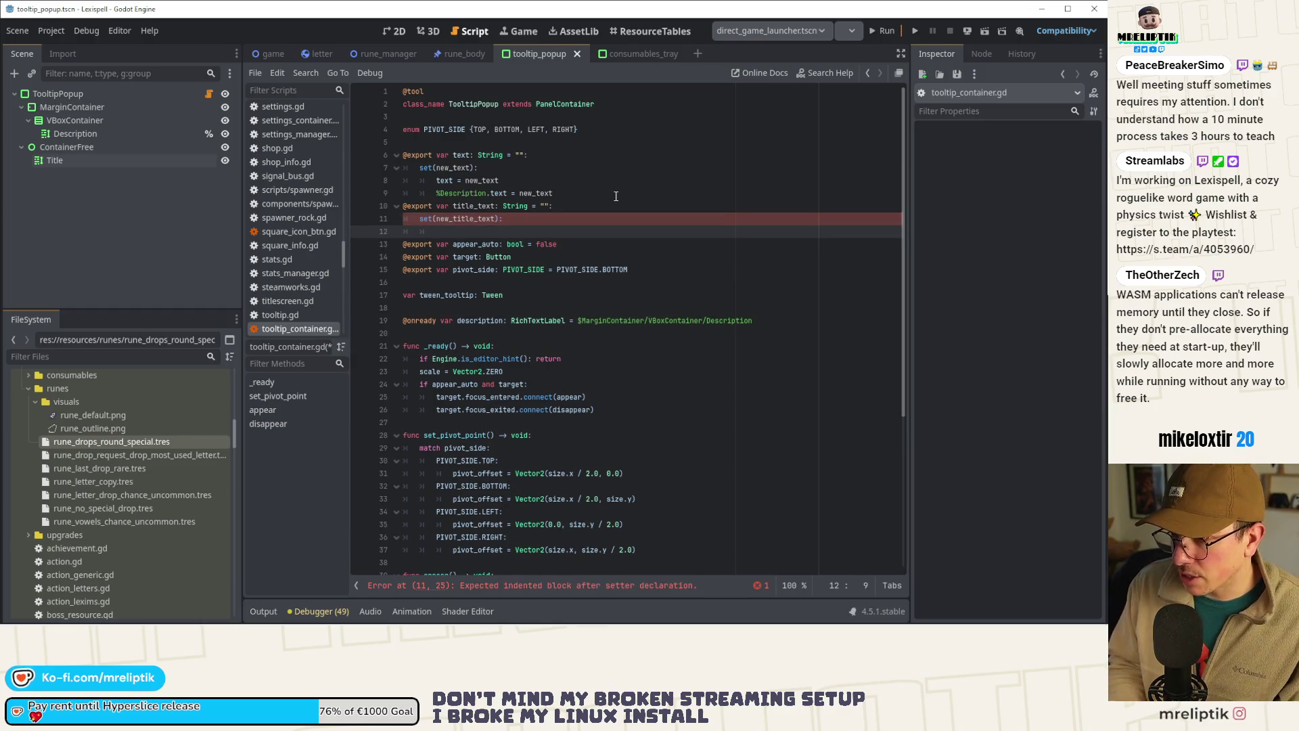
{"action": "type", "text": "title_text = "}
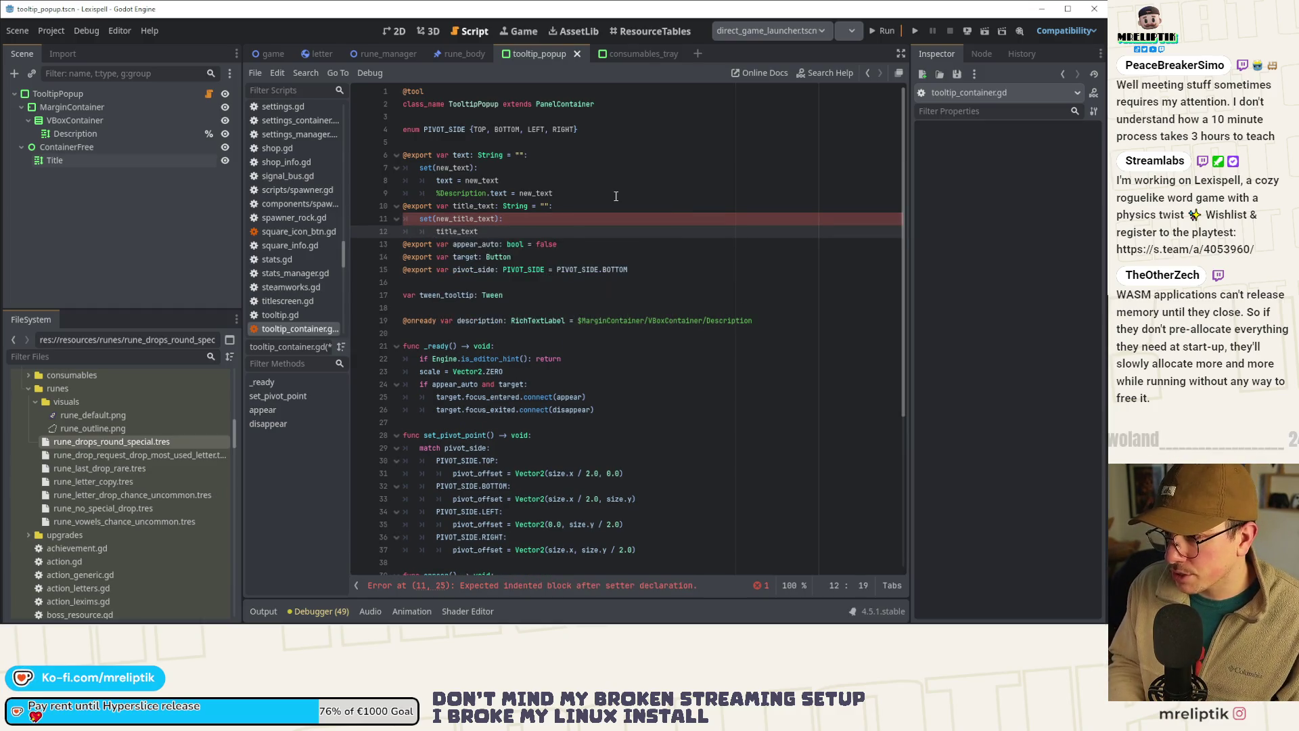
{"action": "type", "text": "text"}
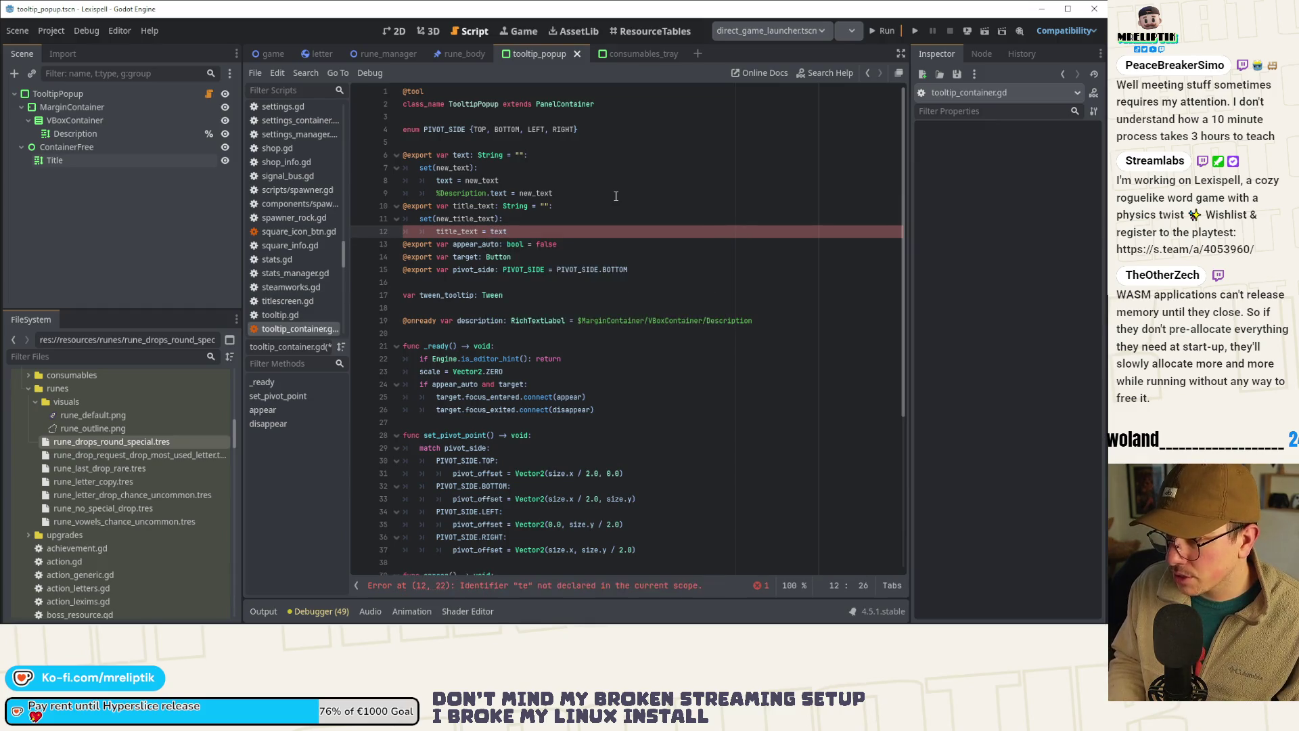
{"action": "key", "text": "Return"}
{"action": "left_click", "coordinate": [94, 209]}
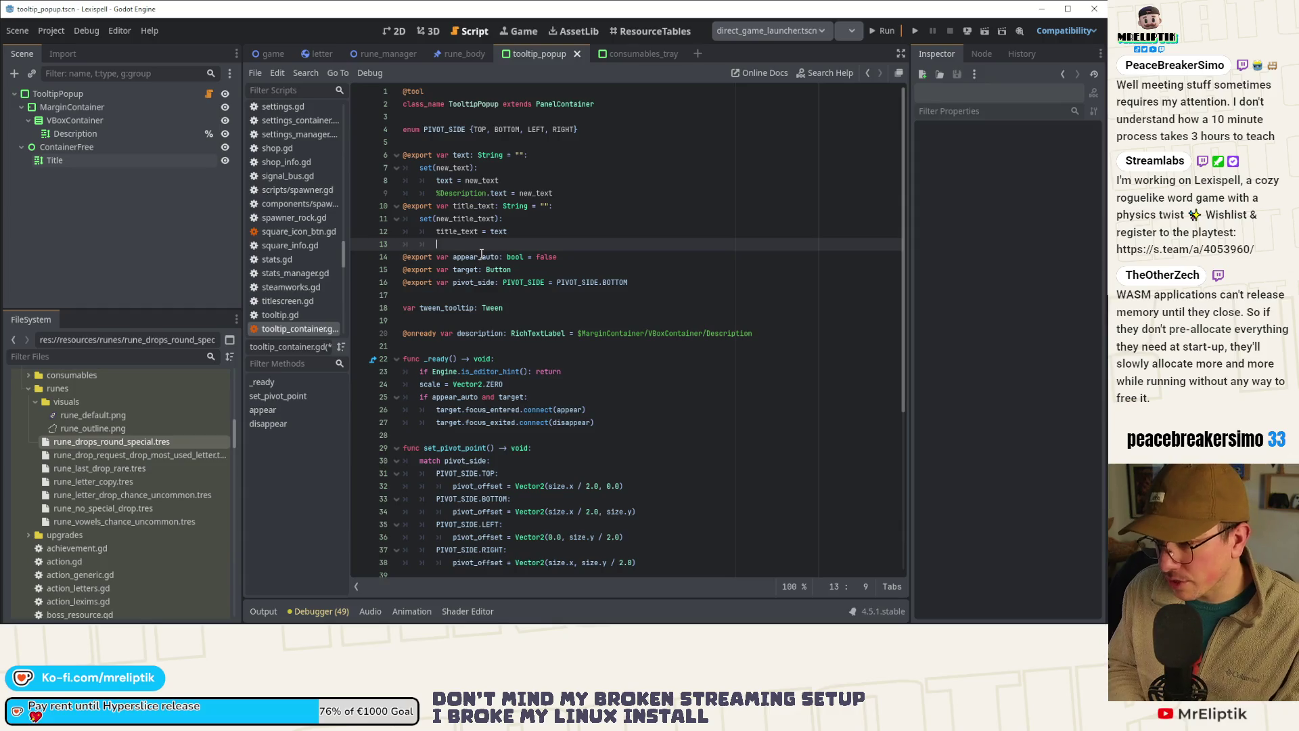
Insert a get_node("ContainerFree/Title") lookup and open an if block in tooltip_popup.gd.
{"action": "type", "text": "get_node("}
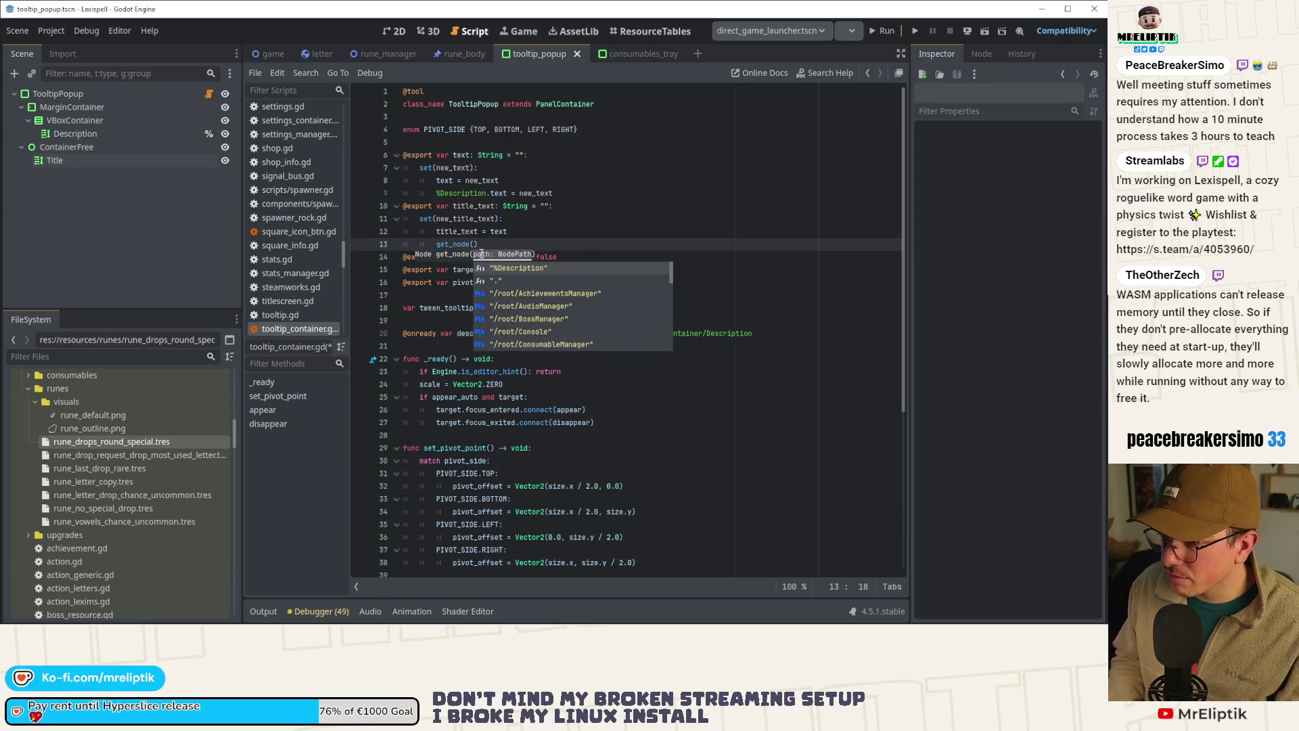
{"action": "key", "text": "Down"}
{"action": "key", "text": "Down"}
{"action": "key", "text": "Down"}
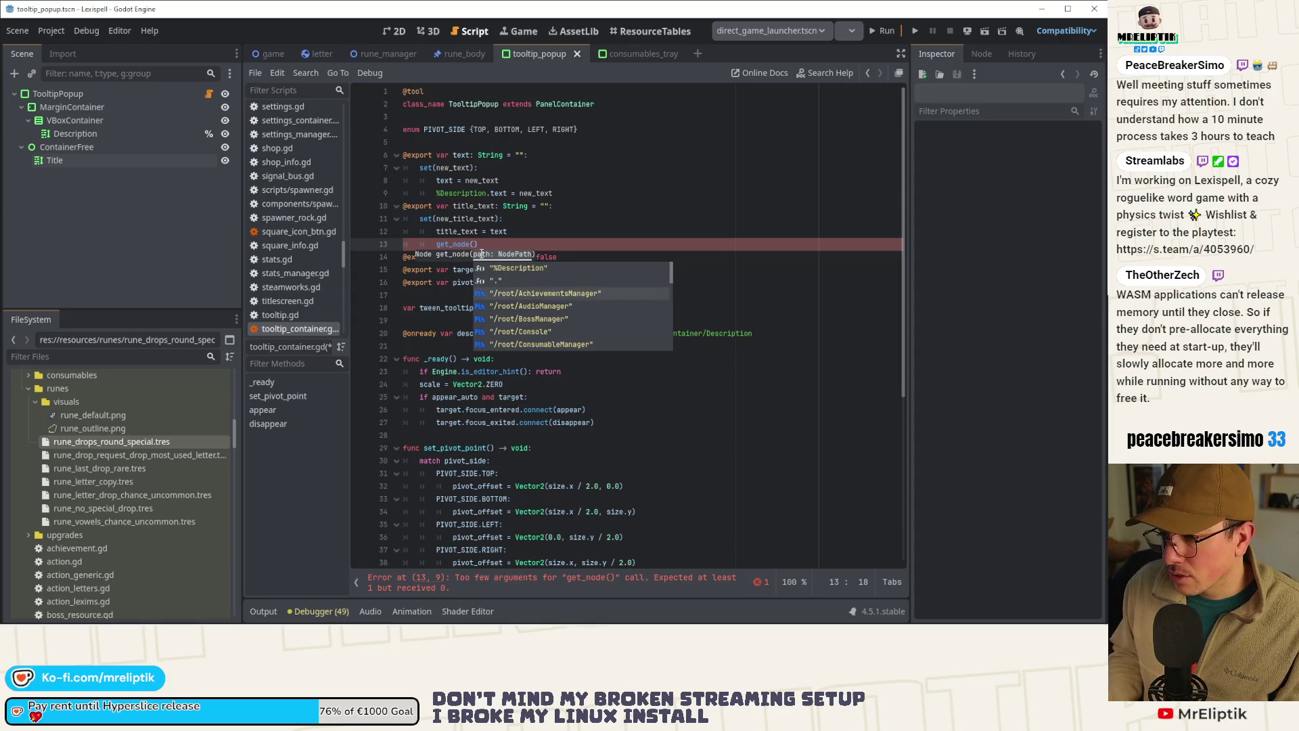
{"action": "key", "text": "Down"}
{"action": "key", "text": "Down"}
{"action": "key", "text": "Down"}
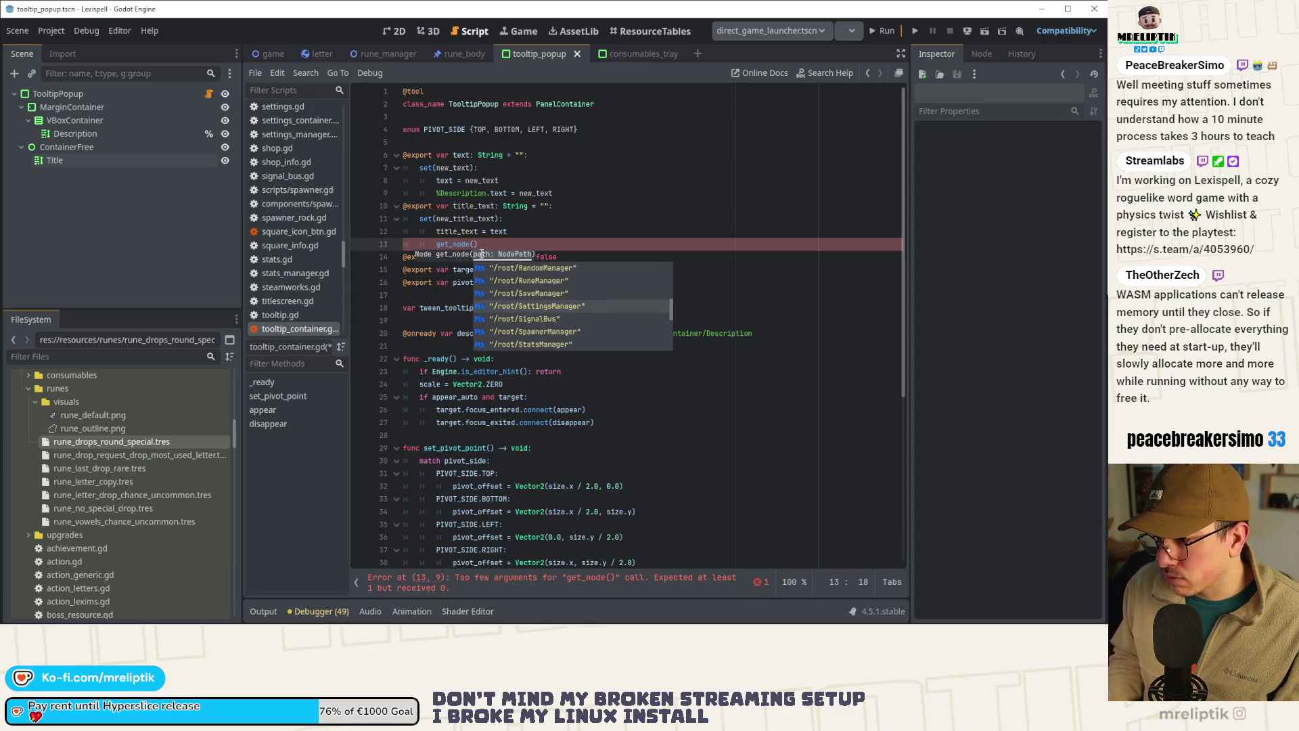
{"action": "type", "text": "\""}
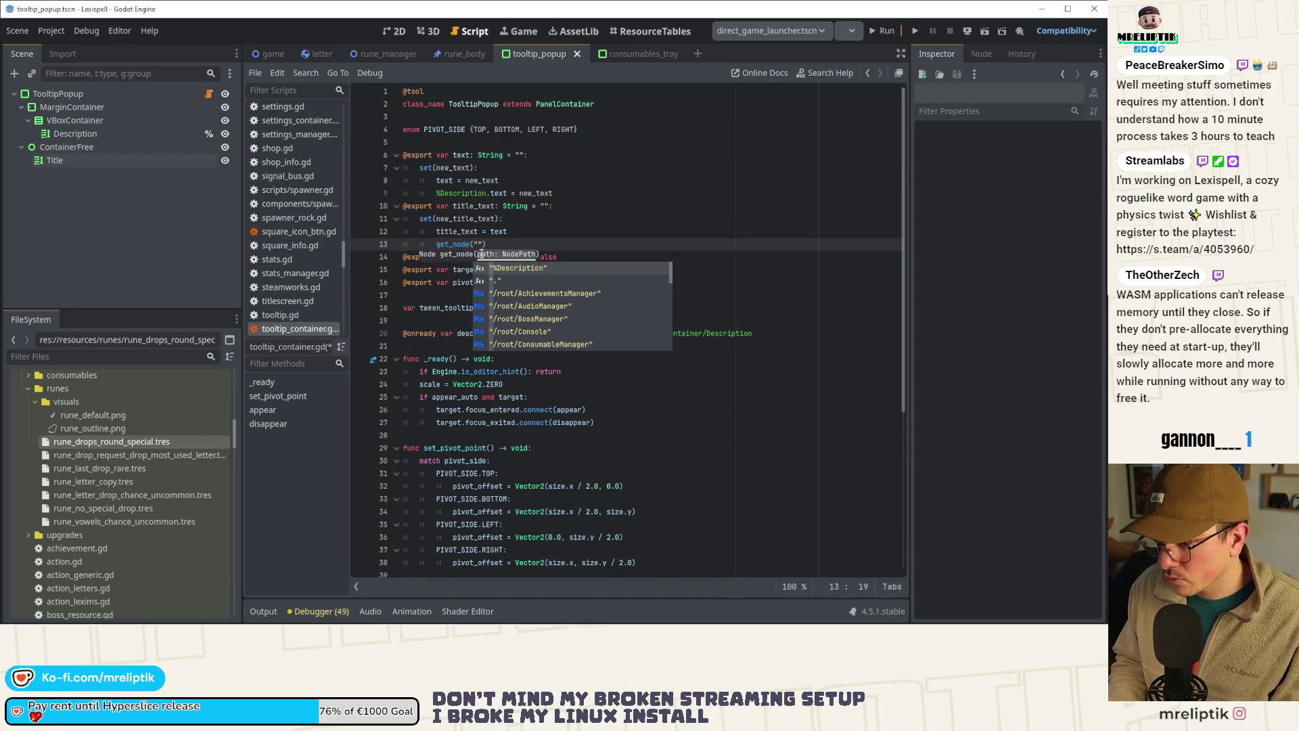
{"action": "type", "text": "Conta"}
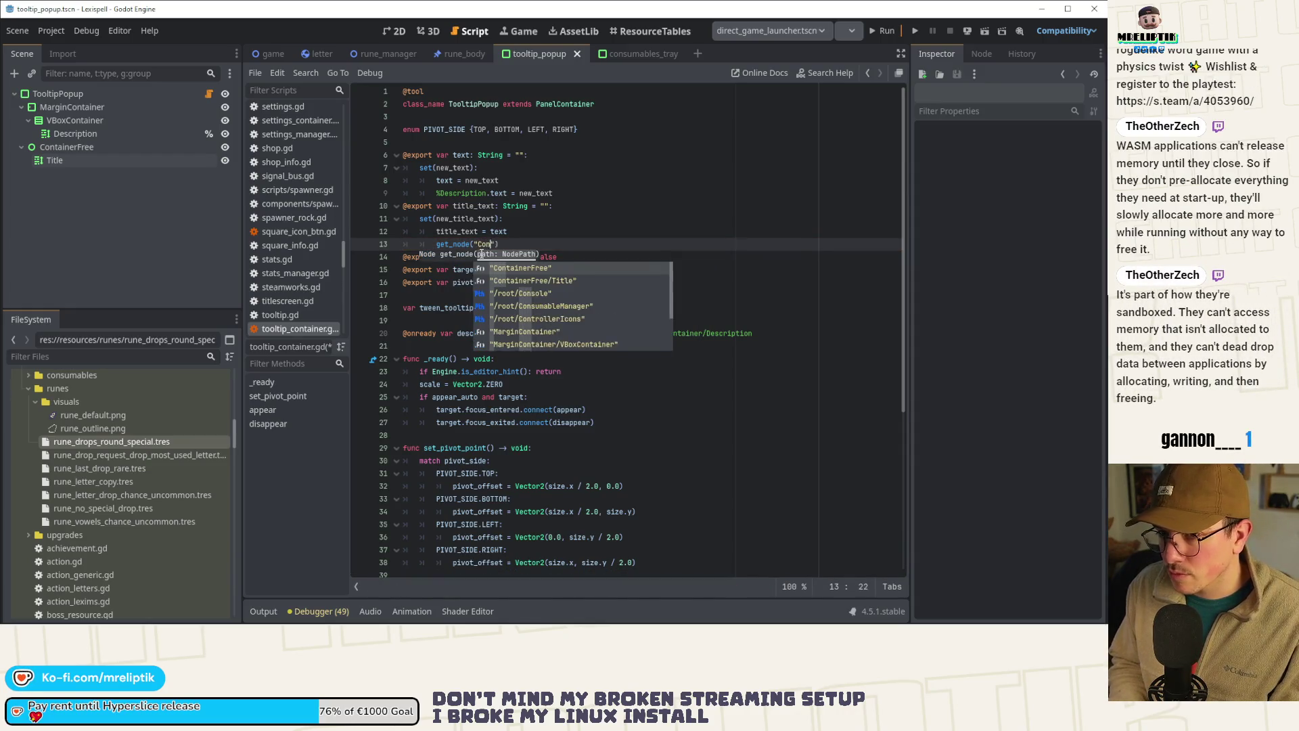
{"action": "key", "text": "Down"}
{"action": "key", "text": "Return"}
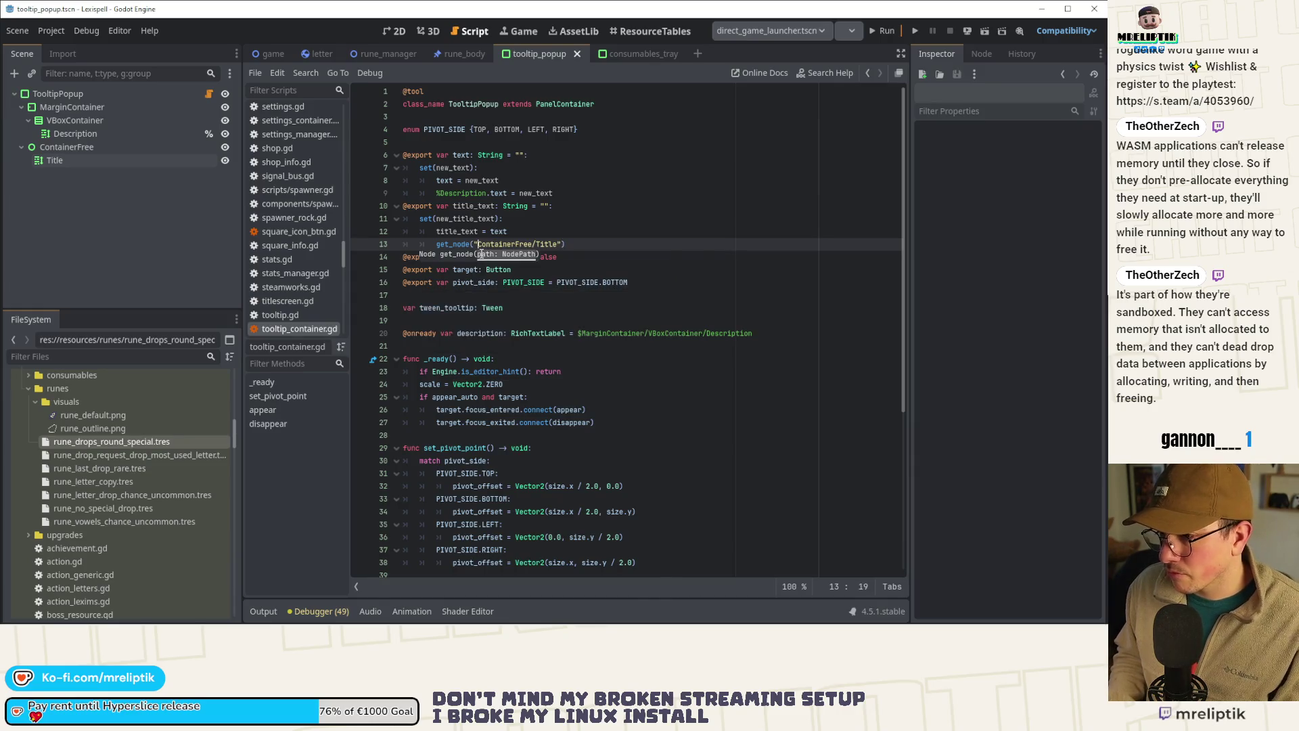
{"action": "type", "text": "if"}
{"action": "key", "text": "ctrl+Right"}
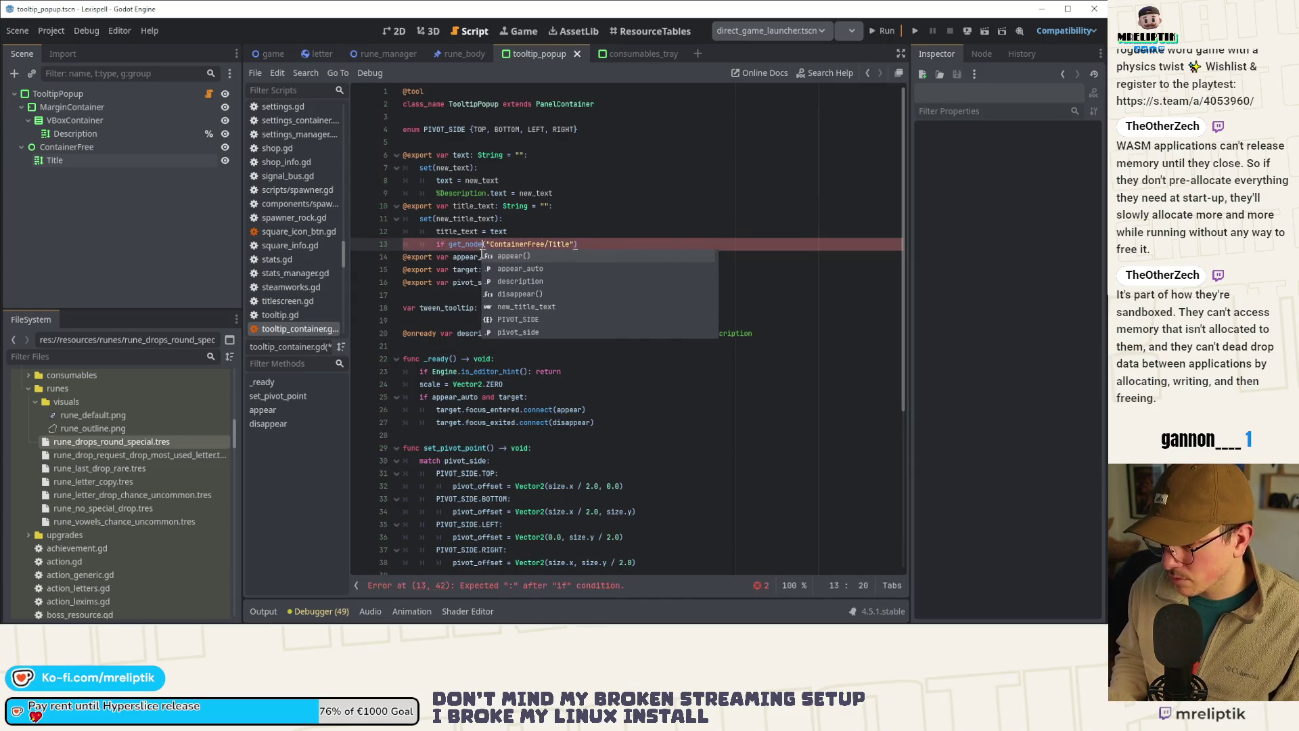
{"action": "key", "text": "End"}
{"action": "type", "text": ":"}
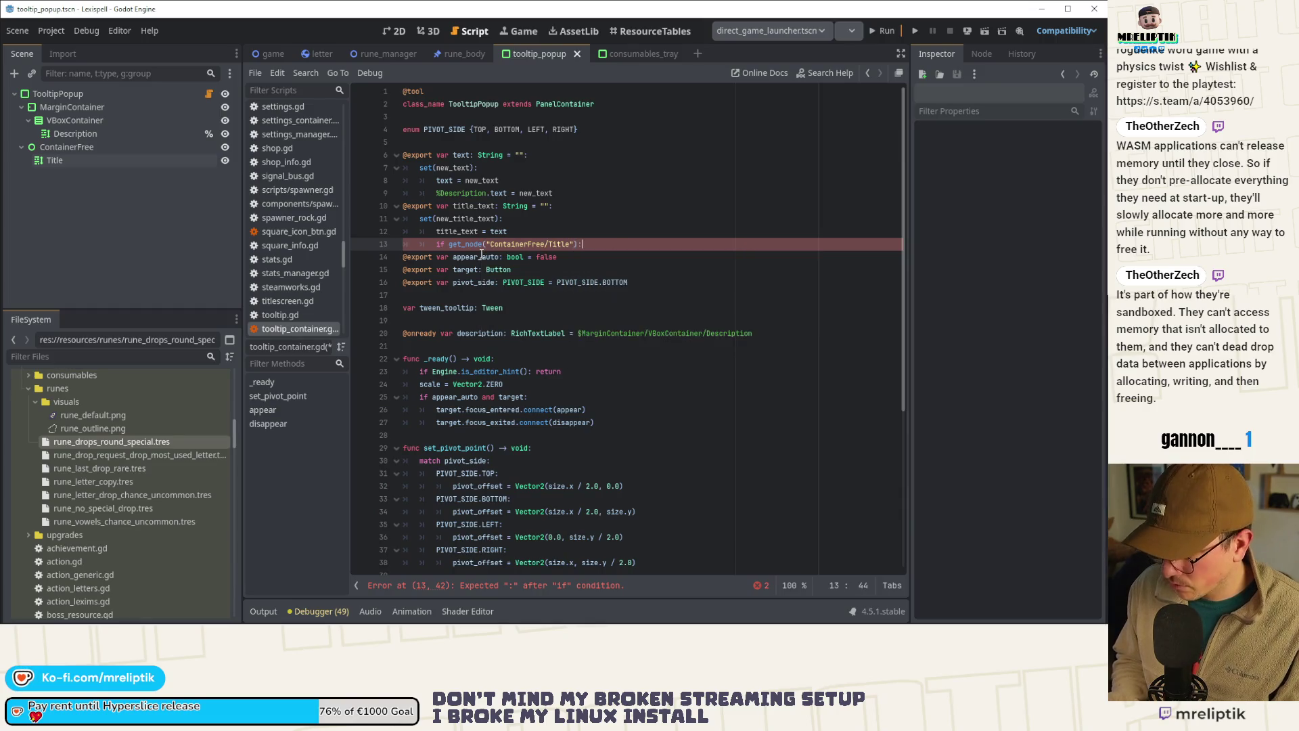
{"action": "key", "text": "Return"}
Under the if, set the Title node's .text = text and its visible = text != "".
{"action": "key", "text": "Up"}
{"action": "key", "text": "ctrl+shift+Right"}
{"action": "key", "text": "ctrl+shift+Right"}
{"action": "key", "text": "ctrl+shift+Right"}
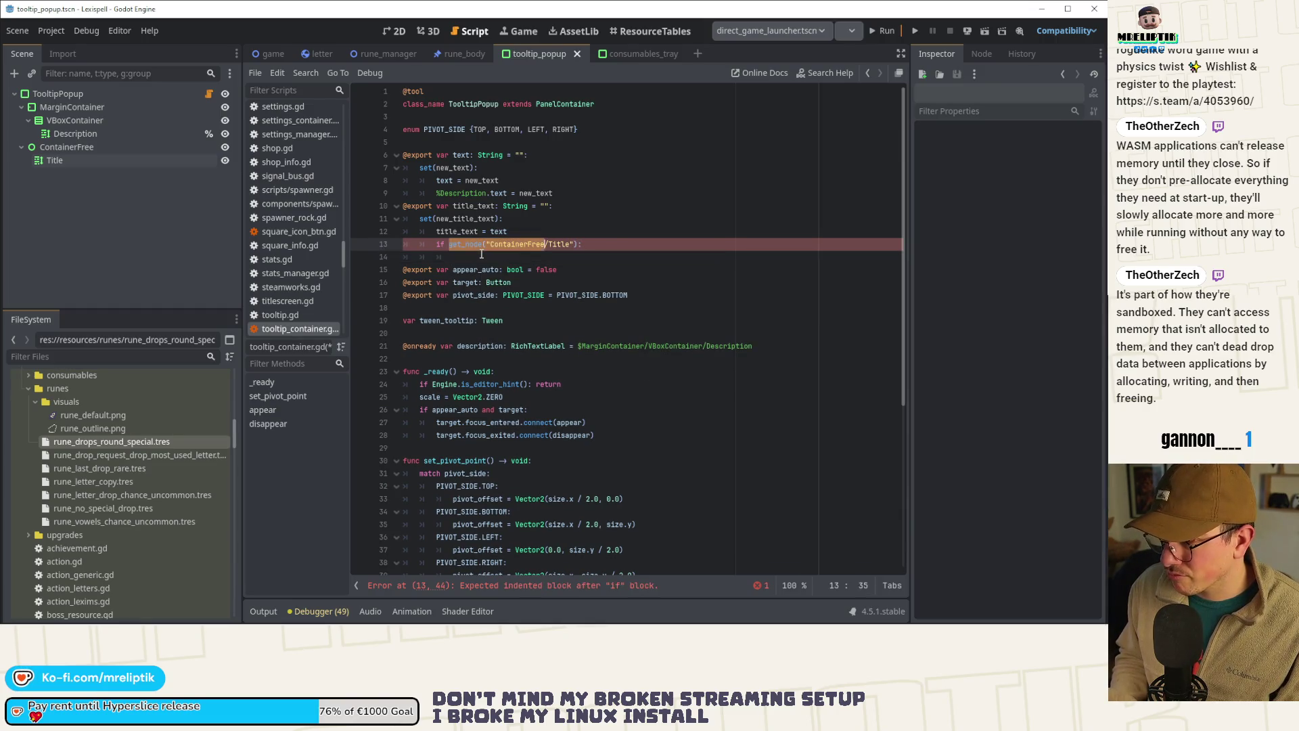
{"action": "key", "text": "ctrl+c"}
{"action": "key", "text": "Down"}
{"action": "key", "text": "ctrl+v"}
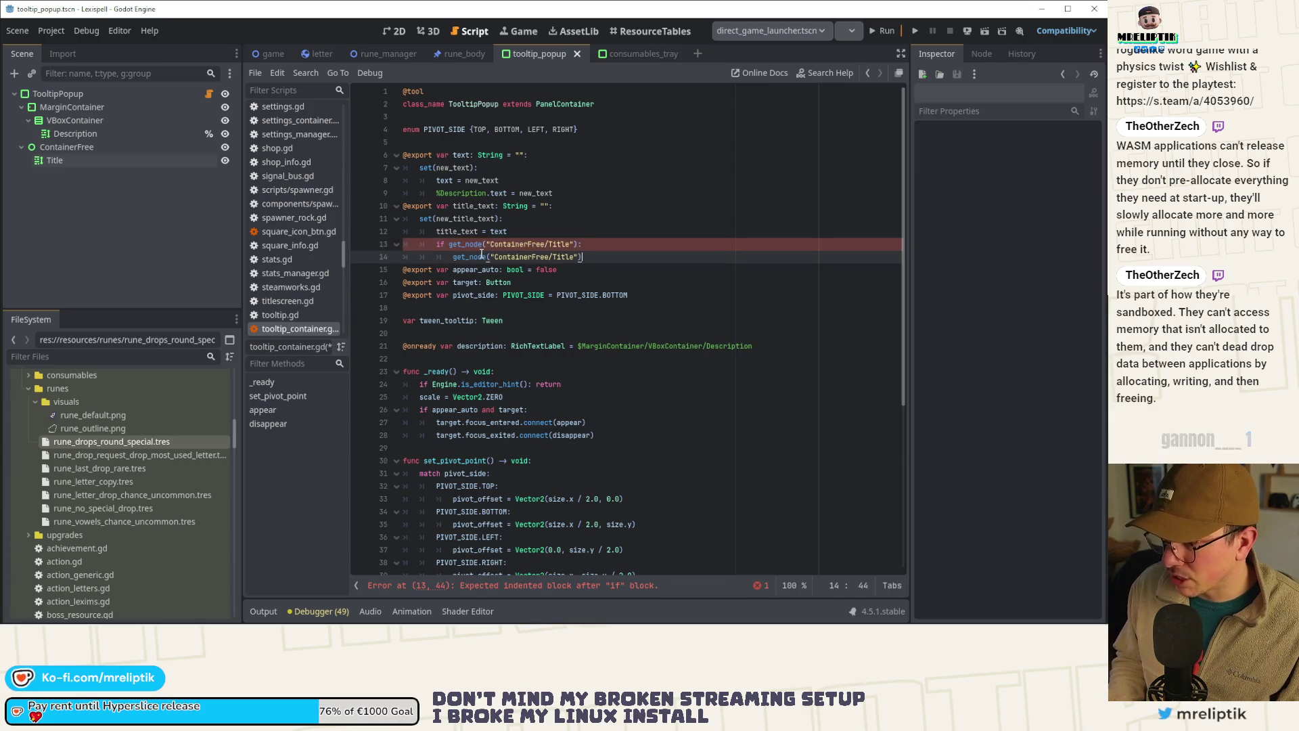
{"action": "type", "text": "."}
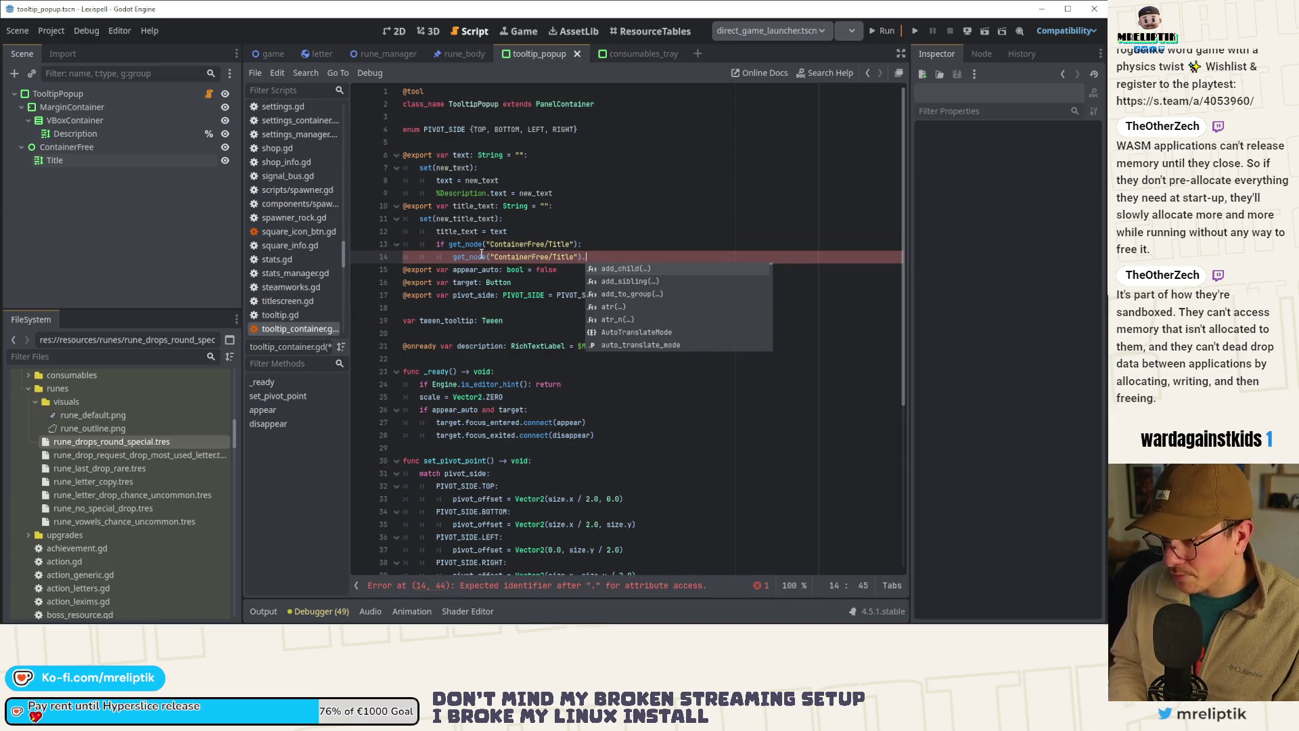
{"action": "type", "text": "text = tex"}
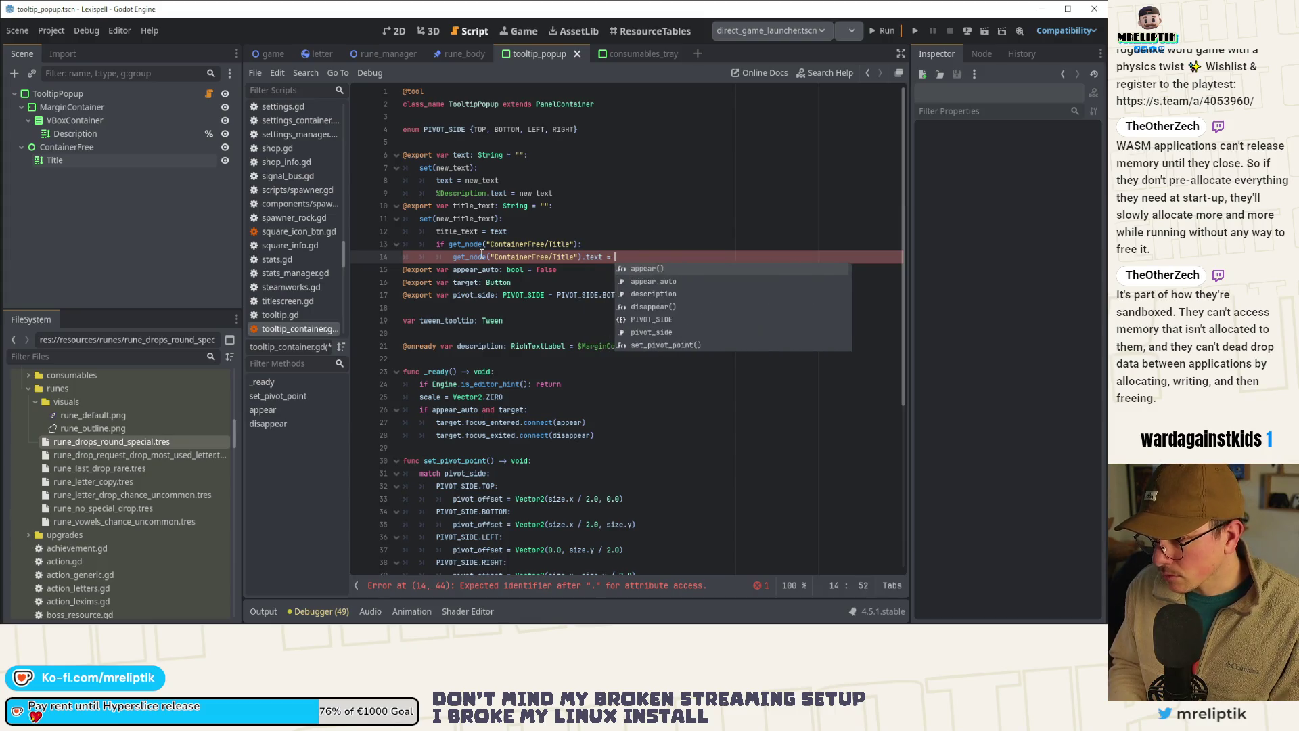
{"action": "type", "text": "t"}
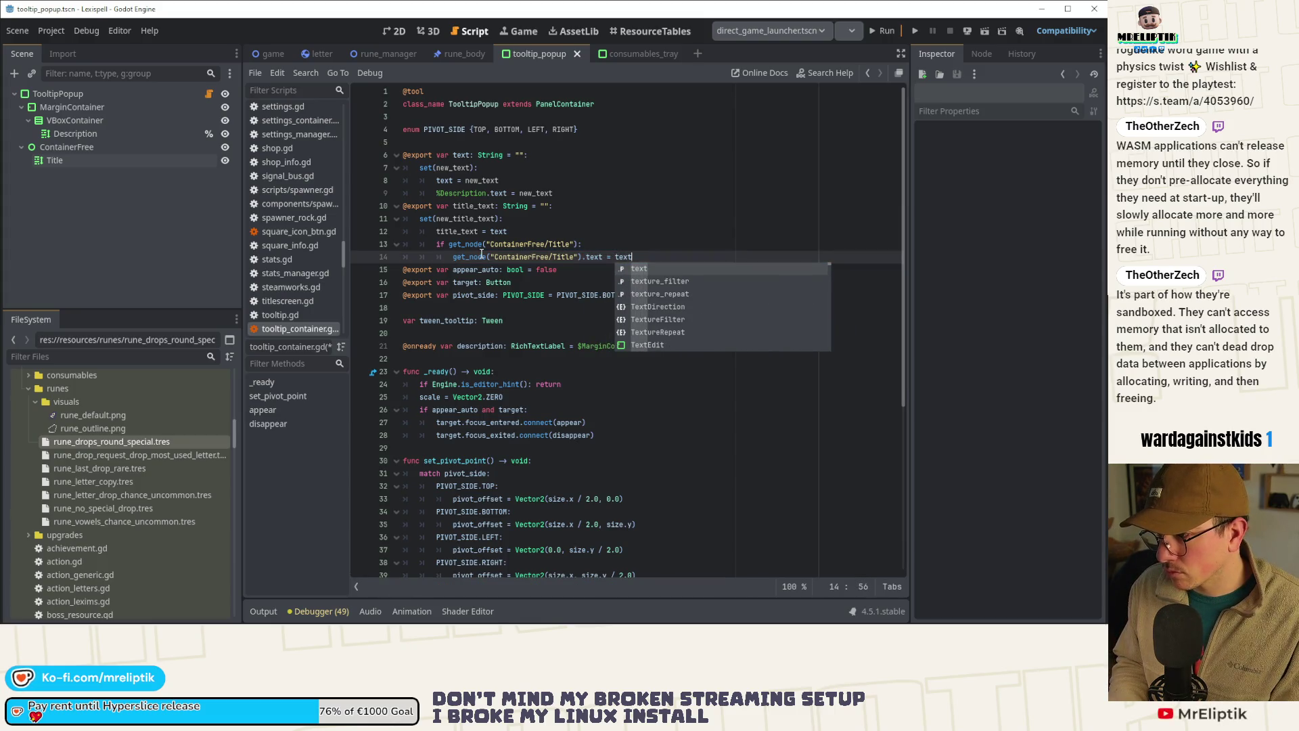
{"action": "key", "text": "Escape"}
{"action": "key", "text": "Return"}
{"action": "key", "text": "ctrl+v"}
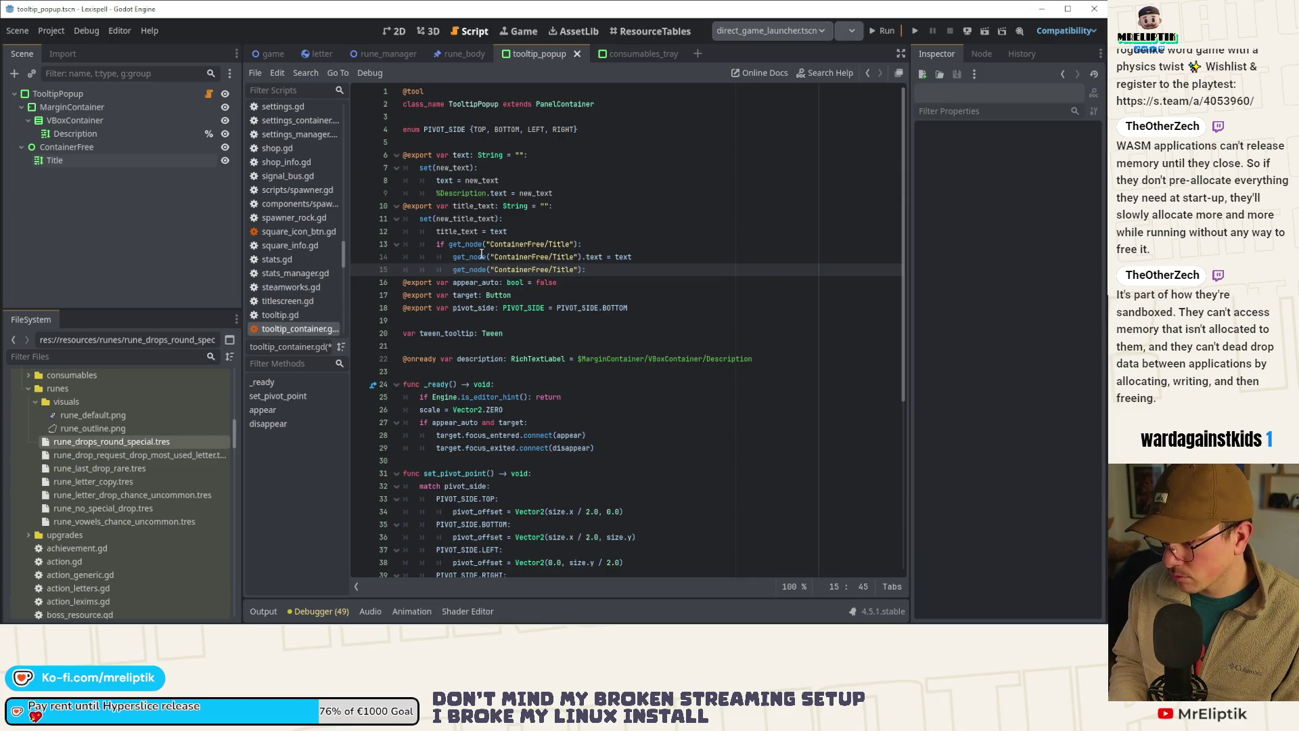
{"action": "type", "text": "visible"}
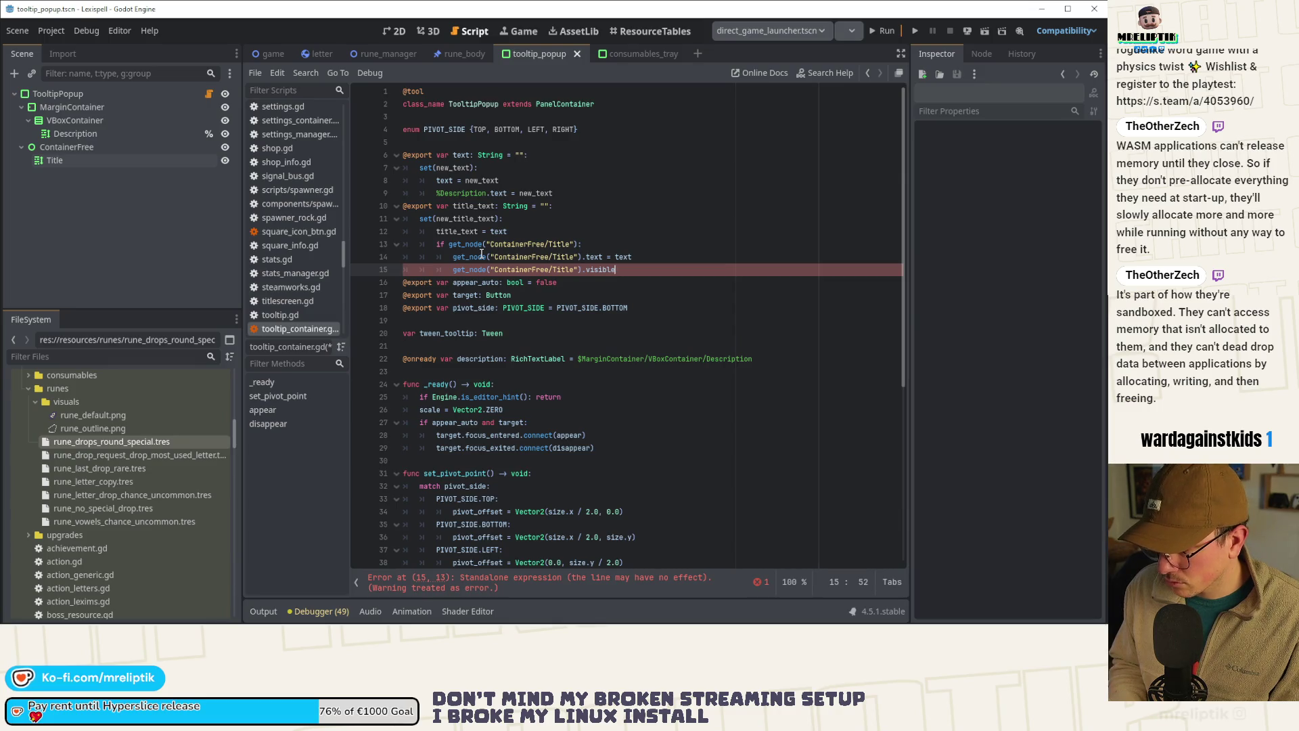
{"action": "type", "text": " = text != \""}
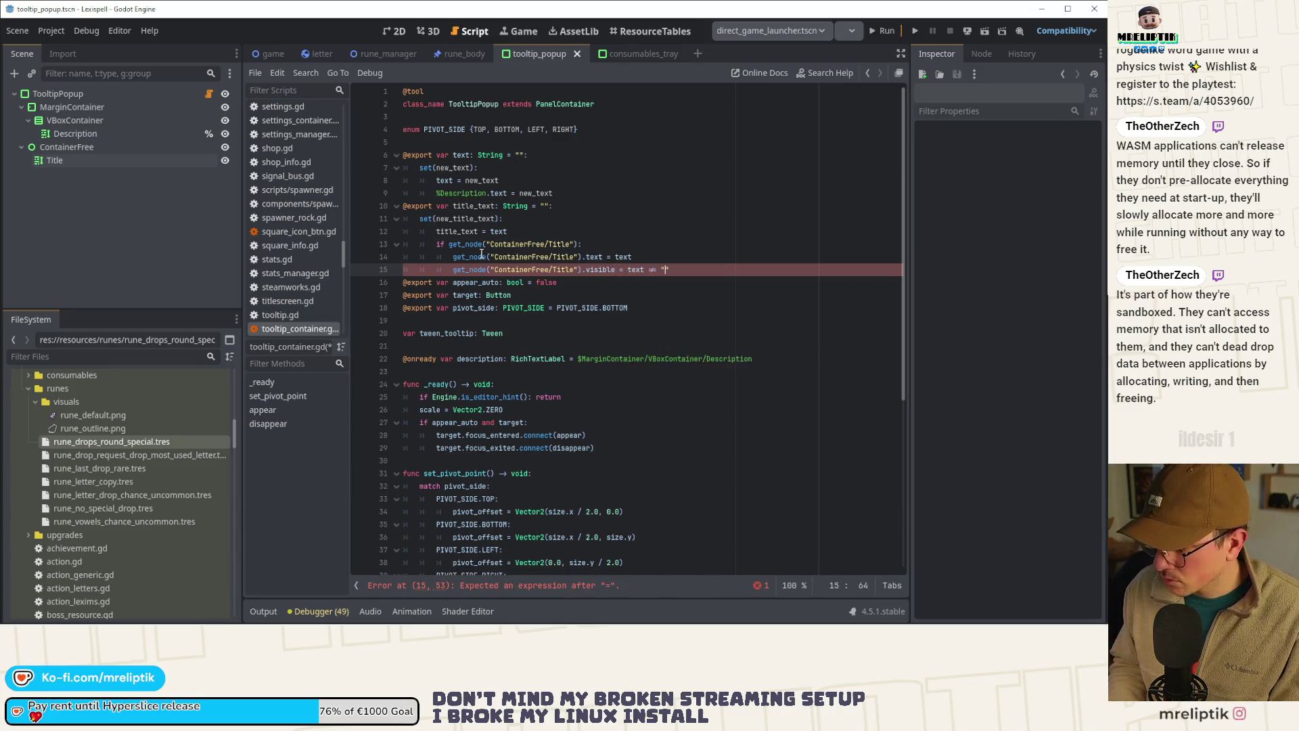
Save the tooltip script and tooltip scene, then return to the game scene.
{"action": "key", "text": "ctrl+s"}
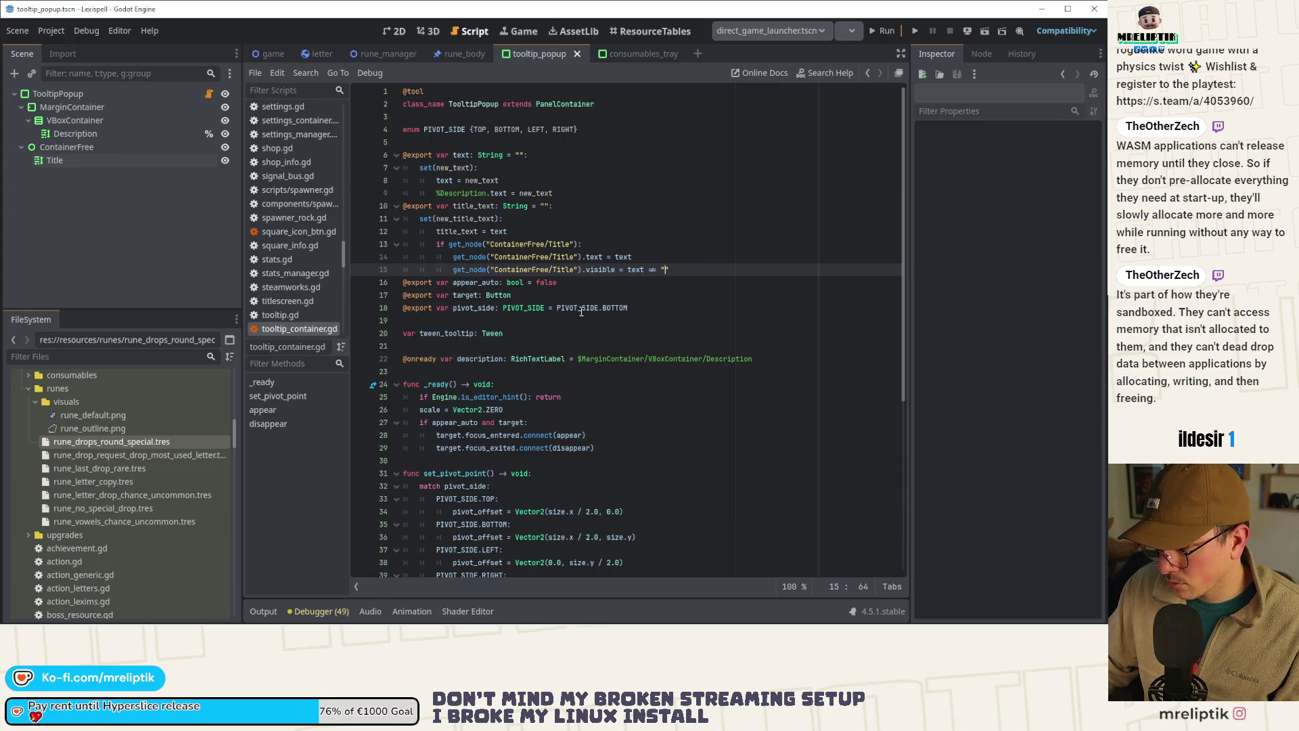
{"action": "scroll", "coordinate": [544, 291], "scroll_direction": "down", "scroll_amount": 2}
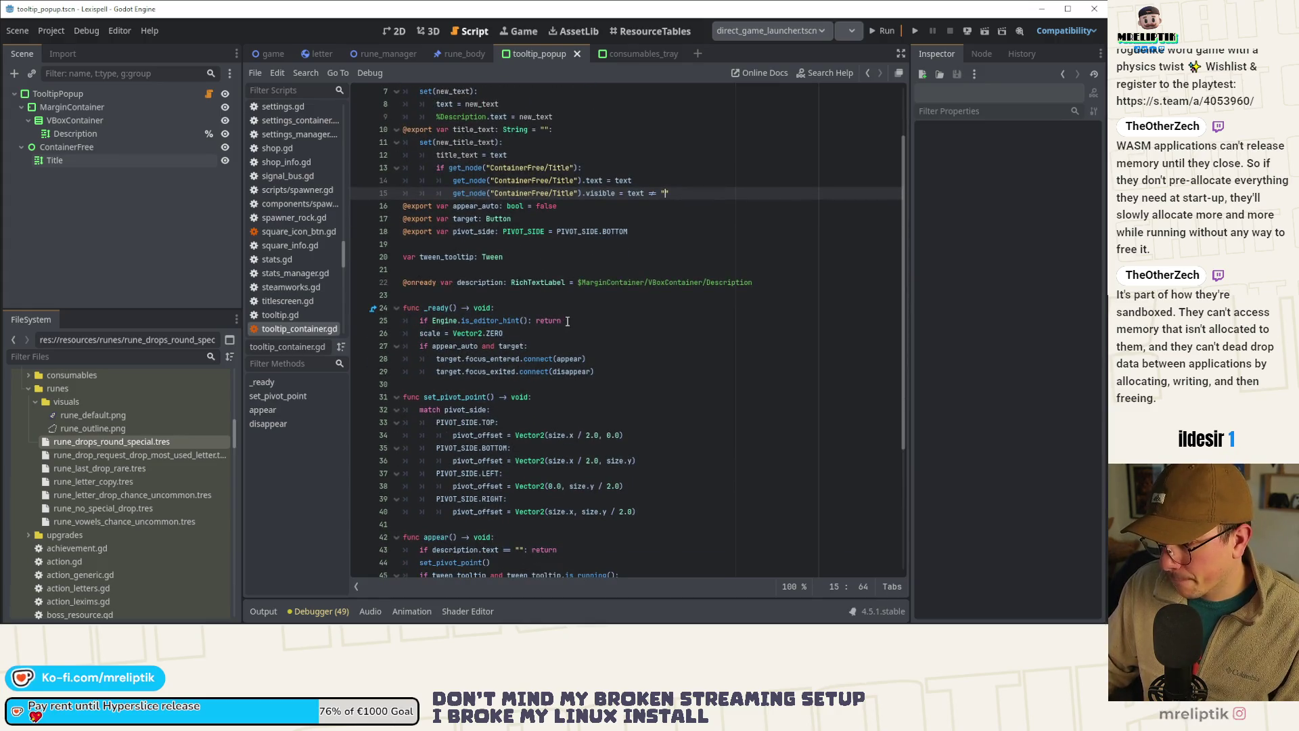
{"action": "left_click", "coordinate": [566, 309]}
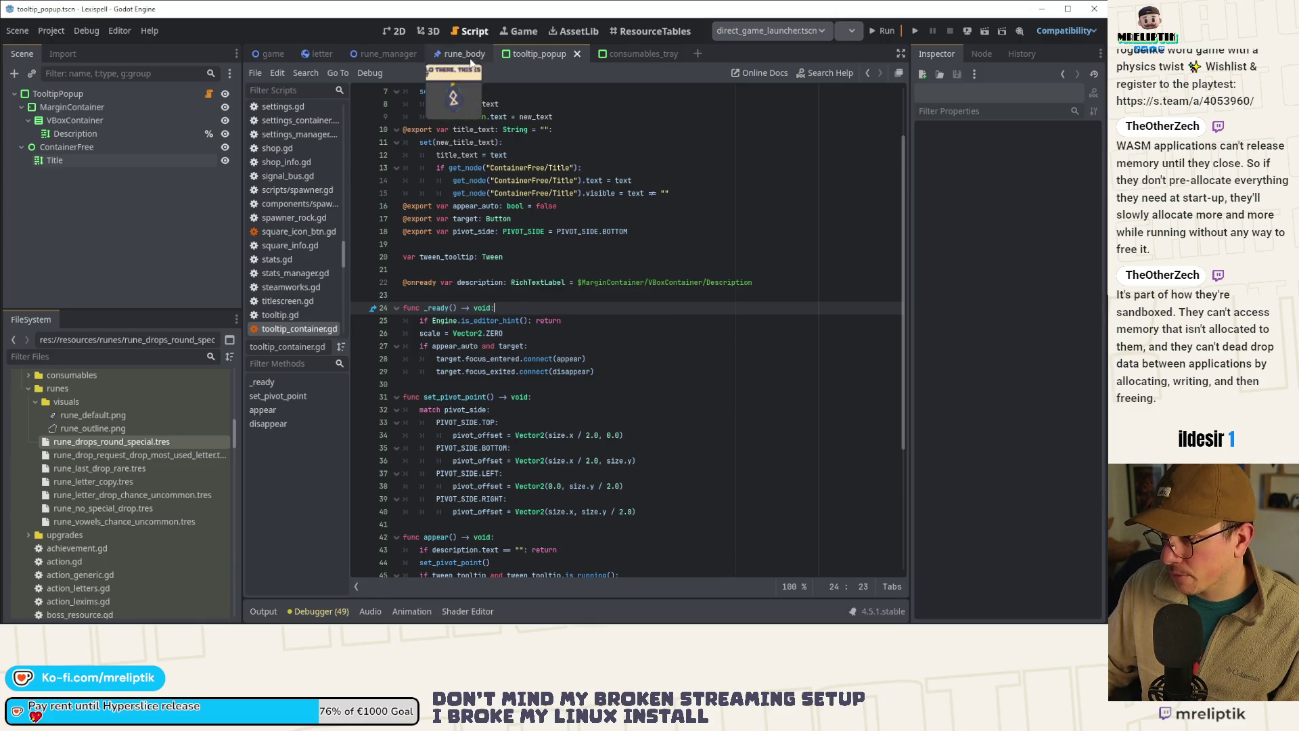
{"action": "left_click", "coordinate": [398, 32]}
{"action": "key", "text": "ctrl+s"}
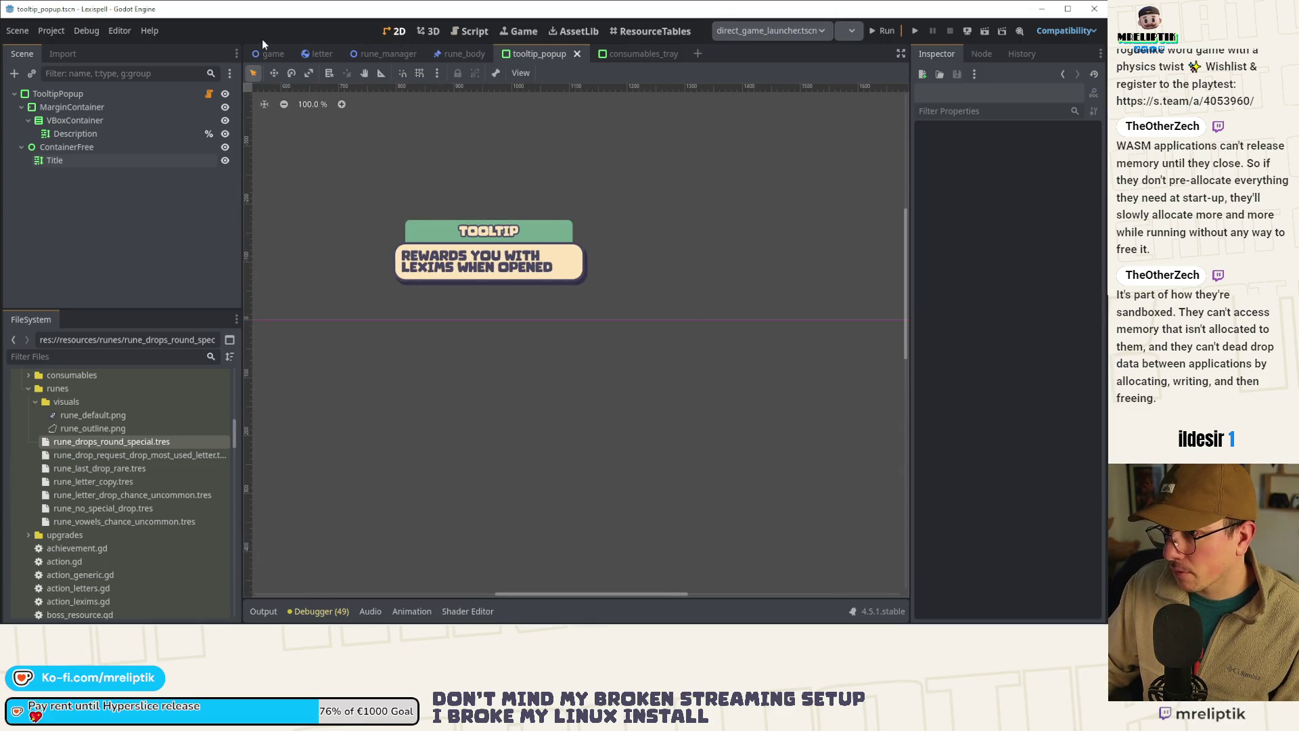
{"action": "left_click", "coordinate": [268, 54]}
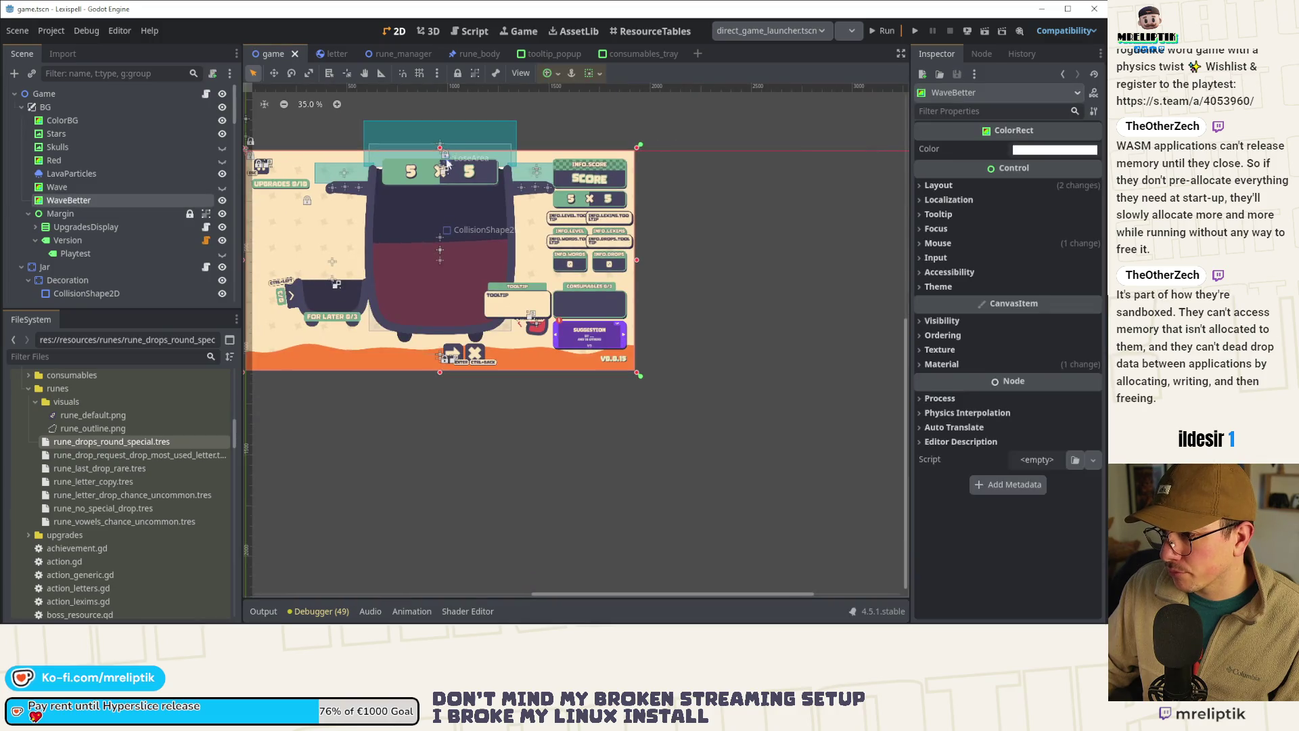
{"action": "left_click_drag", "start_coordinate": [424, 251], "coordinate": [491, 254]}
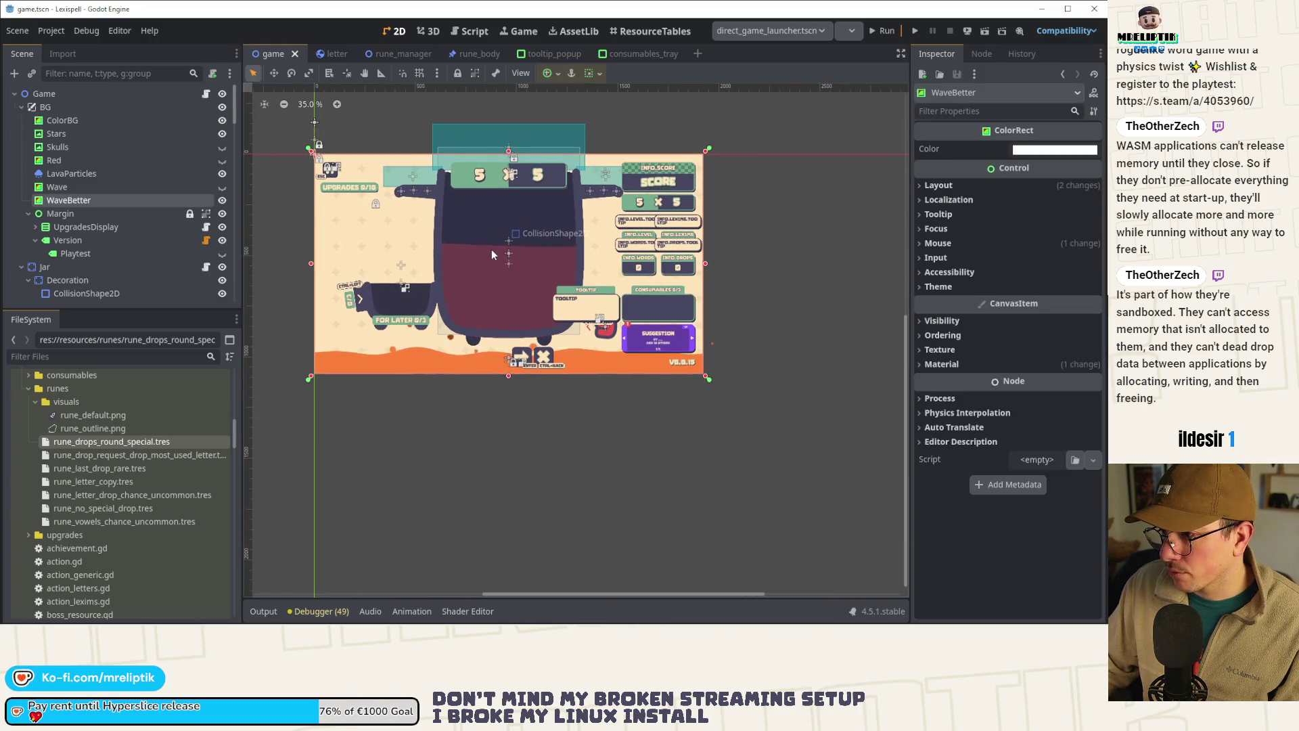
{"action": "scroll", "coordinate": [521, 245], "scroll_direction": "up", "scroll_amount": 3}
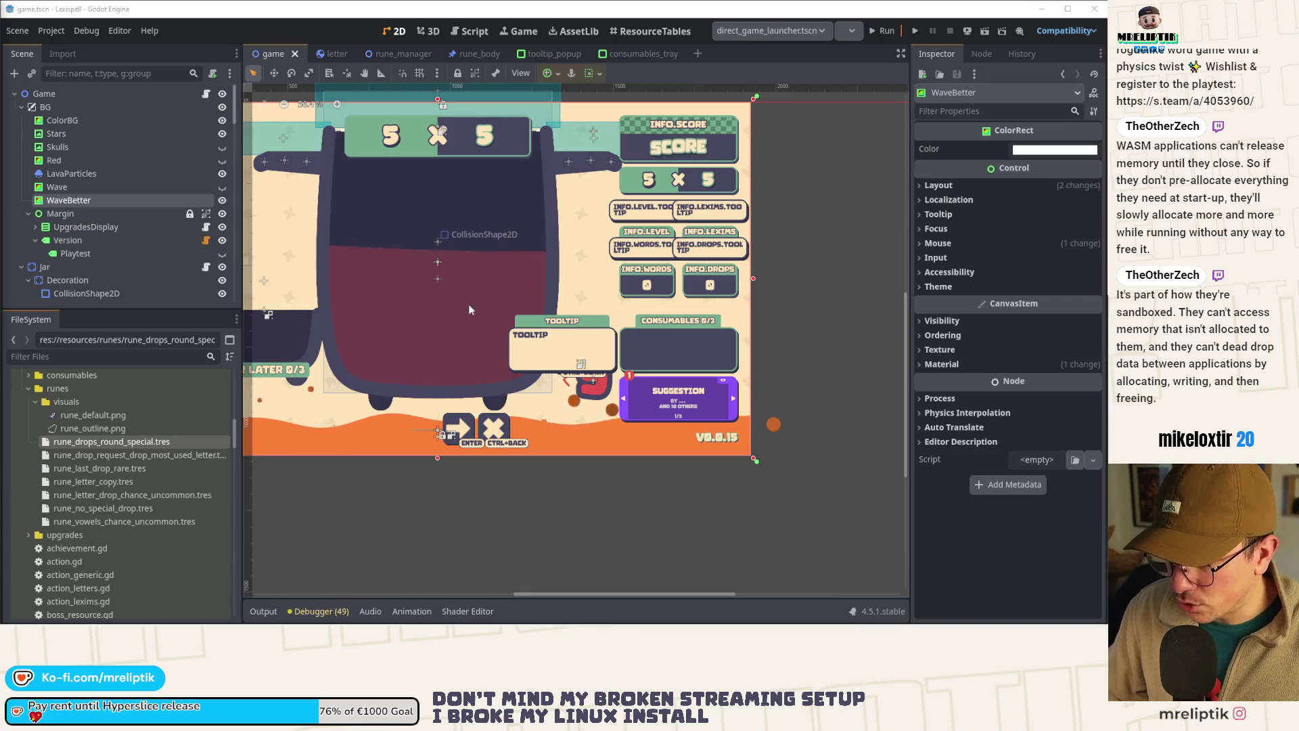
{"action": "left_click", "coordinate": [27, 214]}
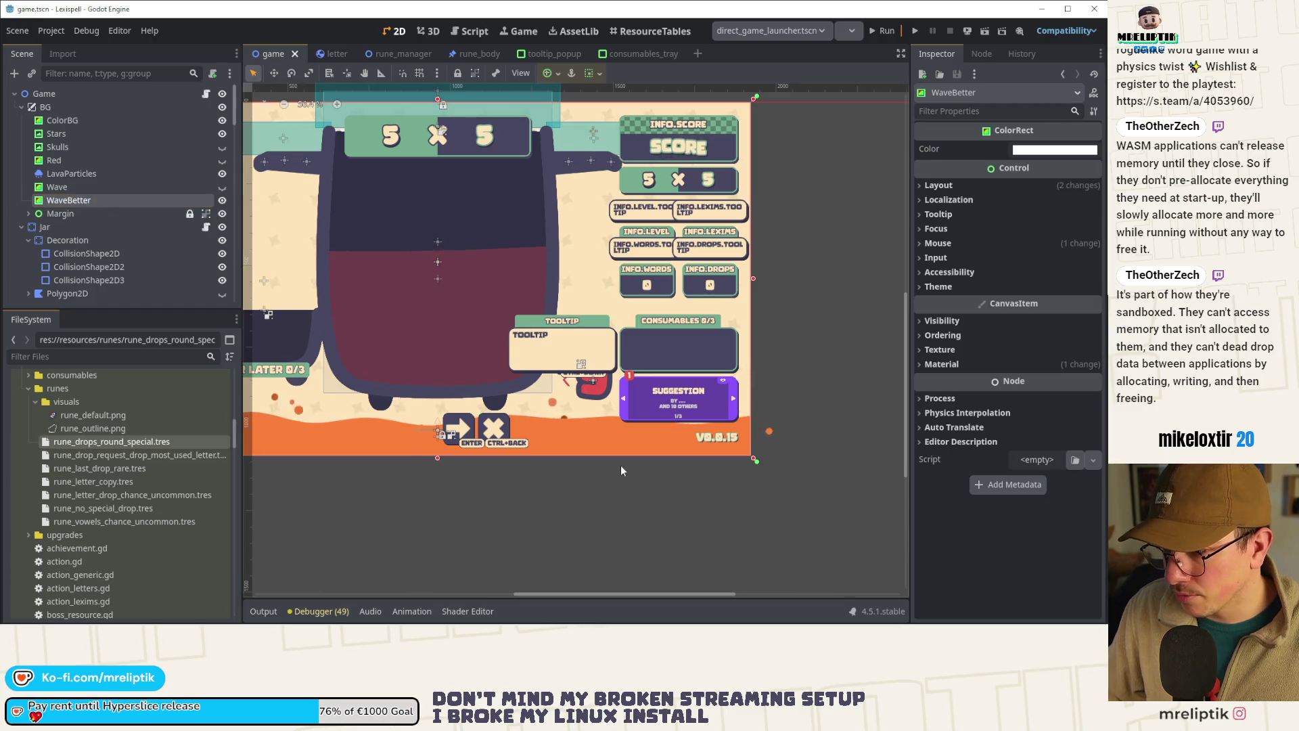
{"action": "left_click", "coordinate": [90, 175]}
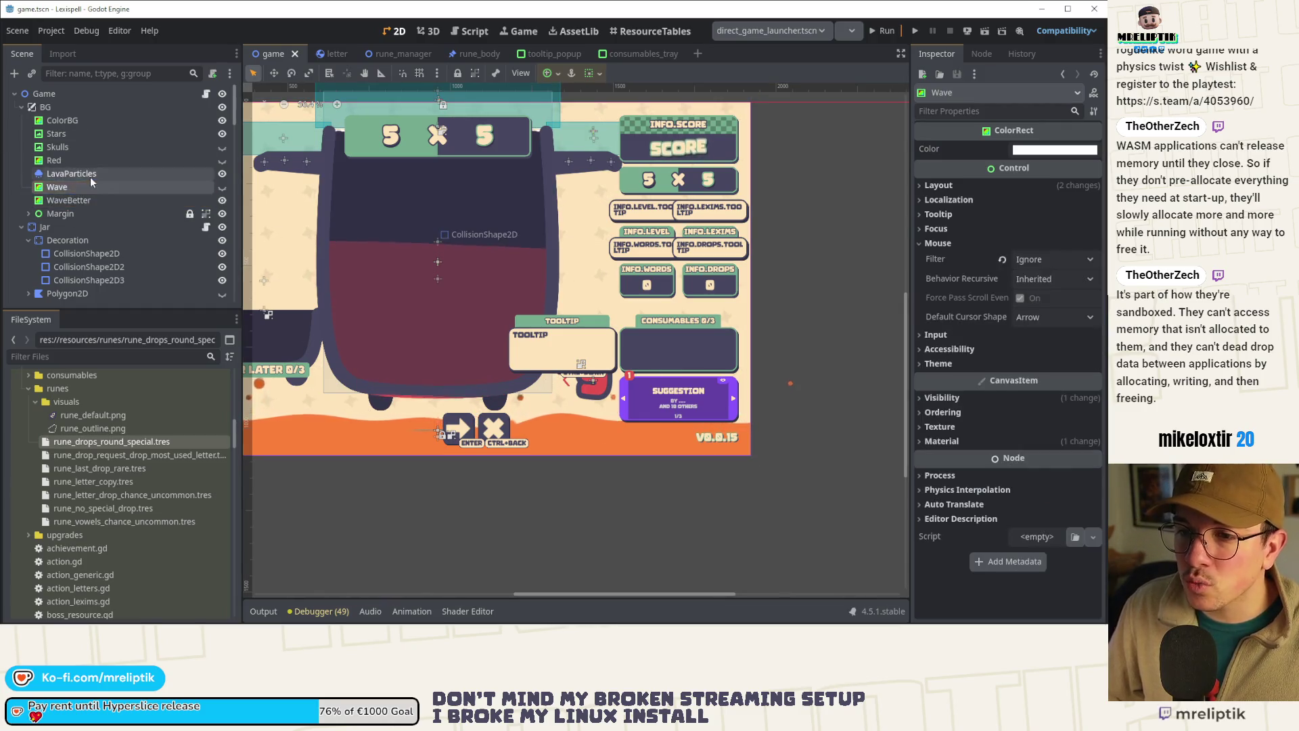
{"action": "scroll", "coordinate": [623, 215], "scroll_direction": "down", "scroll_amount": 2}
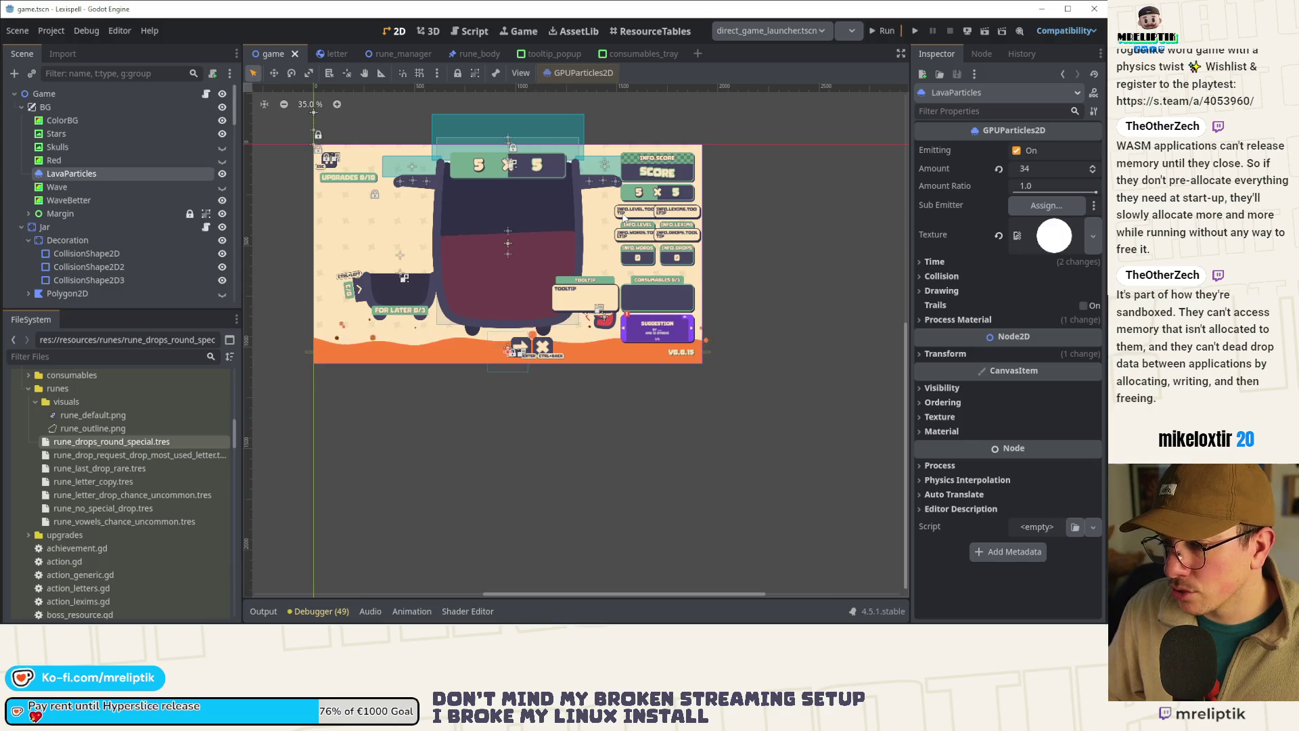
{"action": "scroll", "coordinate": [626, 223], "scroll_direction": "up", "scroll_amount": 2}
{"action": "key", "text": "ctrl+s"}
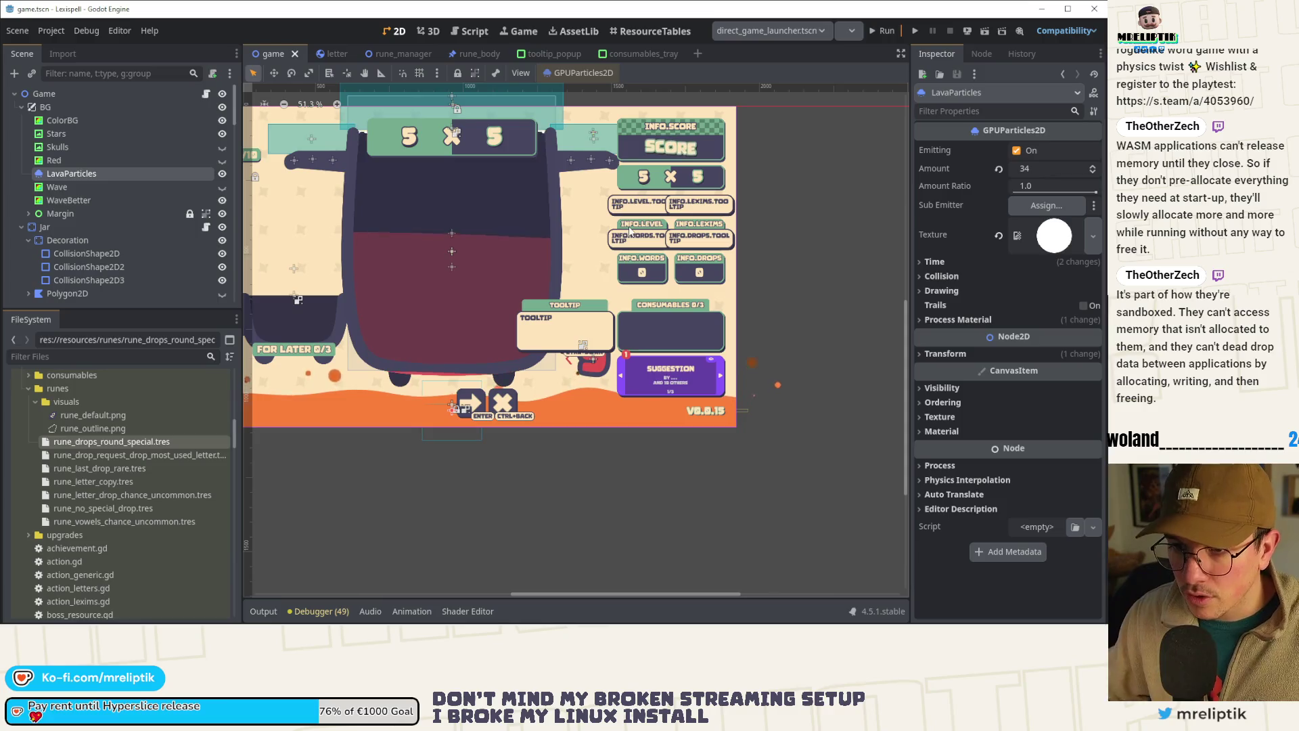
{"action": "left_click", "coordinate": [94, 177]}
{"action": "left_click_drag", "start_coordinate": [94, 177], "coordinate": [83, 199]}
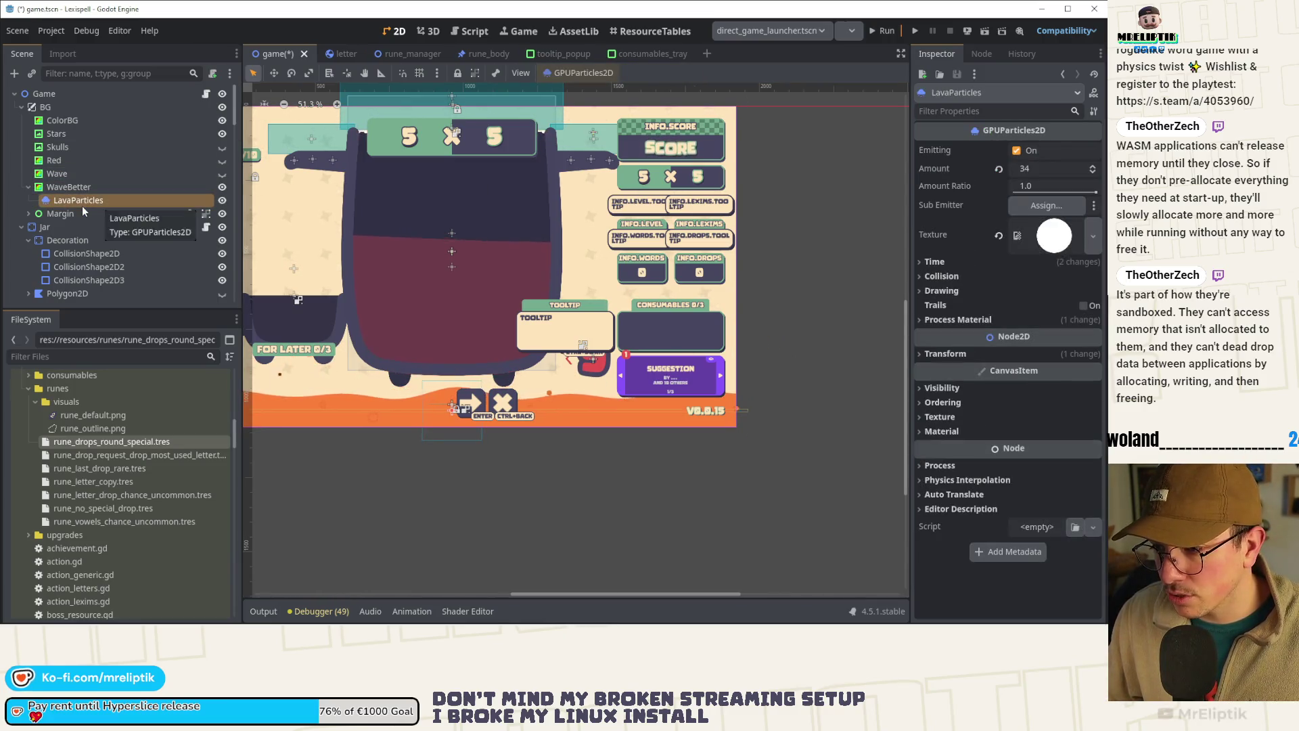
{"action": "left_click", "coordinate": [71, 186]}
{"action": "left_click", "coordinate": [71, 199]}
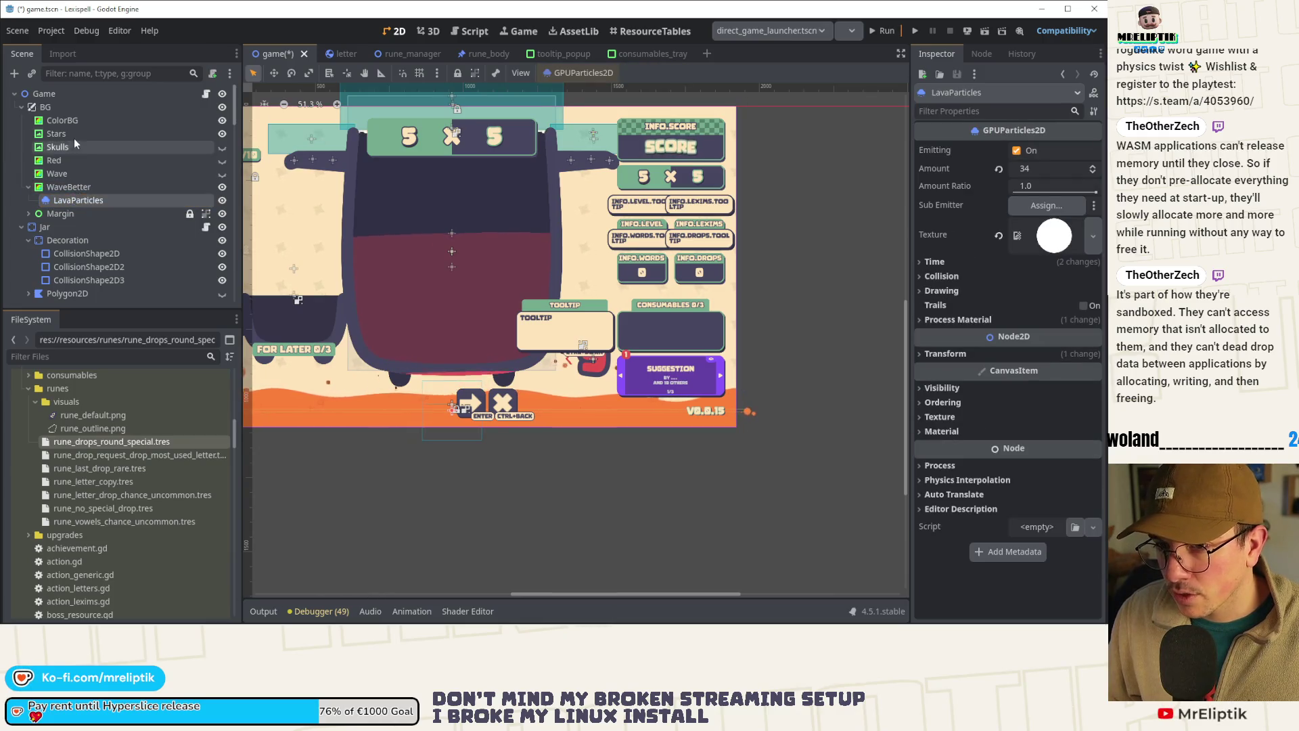
{"action": "double_click", "coordinate": [44, 94]}
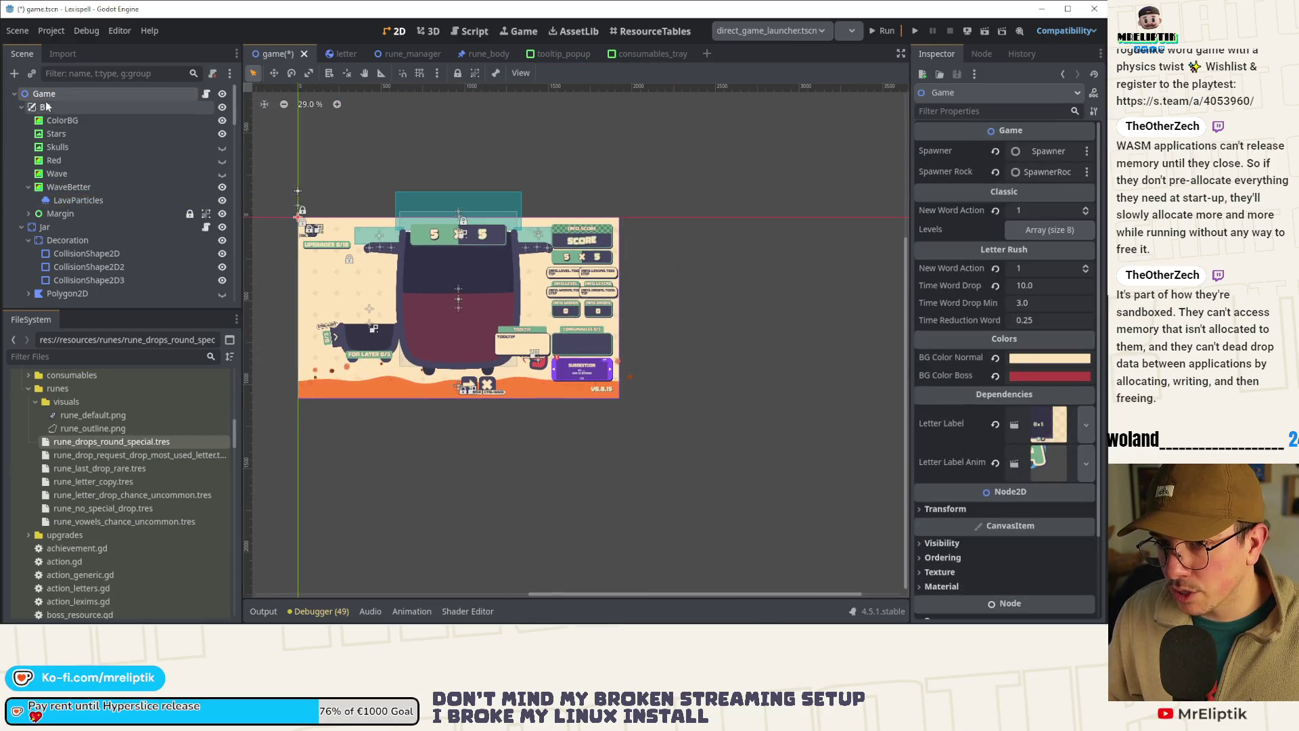
{"action": "left_click", "coordinate": [45, 107]}
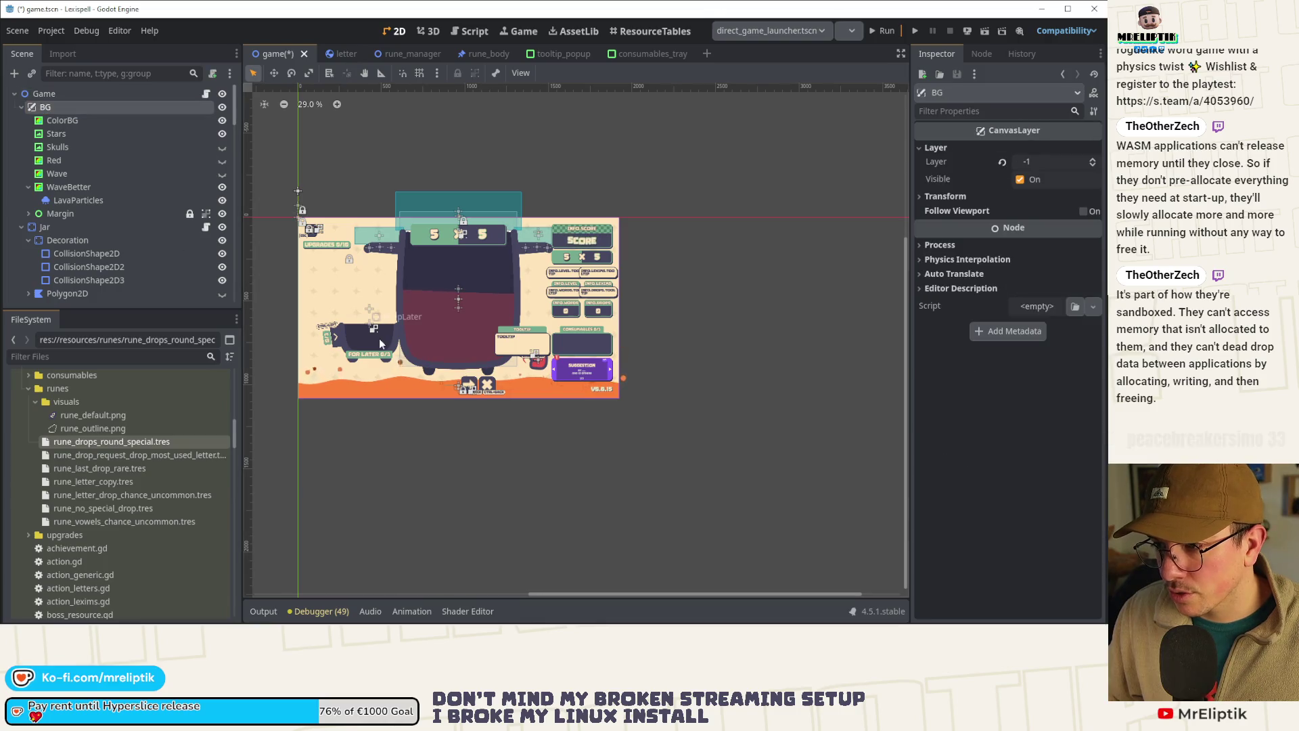
{"action": "left_click", "coordinate": [71, 187]}
{"action": "left_click_drag", "start_coordinate": [459, 399], "coordinate": [467, 508]}
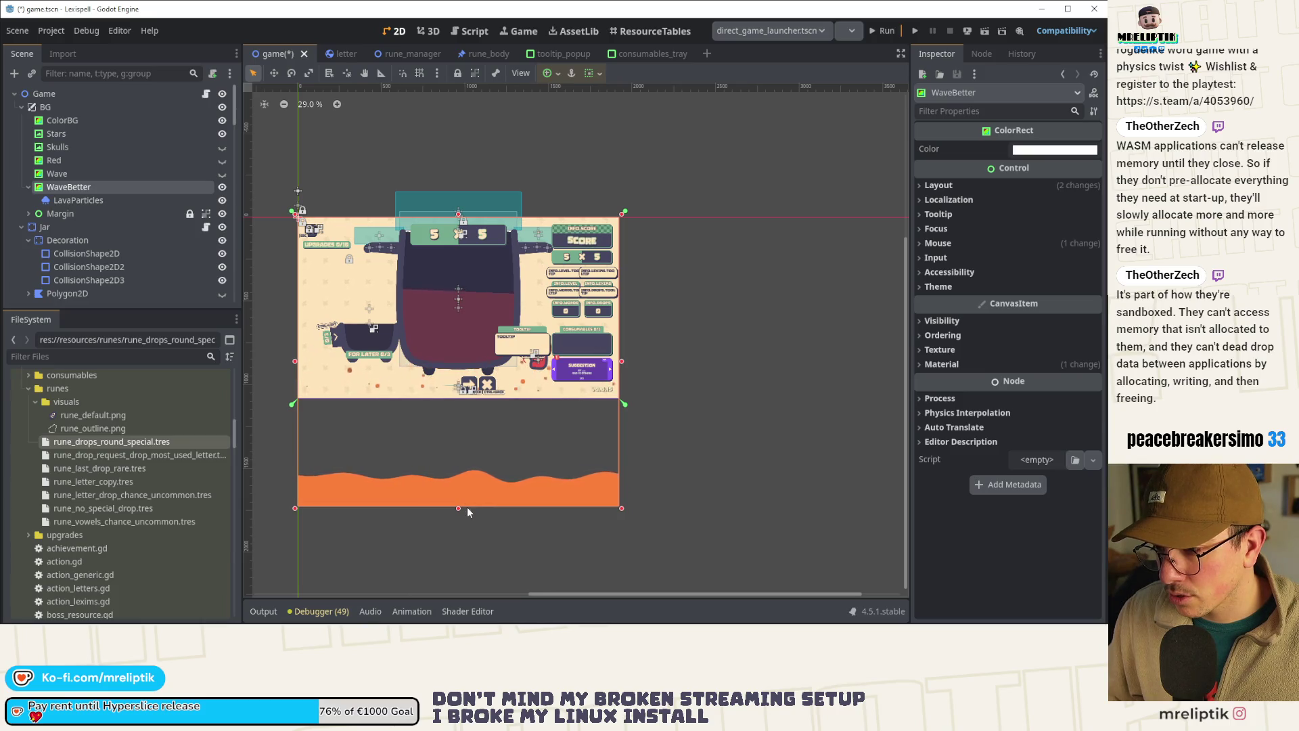
{"action": "key", "text": "ctrl+z"}
{"action": "left_click", "coordinate": [70, 202]}
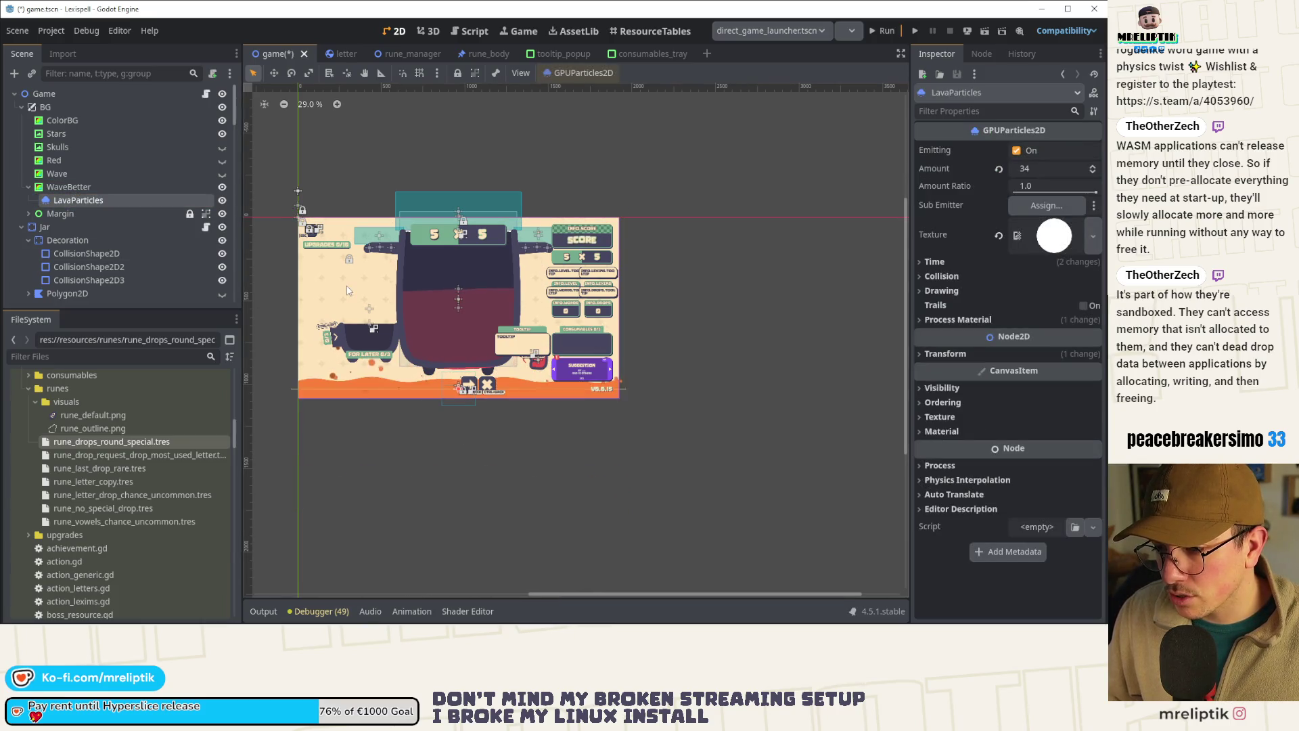
{"action": "key", "text": "ctrl+s"}
{"action": "left_click", "coordinate": [77, 201]}
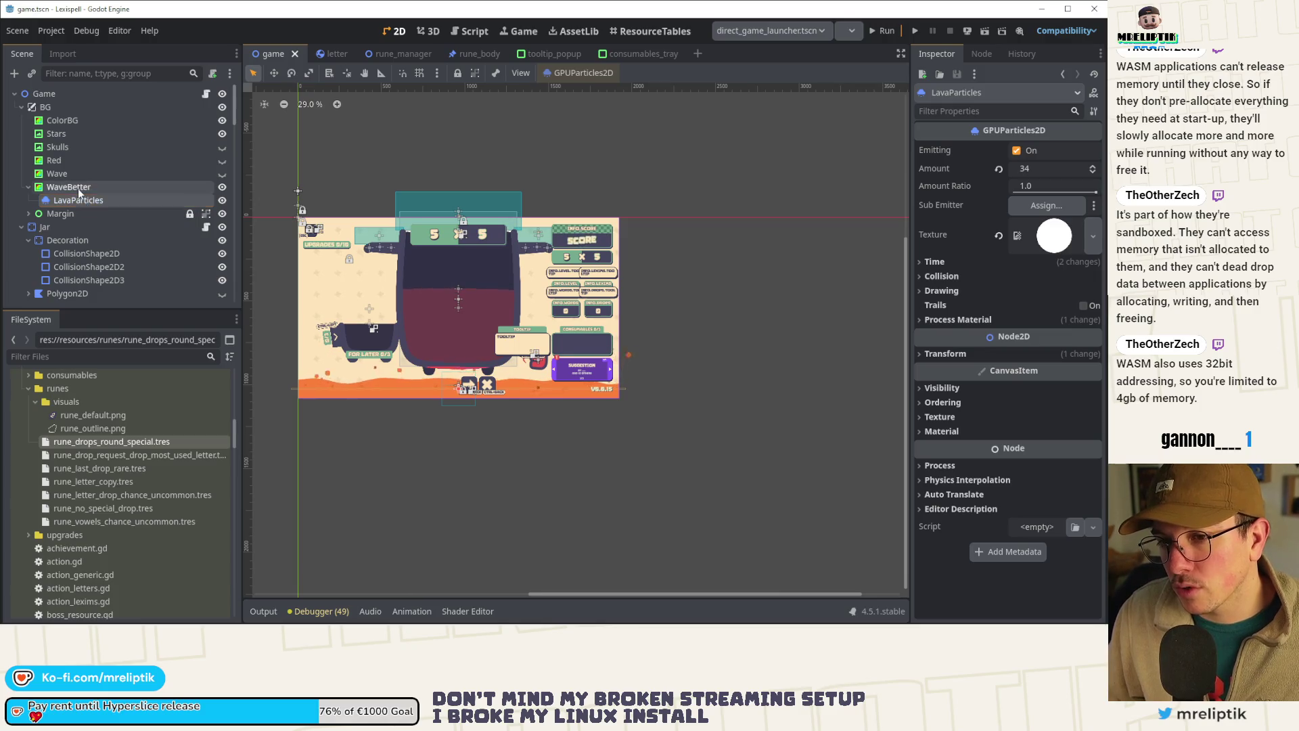
{"action": "mouse_move", "coordinate": [78, 202]}
{"action": "left_mouse_down"}
{"action": "mouse_move", "coordinate": [80, 182]}
{"action": "mouse_move", "coordinate": [93, 192]}
{"action": "mouse_move", "coordinate": [70, 166]}
{"action": "left_mouse_up"}
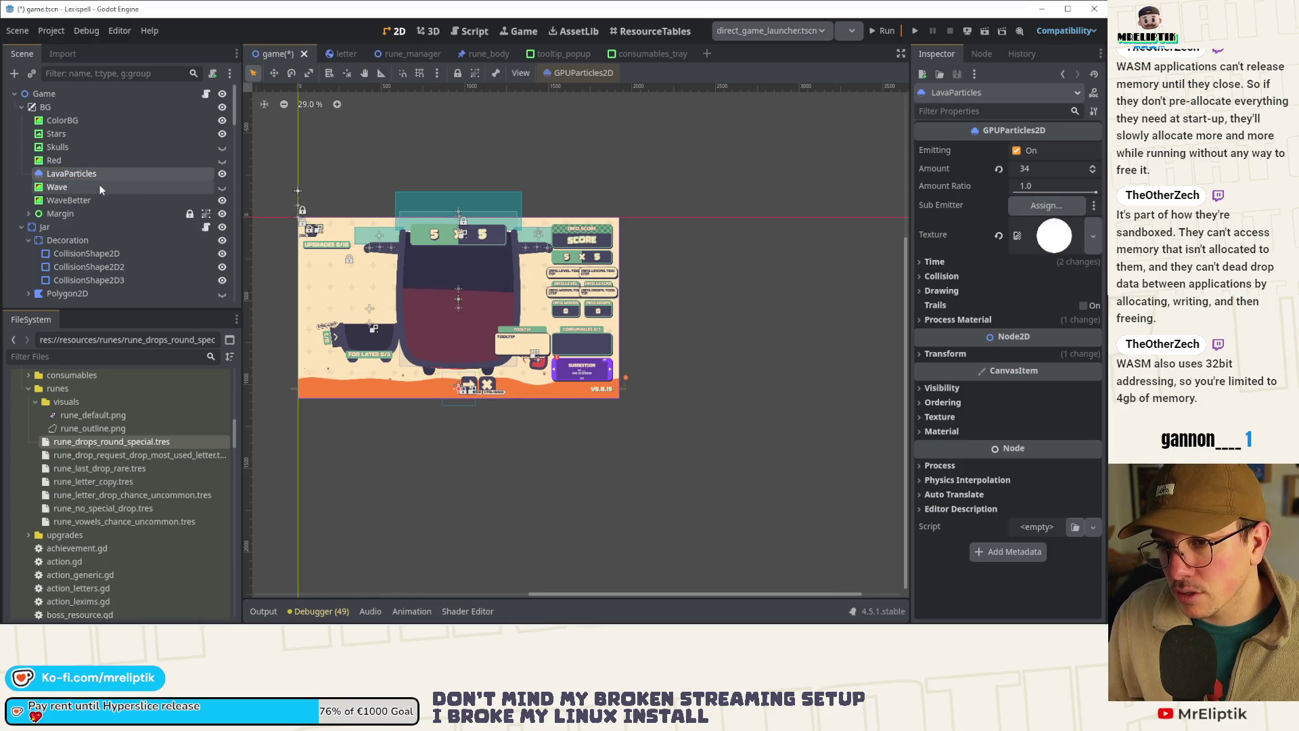
{"action": "right_click", "coordinate": [74, 202]}
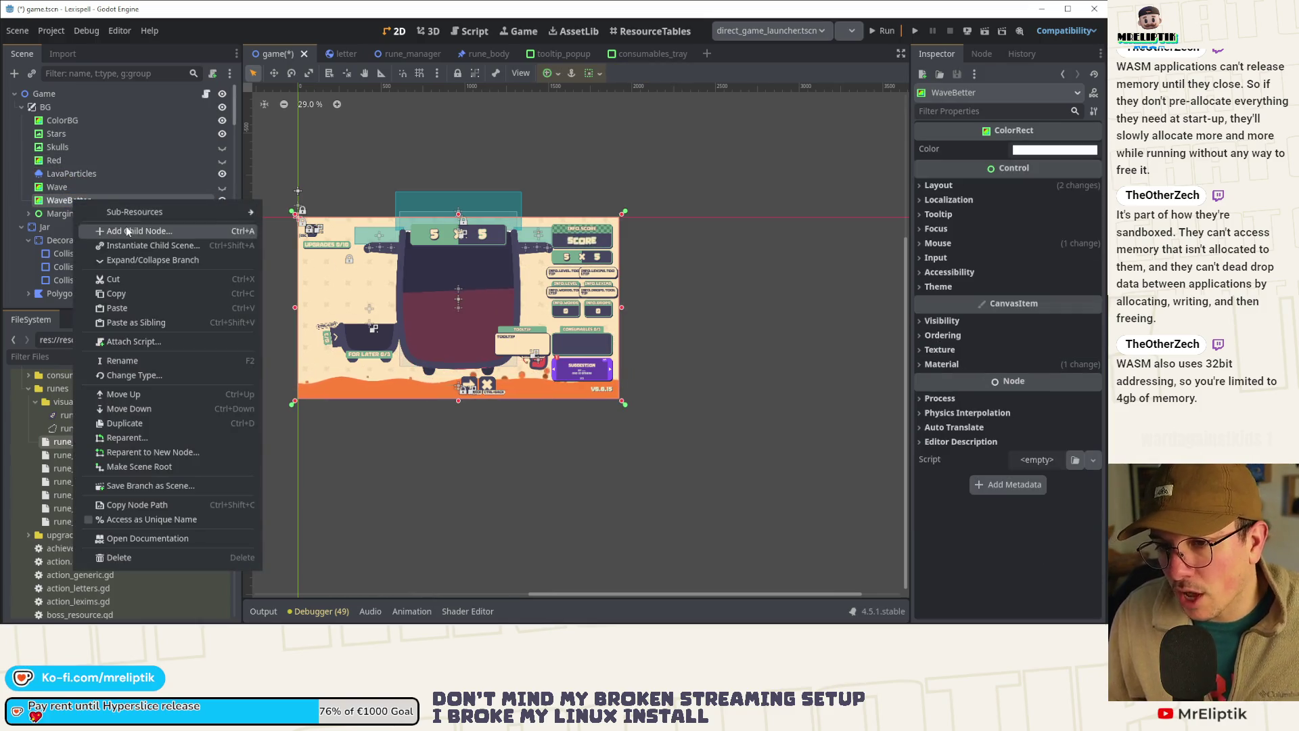
Add a Control child node under WaveBetter and rename it LavaTarget.
{"action": "left_click", "coordinate": [126, 231]}
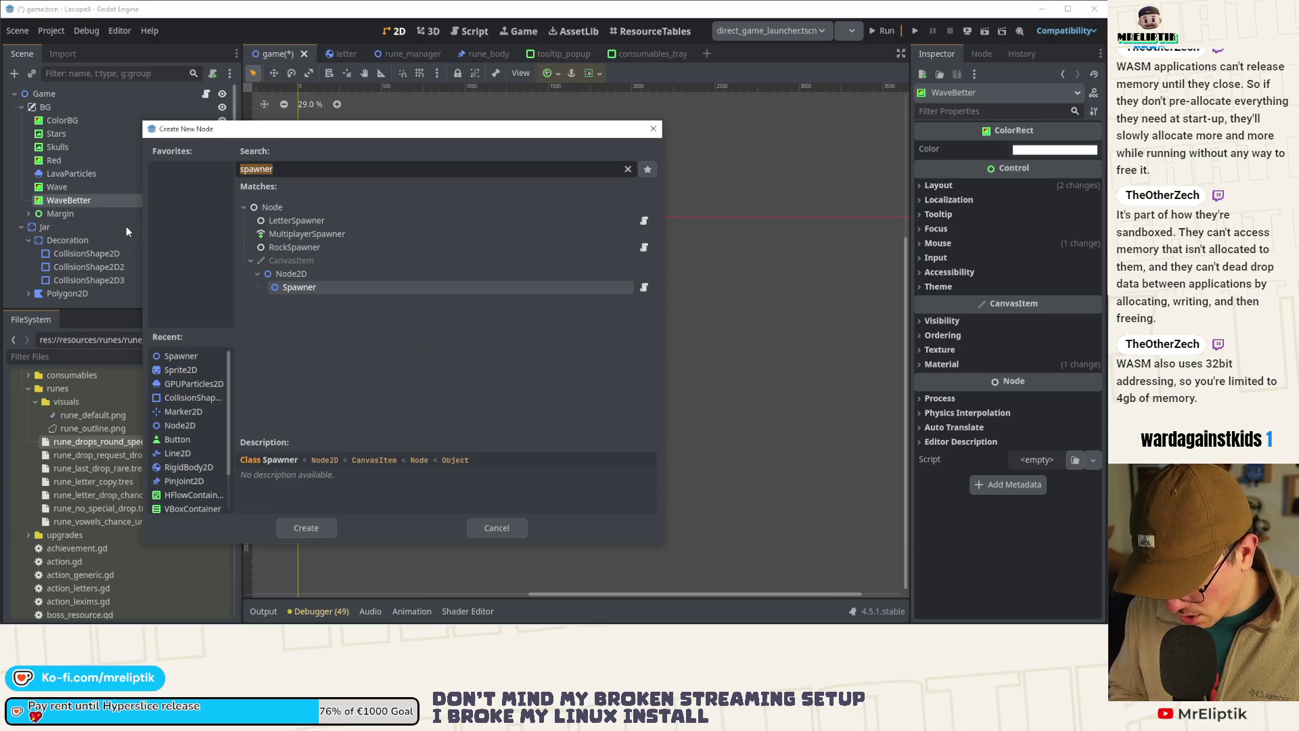
{"action": "type", "text": "control"}
{"action": "key", "text": "Return"}
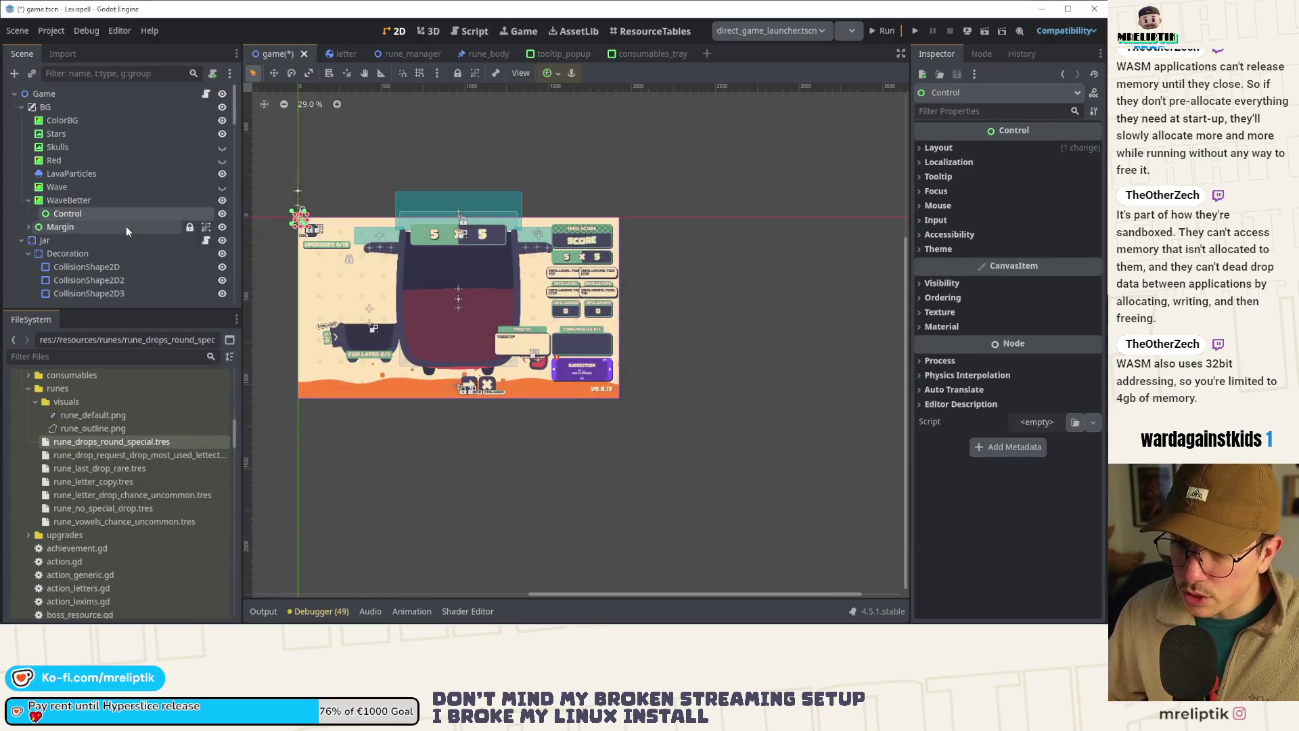
{"action": "double_click", "coordinate": [99, 213]}
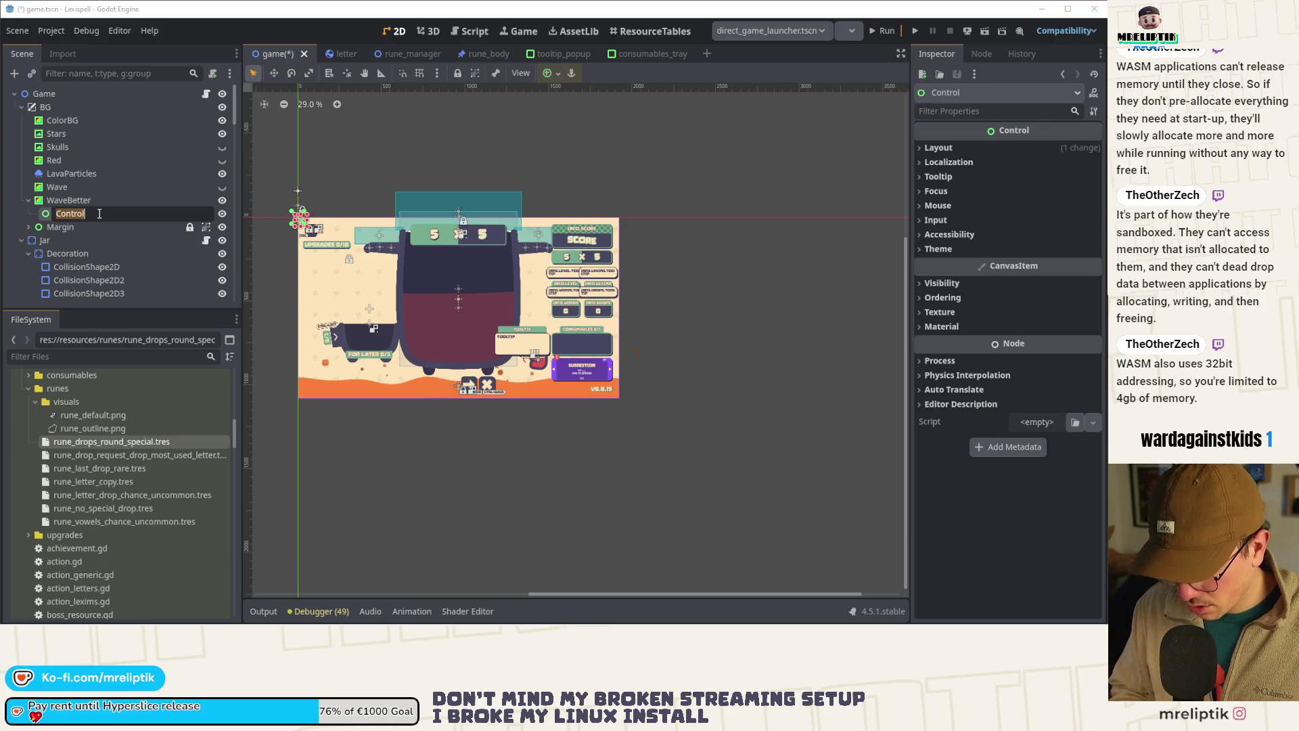
{"action": "type", "text": "LavaTarget"}
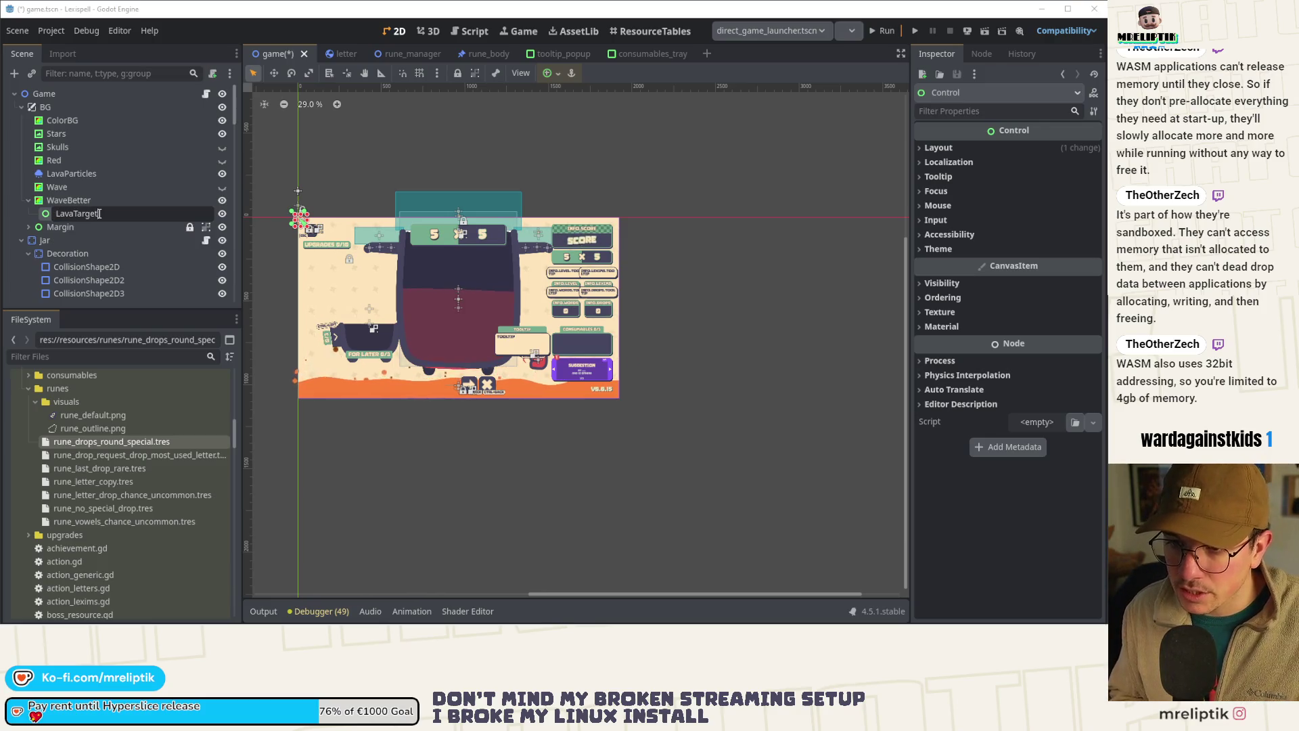
{"action": "key", "text": "Return"}
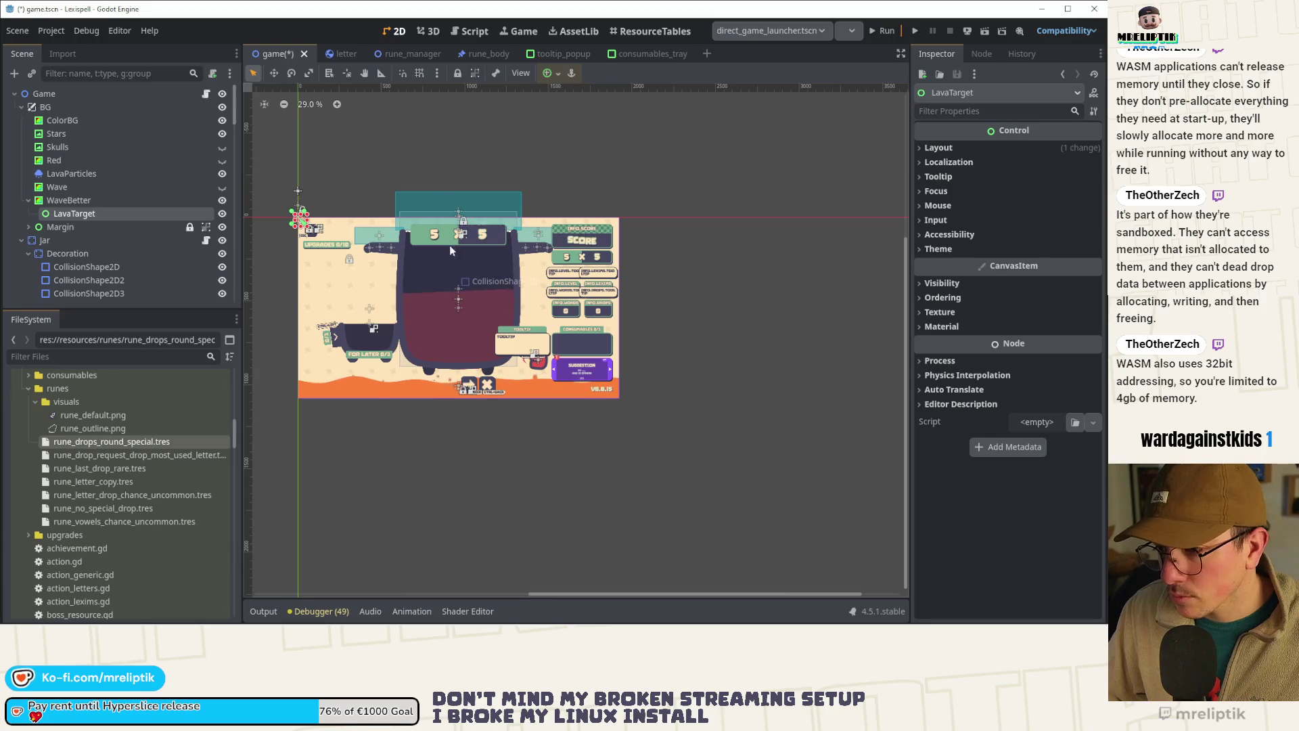
Apply the Center Bottom anchor preset to LavaTarget and shrink it to a single point.
{"action": "left_click", "coordinate": [70, 200]}
{"action": "left_click", "coordinate": [66, 213]}
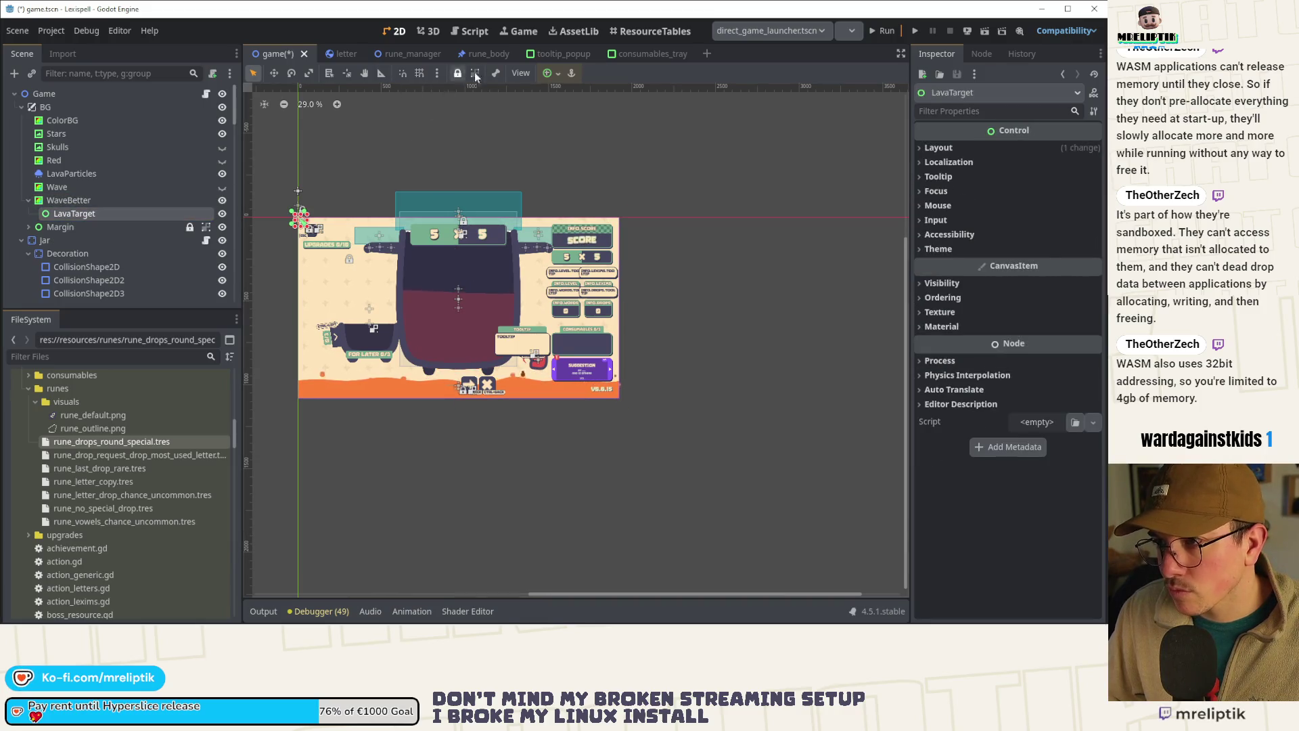
{"action": "left_click", "coordinate": [559, 73]}
{"action": "left_click", "coordinate": [576, 157]}
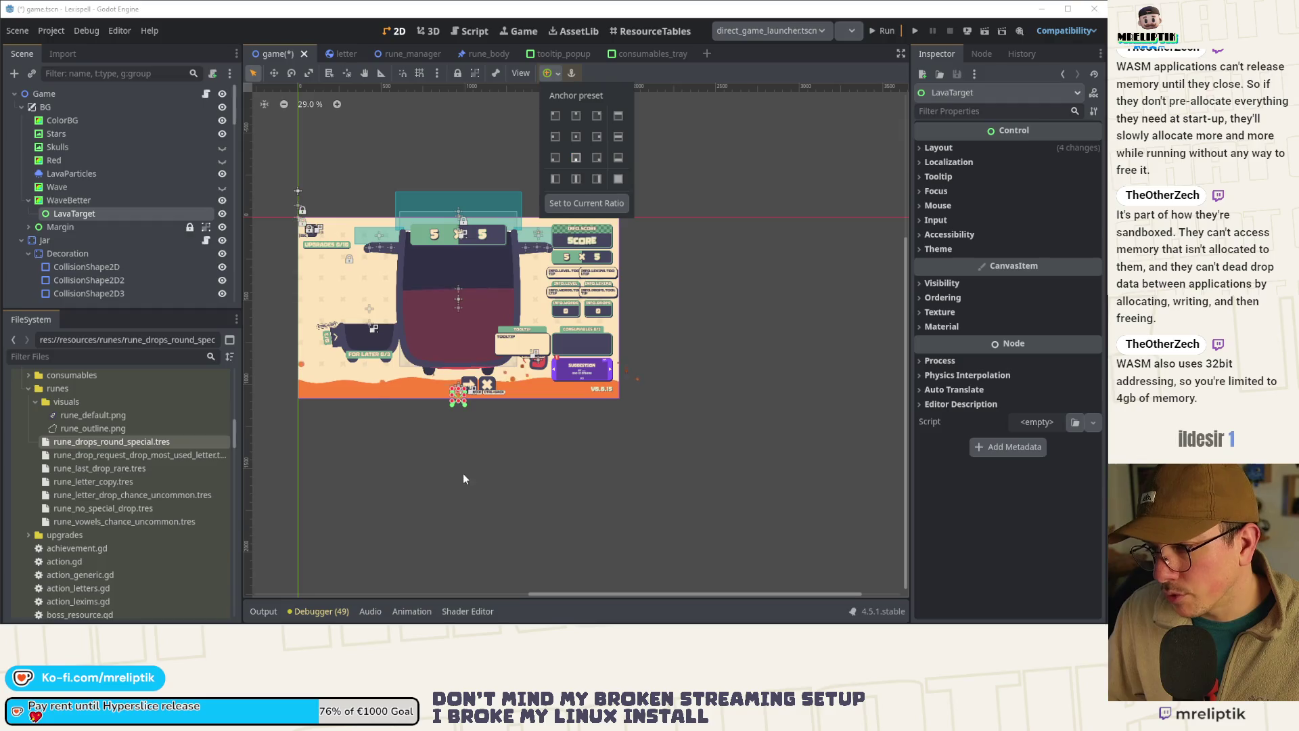
{"action": "scroll", "coordinate": [461, 401], "scroll_direction": "up", "scroll_amount": 8}
{"action": "left_click_drag", "start_coordinate": [446, 425], "coordinate": [436, 415]}
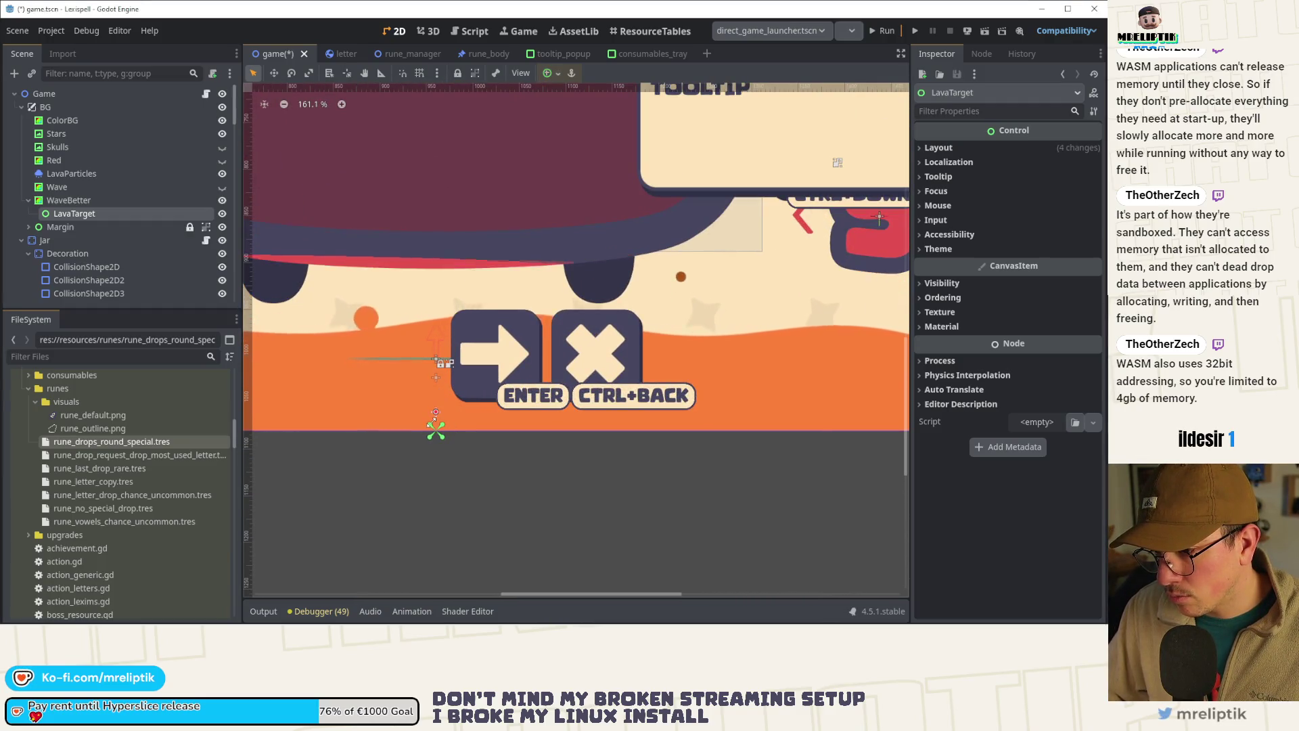
Check LavaParticles' area, reselect and adjust LavaTarget, and save the scene.
{"action": "scroll", "coordinate": [444, 395], "scroll_direction": "up", "scroll_amount": 5}
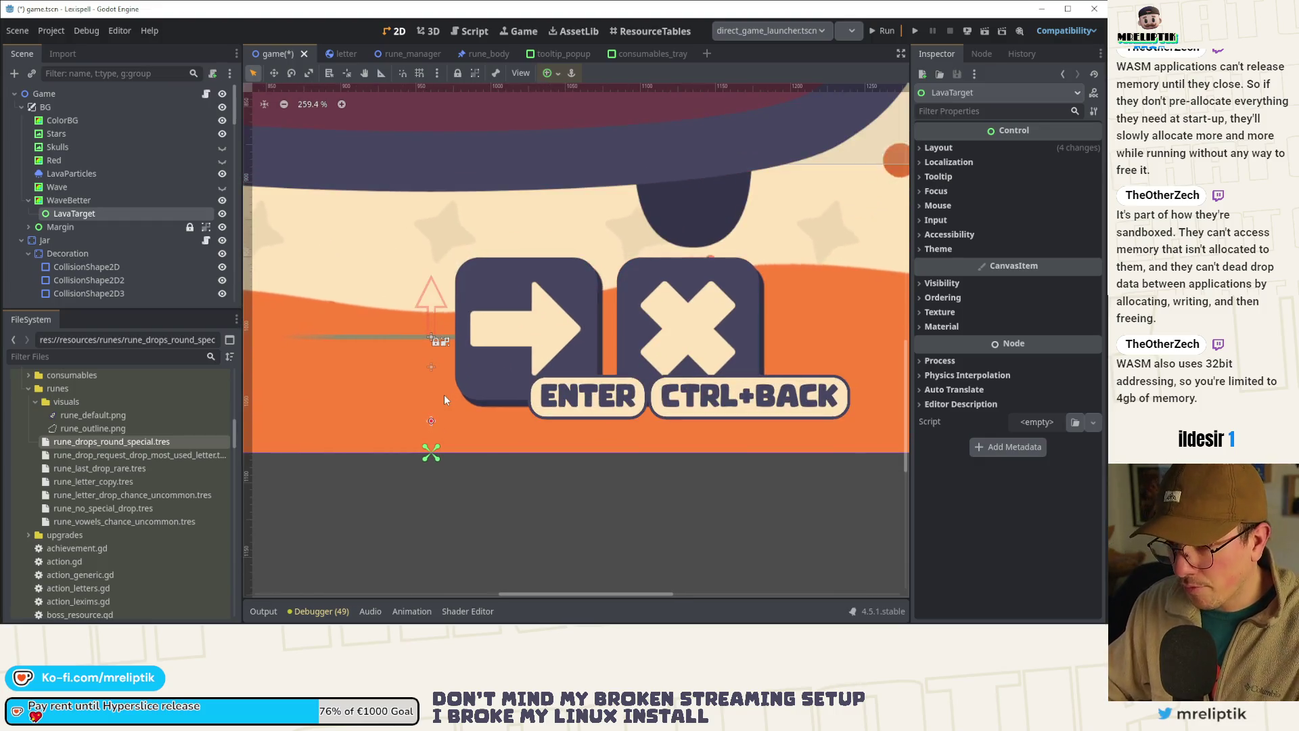
{"action": "left_click", "coordinate": [82, 174]}
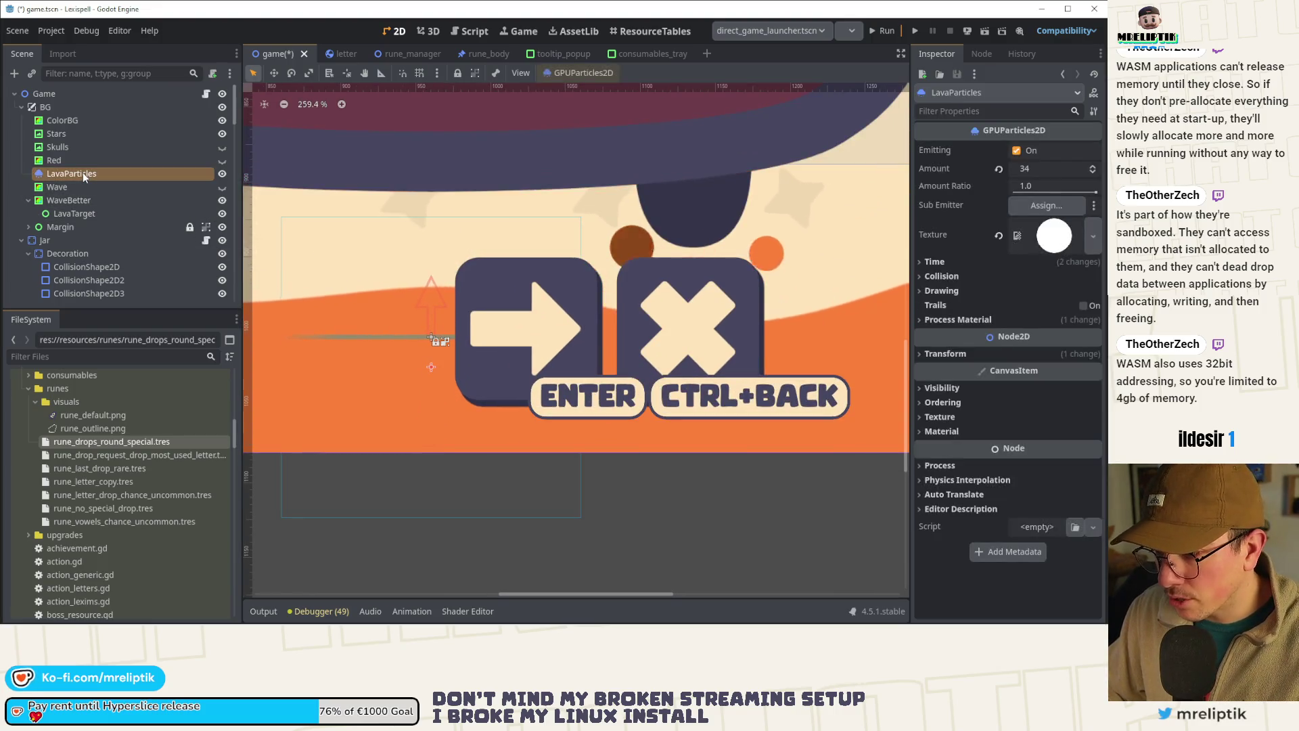
{"action": "left_click", "coordinate": [73, 214]}
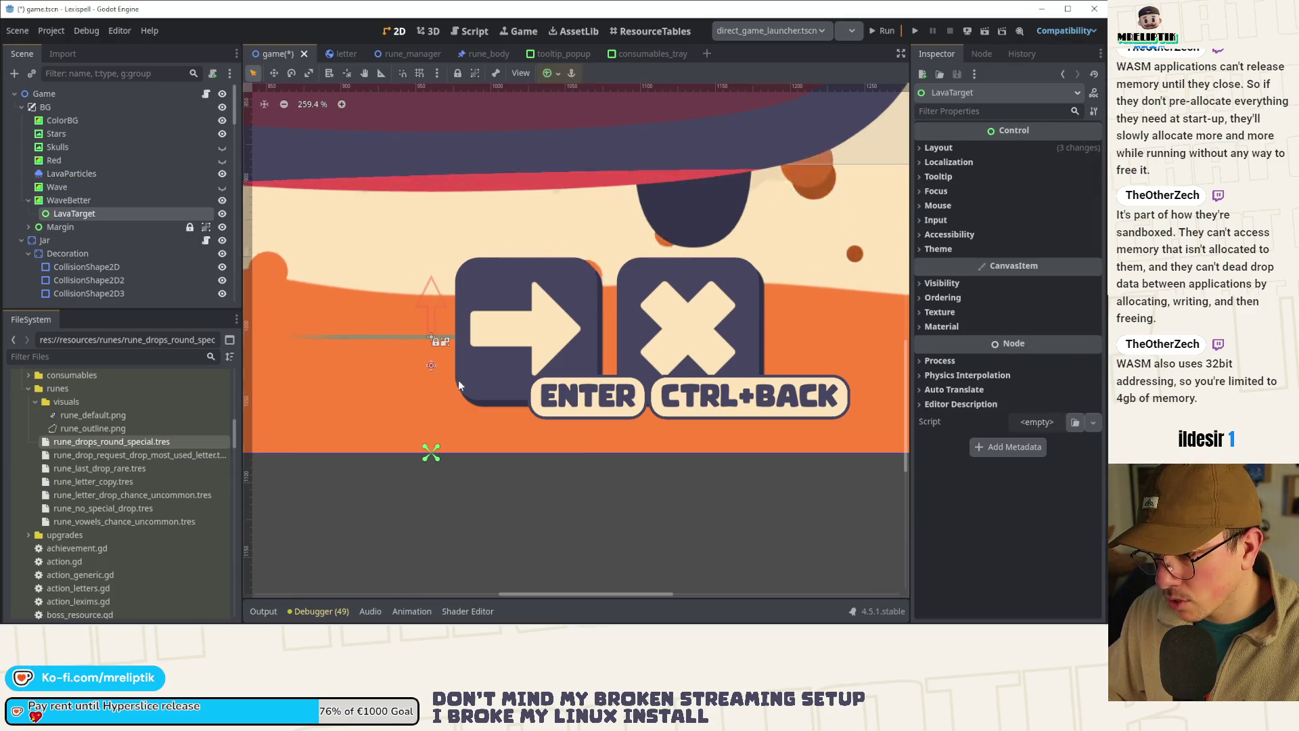
{"action": "left_click_drag", "start_coordinate": [97, 176], "coordinate": [96, 216]}
{"action": "scroll", "coordinate": [440, 342], "scroll_direction": "down", "scroll_amount": 3}
{"action": "scroll", "coordinate": [440, 342], "scroll_direction": "up", "scroll_amount": 4}
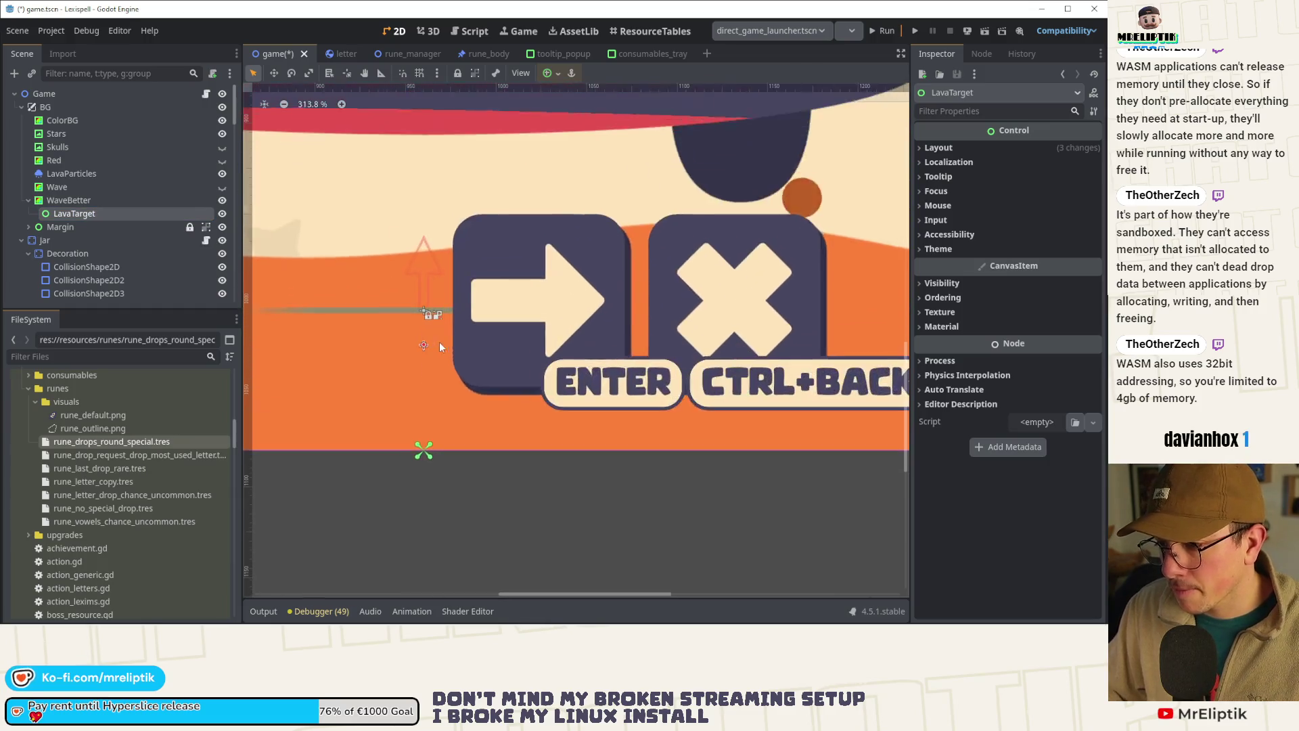
{"action": "scroll", "coordinate": [440, 343], "scroll_direction": "up", "scroll_amount": 7}
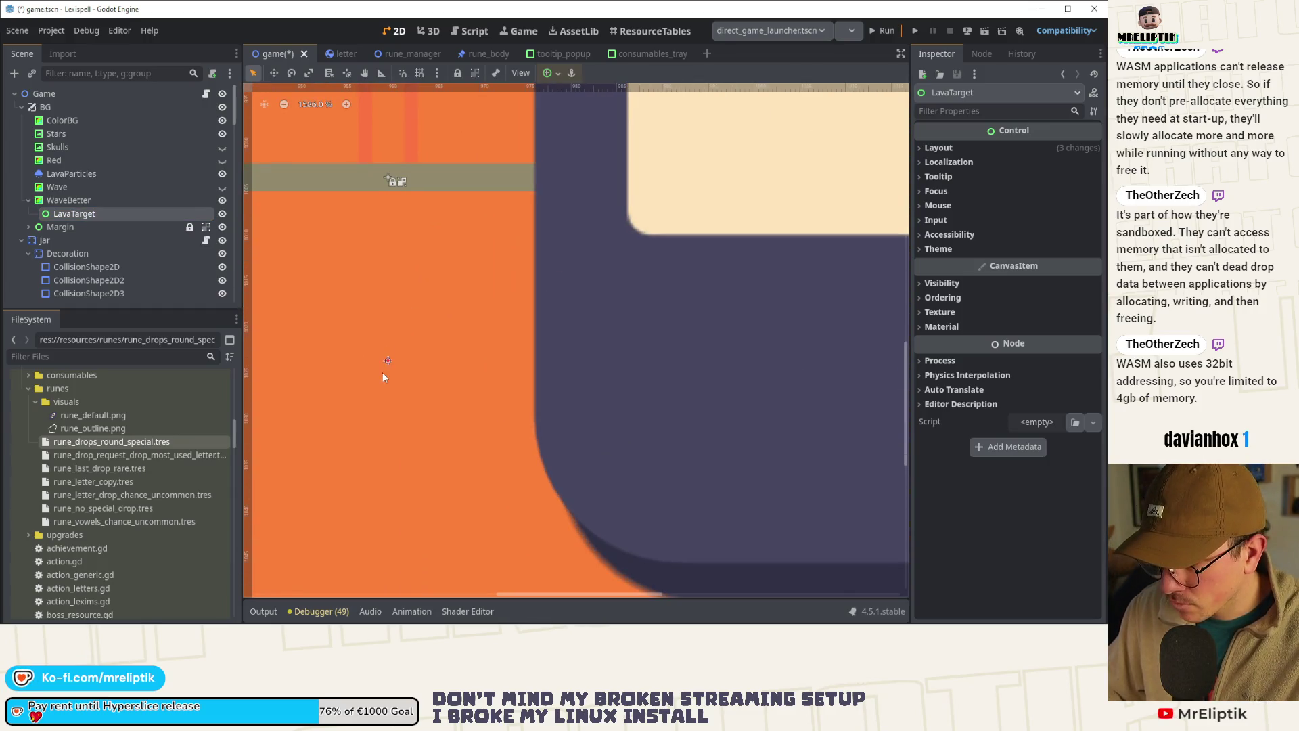
{"action": "scroll", "coordinate": [383, 376], "scroll_direction": "down", "scroll_amount": 7}
{"action": "key", "text": "ctrl+s"}
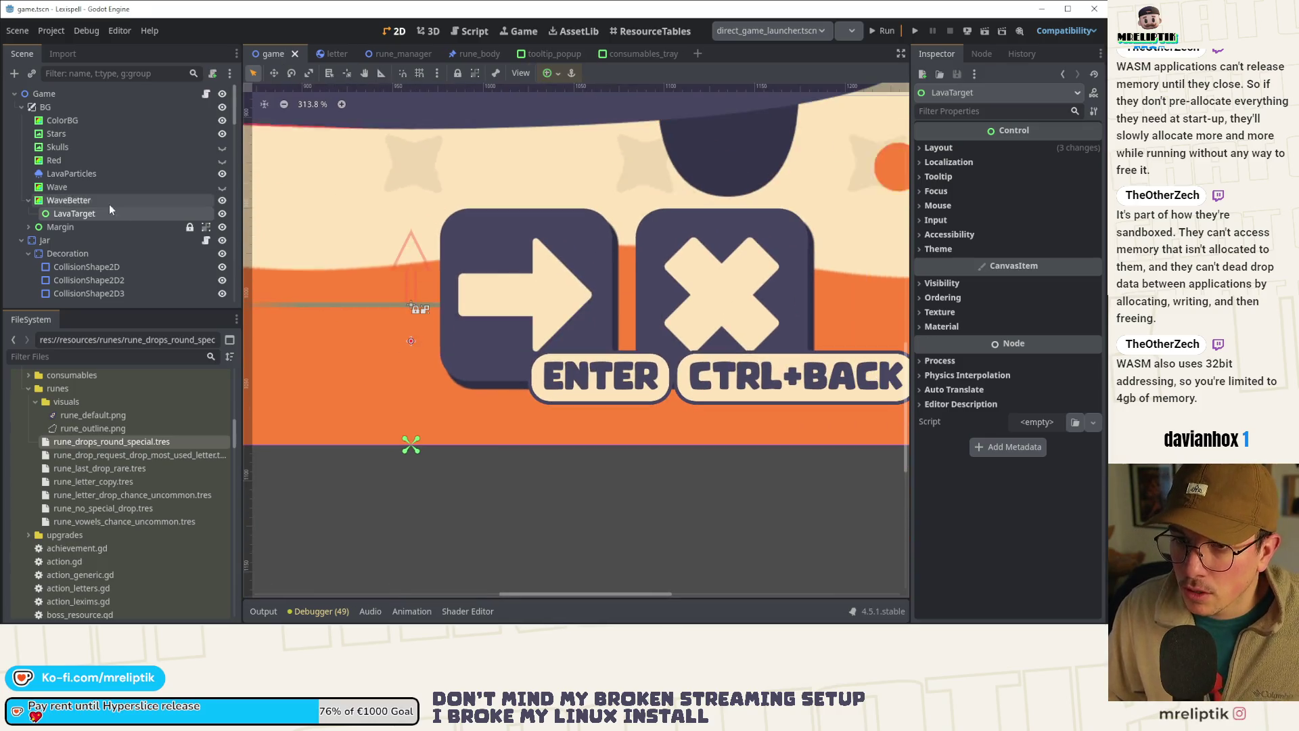
Compare LavaParticles' position, then show LavaTarget's signals in the Node tab.
{"action": "left_click", "coordinate": [112, 173]}
{"action": "scroll", "coordinate": [494, 301], "scroll_direction": "down", "scroll_amount": 4}
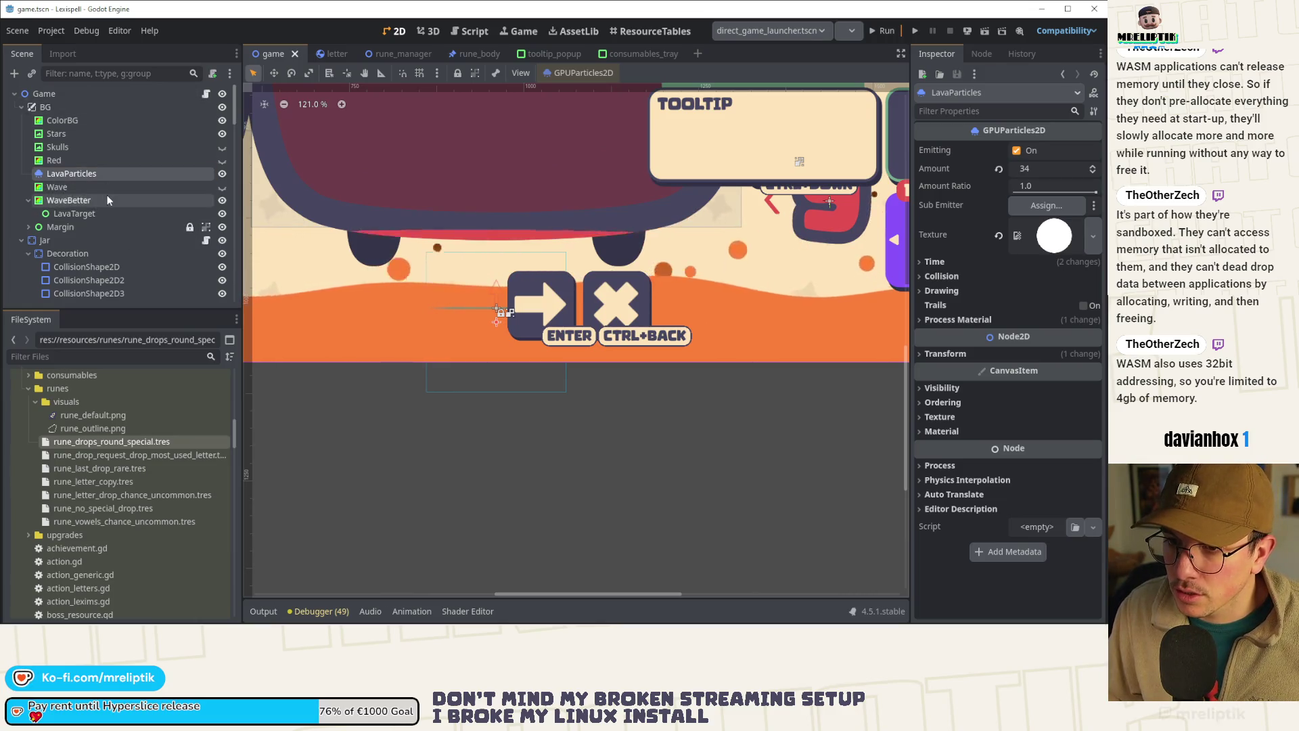
{"action": "left_click", "coordinate": [76, 215]}
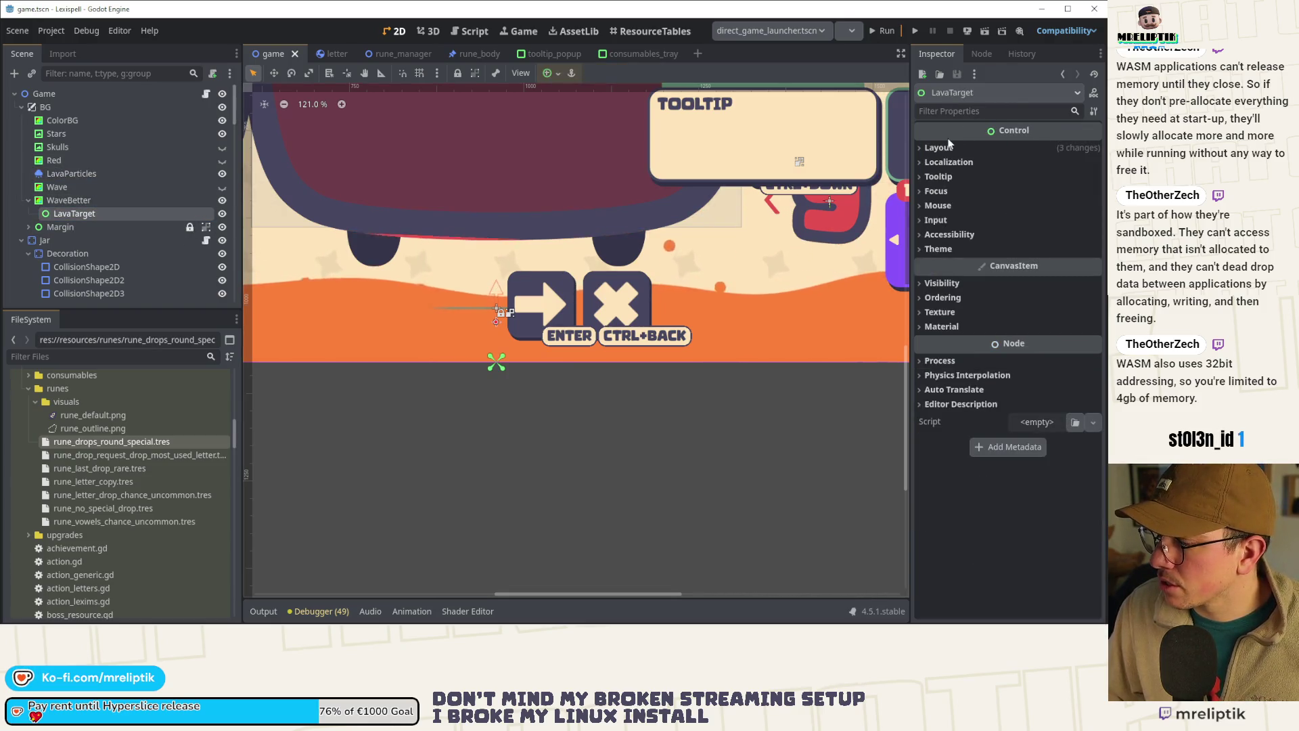
{"action": "left_click", "coordinate": [982, 54]}
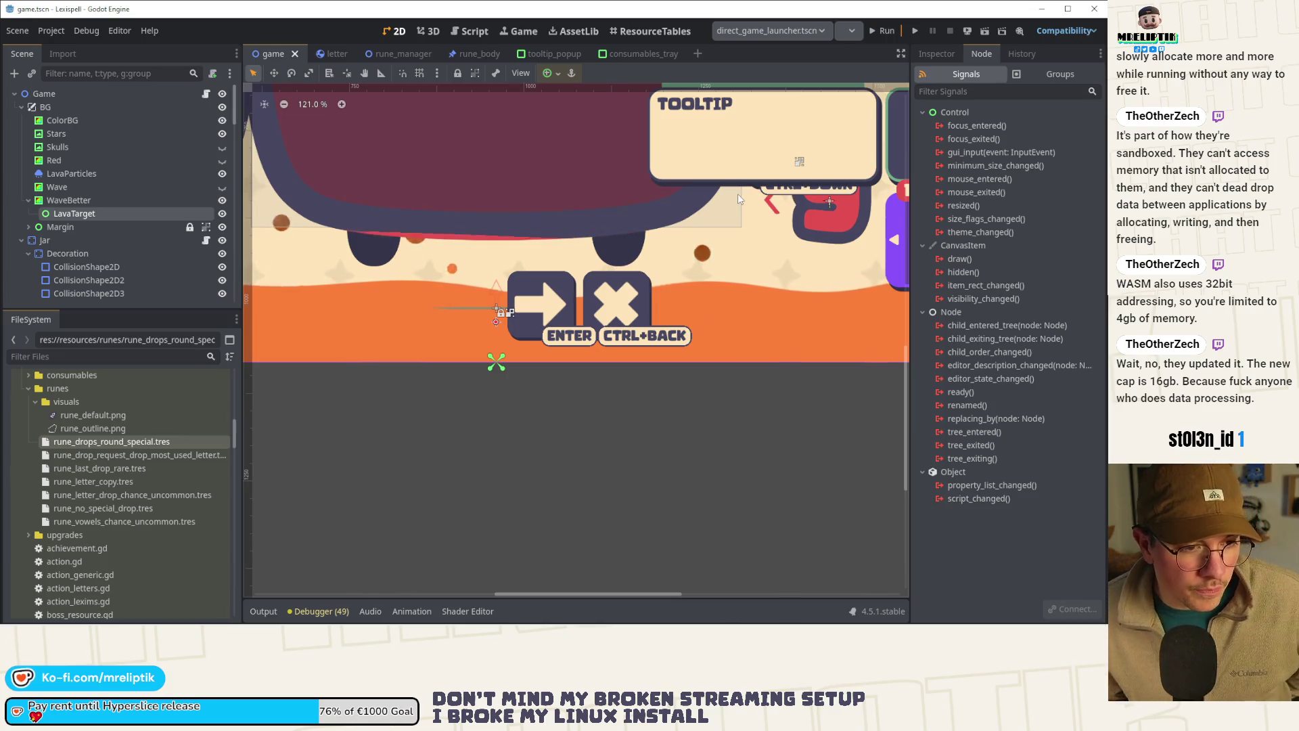
{"action": "key", "text": "alt+Tab"}
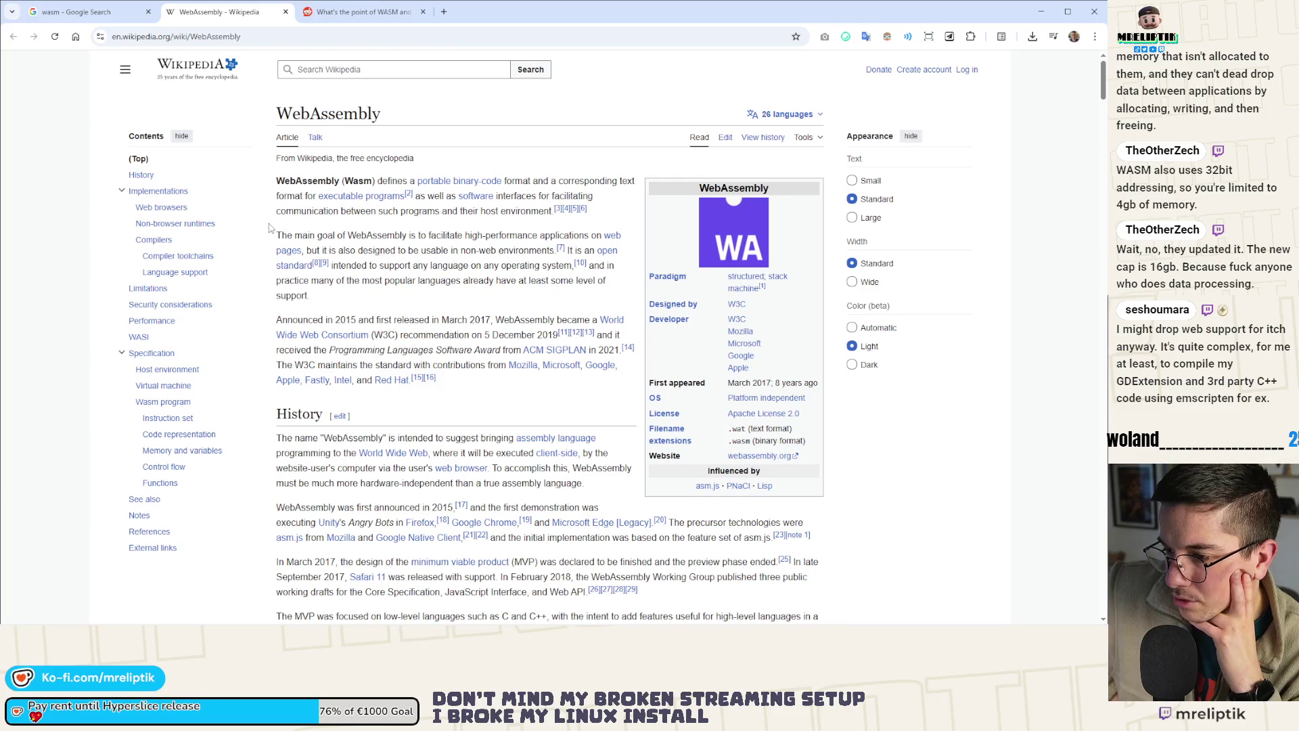
Read the WebAssembly article through Implementations, Limitations, Performance, WASI and Specification.
{"action": "scroll", "coordinate": [271, 230], "scroll_direction": "down", "scroll_amount": 4}
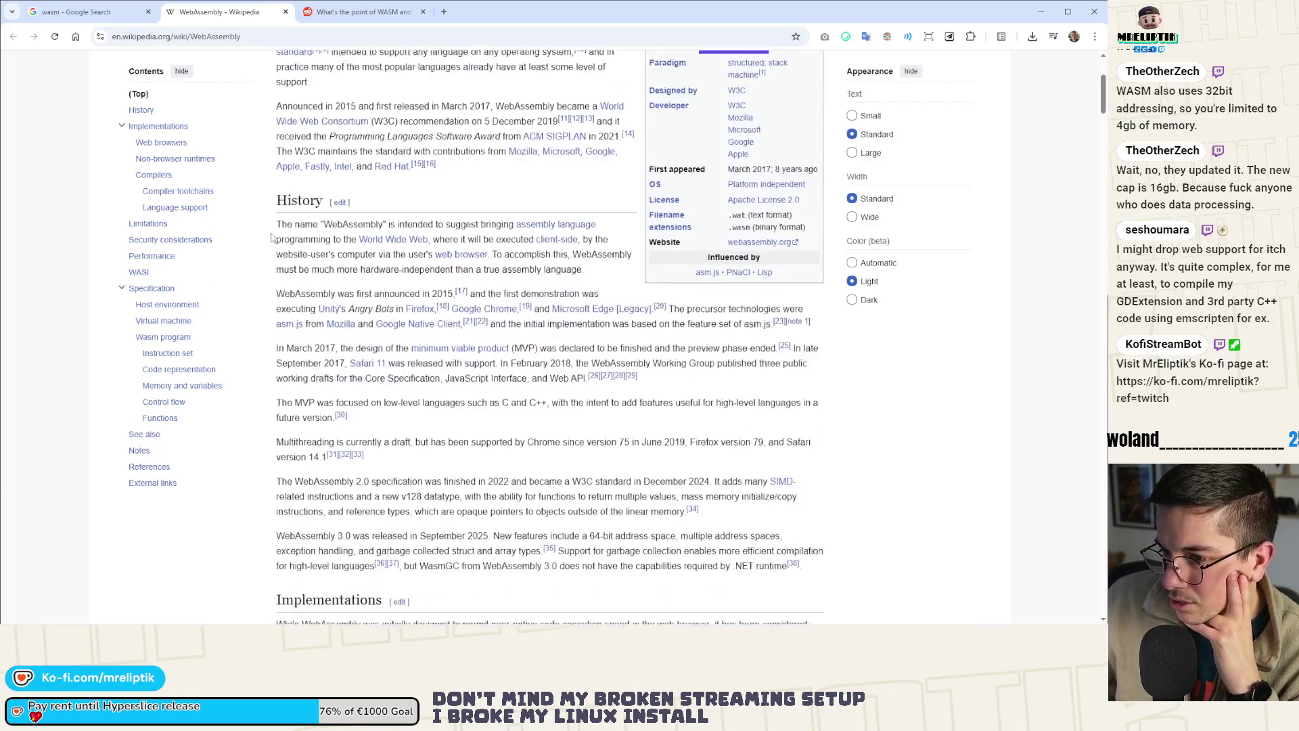
{"action": "scroll", "coordinate": [260, 274], "scroll_direction": "down", "scroll_amount": 3}
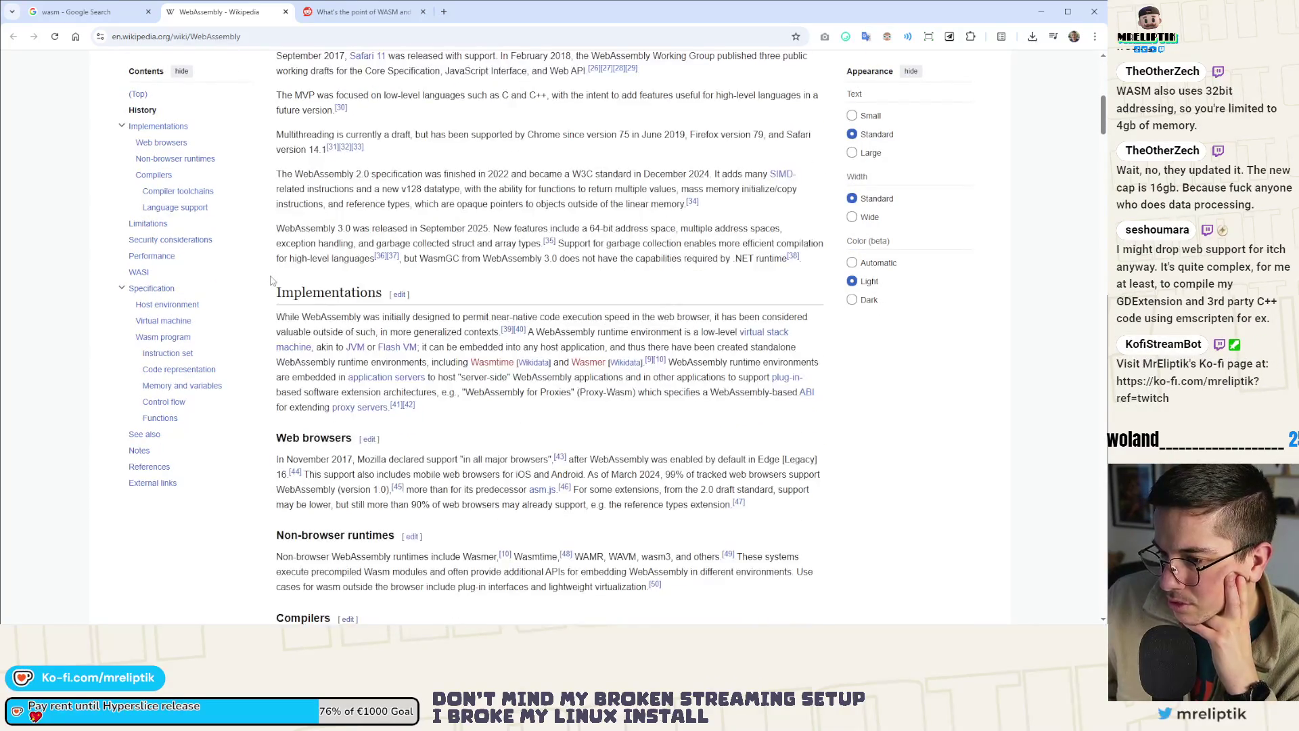
{"action": "scroll", "coordinate": [258, 273], "scroll_direction": "down", "scroll_amount": 2}
{"action": "scroll", "coordinate": [258, 272], "scroll_direction": "down", "scroll_amount": 2}
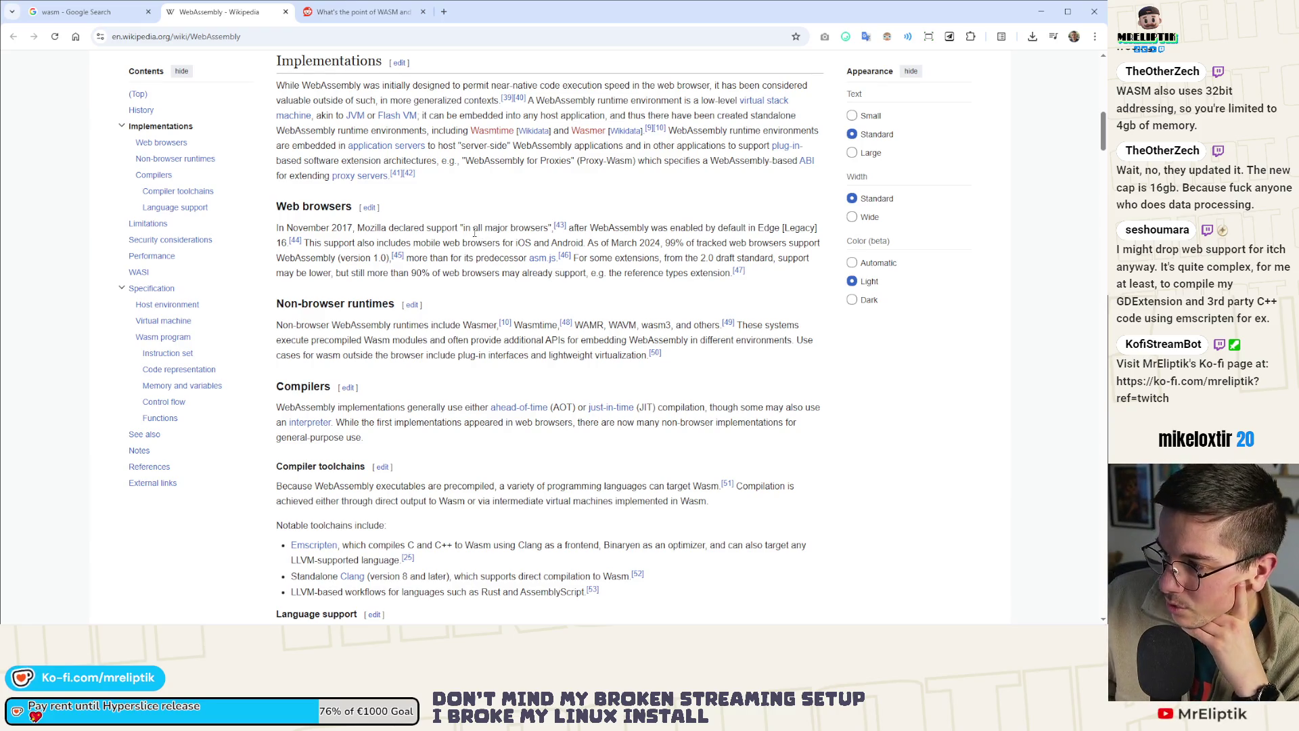
{"action": "scroll", "coordinate": [572, 266], "scroll_direction": "down", "scroll_amount": 3}
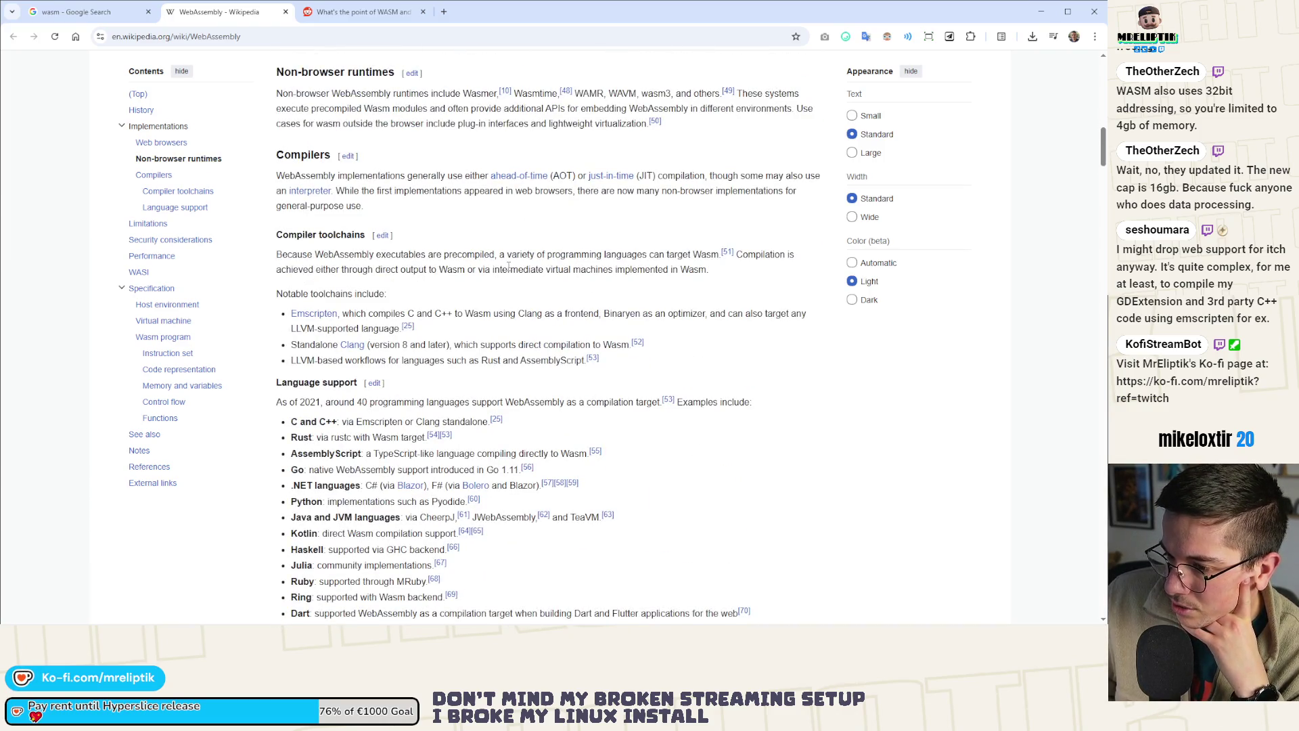
{"action": "scroll", "coordinate": [508, 266], "scroll_direction": "down", "scroll_amount": 2}
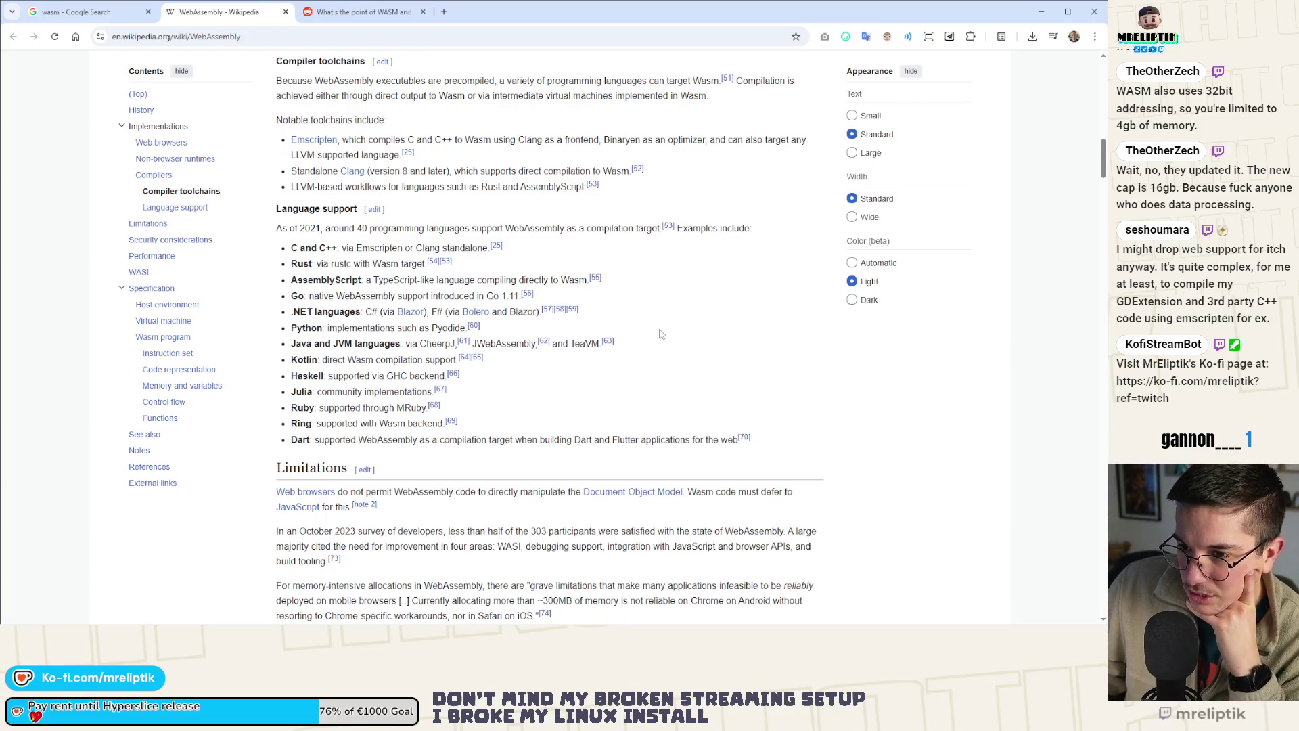
{"action": "scroll", "coordinate": [661, 334], "scroll_direction": "down", "scroll_amount": 5}
{"action": "scroll", "coordinate": [633, 314], "scroll_direction": "up", "scroll_amount": 3}
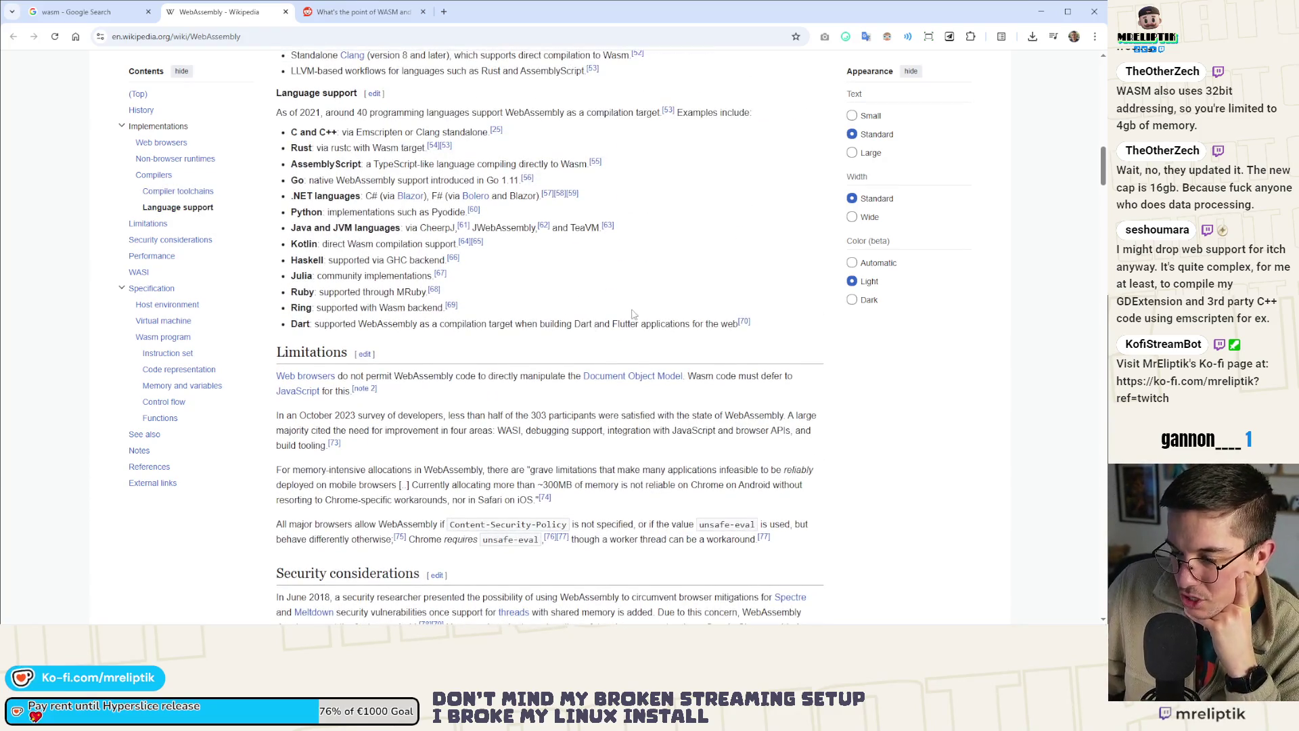
{"action": "scroll", "coordinate": [633, 314], "scroll_direction": "up", "scroll_amount": 8}
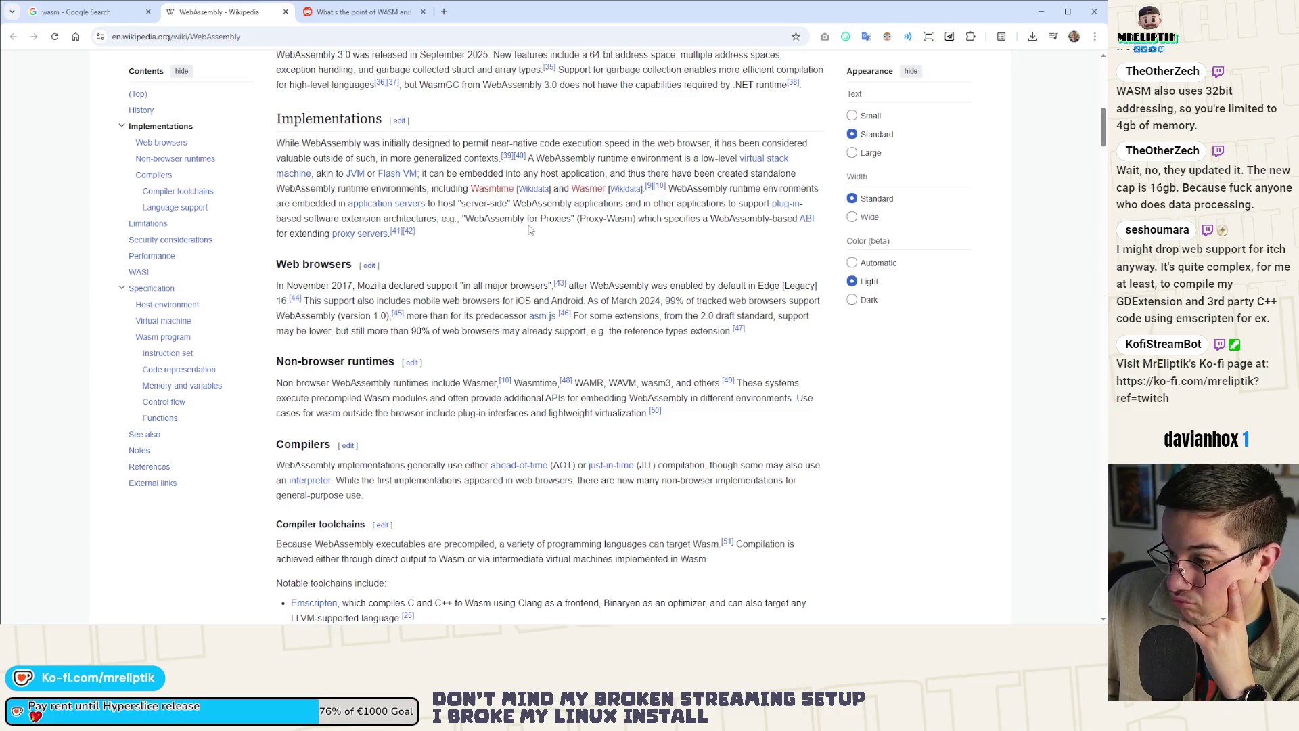
{"action": "scroll", "coordinate": [494, 234], "scroll_direction": "down", "scroll_amount": 3}
{"action": "scroll", "coordinate": [498, 240], "scroll_direction": "down", "scroll_amount": 5}
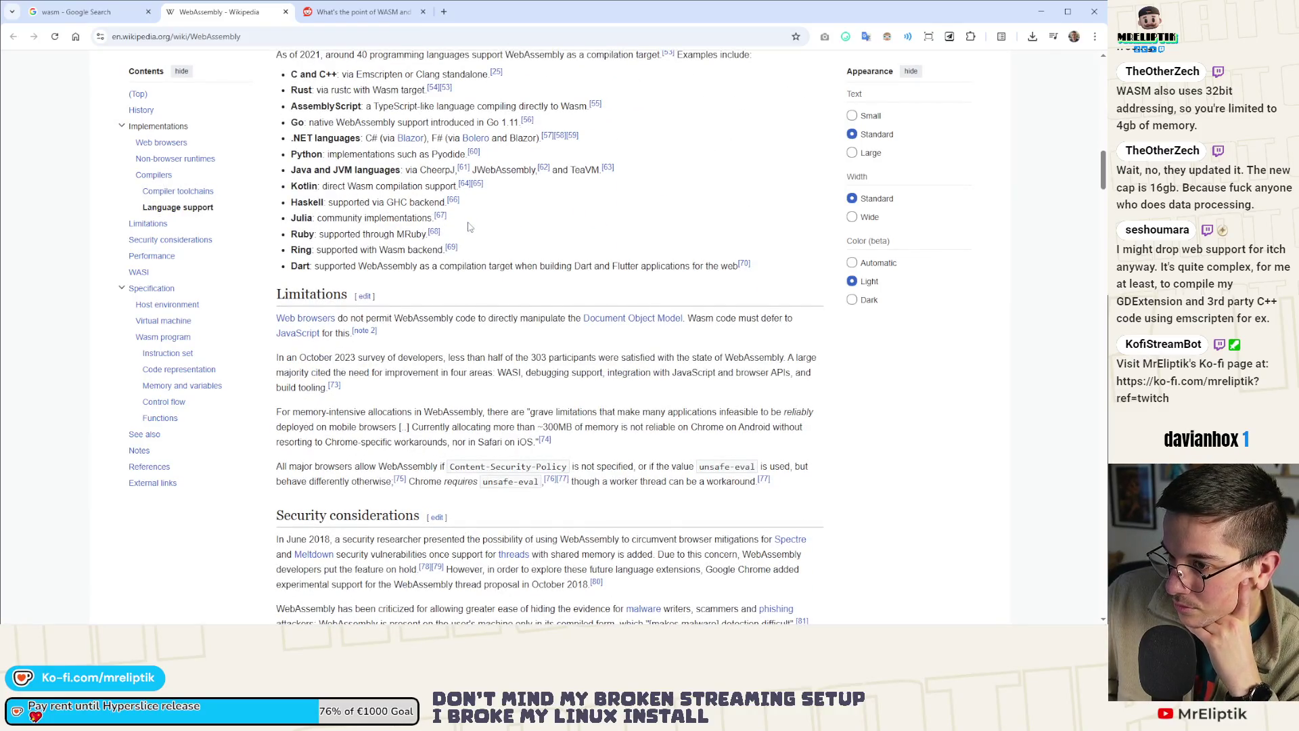
{"action": "scroll", "coordinate": [471, 226], "scroll_direction": "down", "scroll_amount": 2}
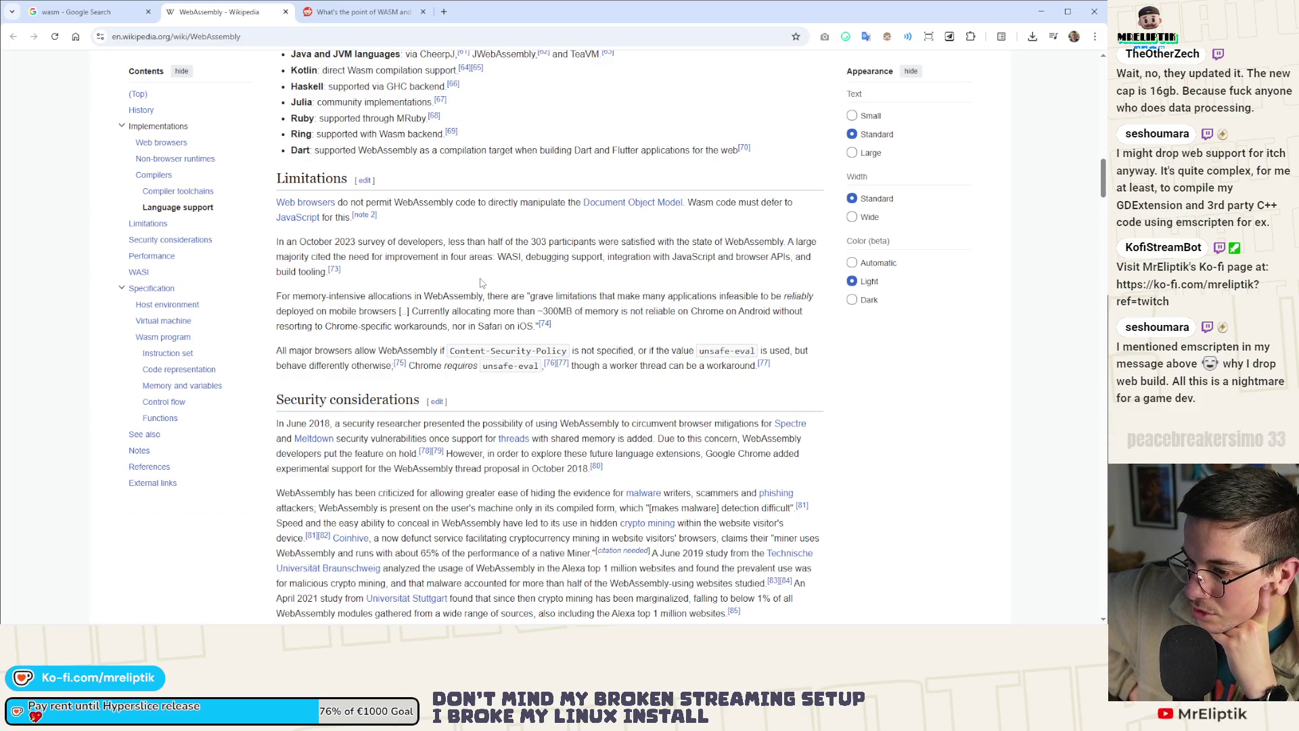
{"action": "scroll", "coordinate": [481, 283], "scroll_direction": "down", "scroll_amount": 9}
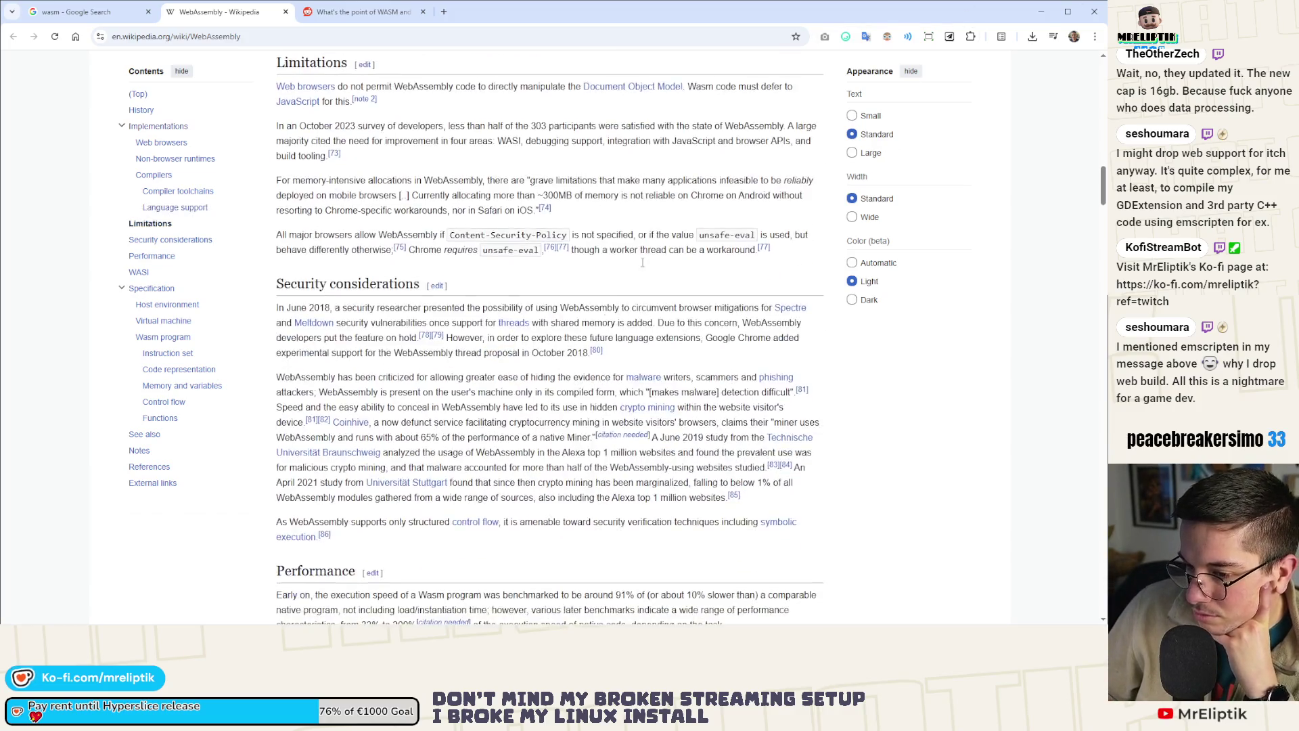
{"action": "scroll", "coordinate": [395, 392], "scroll_direction": "down", "scroll_amount": 5}
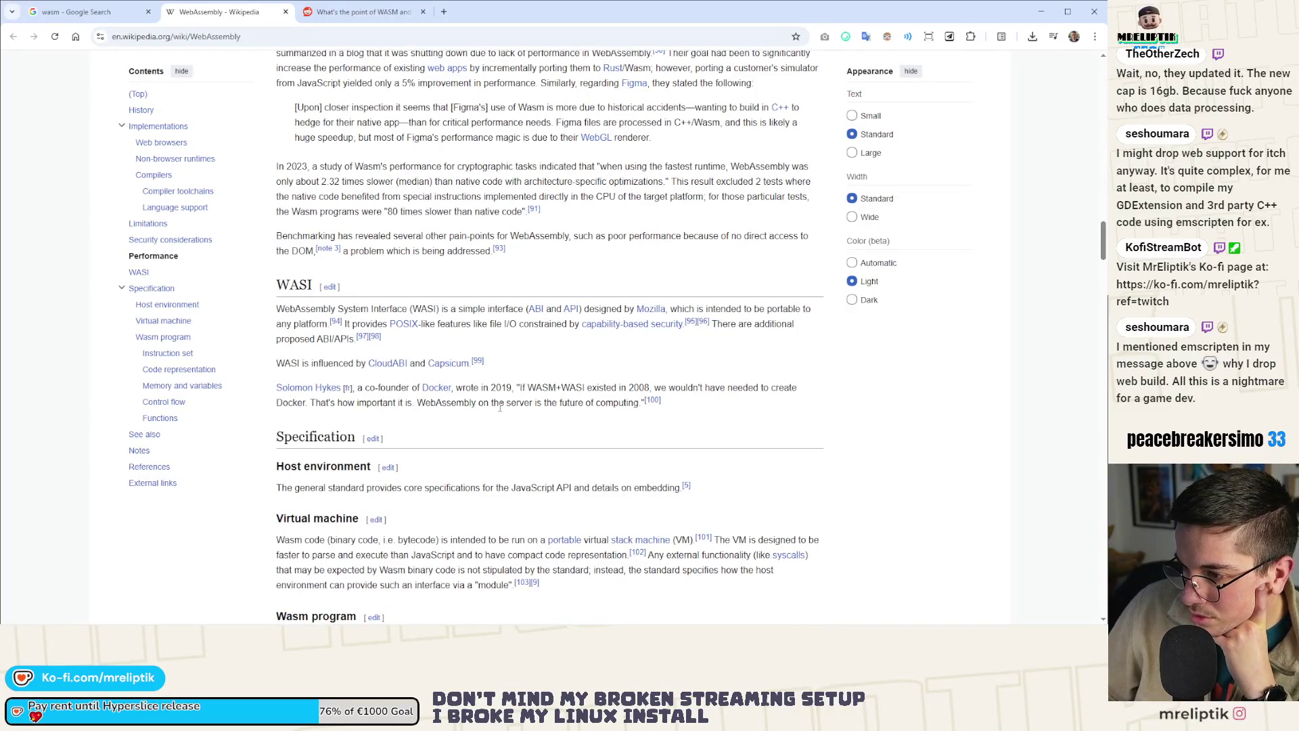
{"action": "scroll", "coordinate": [501, 406], "scroll_direction": "down", "scroll_amount": 7}
{"action": "scroll", "coordinate": [423, 396], "scroll_direction": "up", "scroll_amount": 6}
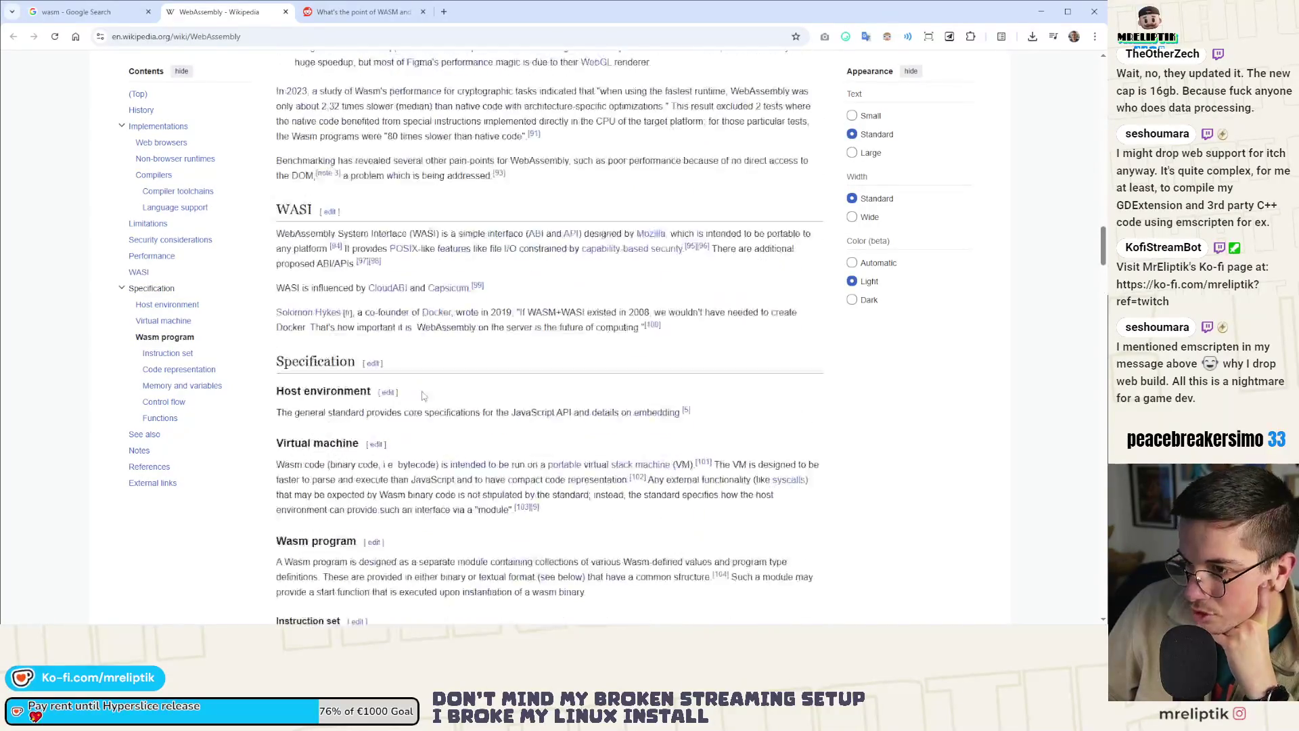
{"action": "scroll", "coordinate": [423, 395], "scroll_direction": "up", "scroll_amount": 5}
{"action": "left_click", "coordinate": [287, 38]}
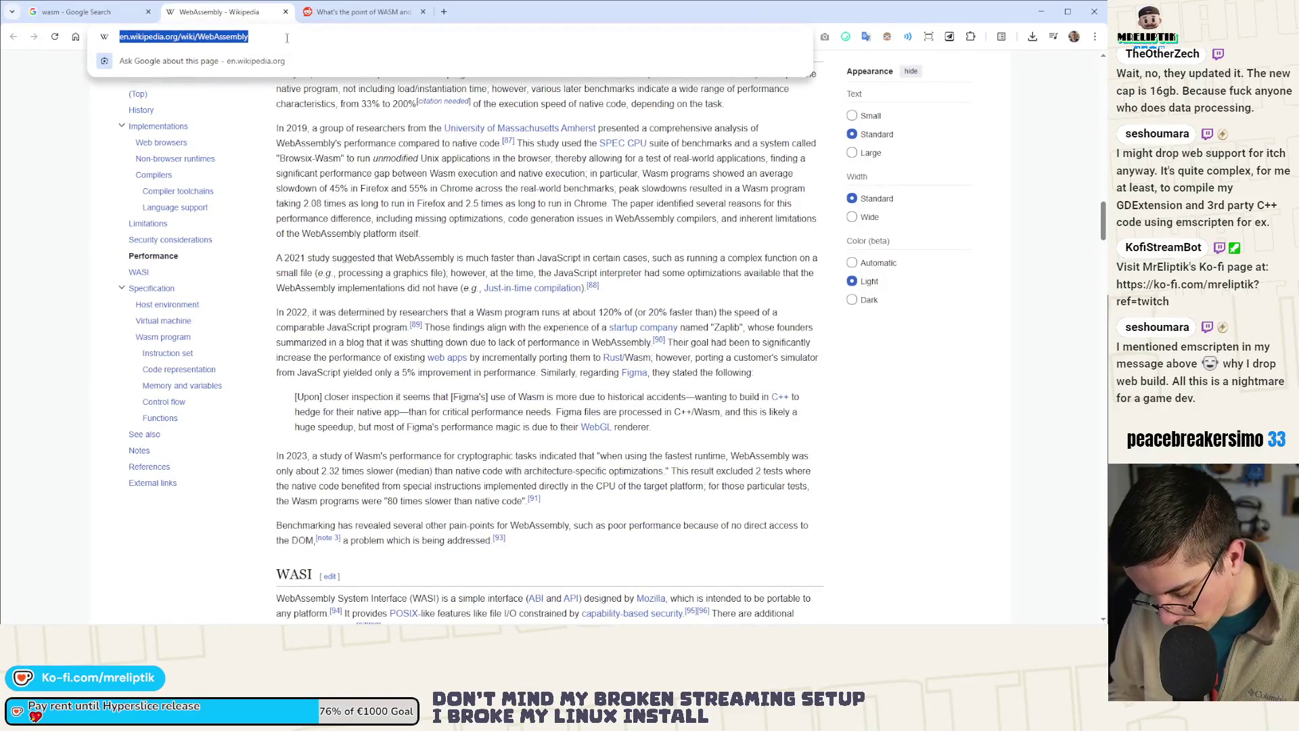
Search webgpu, open its Wikipedia article in a new tab, and close the wasm and webgpu search tabs.
{"action": "type", "text": "webgpuy"}
{"action": "key", "text": "Return"}
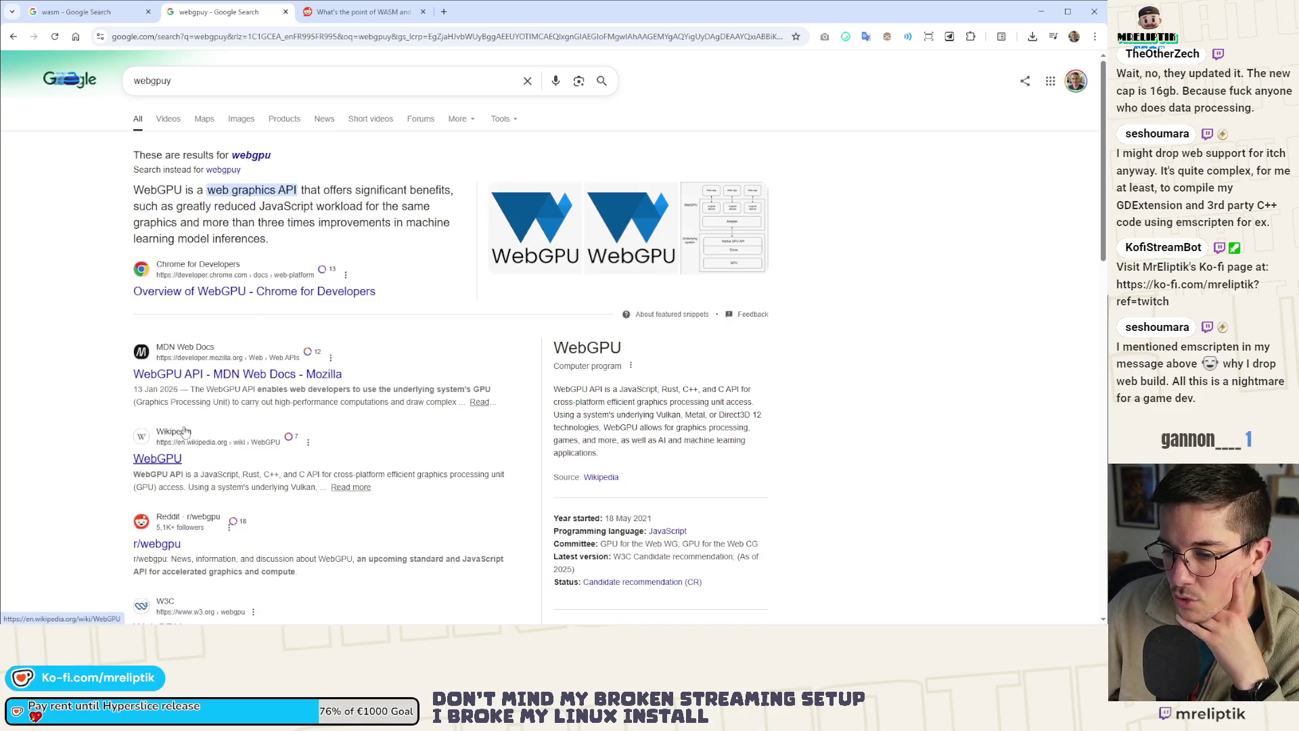
{"action": "middle_click", "coordinate": [157, 458]}
{"action": "left_click", "coordinate": [318, 11]}
{"action": "middle_click", "coordinate": [249, 17]}
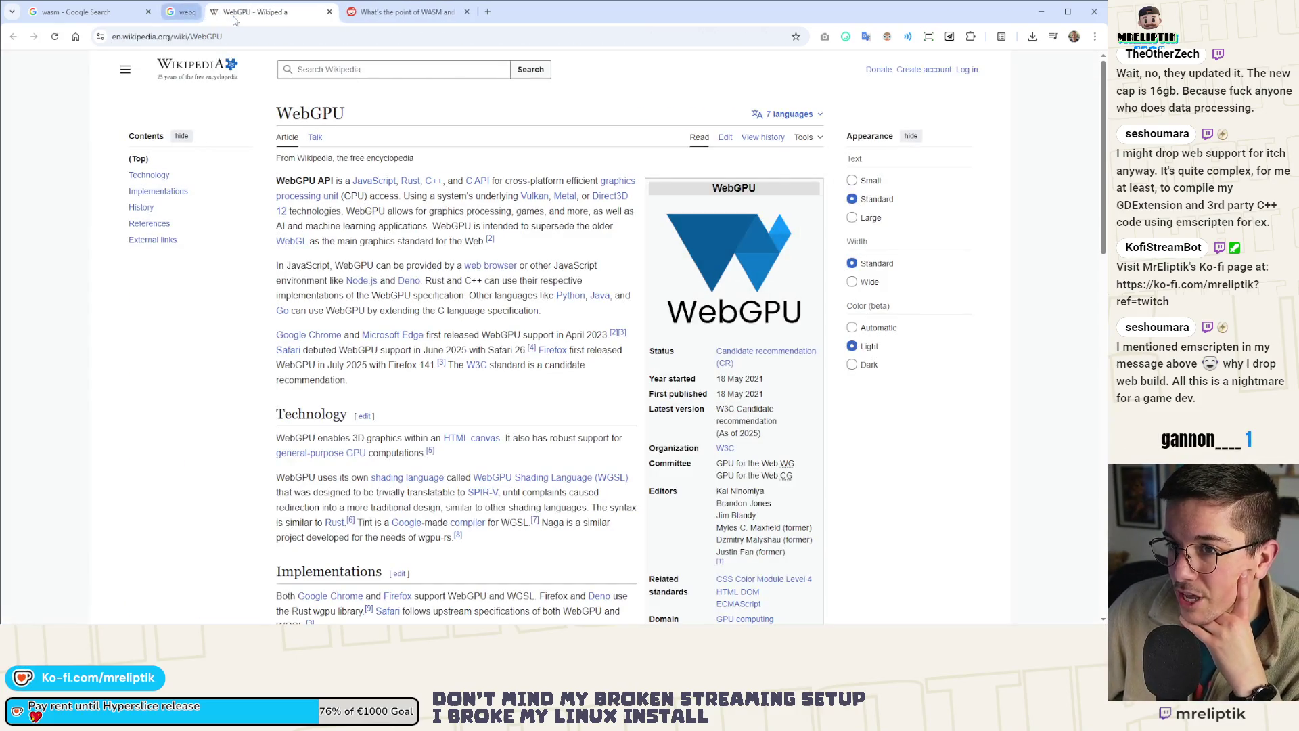
{"action": "middle_click", "coordinate": [88, 13]}
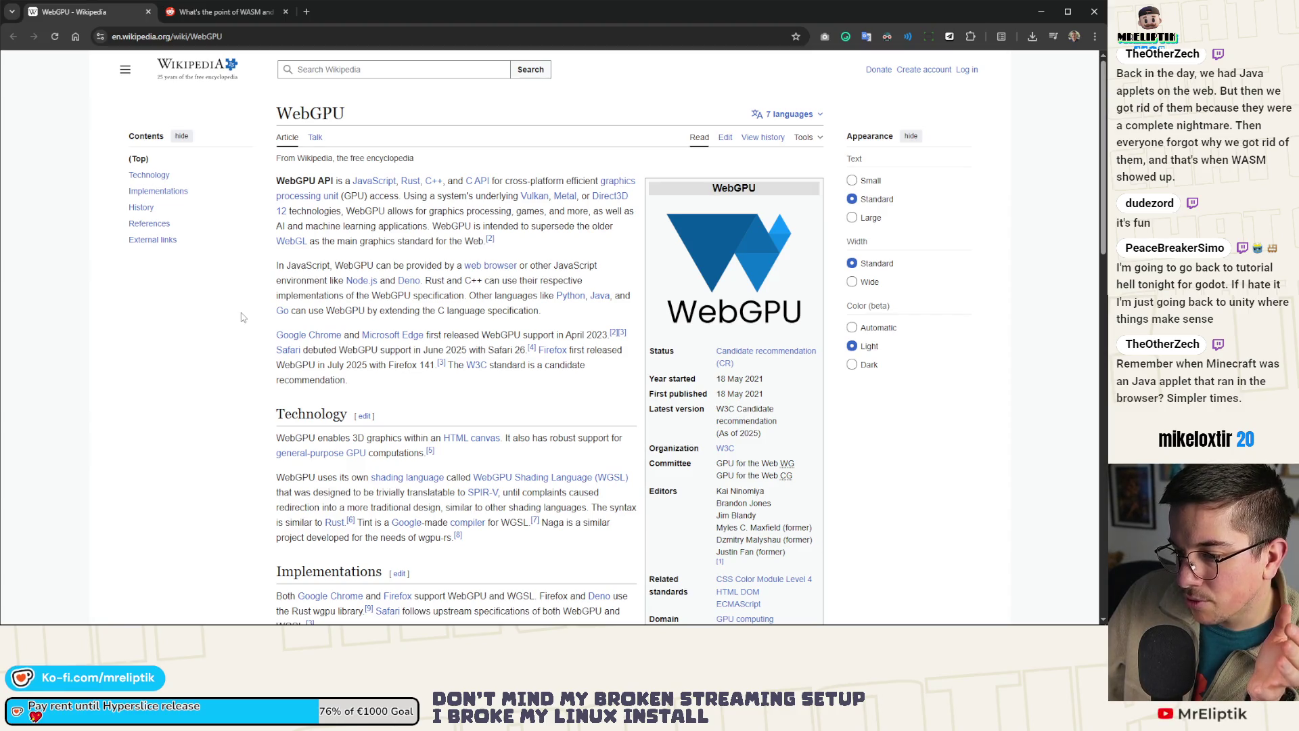
{"action": "mouse_move", "coordinate": [434, 281]}
{"action": "left_mouse_down"}
{"action": "mouse_move", "coordinate": [551, 296]}
{"action": "mouse_move", "coordinate": [541, 280]}
{"action": "mouse_move", "coordinate": [322, 296]}
{"action": "mouse_move", "coordinate": [466, 296]}
{"action": "left_mouse_up"}
{"action": "left_click", "coordinate": [475, 285]}
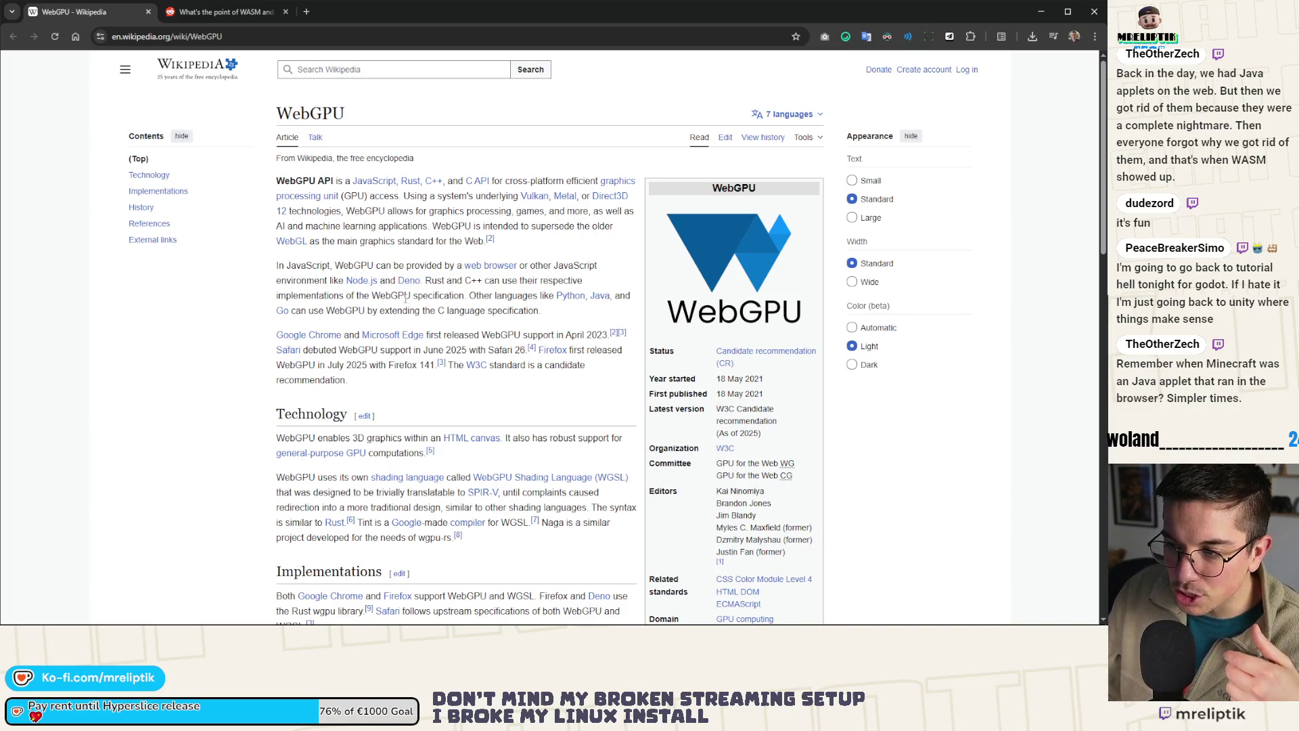
{"action": "double_click", "coordinate": [402, 293]}
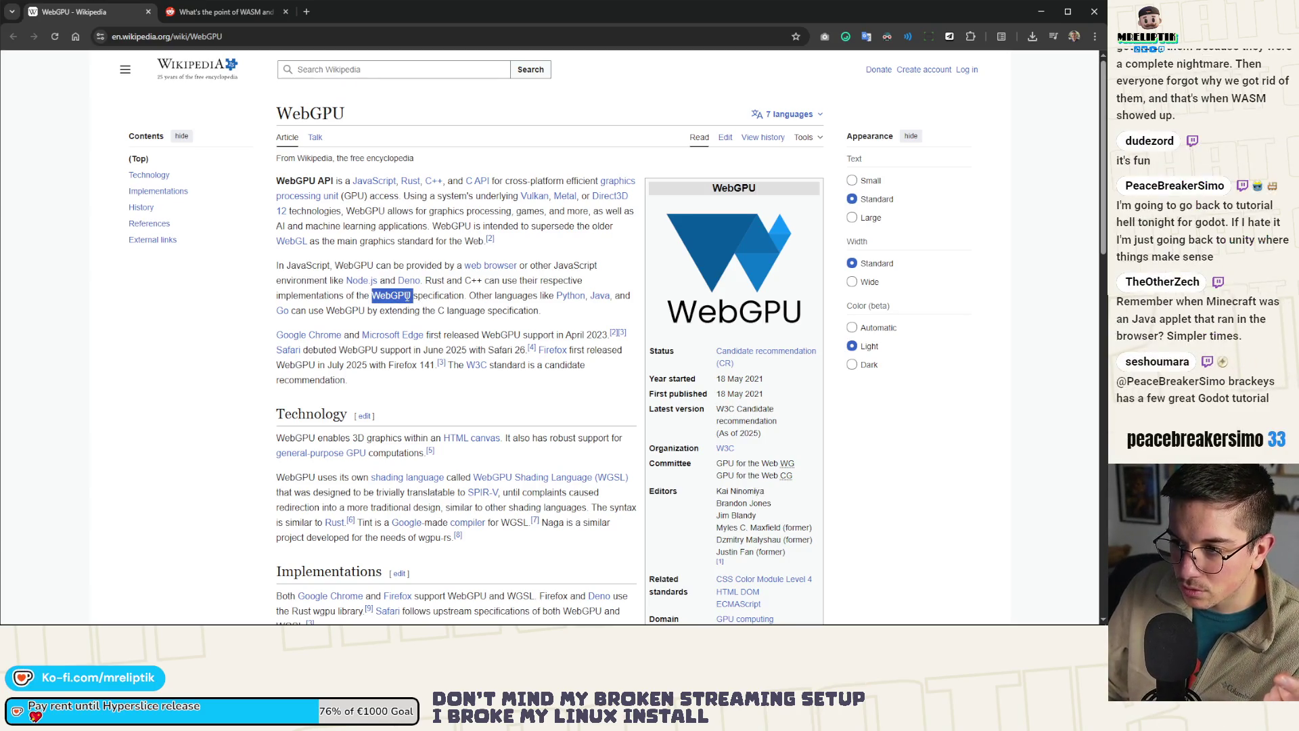
{"action": "left_click", "coordinate": [425, 296]}
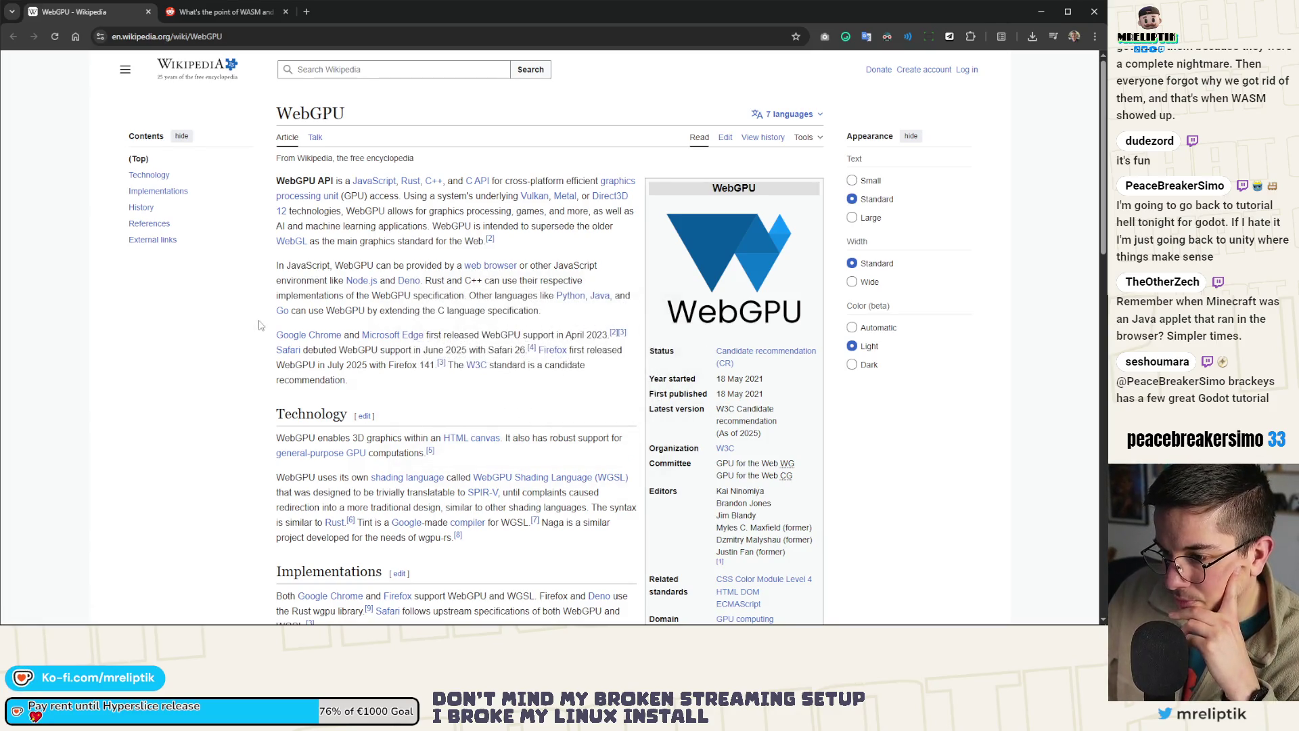
{"action": "scroll", "coordinate": [256, 325], "scroll_direction": "down", "scroll_amount": 2}
{"action": "scroll", "coordinate": [256, 326], "scroll_direction": "down", "scroll_amount": 4}
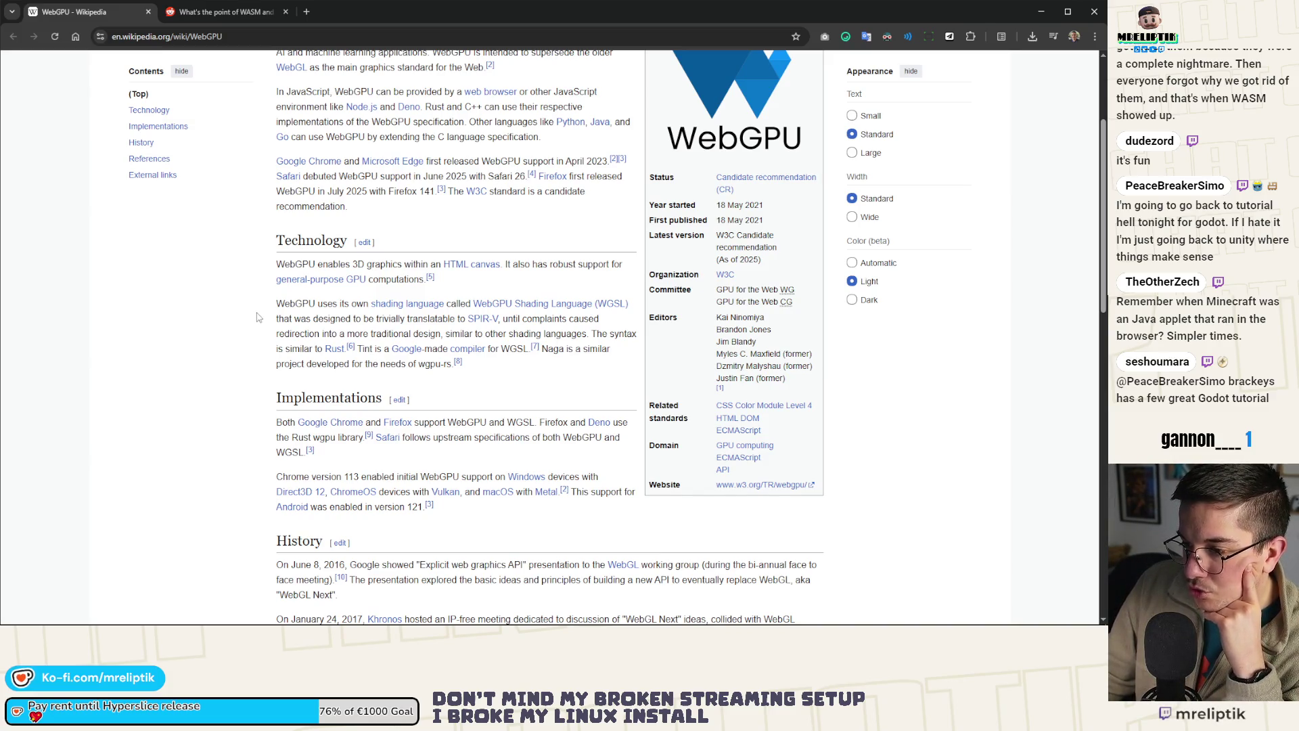
Open the SPIR-V link from WebGPU's Technology section in a background tab.
{"action": "middle_click", "coordinate": [482, 319]}
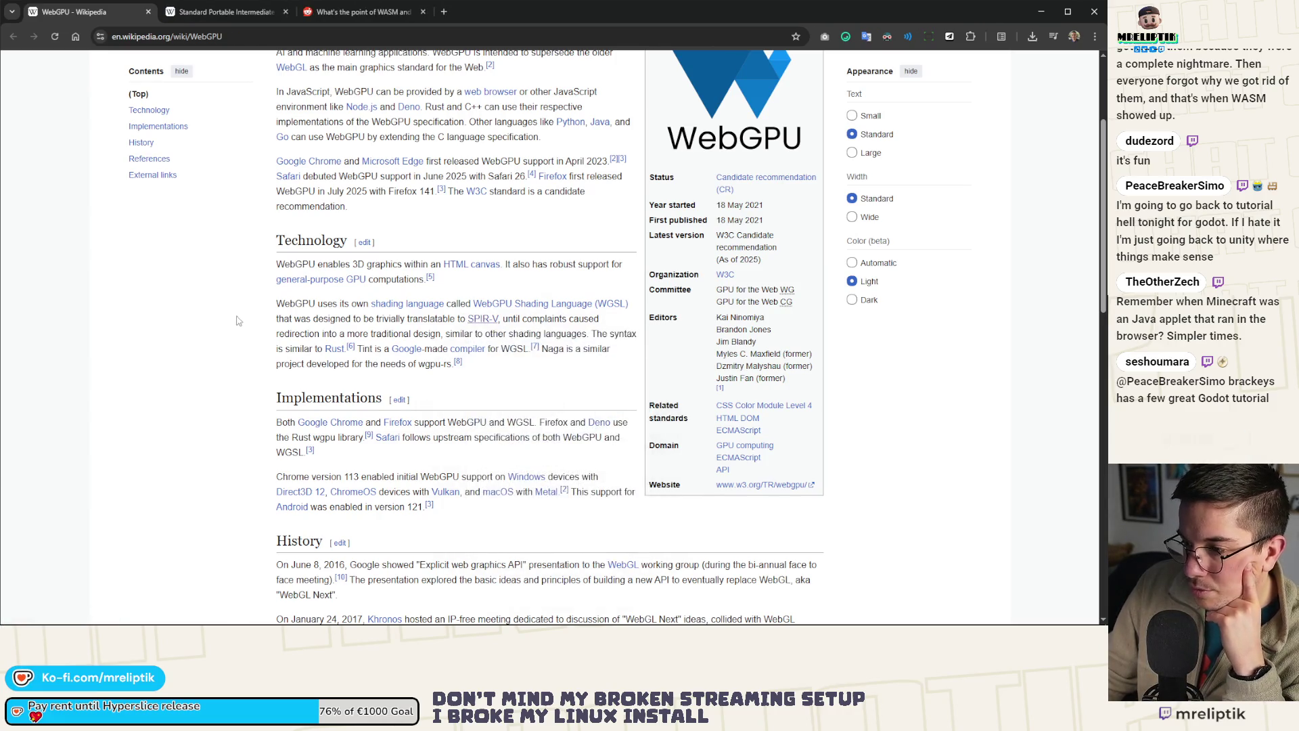
{"action": "mouse_move", "coordinate": [485, 324]}
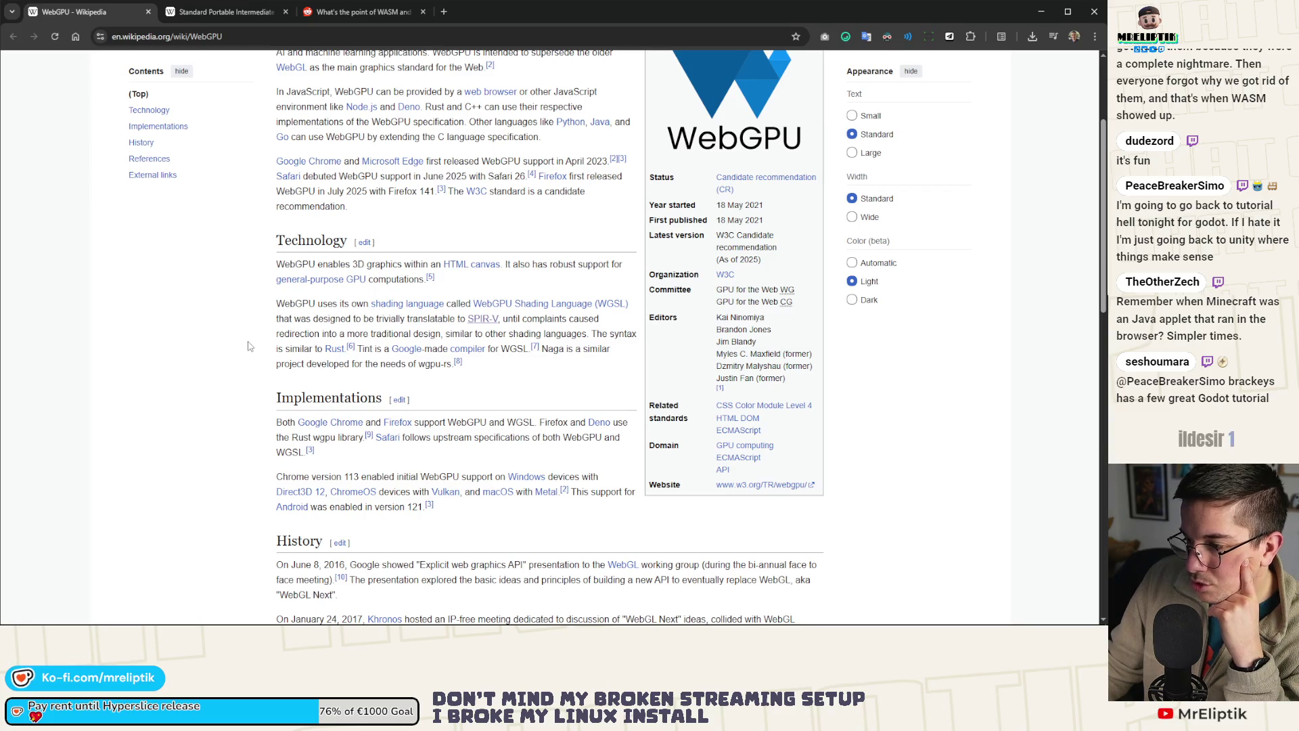
{"action": "scroll", "coordinate": [243, 349], "scroll_direction": "down", "scroll_amount": 3}
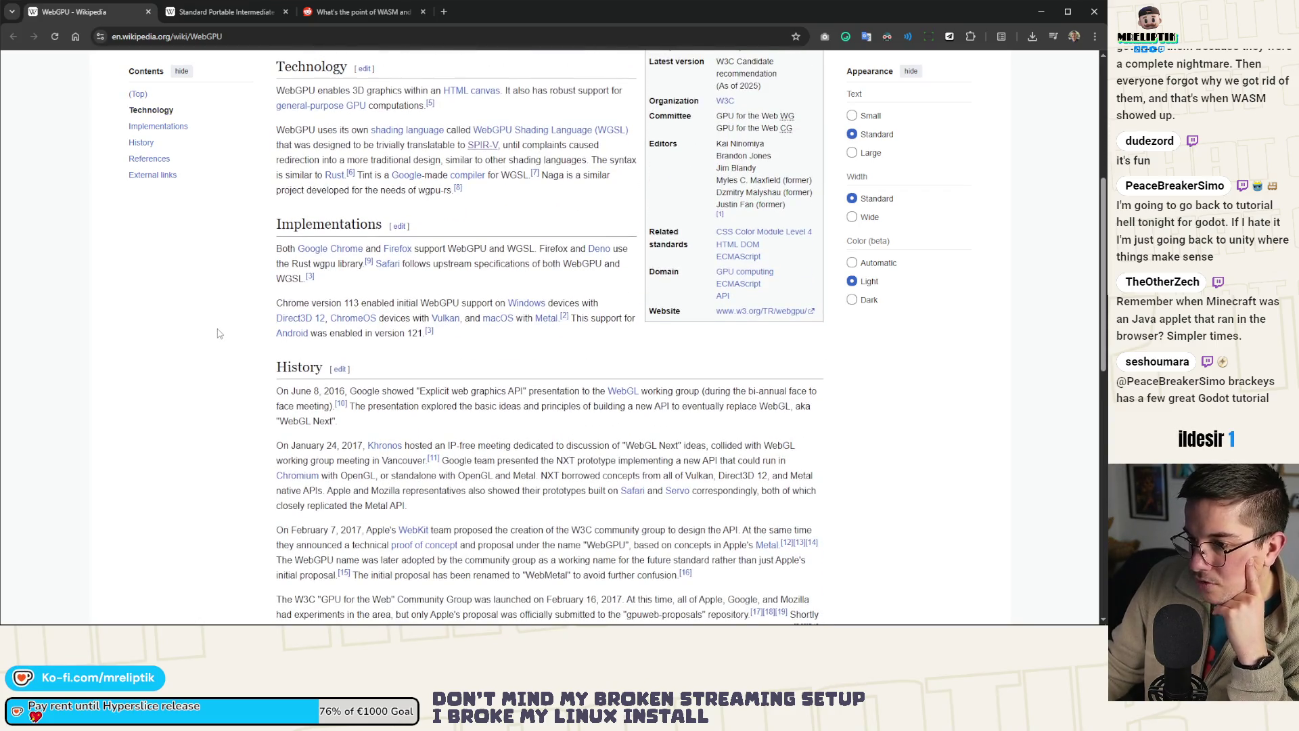
{"action": "scroll", "coordinate": [221, 332], "scroll_direction": "down", "scroll_amount": 1}
{"action": "scroll", "coordinate": [304, 271], "scroll_direction": "up", "scroll_amount": 3}
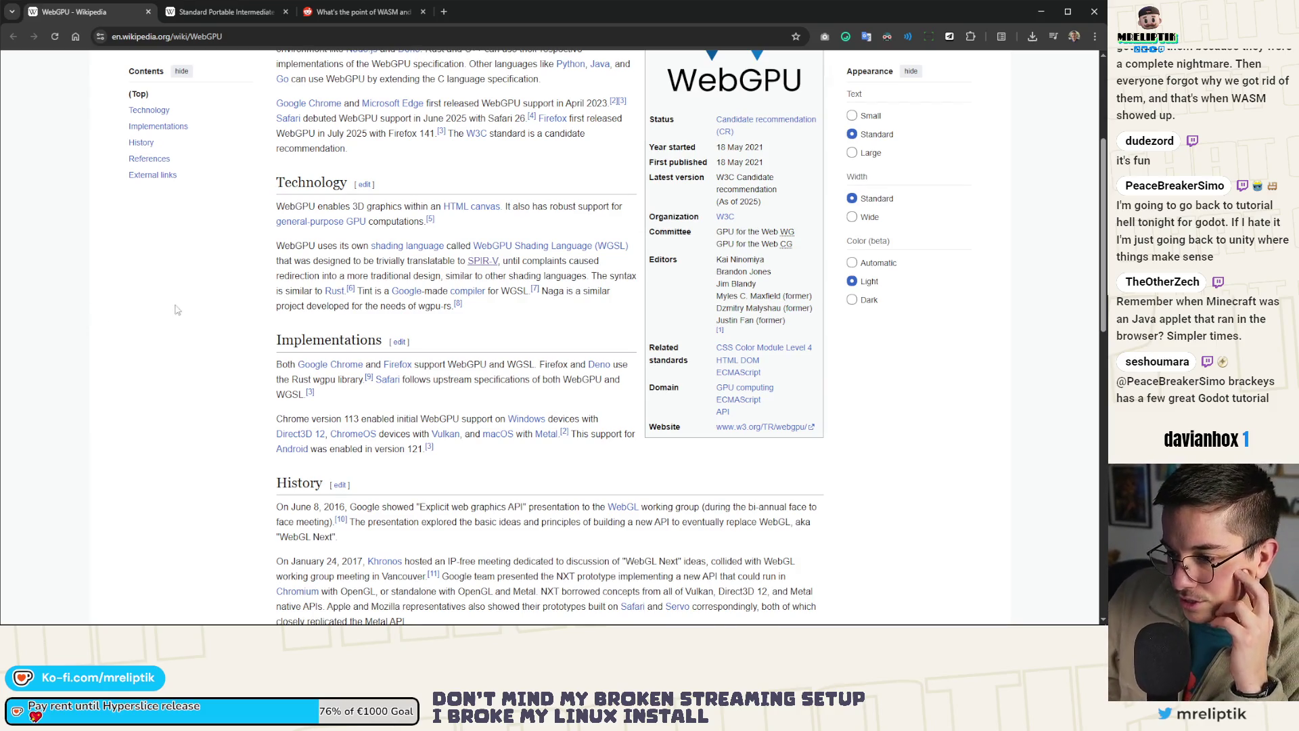
{"action": "scroll", "coordinate": [181, 314], "scroll_direction": "down", "scroll_amount": 2}
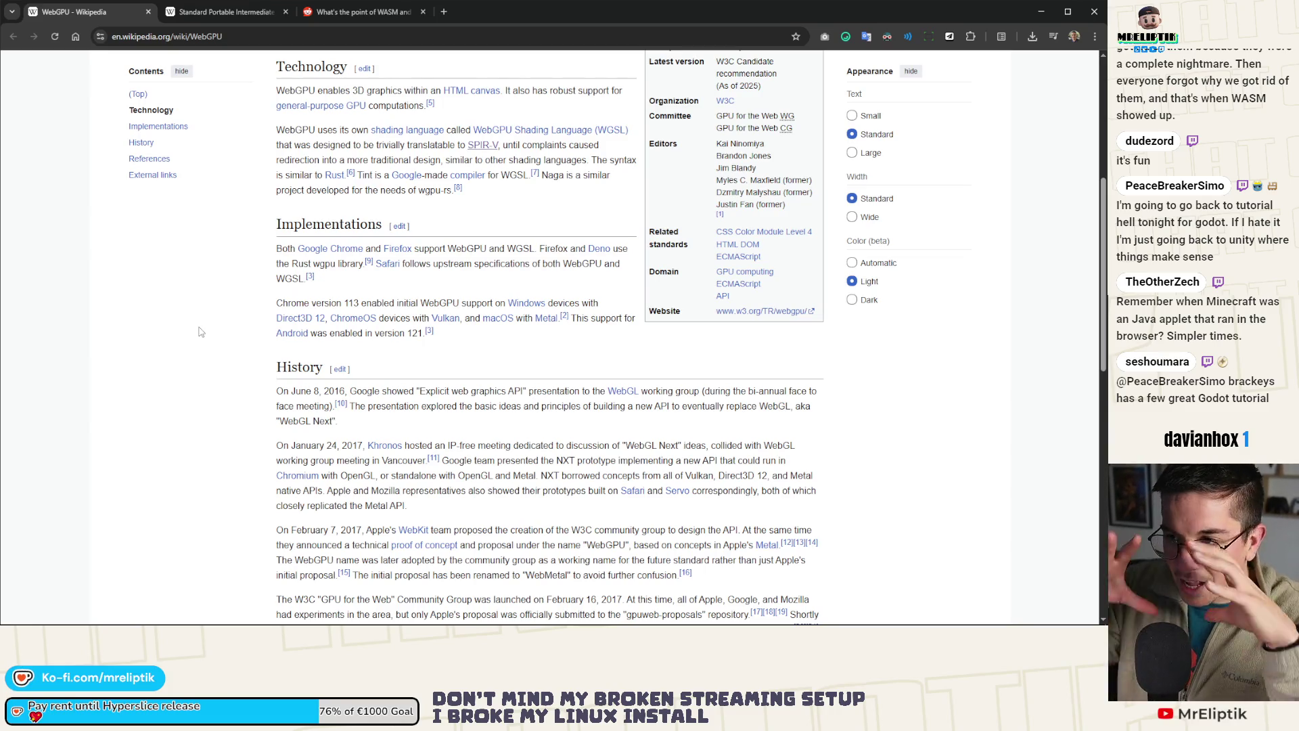
Shrink the browser to glance at the Godot editor, maximize it again, and dismiss the SPIR-V preview.
{"action": "mouse_move", "coordinate": [541, 6]}
{"action": "left_mouse_down"}
{"action": "mouse_move", "coordinate": [609, 125]}
{"action": "mouse_move", "coordinate": [572, 44]}
{"action": "mouse_move", "coordinate": [512, 71]}
{"action": "mouse_move", "coordinate": [257, 77]}
{"action": "mouse_move", "coordinate": [462, 186]}
{"action": "mouse_move", "coordinate": [572, 115]}
{"action": "mouse_move", "coordinate": [478, 103]}
{"action": "left_mouse_up"}
{"action": "double_click", "coordinate": [478, 102]}
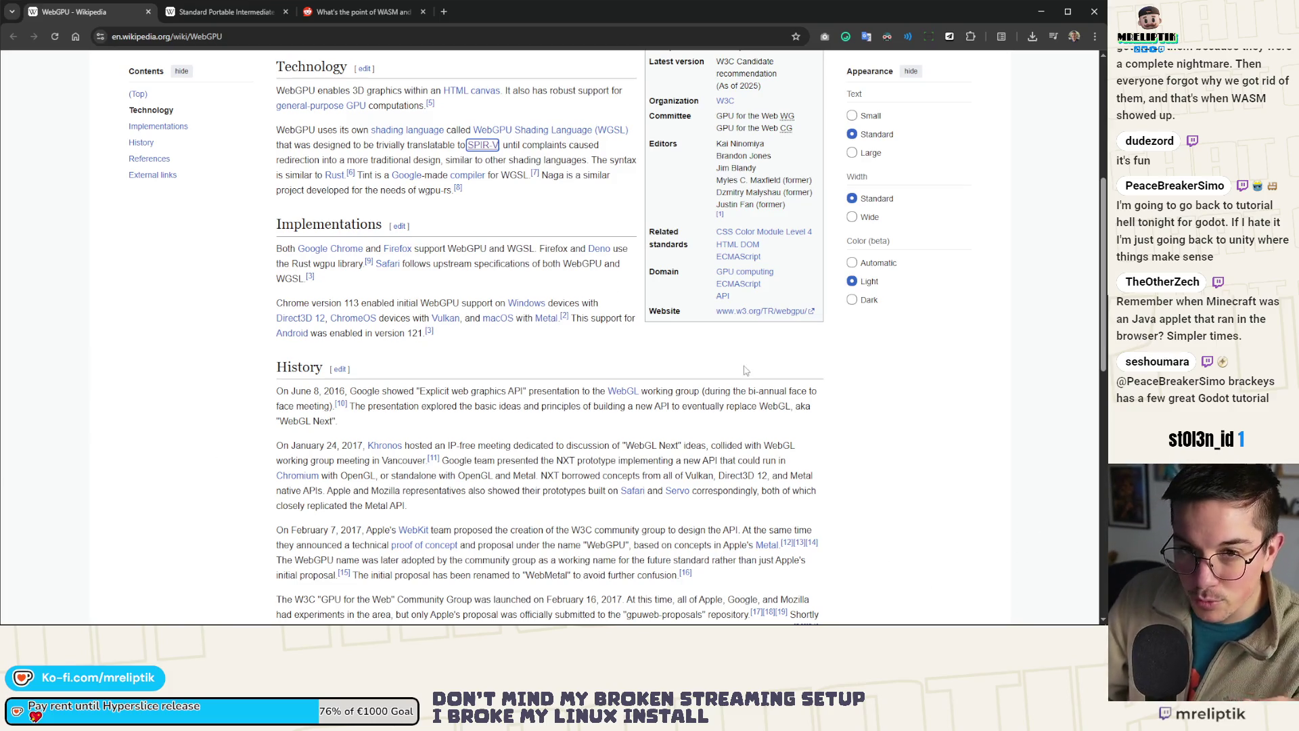
{"action": "double_click", "coordinate": [786, 13]}
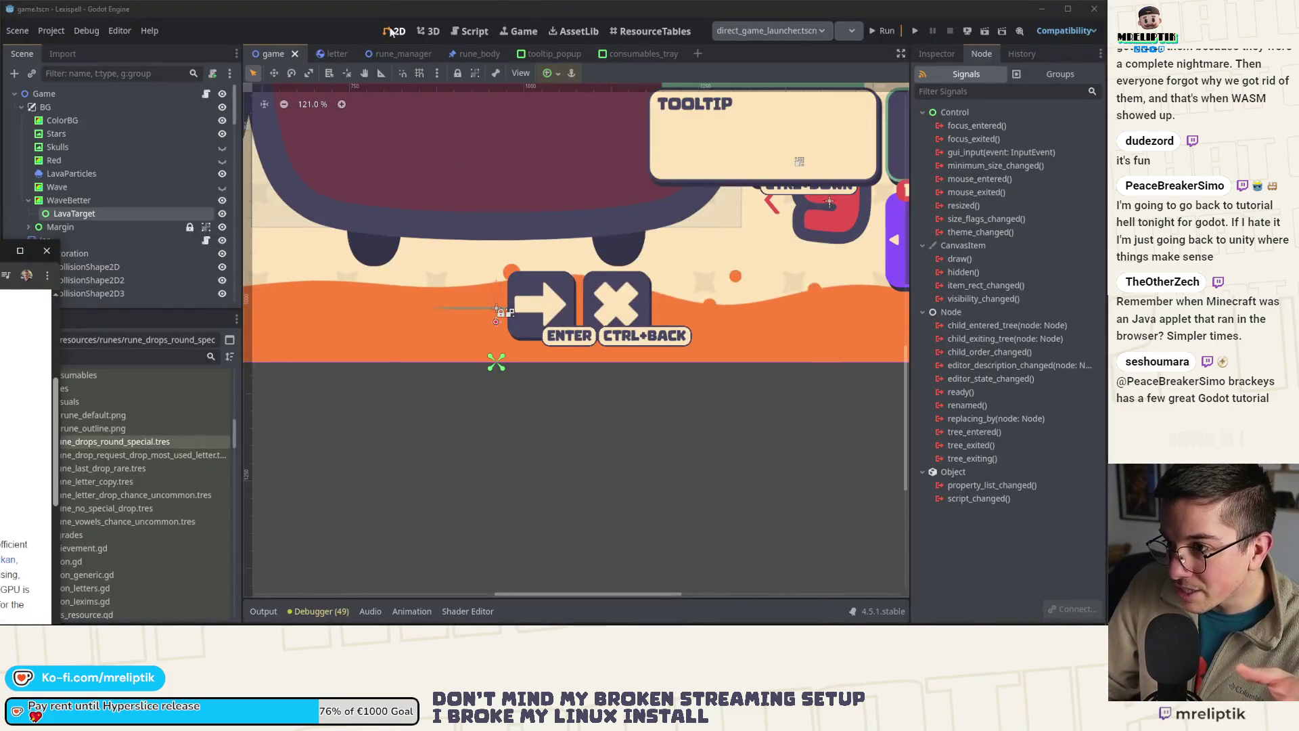
{"action": "mouse_move", "coordinate": [9, 252]}
{"action": "left_mouse_down"}
{"action": "mouse_move", "coordinate": [677, 122]}
{"action": "mouse_move", "coordinate": [531, 103]}
{"action": "left_mouse_up"}
{"action": "double_click", "coordinate": [521, 98]}
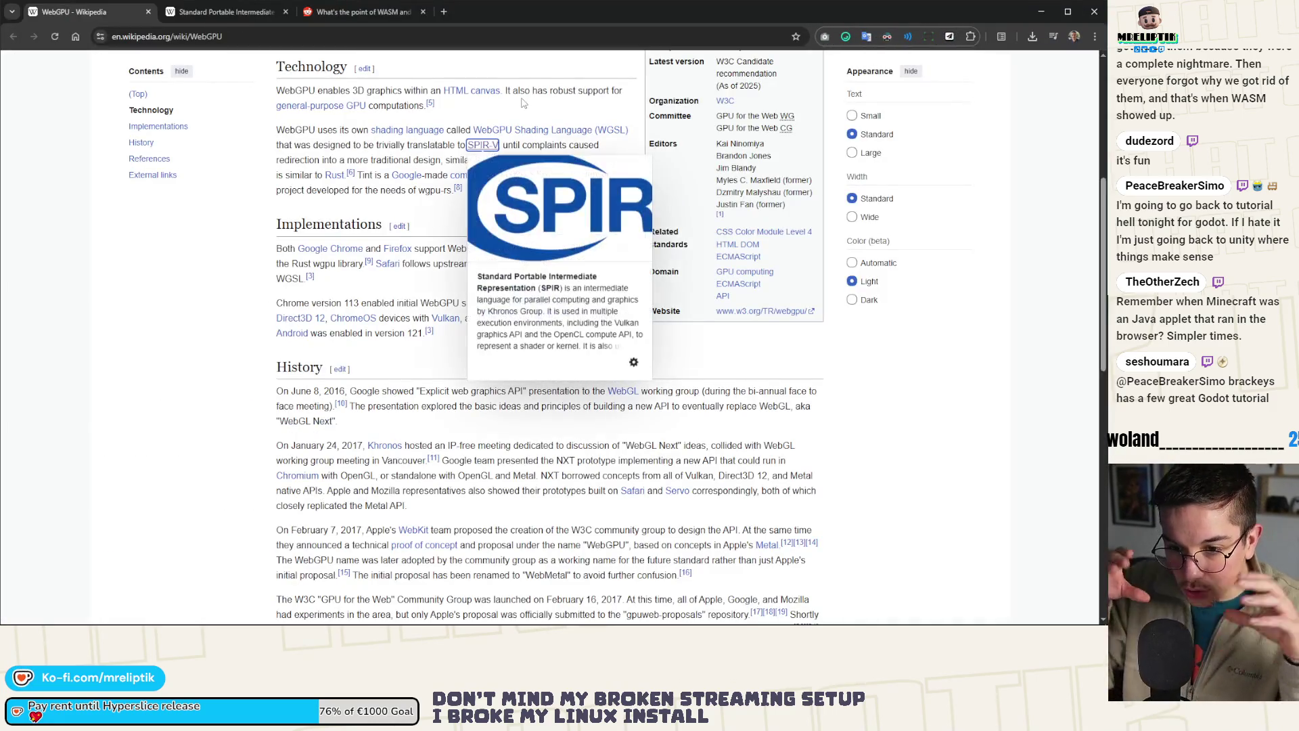
{"action": "left_click", "coordinate": [187, 309]}
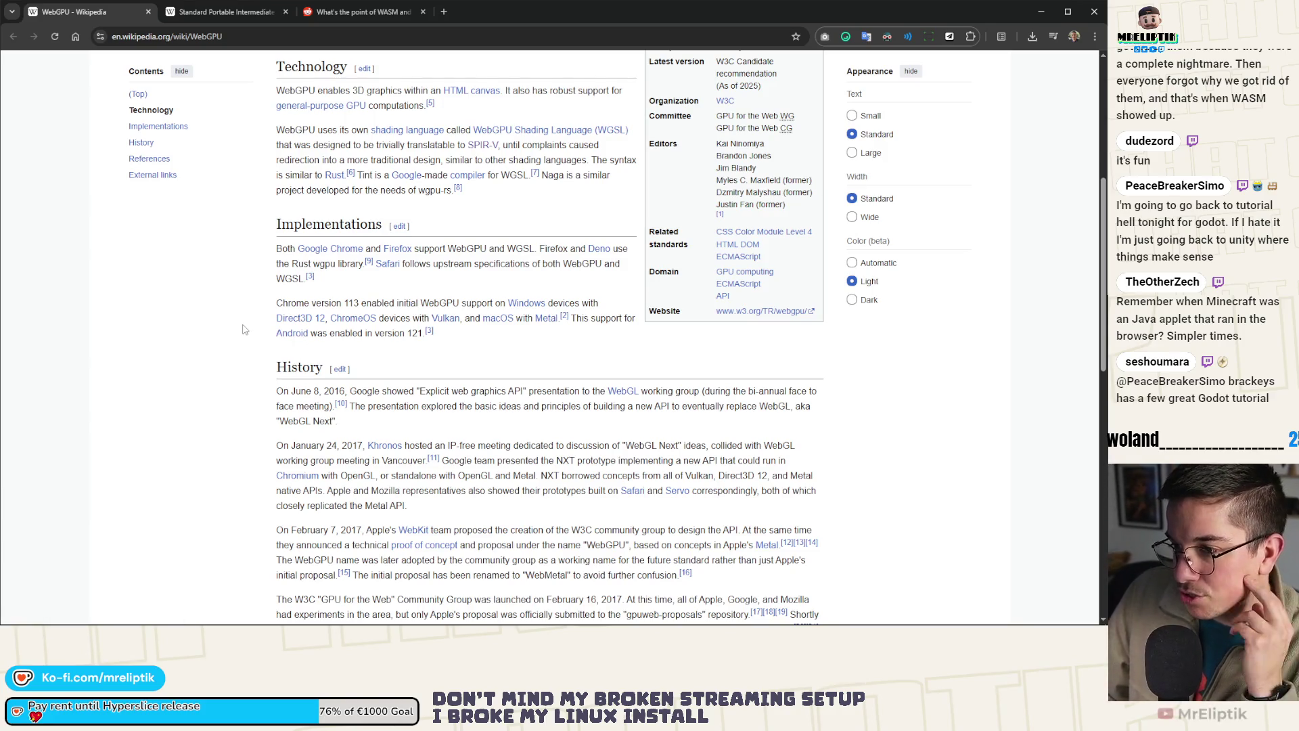
{"action": "scroll", "coordinate": [245, 330], "scroll_direction": "down", "scroll_amount": 7}
{"action": "scroll", "coordinate": [250, 331], "scroll_direction": "up", "scroll_amount": 6}
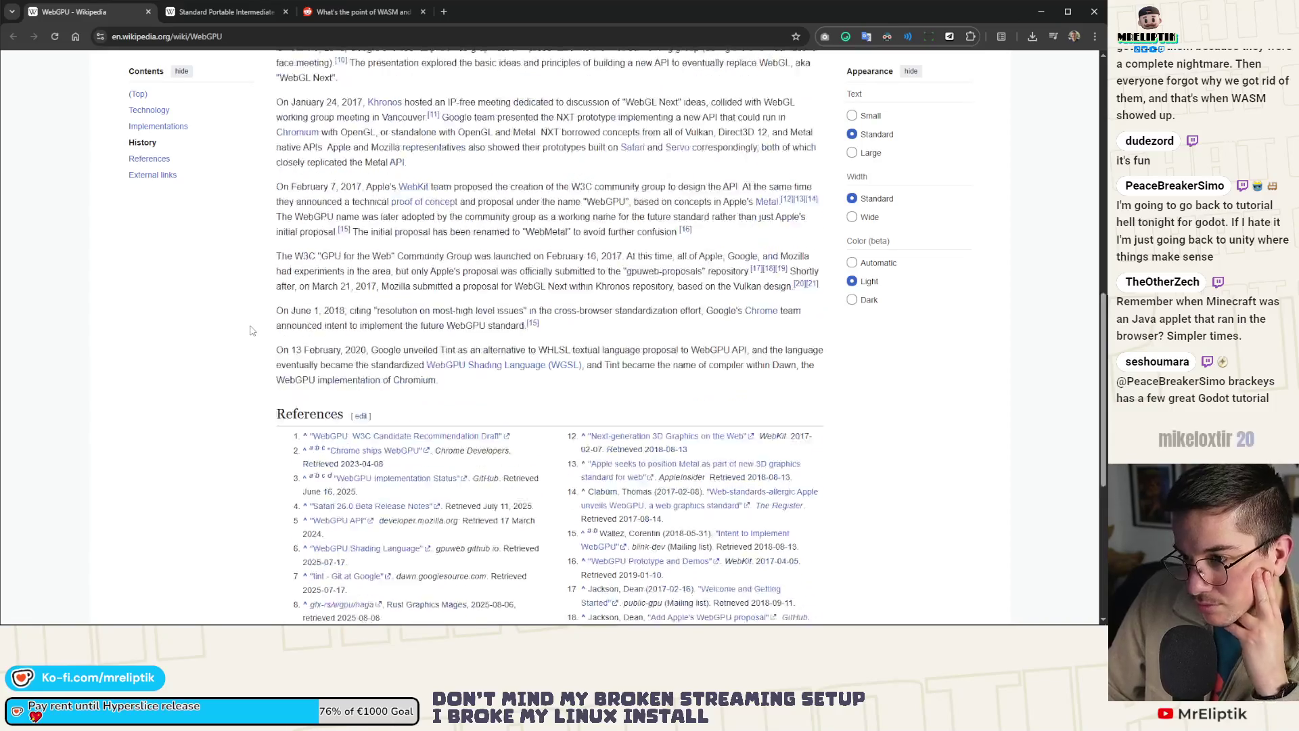
{"action": "scroll", "coordinate": [252, 330], "scroll_direction": "up", "scroll_amount": 3}
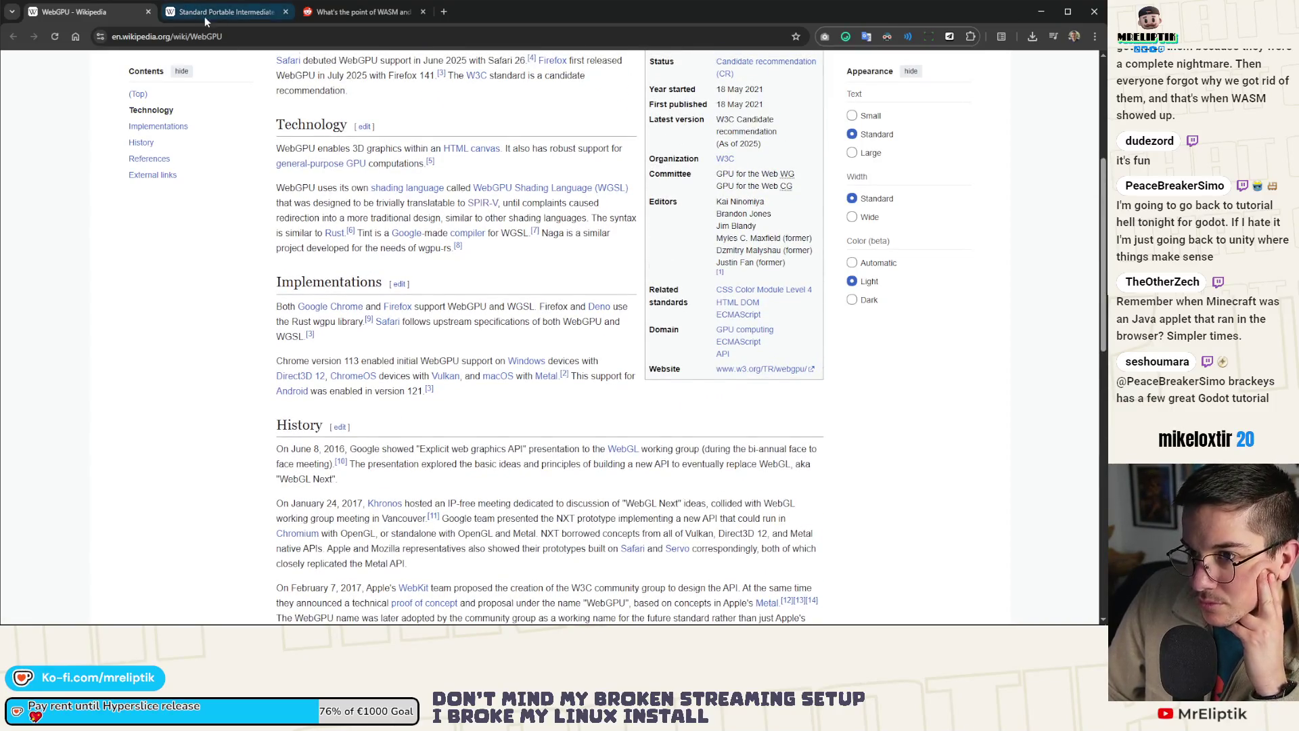
Switch to the SPIR-V article, close the WebGPU tab, and scroll to the Versions table.
{"action": "left_click", "coordinate": [205, 14]}
{"action": "middle_click", "coordinate": [119, 14]}
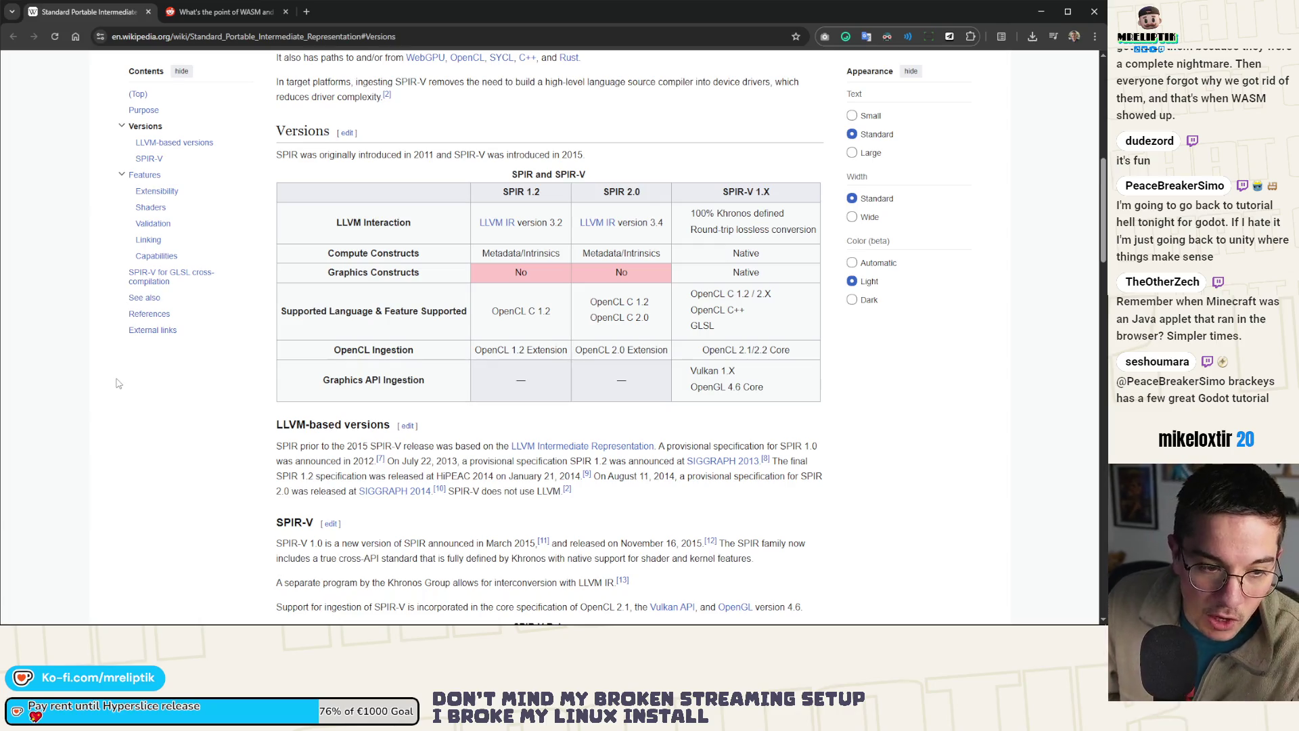
{"action": "scroll", "coordinate": [237, 345], "scroll_direction": "up", "scroll_amount": 5}
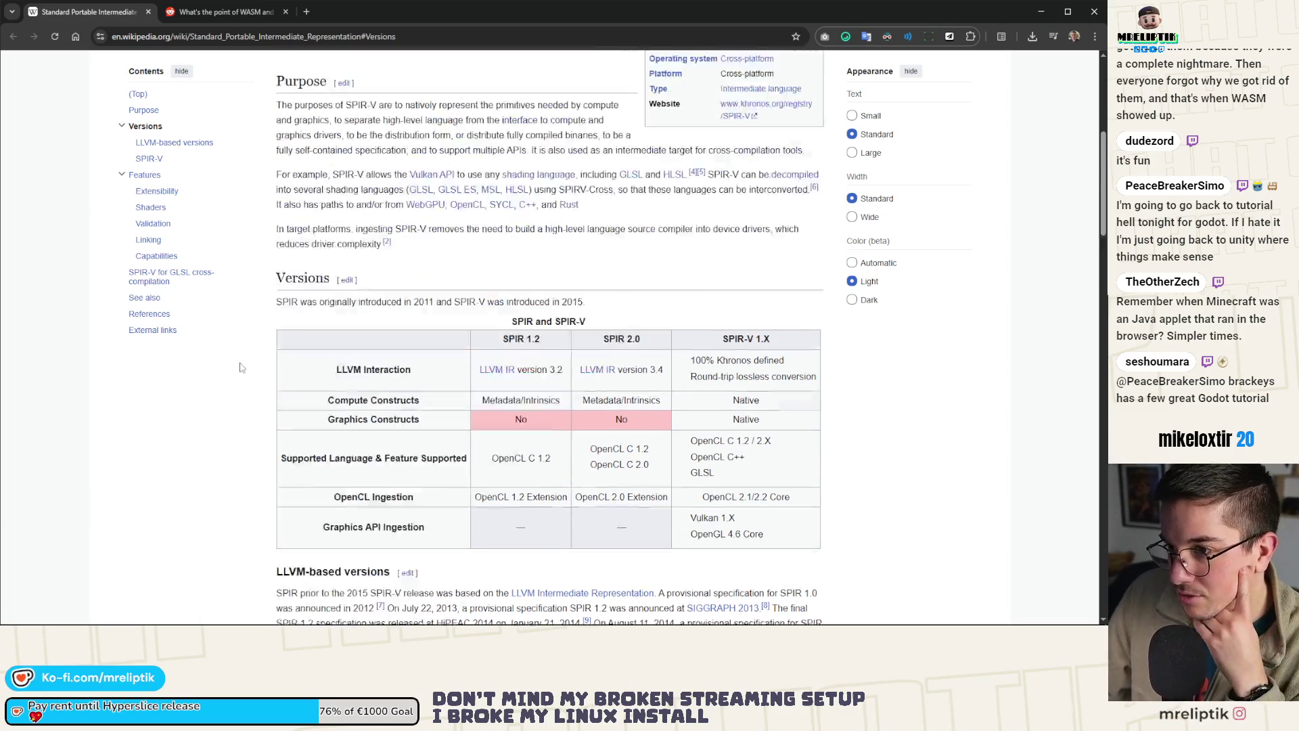
{"action": "scroll", "coordinate": [347, 199], "scroll_direction": "up", "scroll_amount": 3}
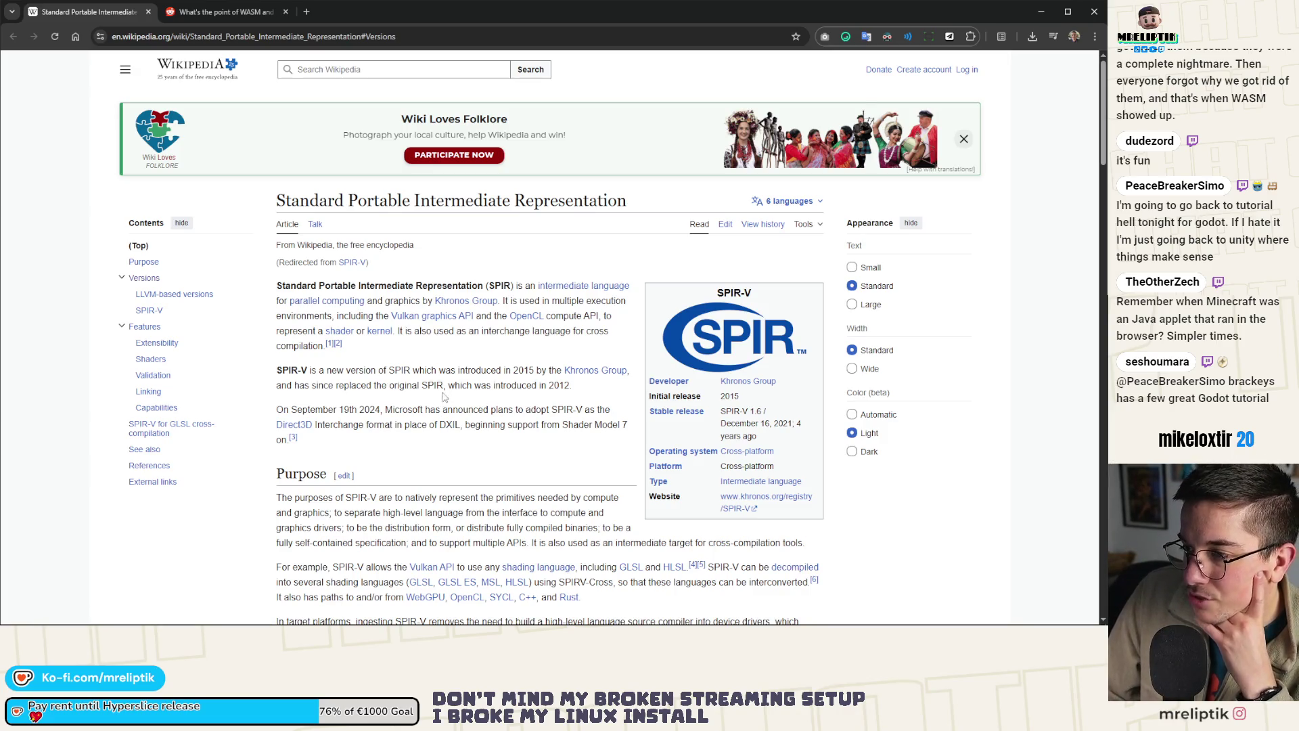
{"action": "scroll", "coordinate": [446, 383], "scroll_direction": "down", "scroll_amount": 2}
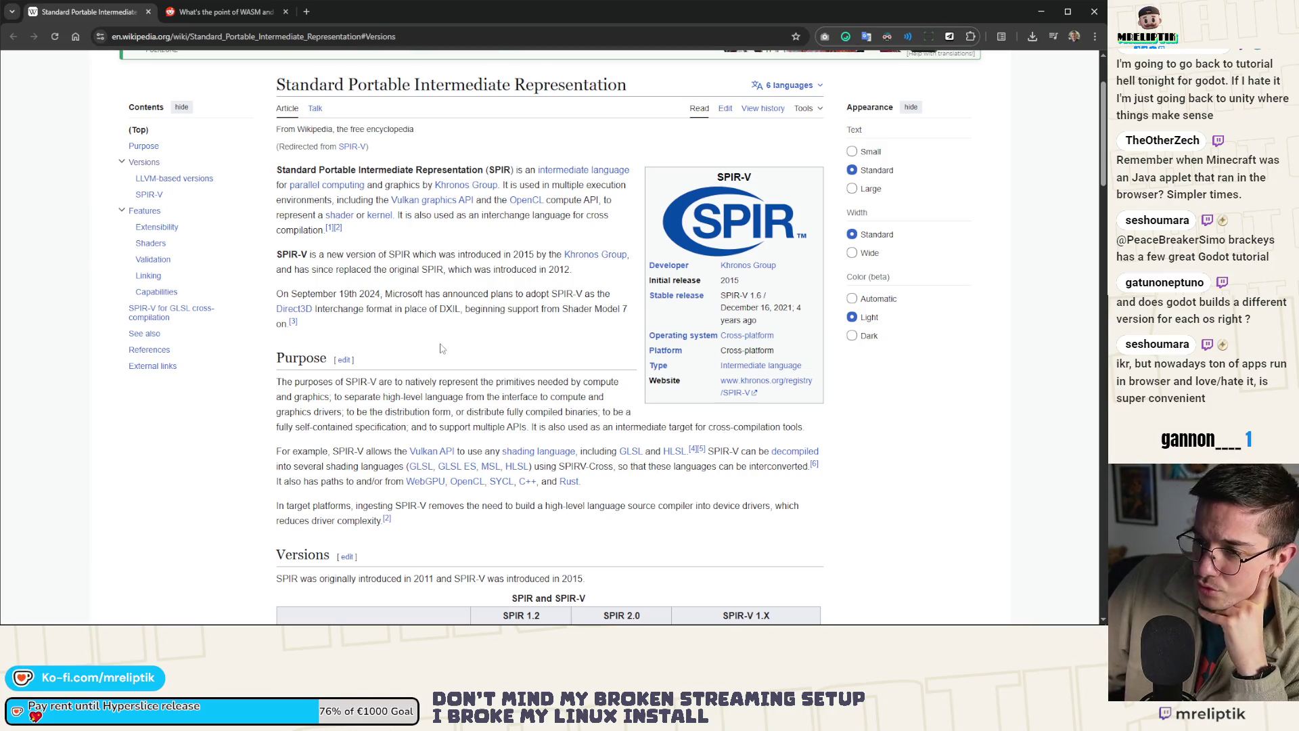
{"action": "scroll", "coordinate": [452, 275], "scroll_direction": "down", "scroll_amount": 3}
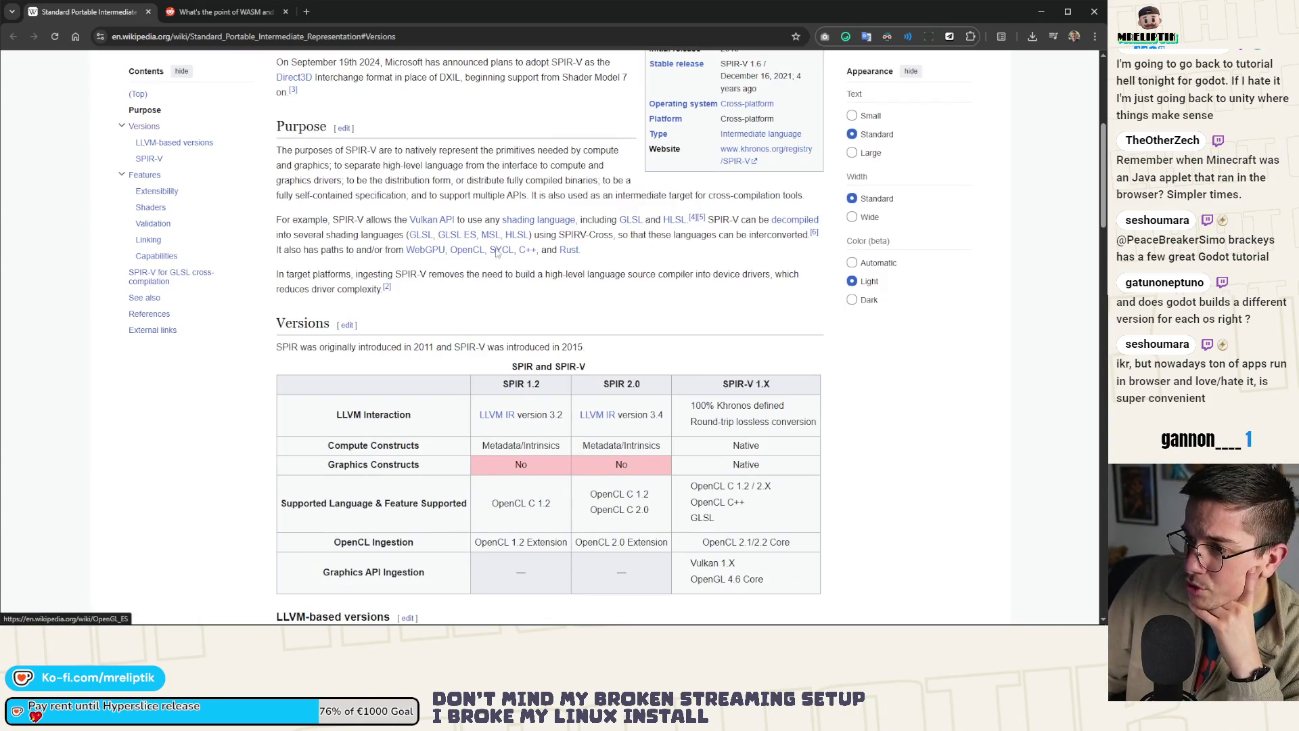
Scroll to SPIR-V's Purpose section and bring up previews of the 'shading language' and HLSL links.
{"action": "scroll", "coordinate": [441, 192], "scroll_direction": "up", "scroll_amount": 1}
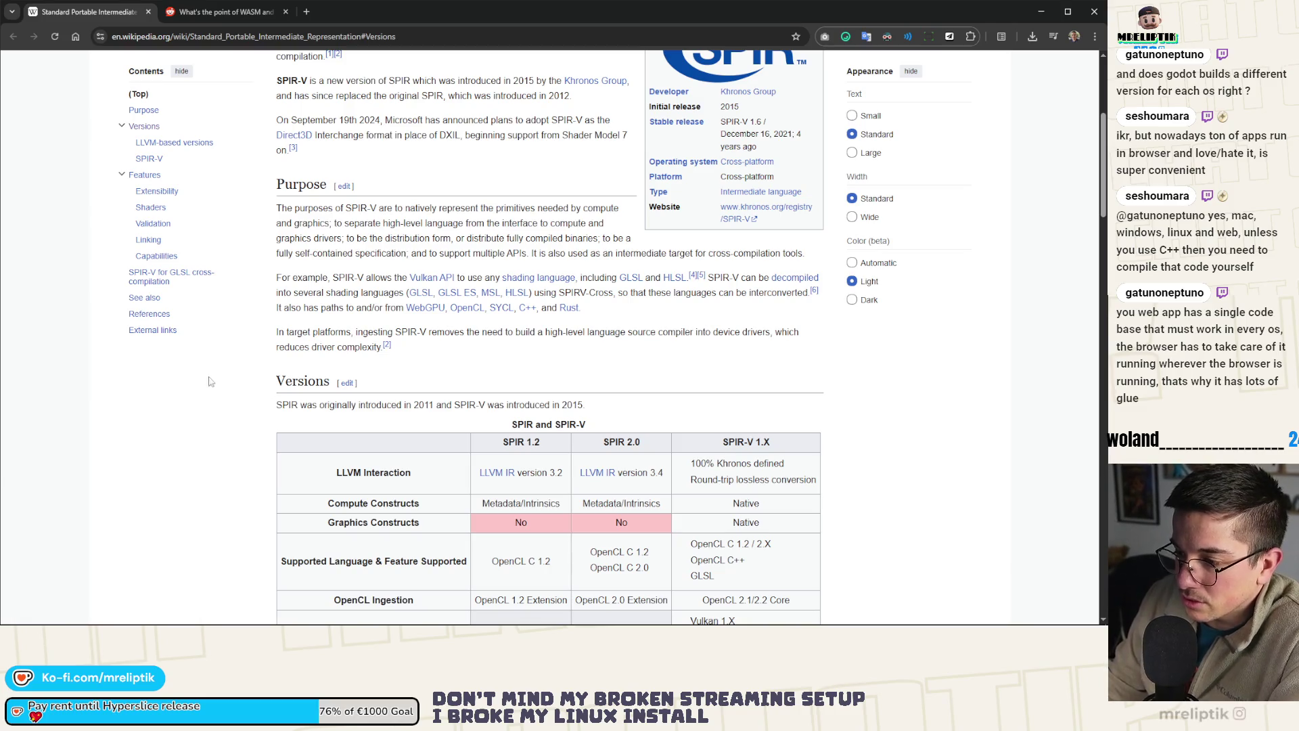
{"action": "scroll", "coordinate": [215, 396], "scroll_direction": "down", "scroll_amount": 1}
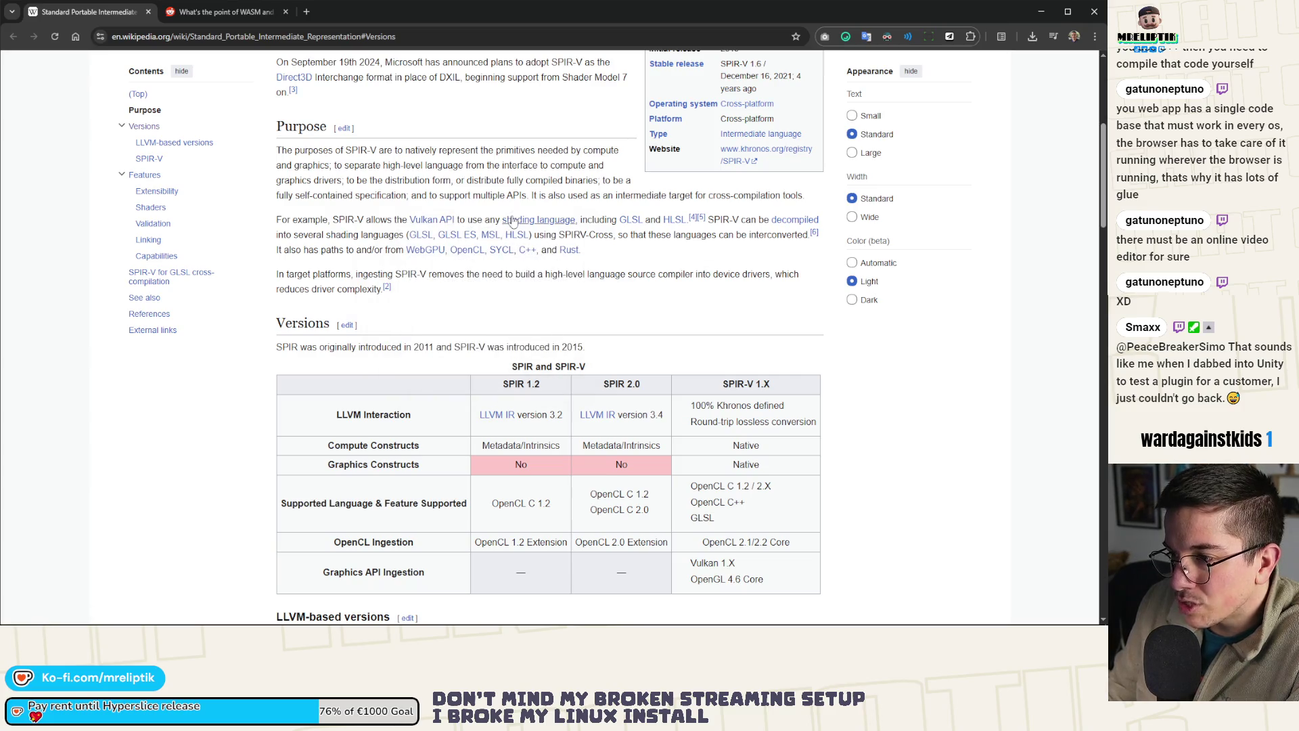
{"action": "mouse_move", "coordinate": [545, 225]}
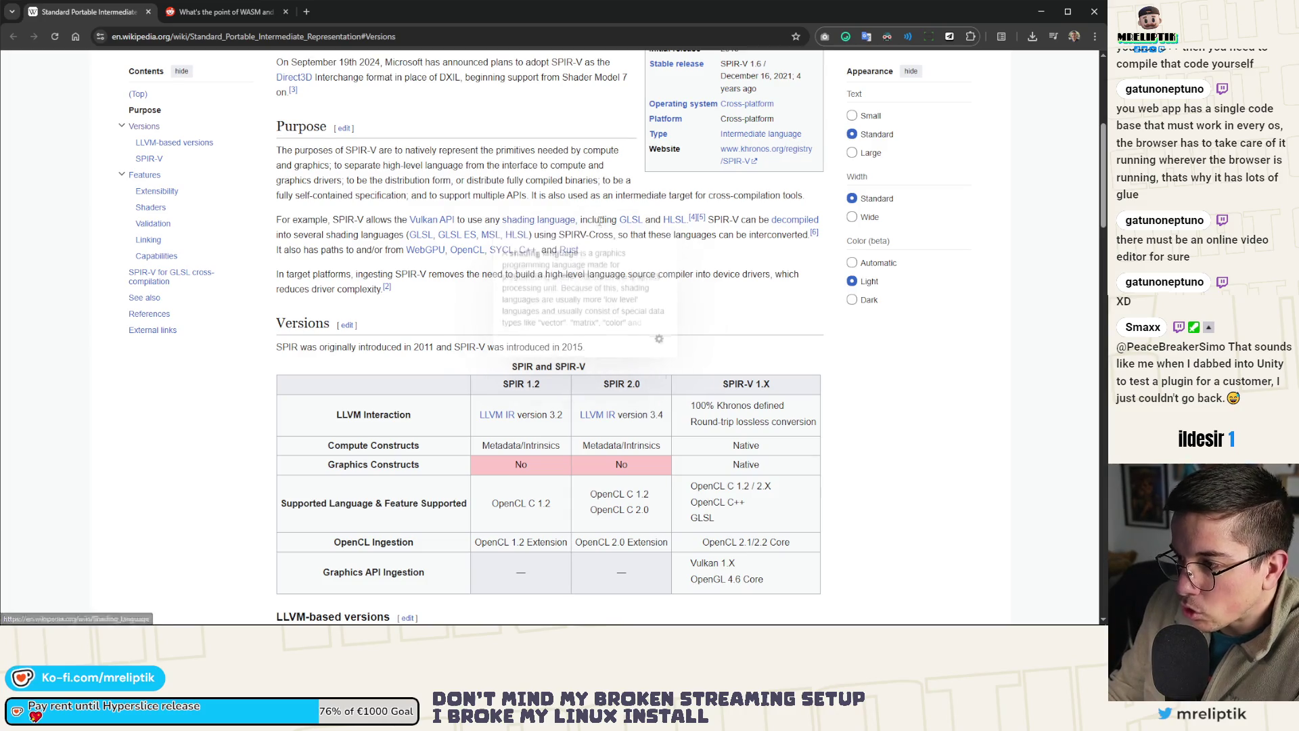
{"action": "mouse_move", "coordinate": [672, 224]}
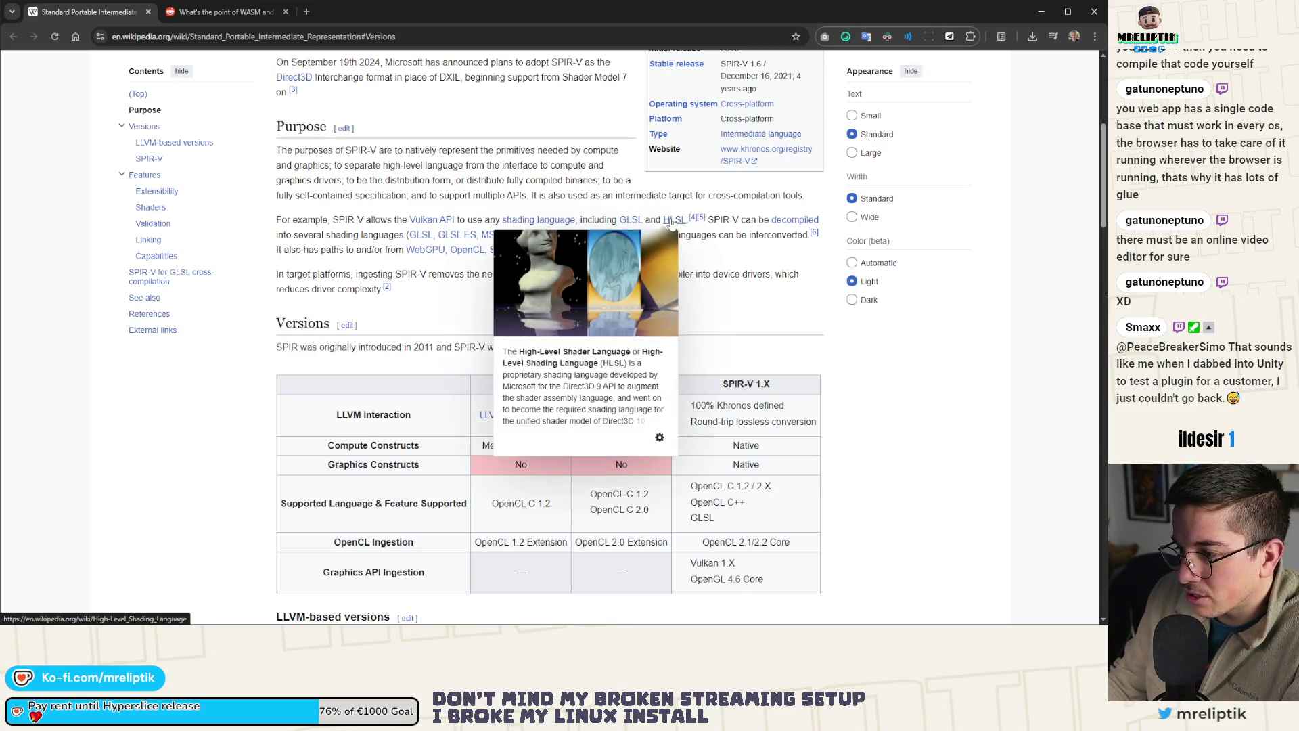
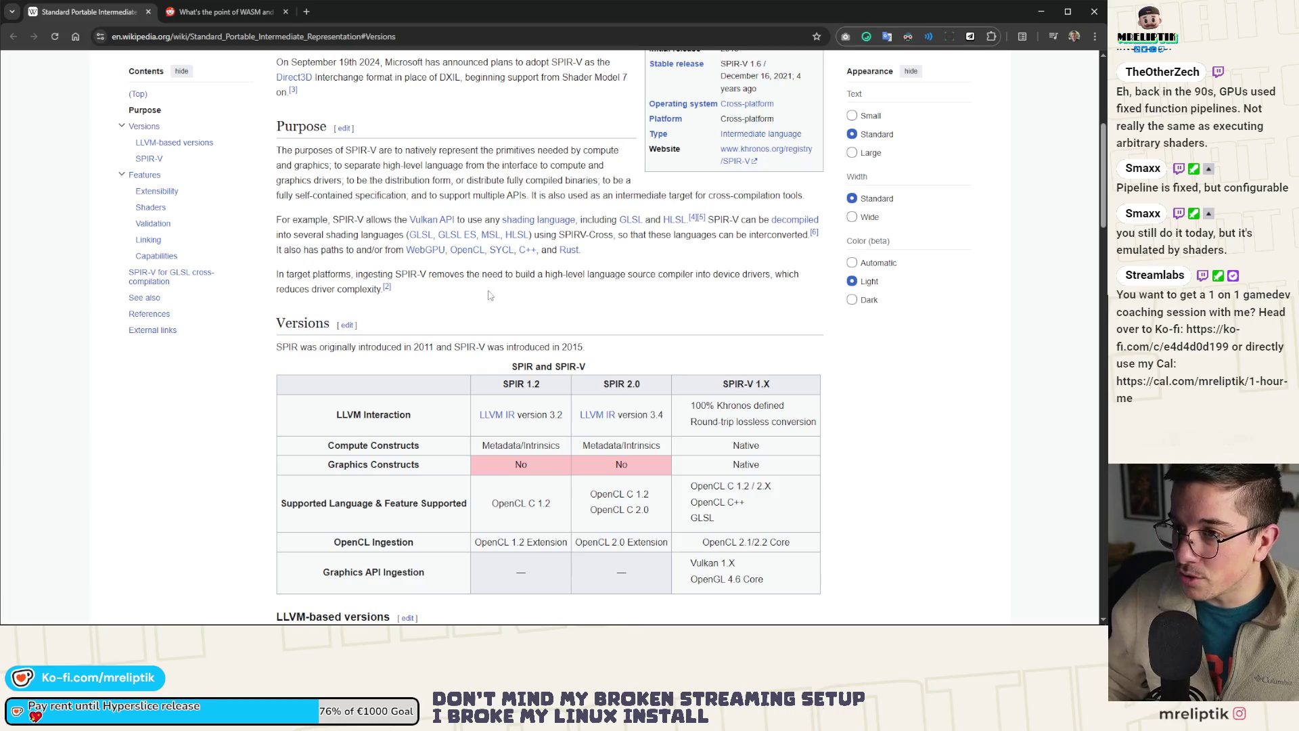
Switch to the Reddit WASM thread, then return to the Godot editor.
{"action": "left_click", "coordinate": [195, 8]}
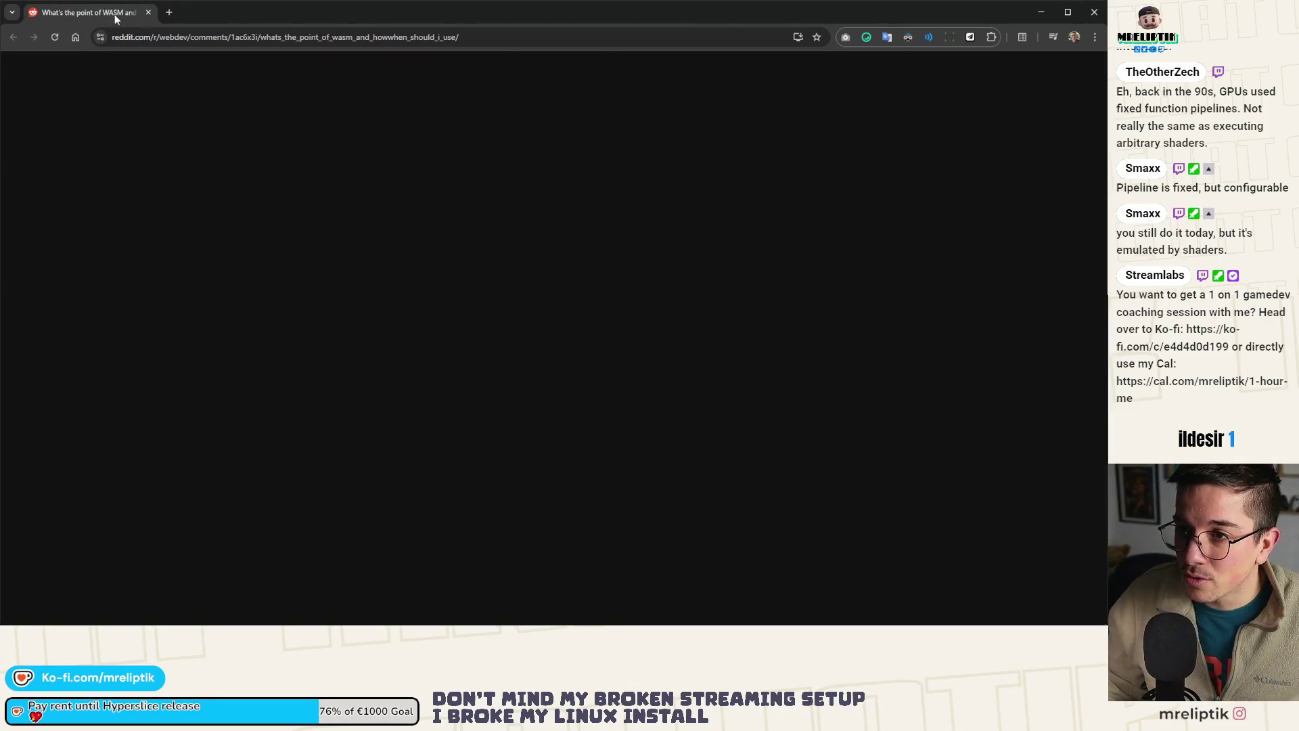
{"action": "key", "text": "alt+Tab"}
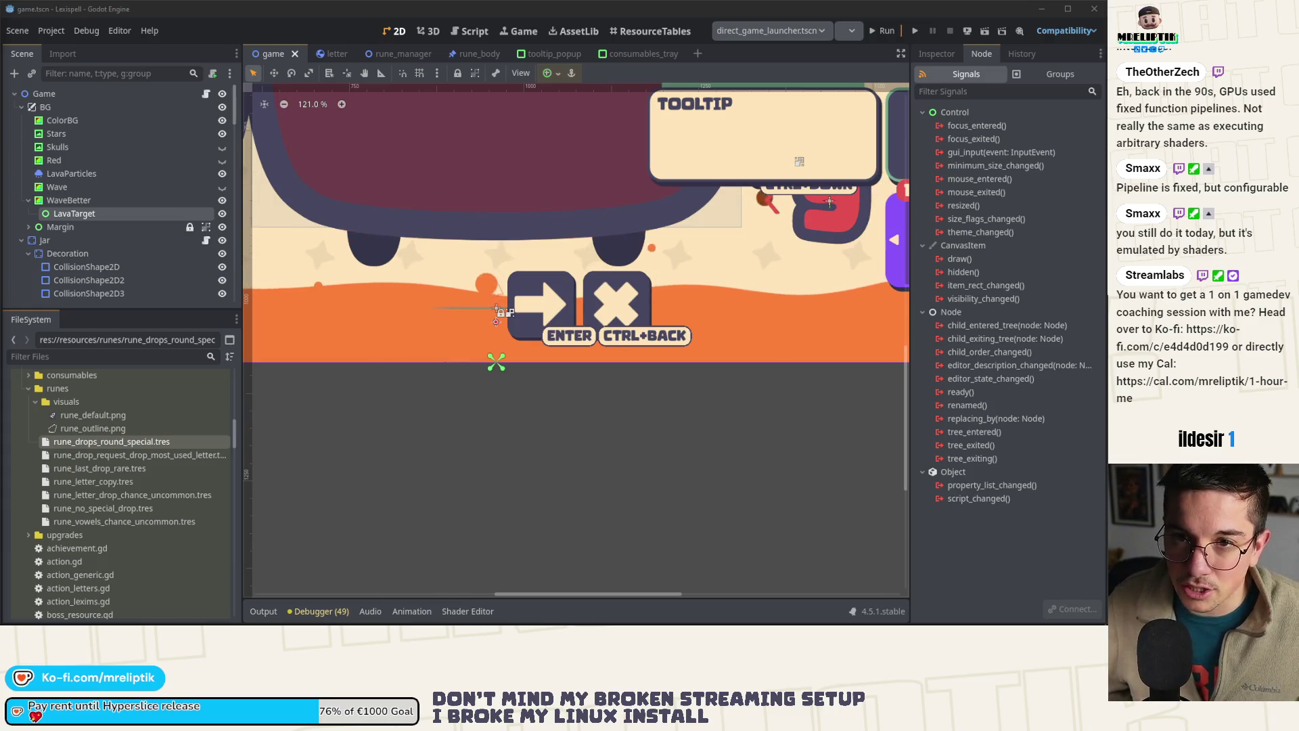
{"action": "key", "text": "alt+Tab"}
{"action": "left_click_drag", "start_coordinate": [308, 79], "coordinate": [291, 50]}
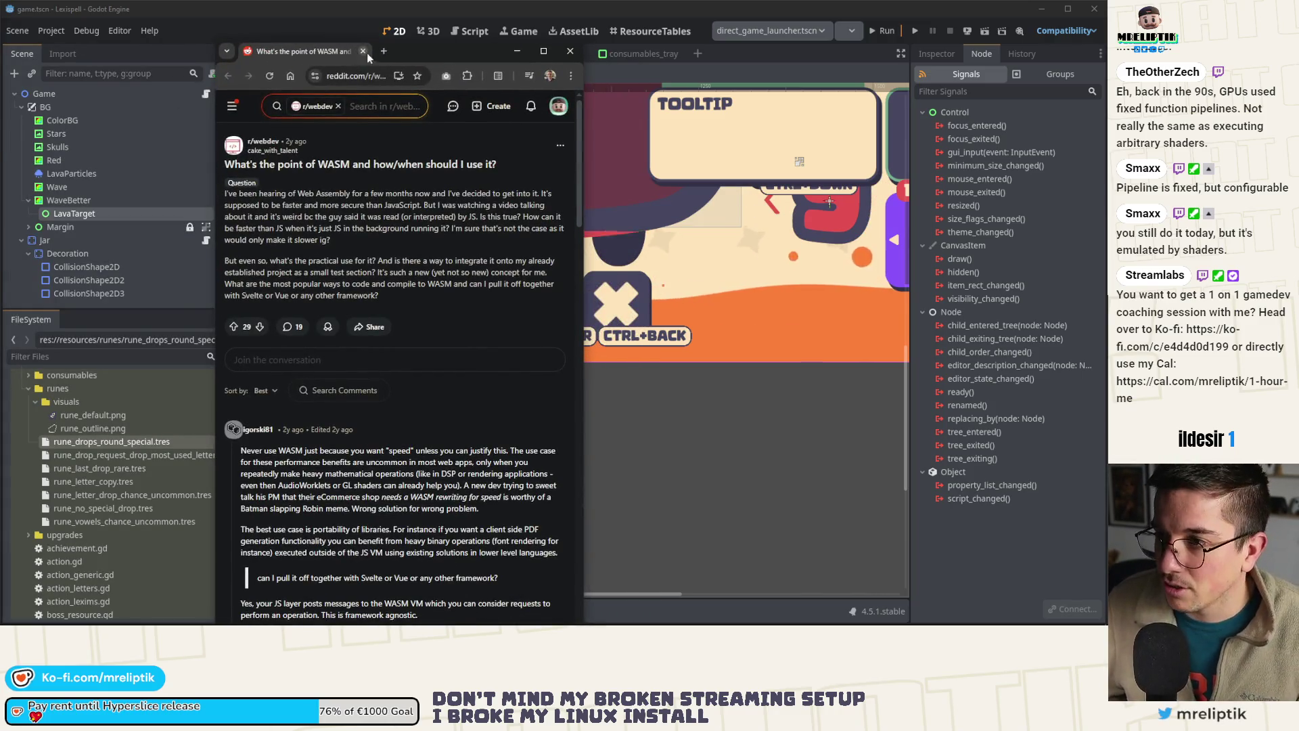
{"action": "key", "text": "super+Left"}
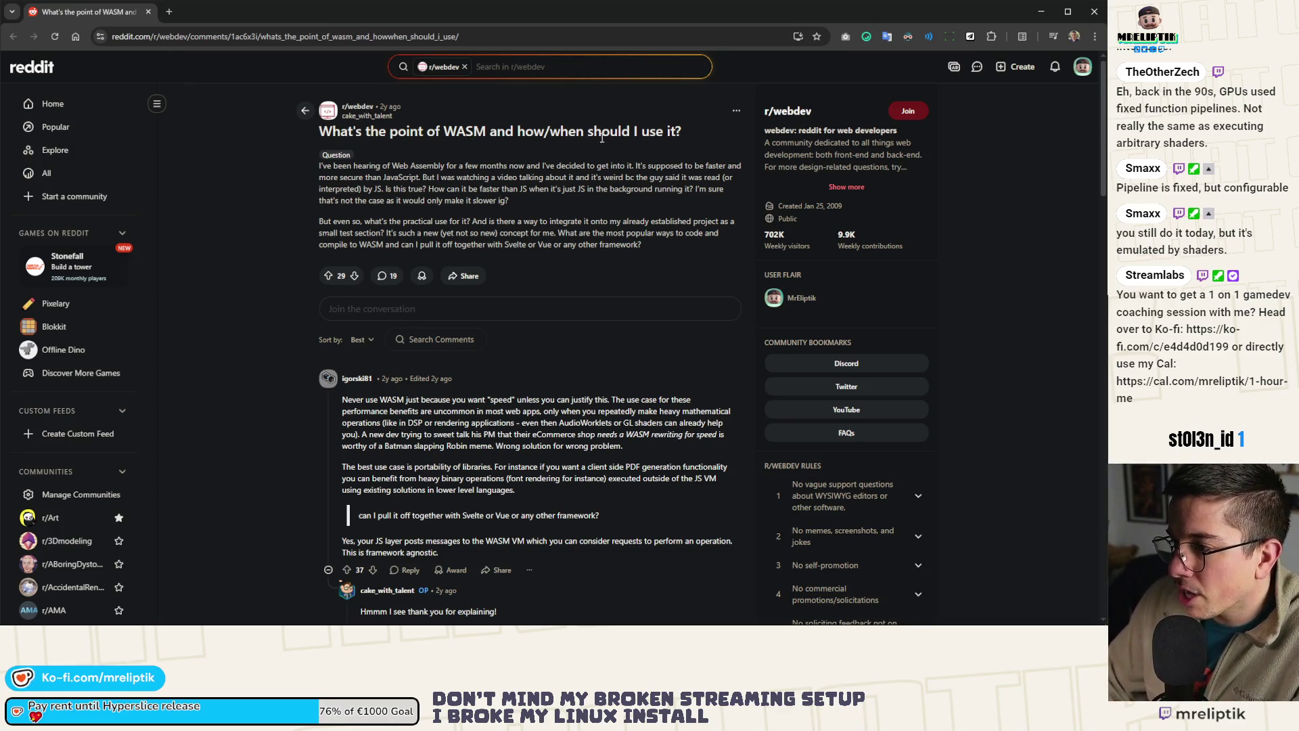
{"action": "scroll", "coordinate": [439, 231], "scroll_direction": "down", "scroll_amount": 3}
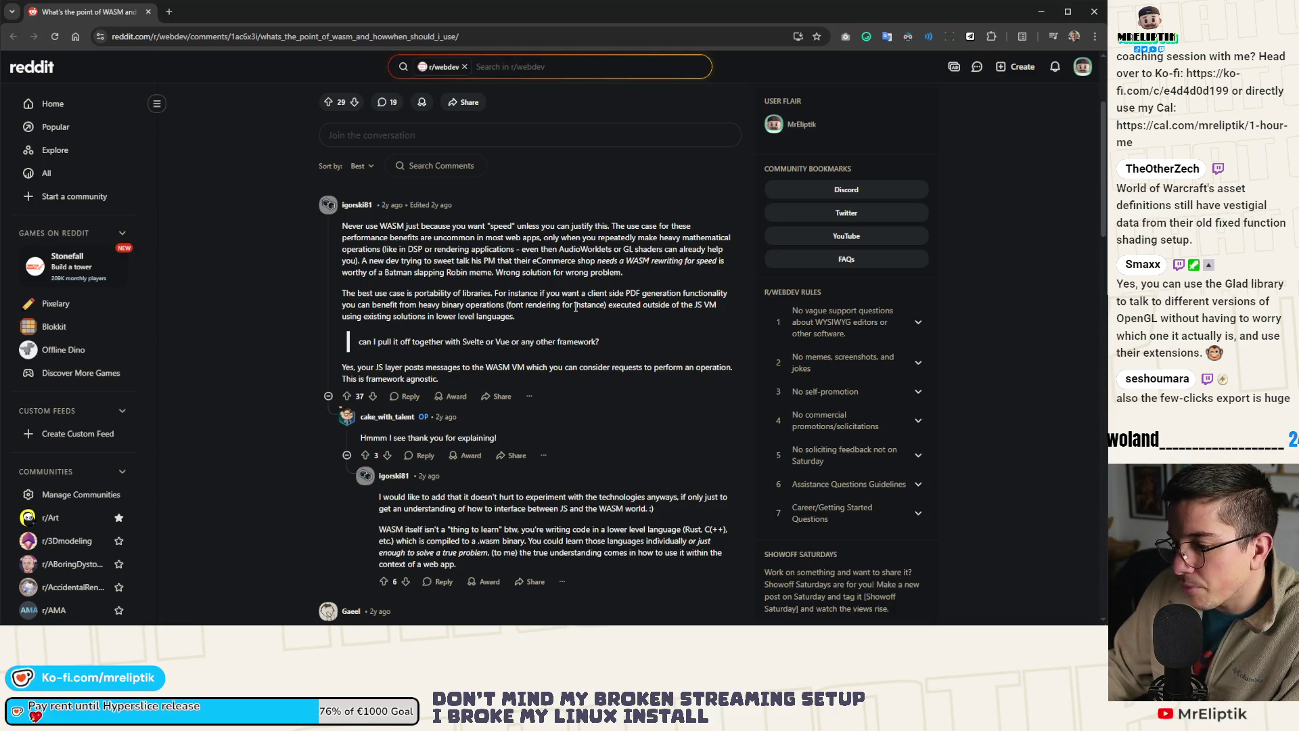
{"action": "scroll", "coordinate": [575, 306], "scroll_direction": "down", "scroll_amount": 5}
{"action": "scroll", "coordinate": [457, 165], "scroll_direction": "up", "scroll_amount": 4}
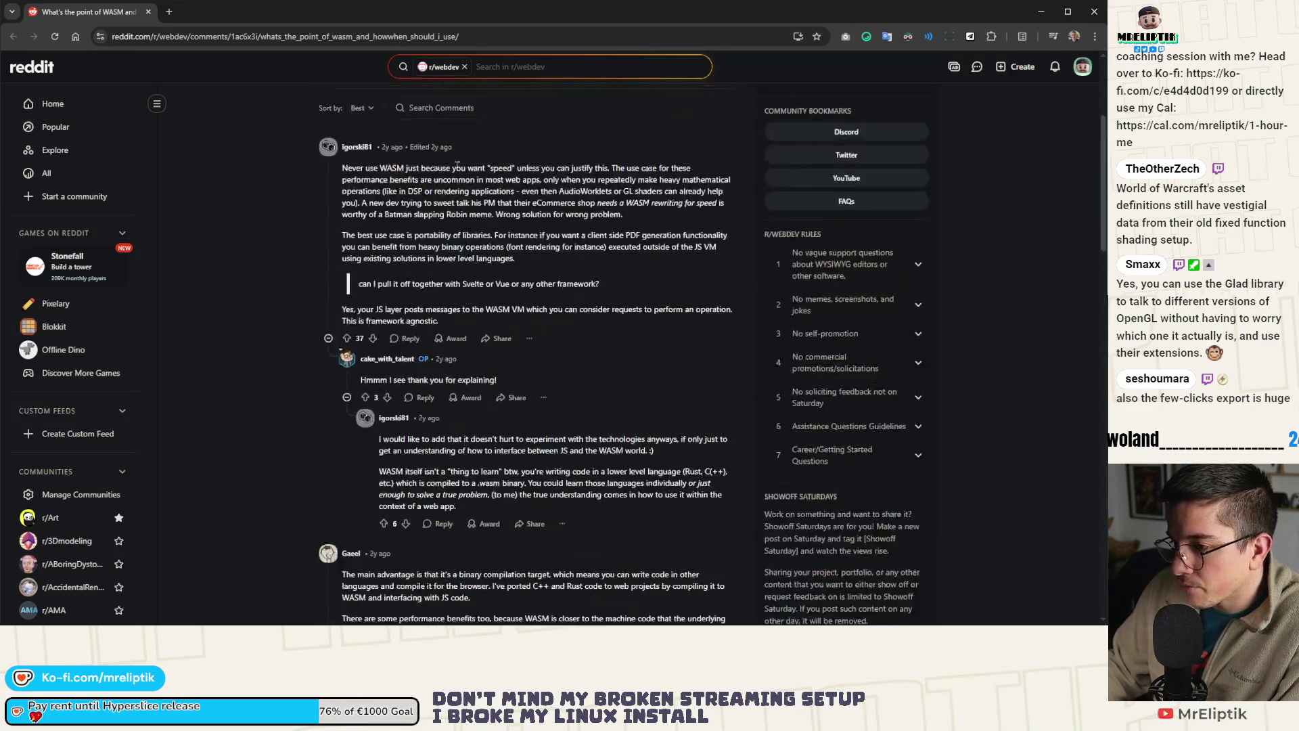
{"action": "key", "text": "alt+Tab"}
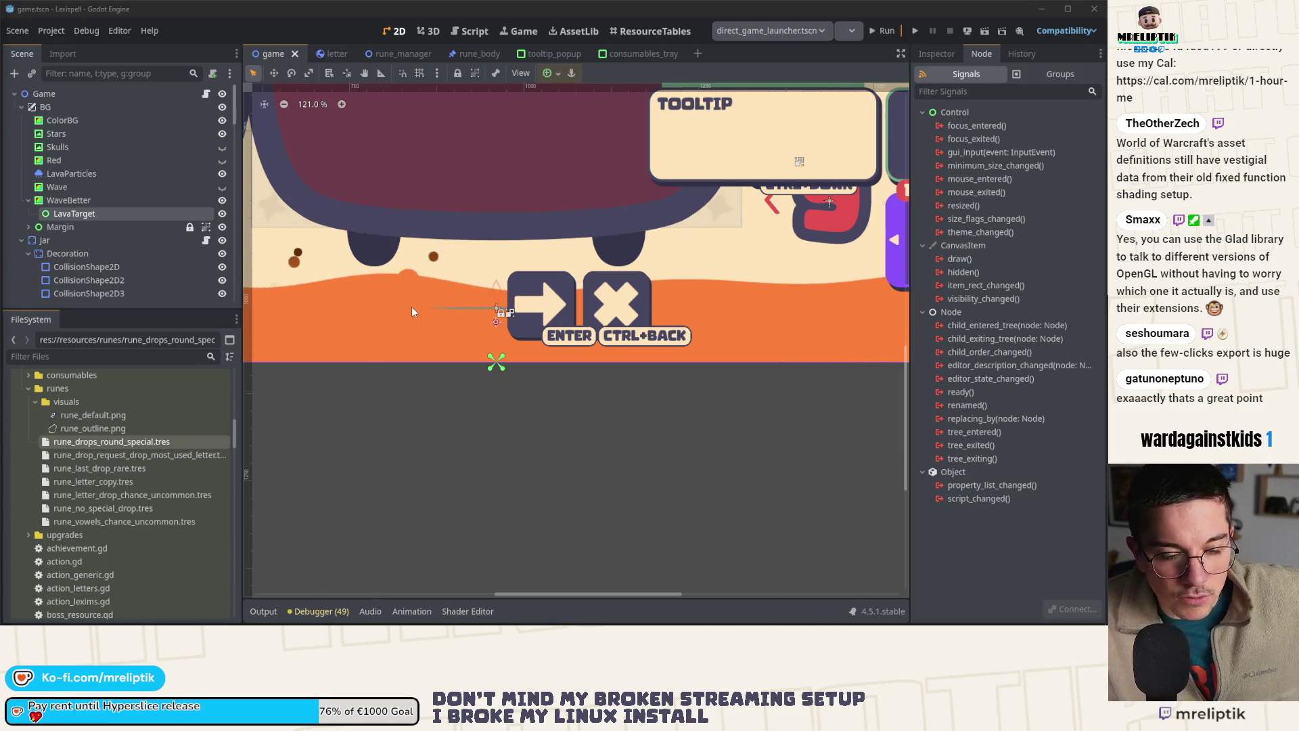
{"action": "scroll", "coordinate": [503, 334], "scroll_direction": "down", "scroll_amount": 4}
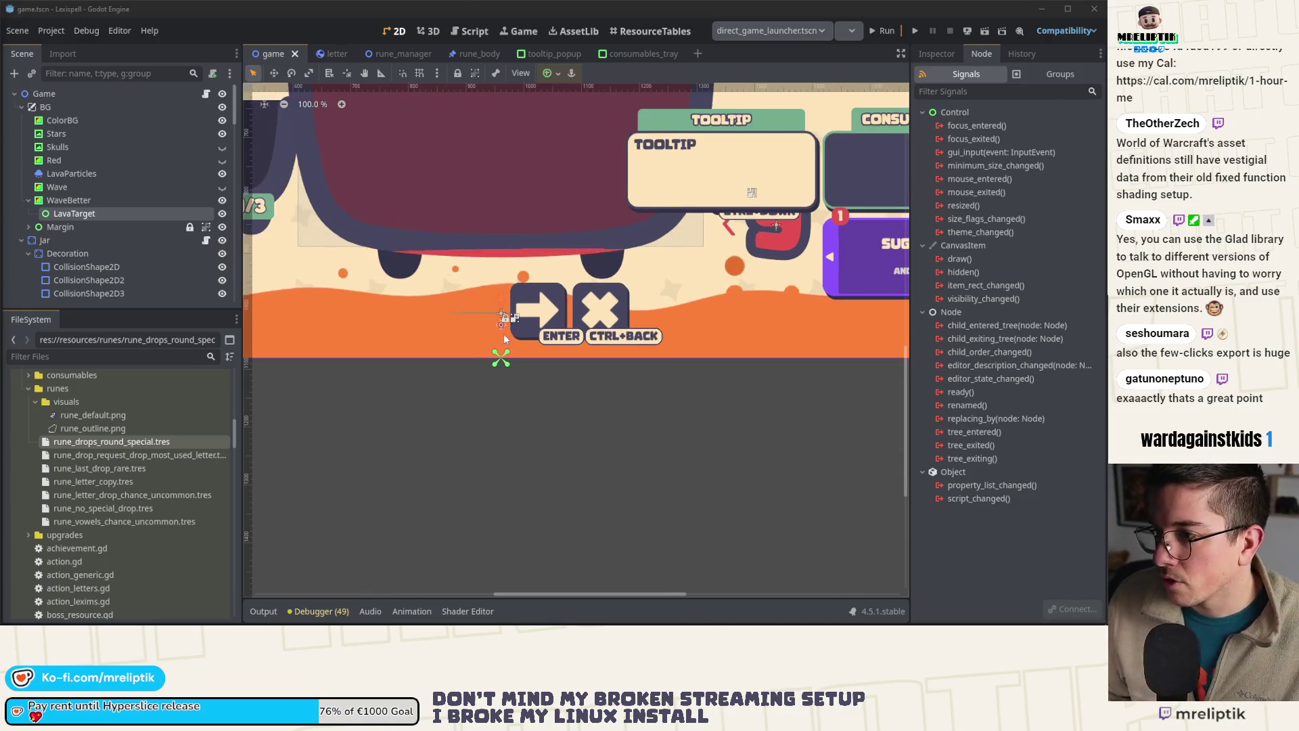
{"action": "scroll", "coordinate": [450, 336], "scroll_direction": "down", "scroll_amount": 6}
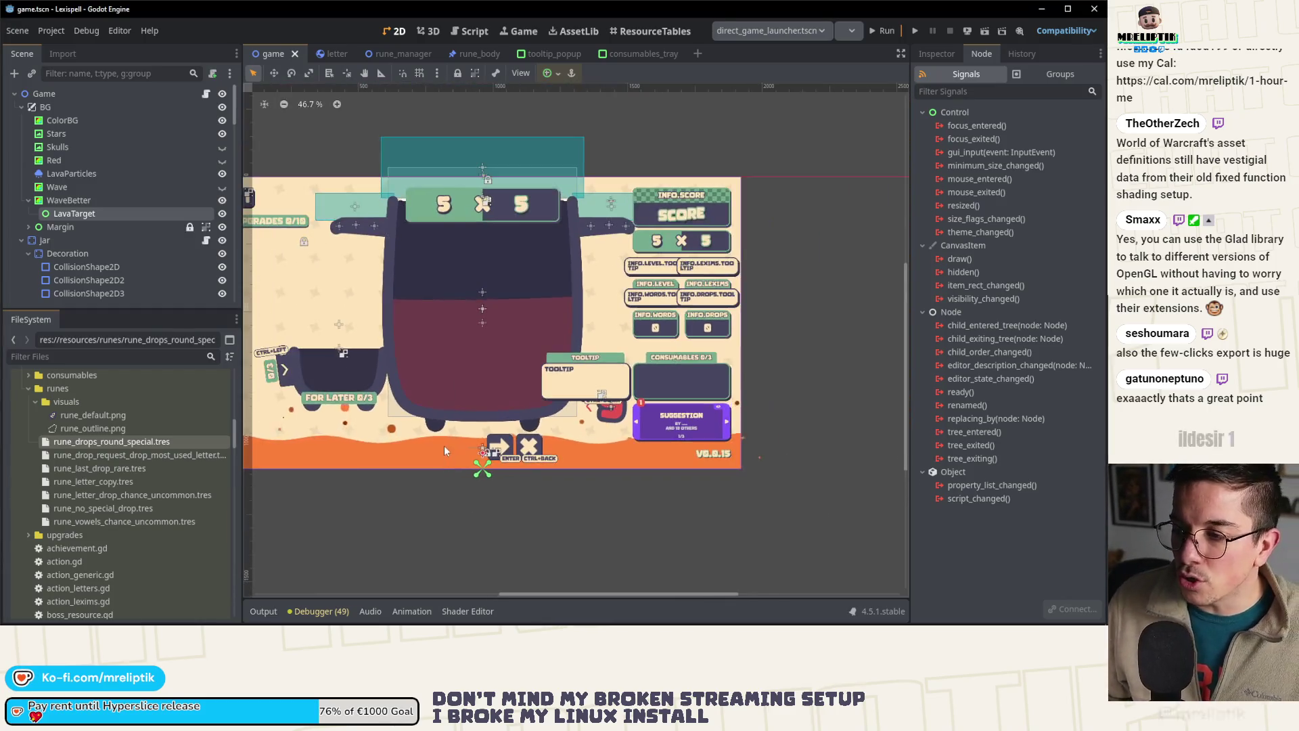
{"action": "scroll", "coordinate": [494, 498], "scroll_direction": "up", "scroll_amount": 2}
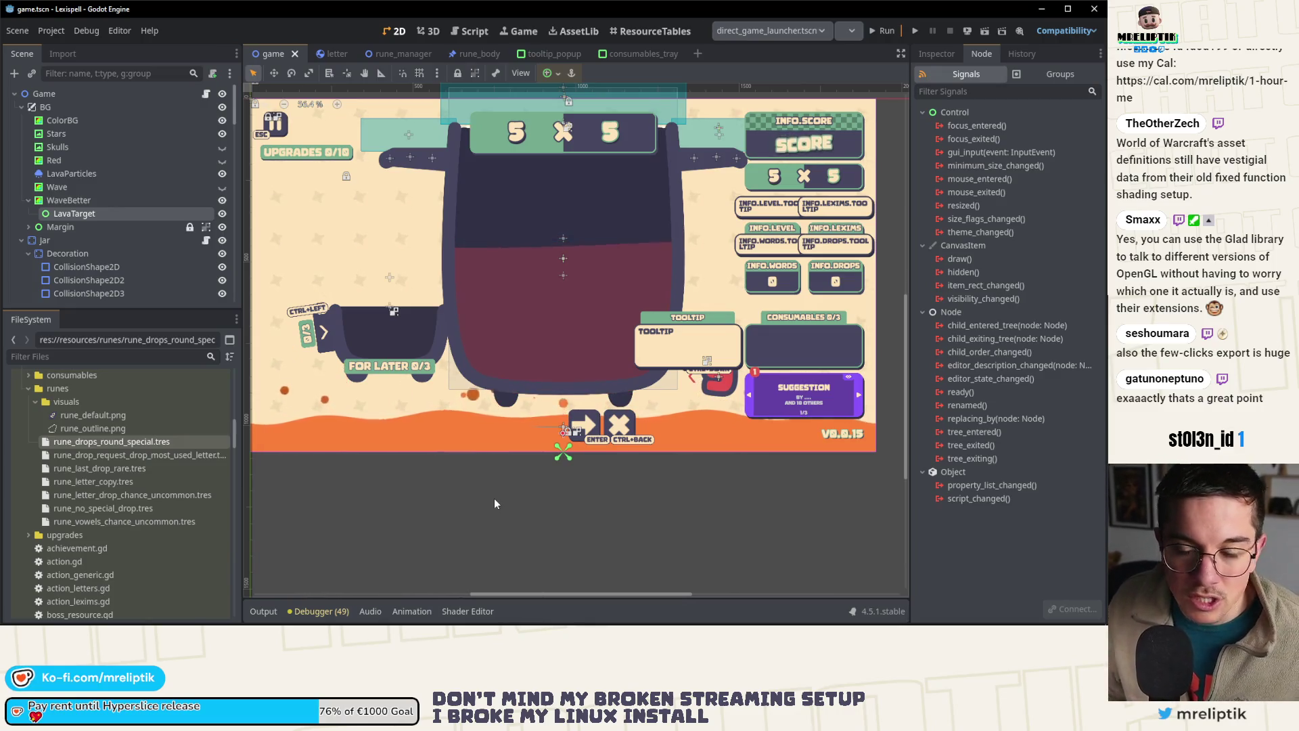
{"action": "left_click", "coordinate": [207, 93]}
{"action": "scroll", "coordinate": [466, 311], "scroll_direction": "down", "scroll_amount": 3}
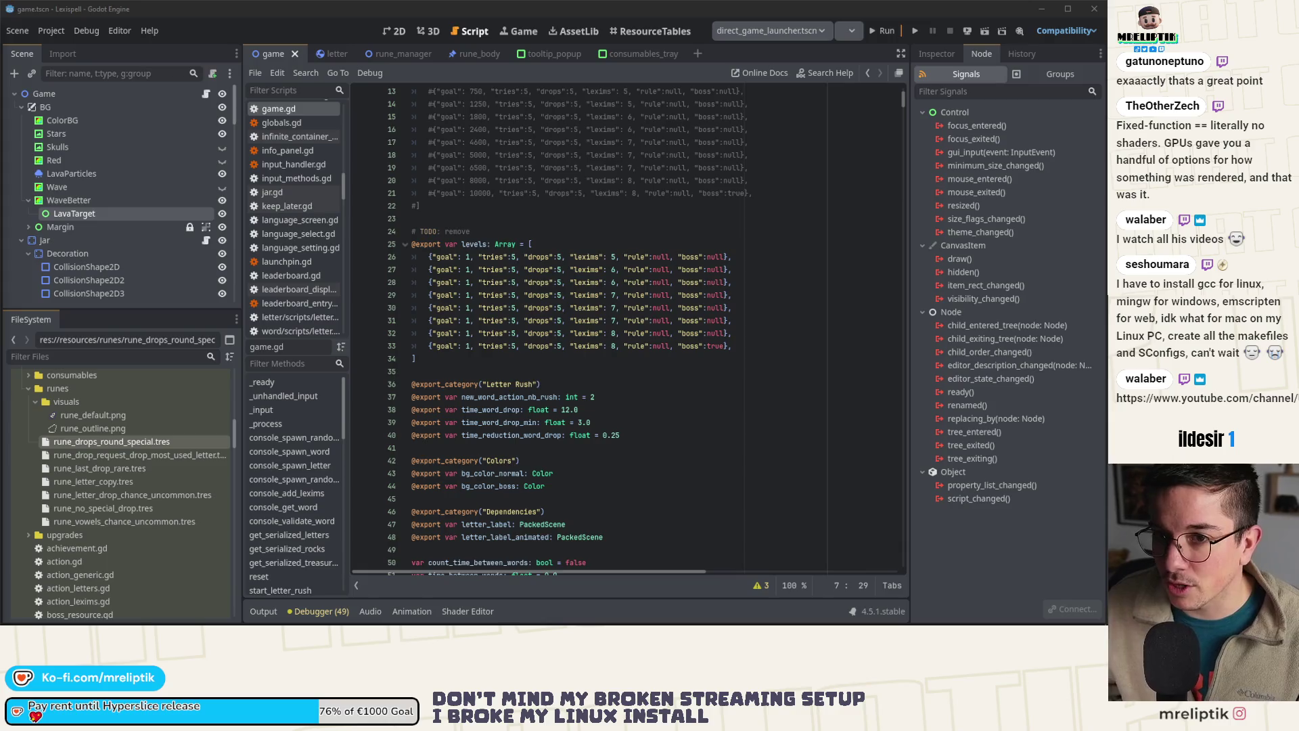
Maximize the browser, copy the YouTube channel's address and close the extra loading tab.
{"action": "key", "text": "super+2"}
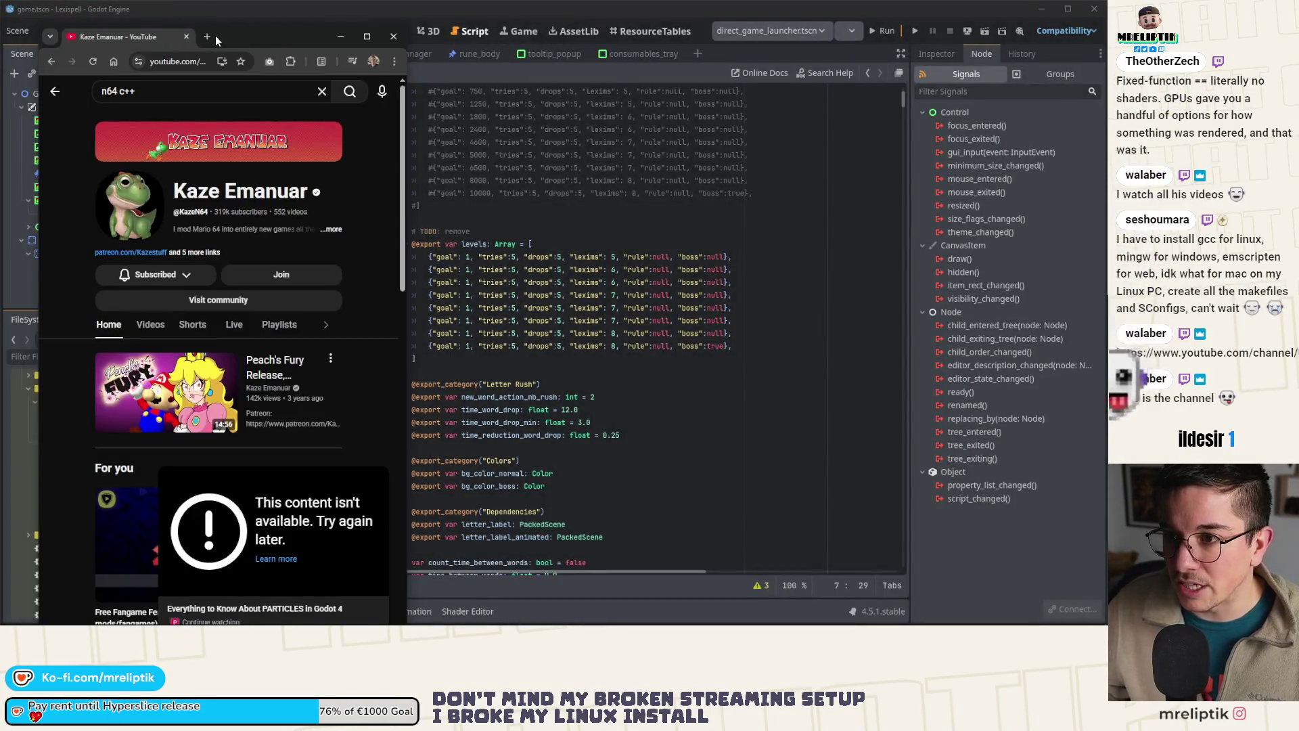
{"action": "double_click", "coordinate": [215, 35]}
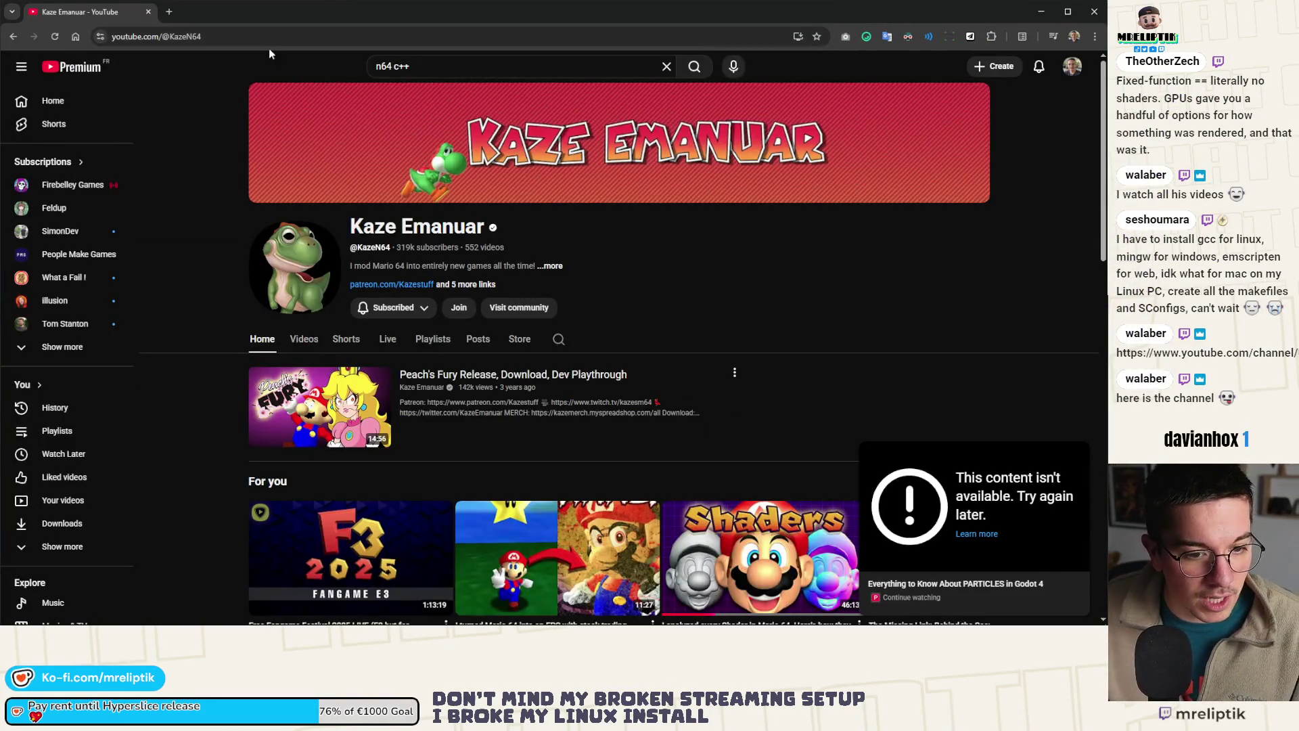
{"action": "key", "text": "ctrl+l"}
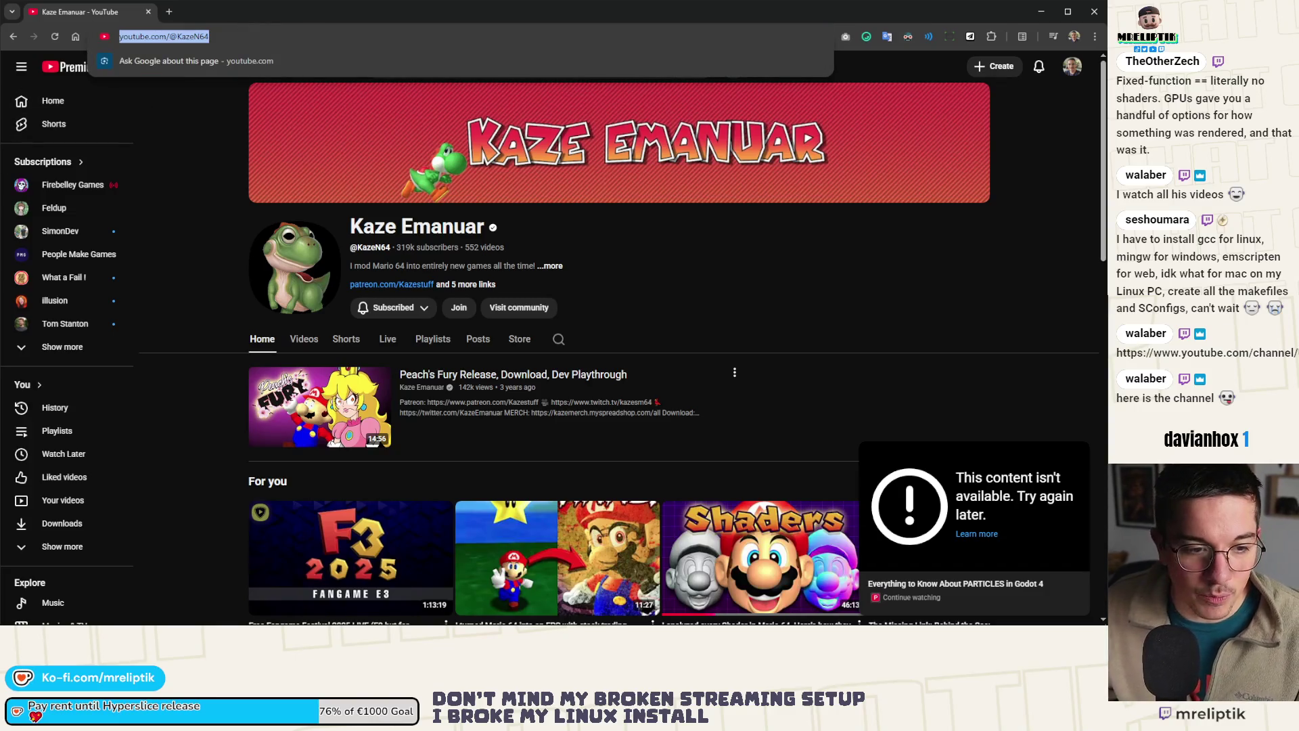
{"action": "key", "text": "alt+Tab"}
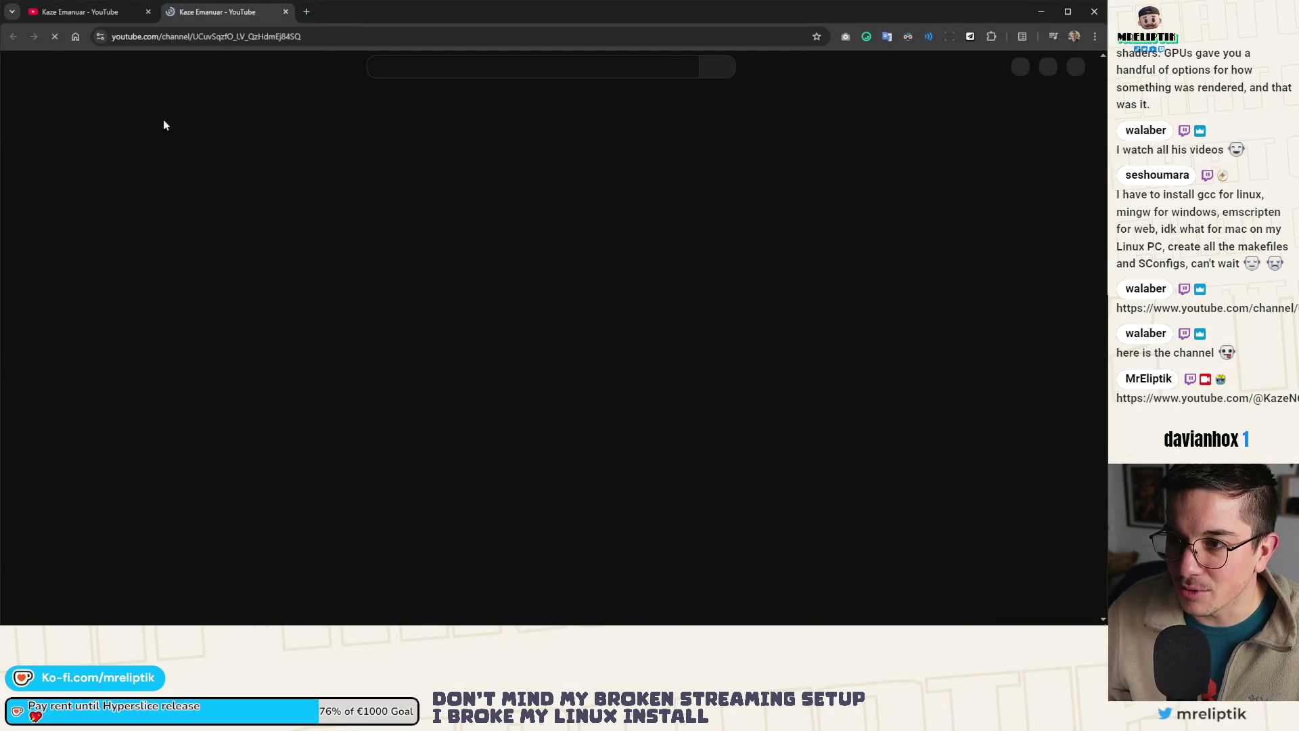
{"action": "key", "text": "ctrl+w"}
Browse the Mario 64 modding channel's Videos tab, then focus the search box.
{"action": "scroll", "coordinate": [541, 271], "scroll_direction": "down", "scroll_amount": 3}
{"action": "scroll", "coordinate": [284, 333], "scroll_direction": "down", "scroll_amount": 1}
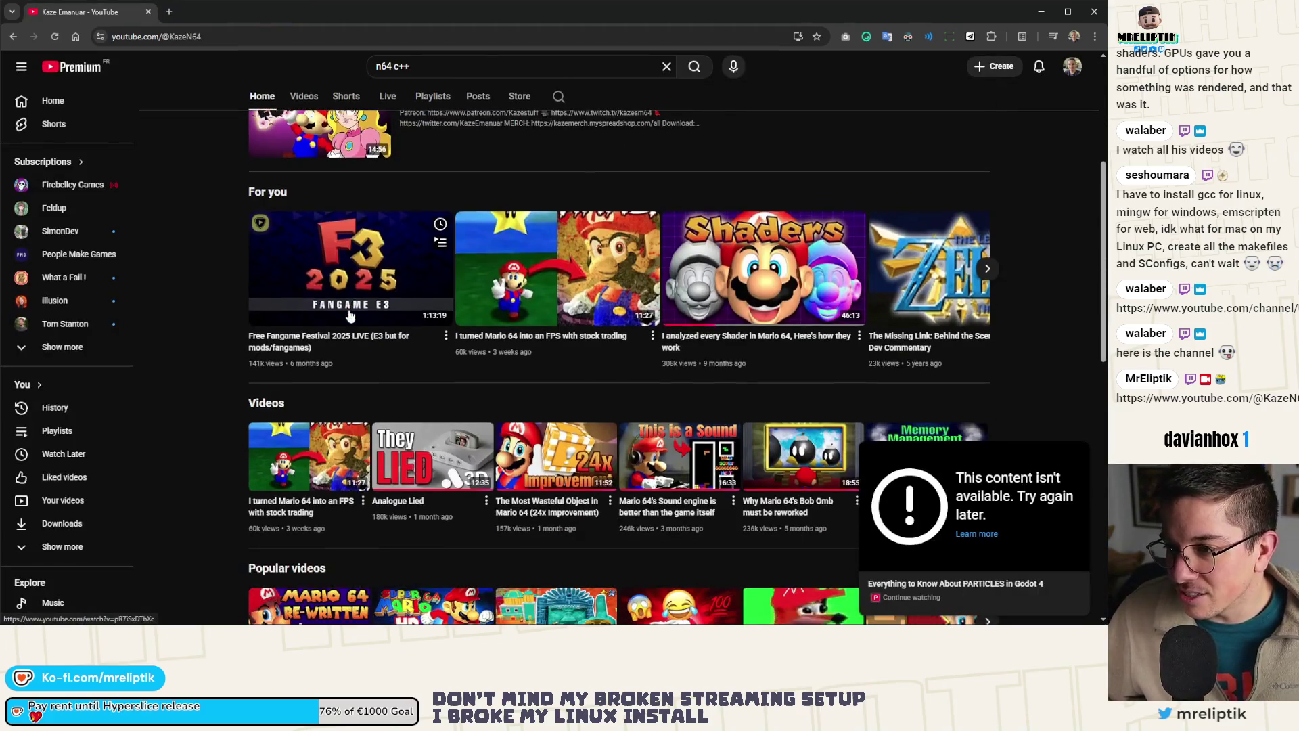
{"action": "scroll", "coordinate": [284, 333], "scroll_direction": "up", "scroll_amount": 5}
{"action": "scroll", "coordinate": [284, 333], "scroll_direction": "down", "scroll_amount": 3}
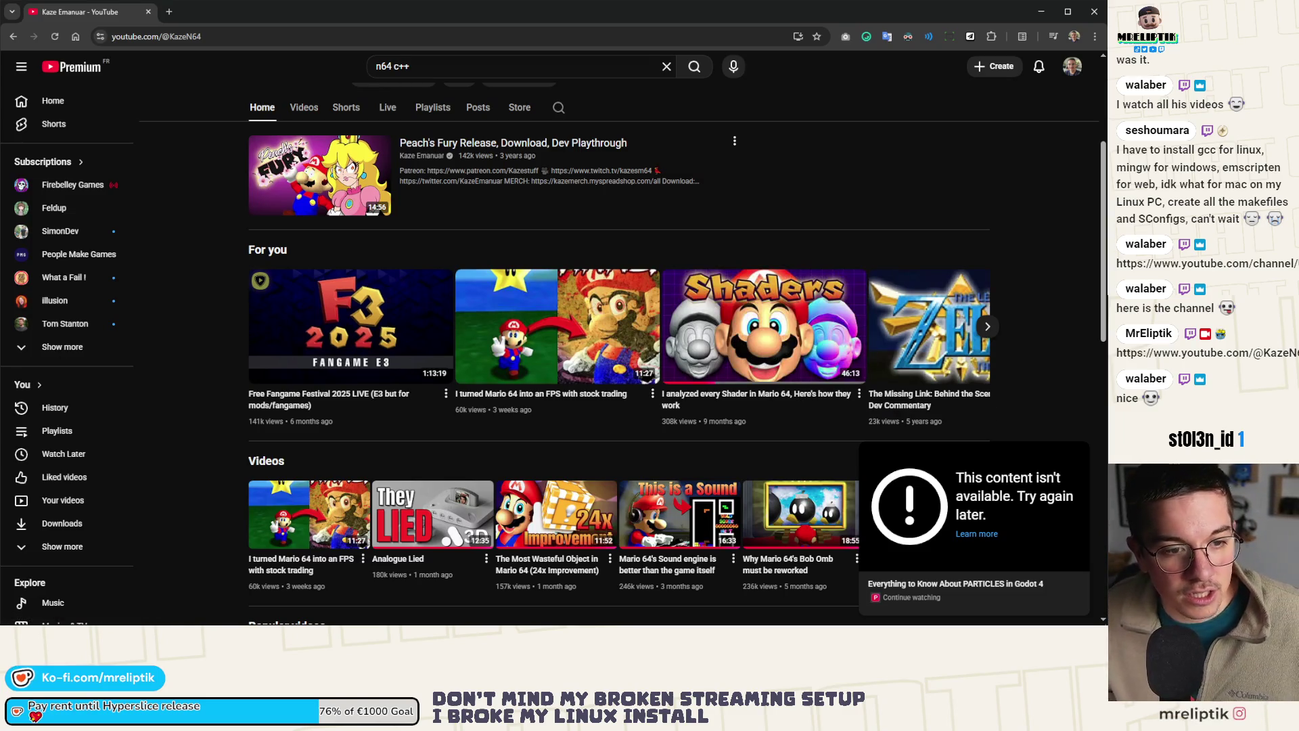
{"action": "mouse_move", "coordinate": [714, 315]}
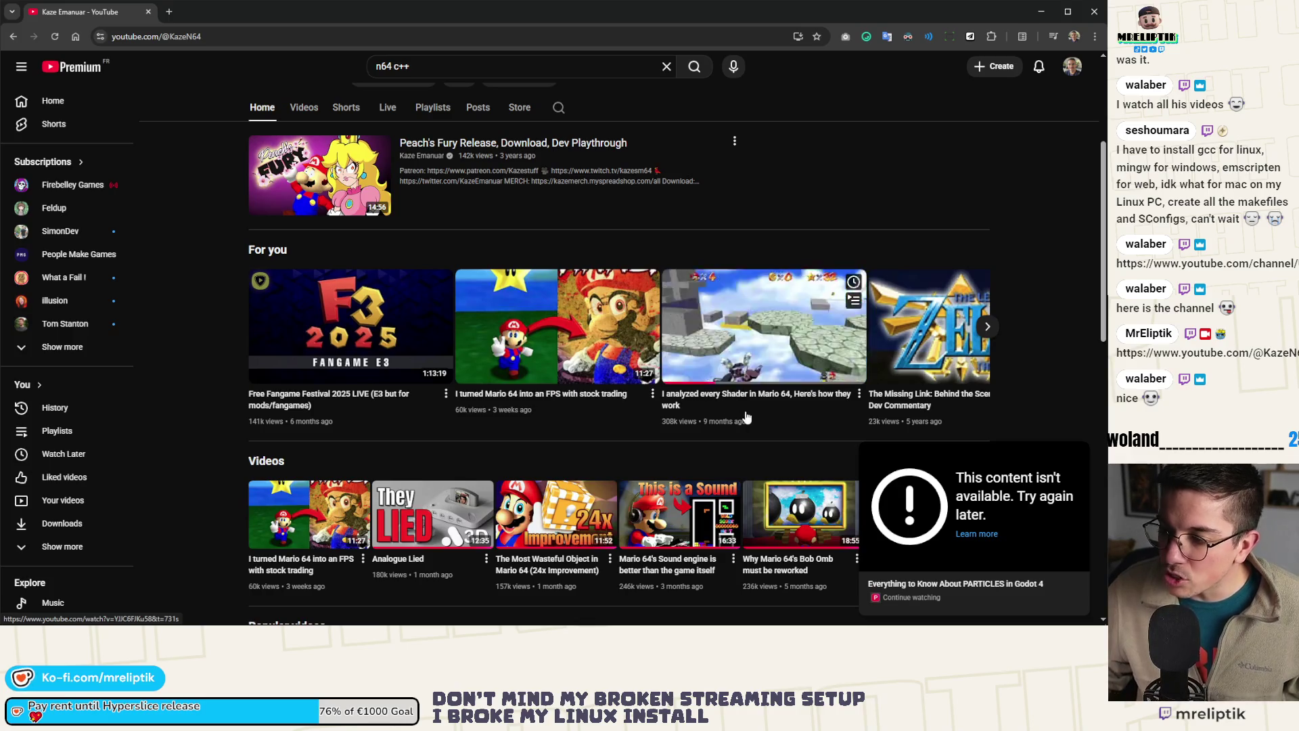
{"action": "scroll", "coordinate": [613, 433], "scroll_direction": "down", "scroll_amount": 2}
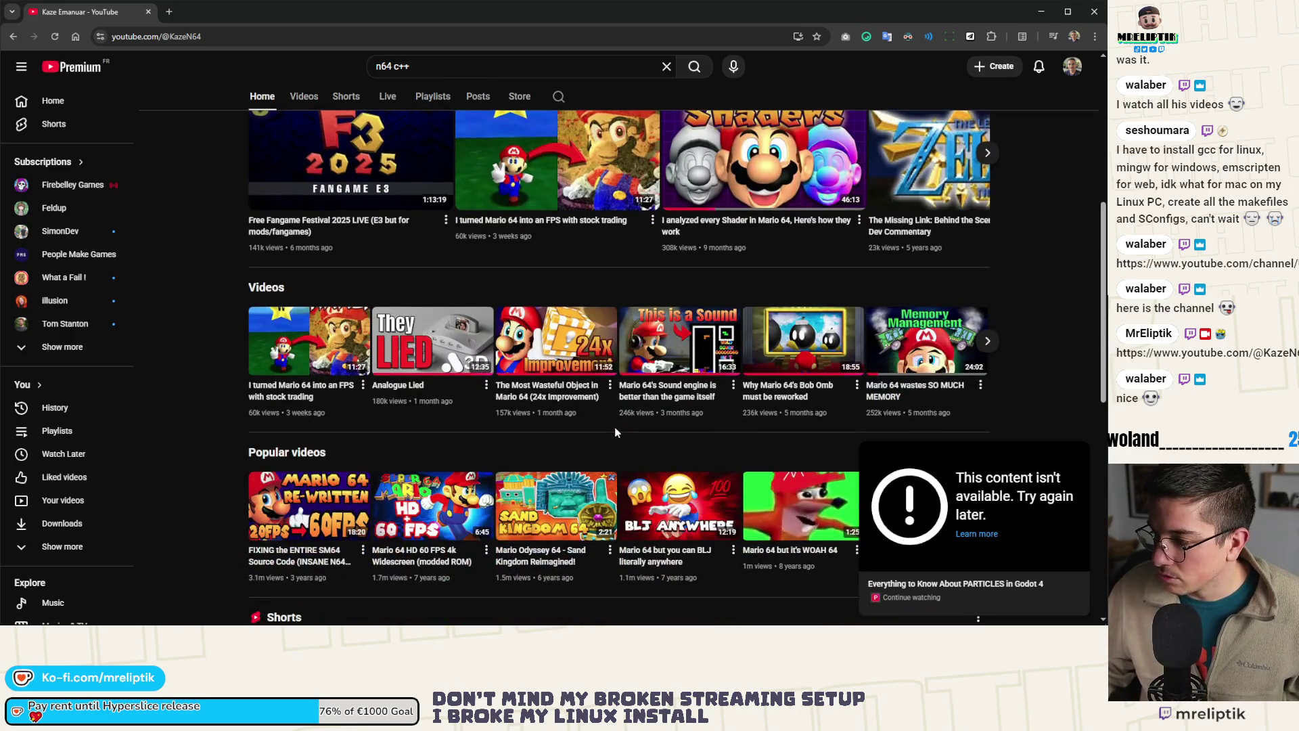
{"action": "scroll", "coordinate": [474, 393], "scroll_direction": "up", "scroll_amount": 5}
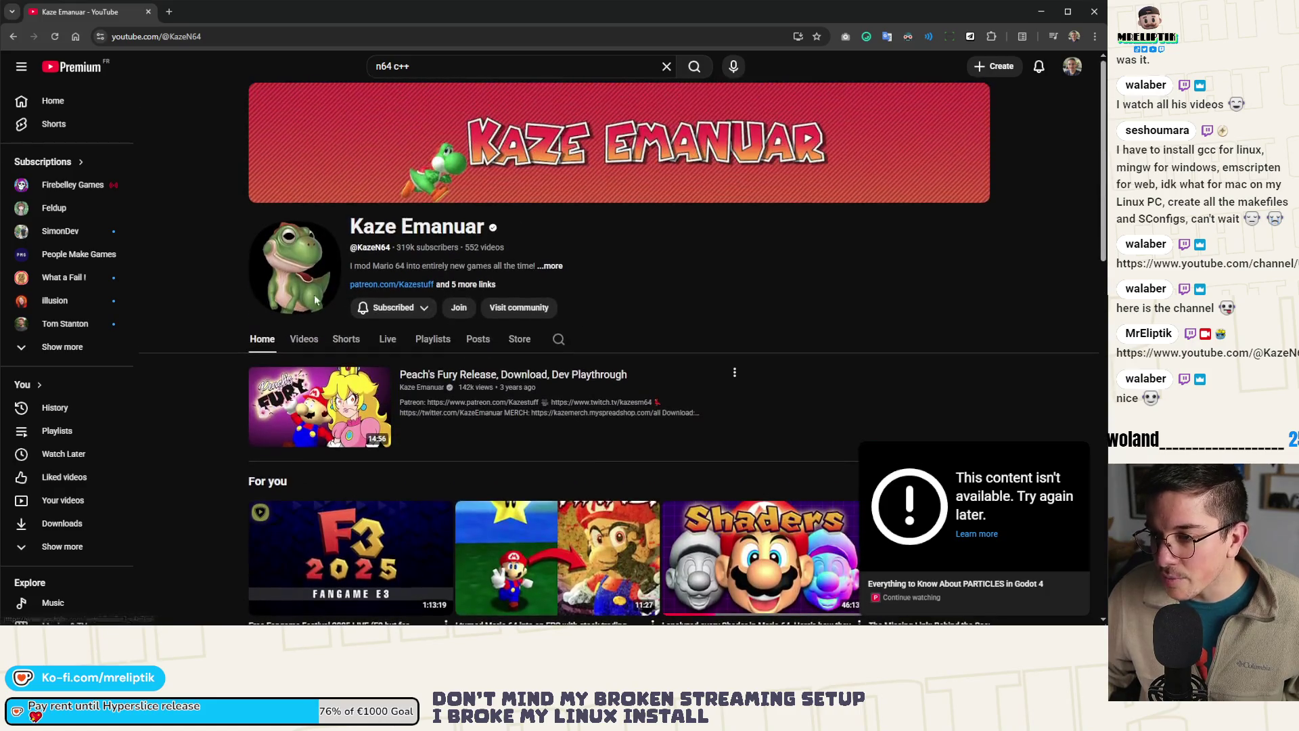
{"action": "left_click", "coordinate": [303, 339]}
{"action": "scroll", "coordinate": [555, 328], "scroll_direction": "down", "scroll_amount": 3}
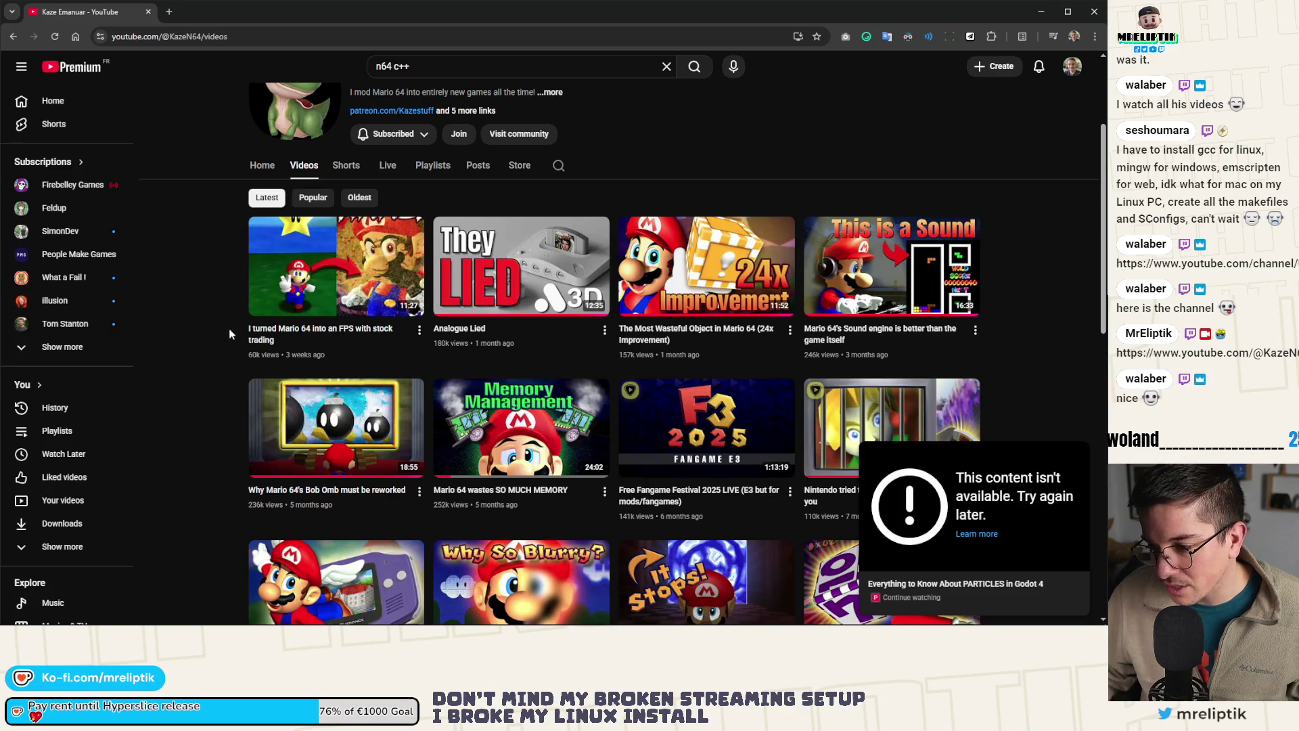
{"action": "scroll", "coordinate": [230, 330], "scroll_direction": "down", "scroll_amount": 3}
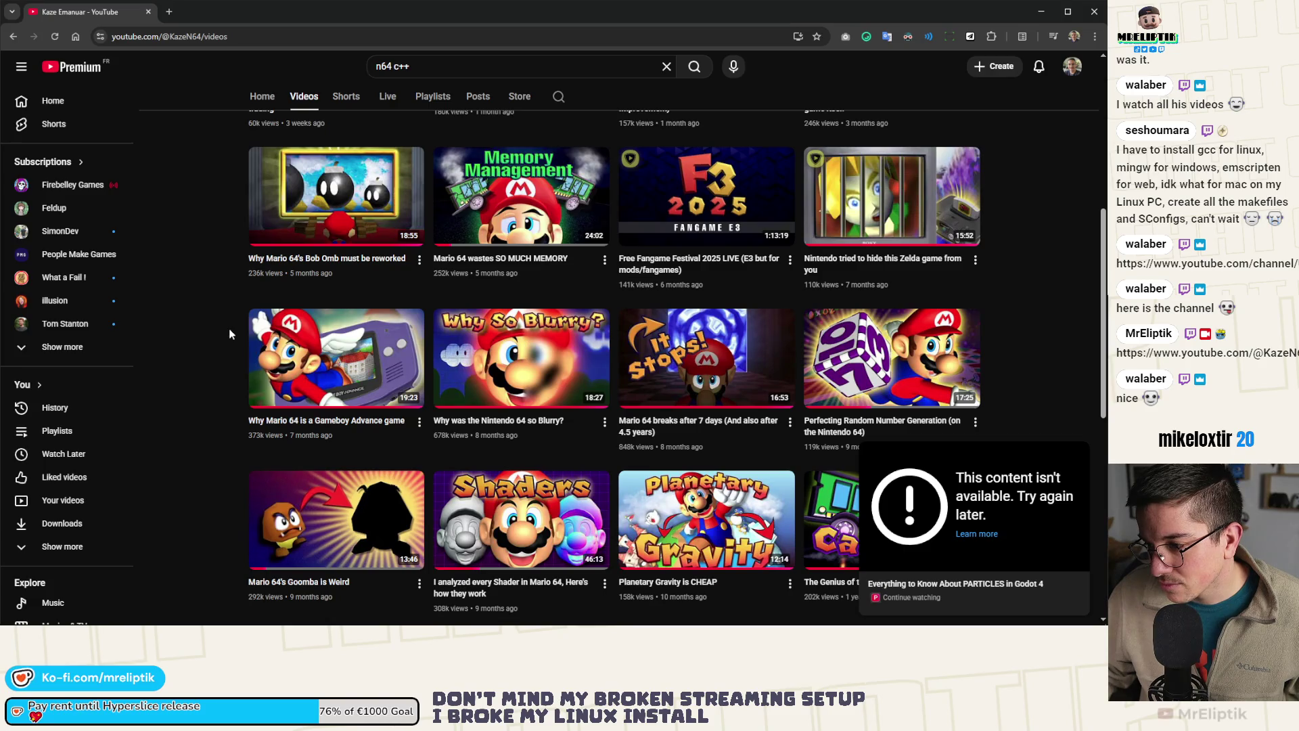
{"action": "scroll", "coordinate": [229, 327], "scroll_direction": "up", "scroll_amount": 5}
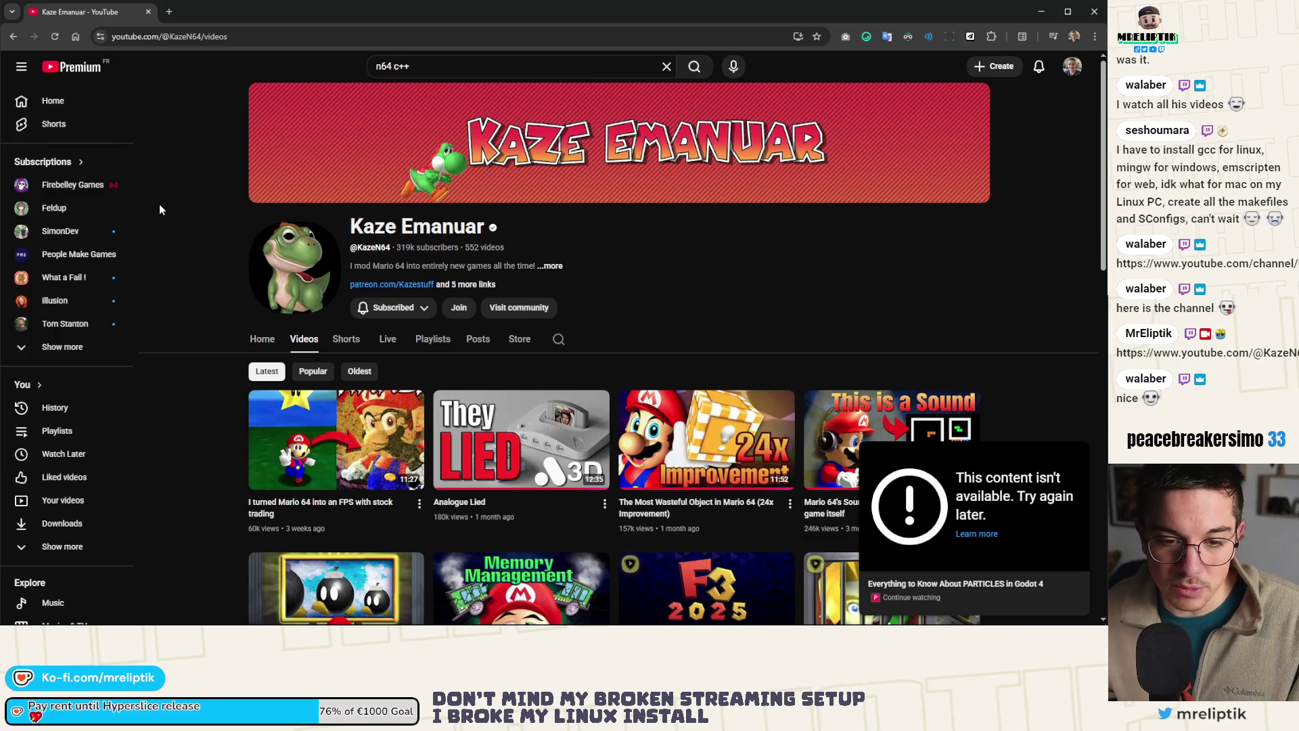
{"action": "key", "text": "/"}
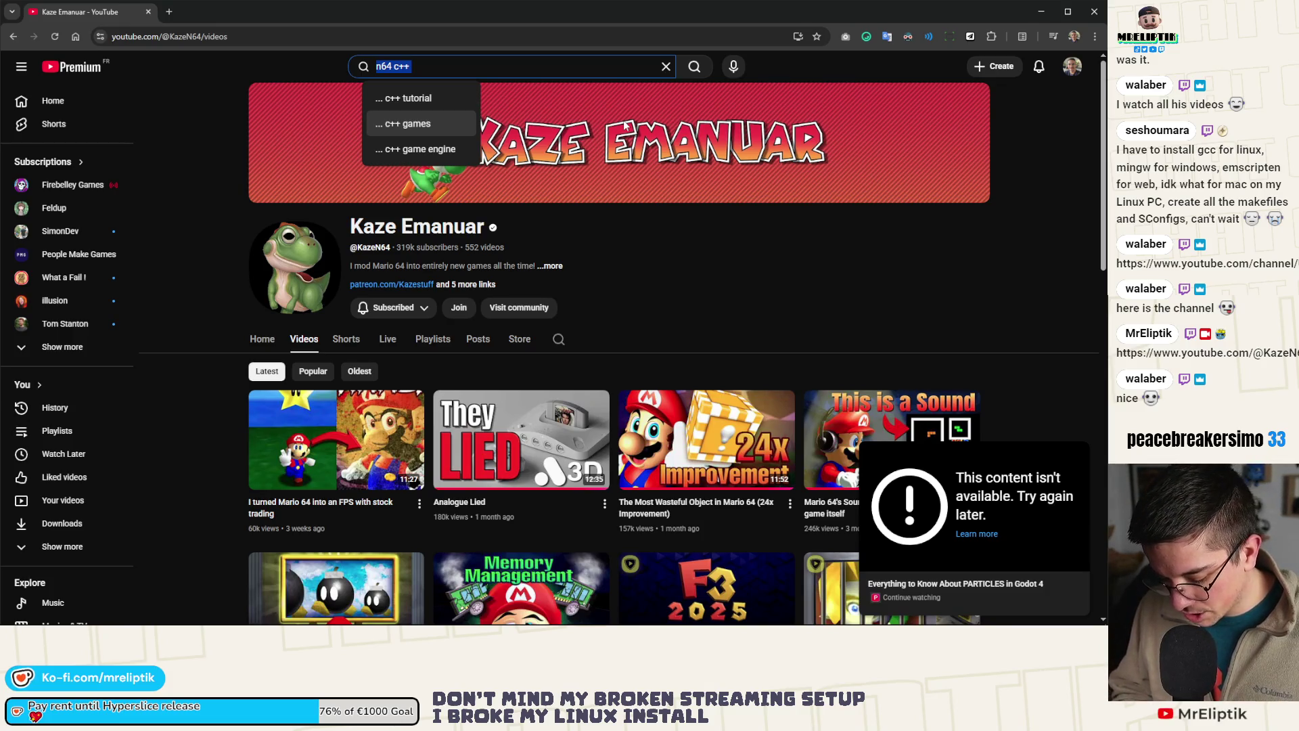
Search YouTube for 'baggs', open the matching channel and copy its address.
{"action": "type", "text": "baggs"}
{"action": "key", "text": "Return"}
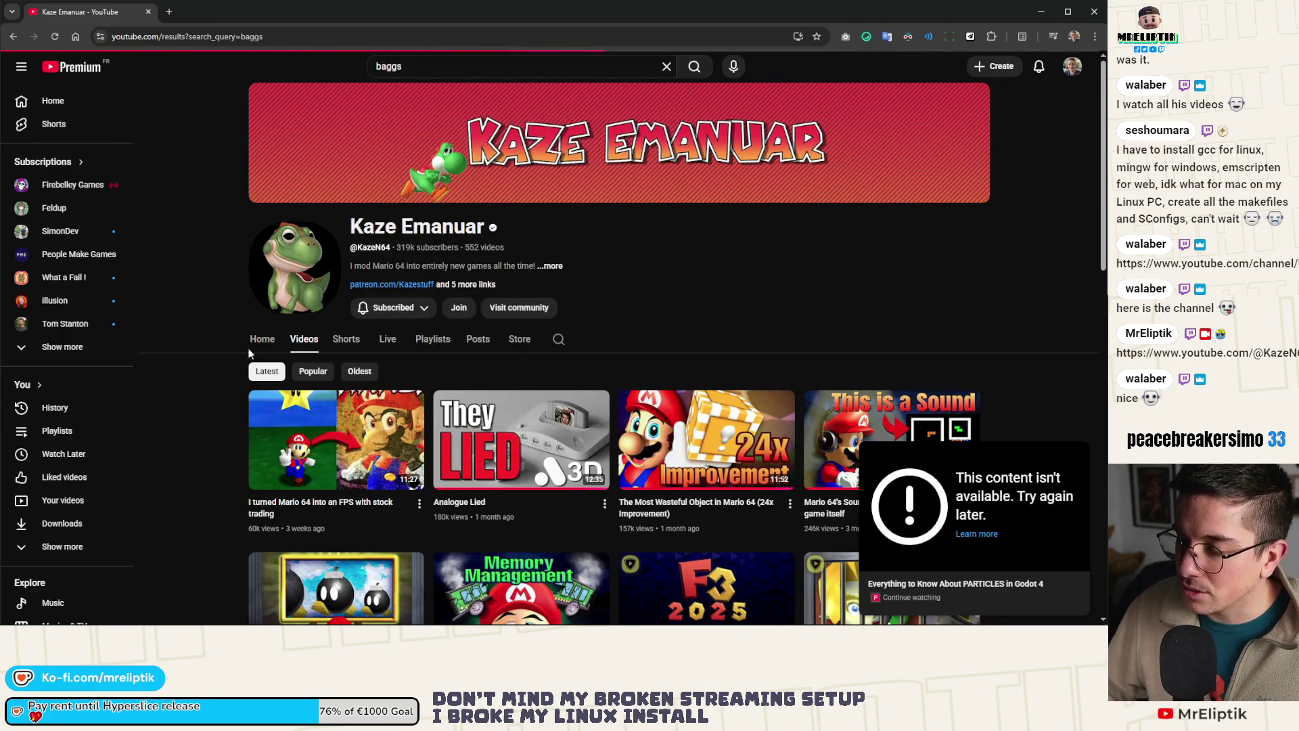
{"action": "left_click", "coordinate": [583, 228]}
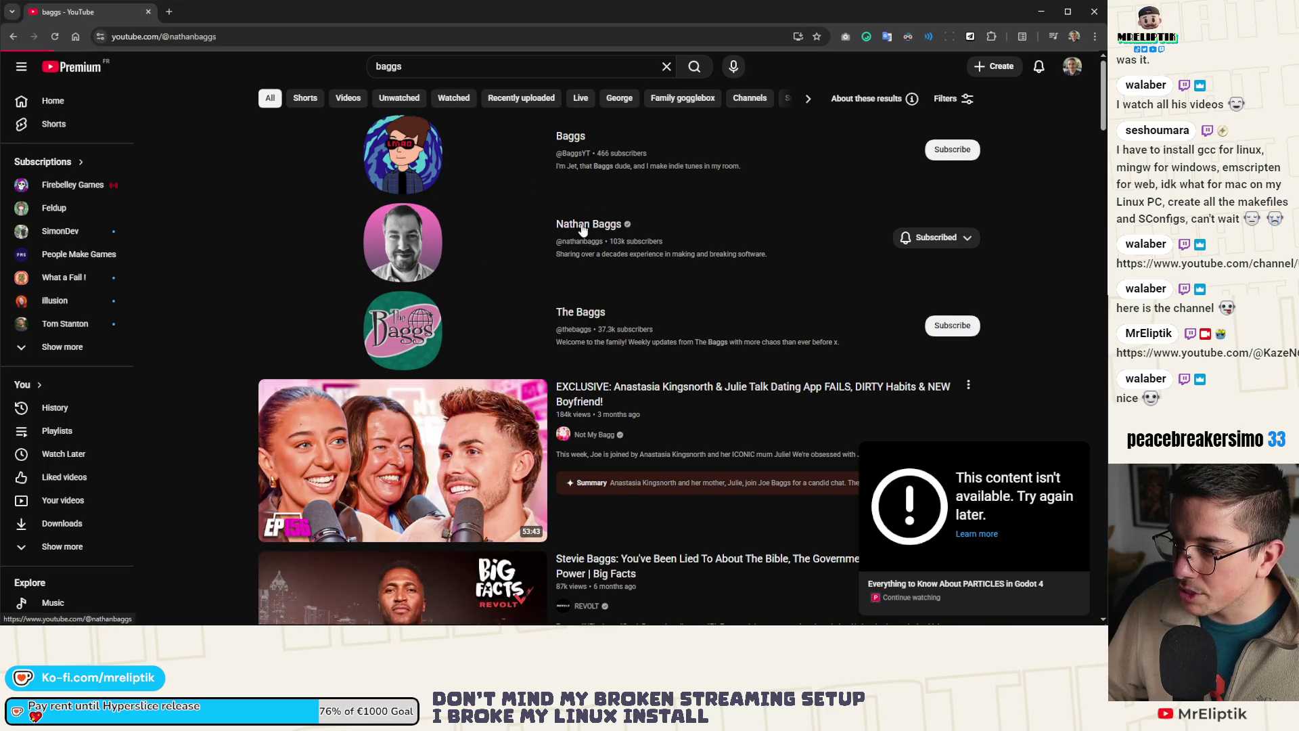
{"action": "left_click", "coordinate": [169, 37]}
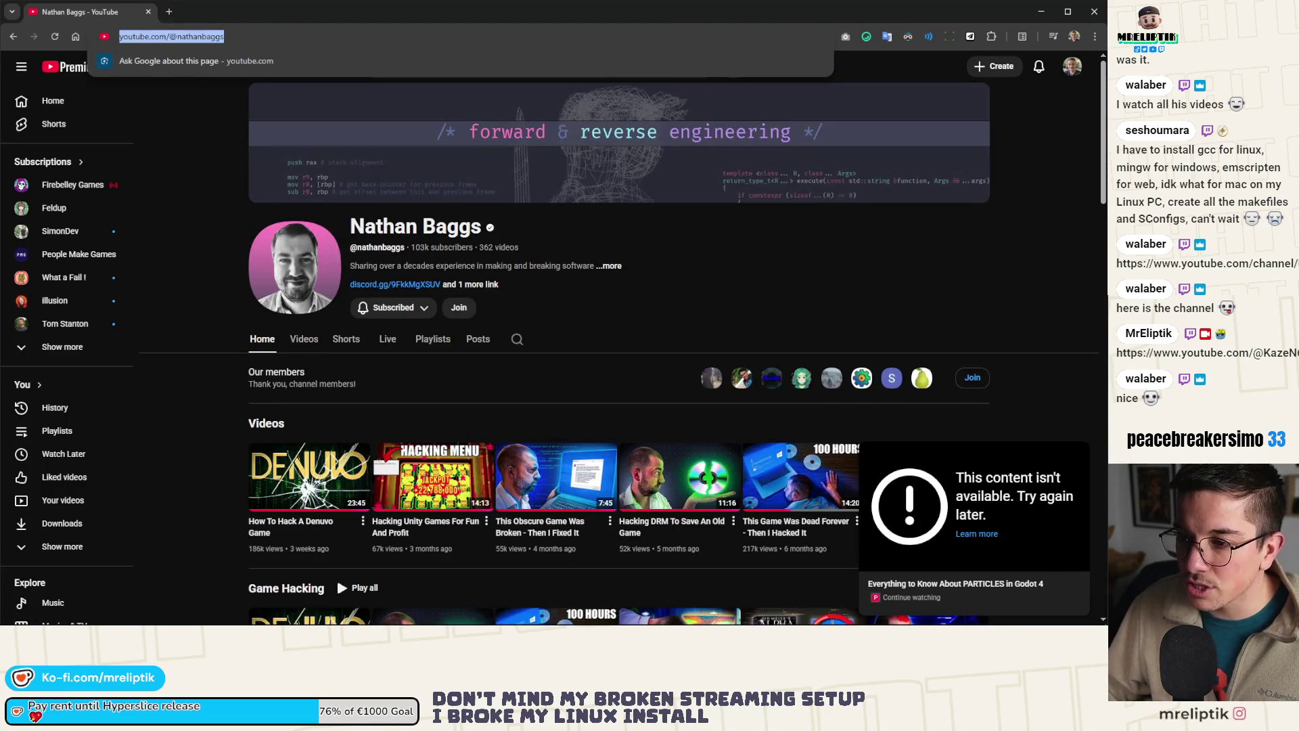
{"action": "key", "text": "alt+Tab"}
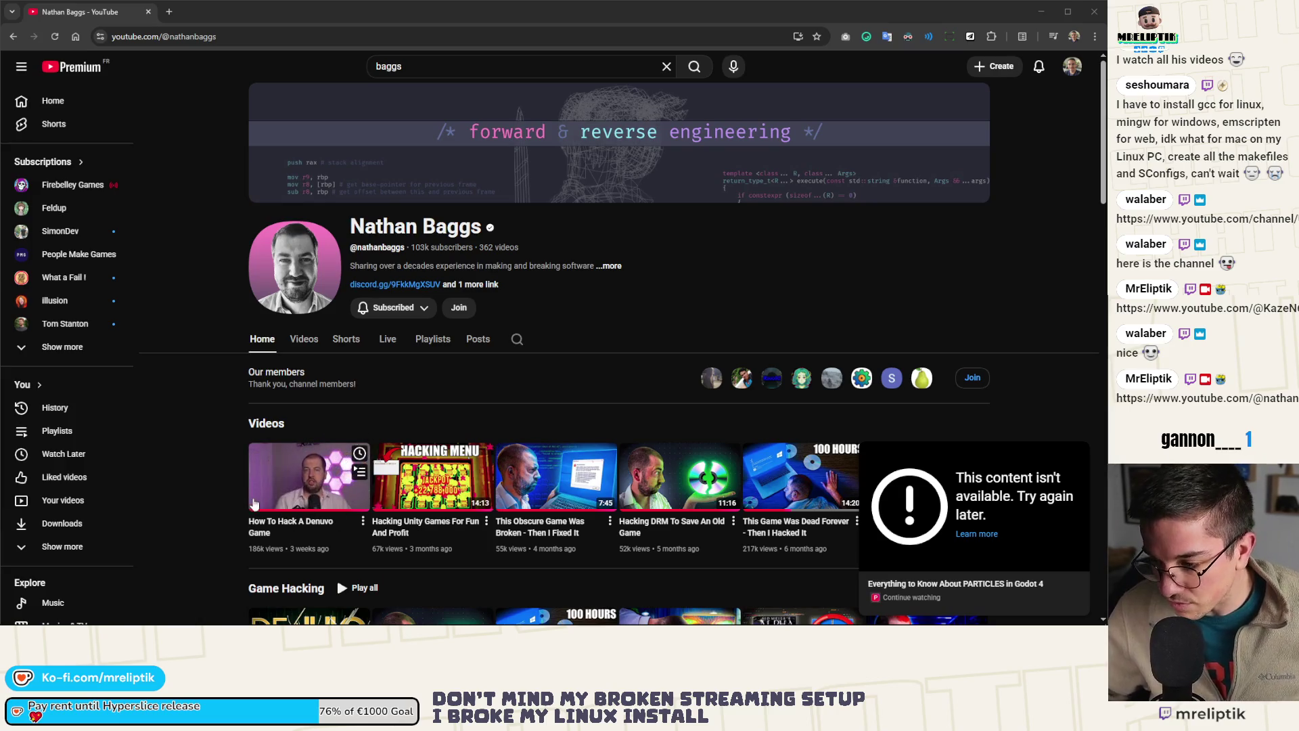
Scroll through the reverse-engineering channel's Videos grid, then return to Godot.
{"action": "left_click", "coordinate": [300, 345]}
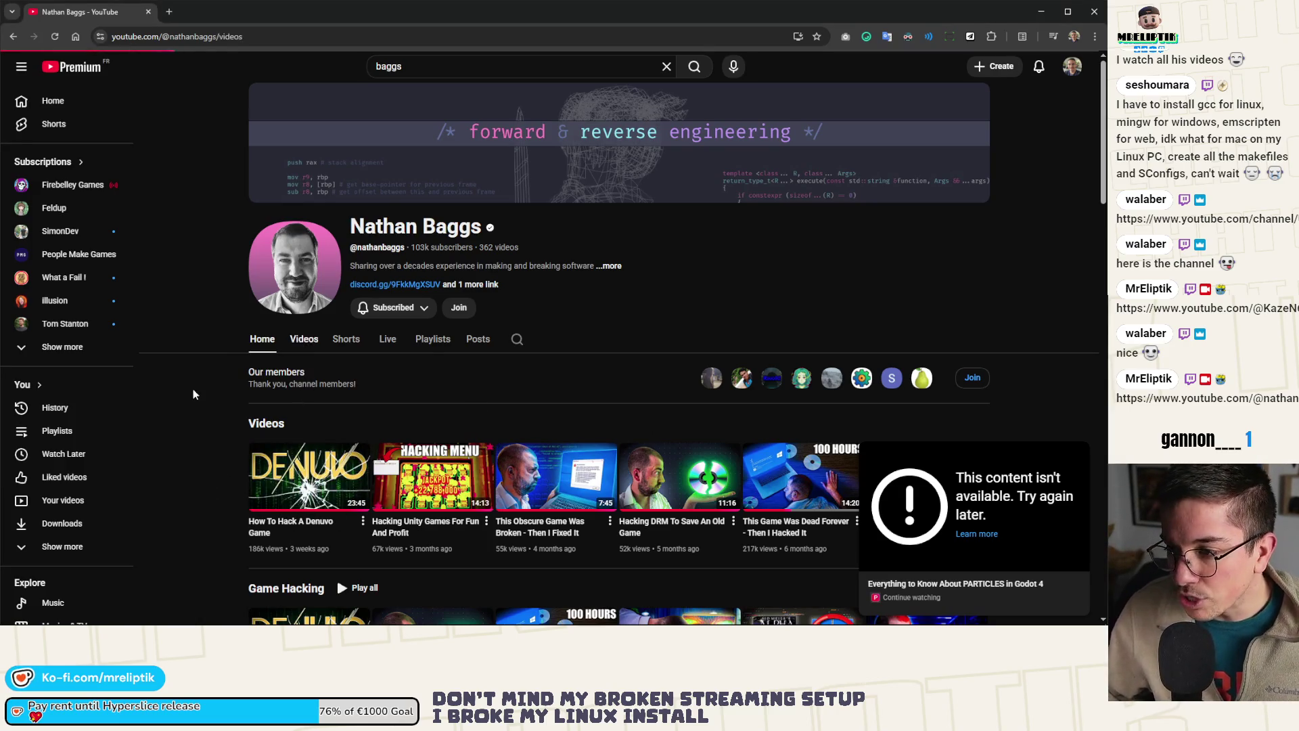
{"action": "scroll", "coordinate": [211, 414], "scroll_direction": "down", "scroll_amount": 5}
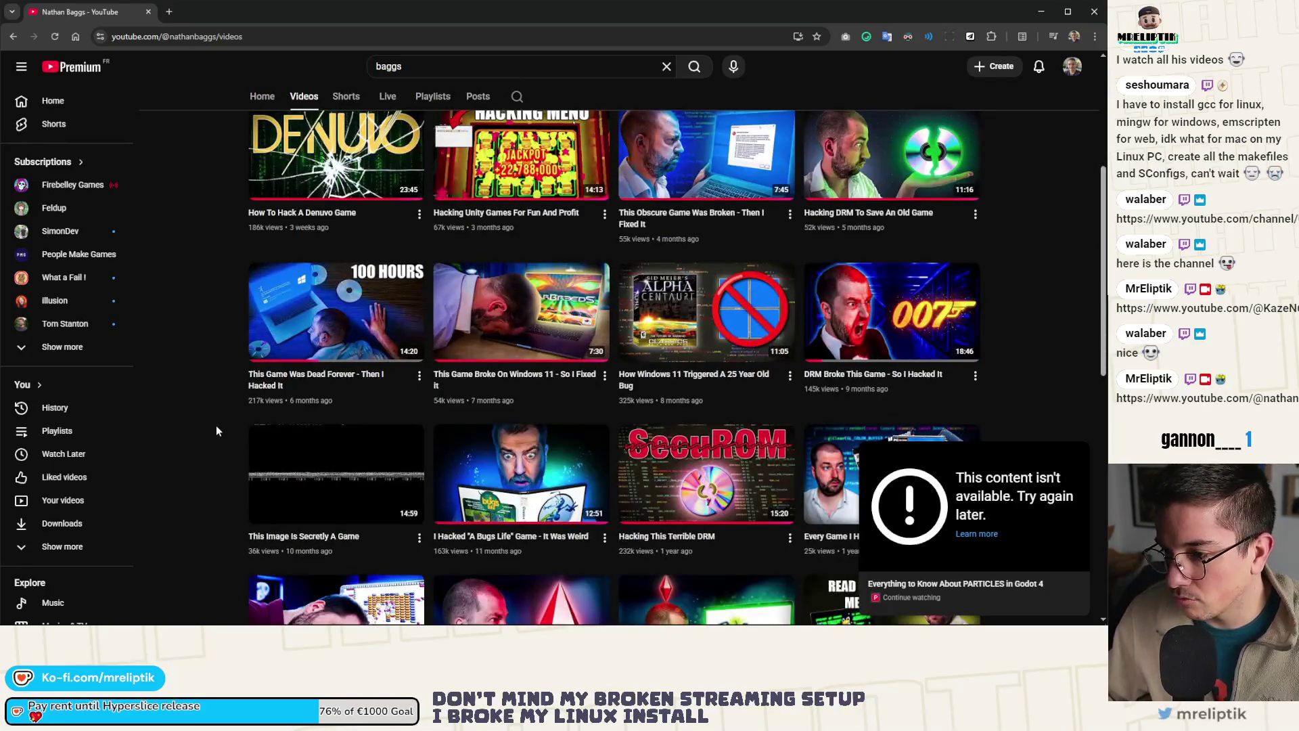
{"action": "scroll", "coordinate": [216, 436], "scroll_direction": "down", "scroll_amount": 4}
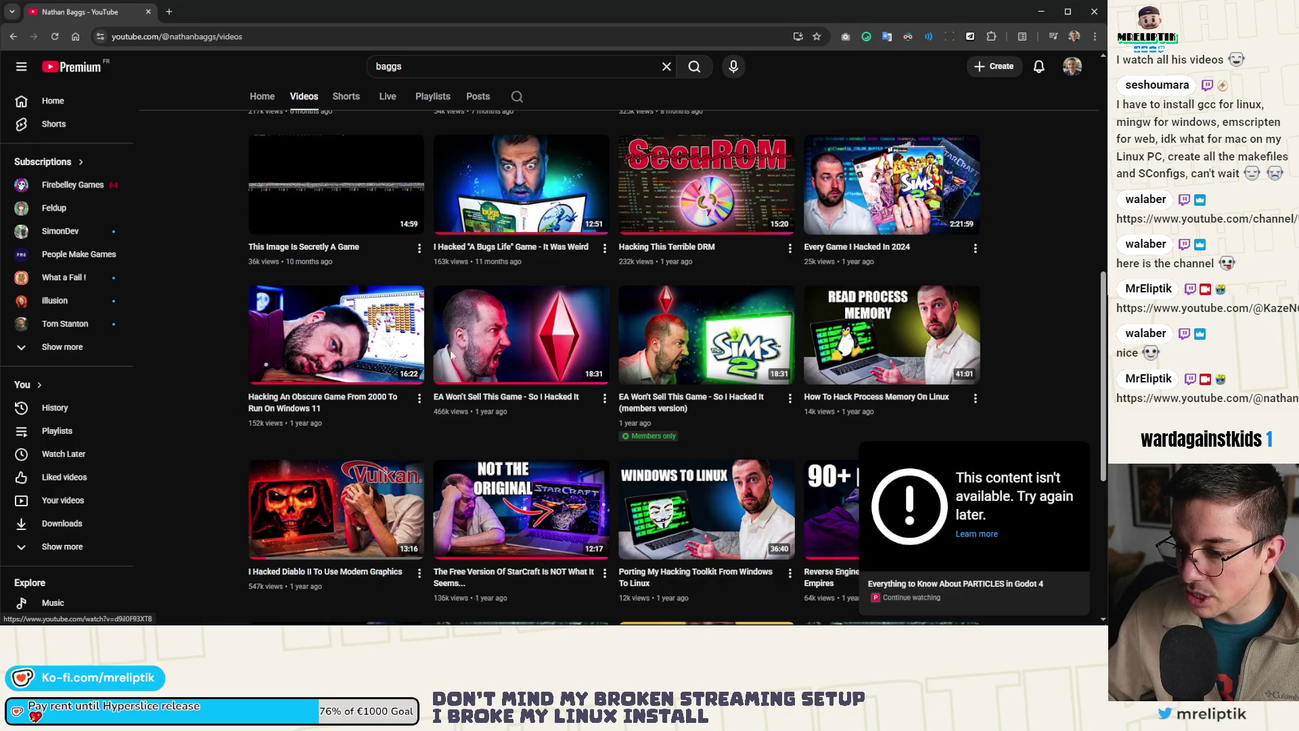
{"action": "scroll", "coordinate": [452, 355], "scroll_direction": "down", "scroll_amount": 5}
{"action": "scroll", "coordinate": [813, 451], "scroll_direction": "down", "scroll_amount": 2}
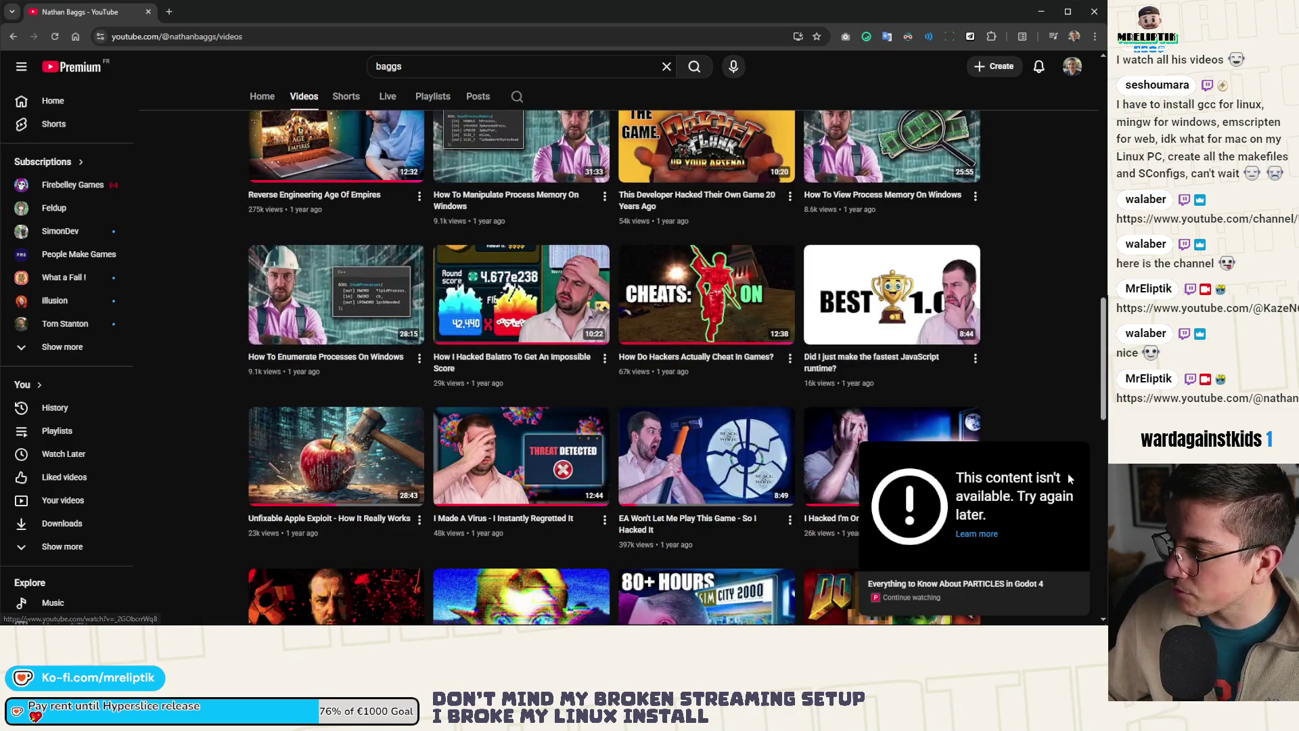
{"action": "scroll", "coordinate": [169, 399], "scroll_direction": "down", "scroll_amount": 4}
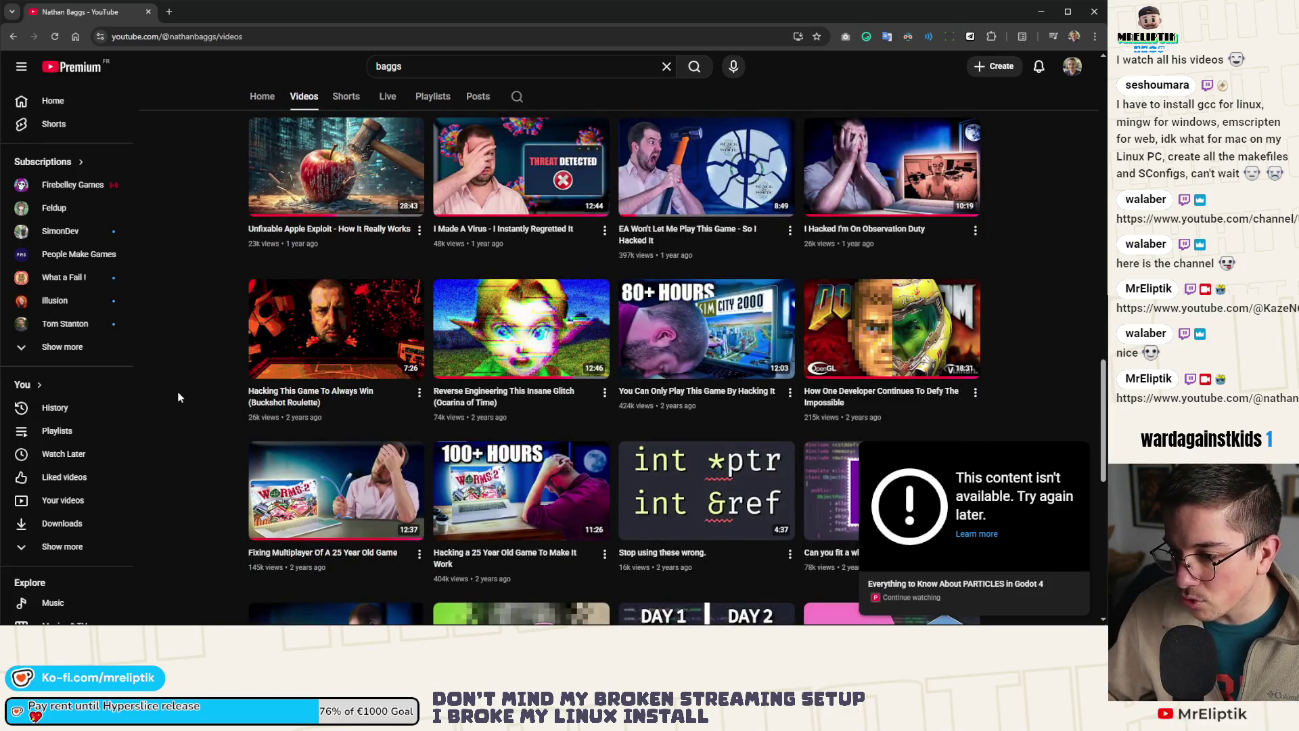
{"action": "scroll", "coordinate": [766, 176], "scroll_direction": "down", "scroll_amount": 2}
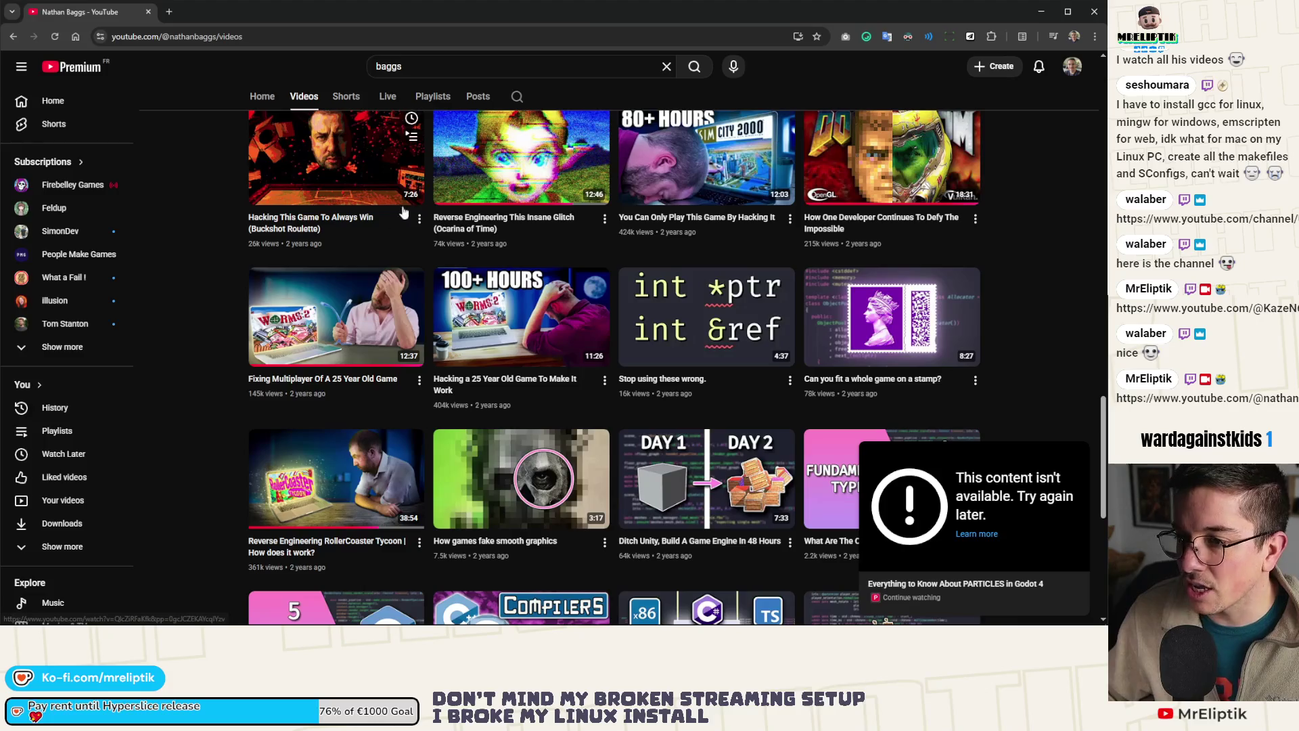
{"action": "scroll", "coordinate": [305, 190], "scroll_direction": "up", "scroll_amount": 1}
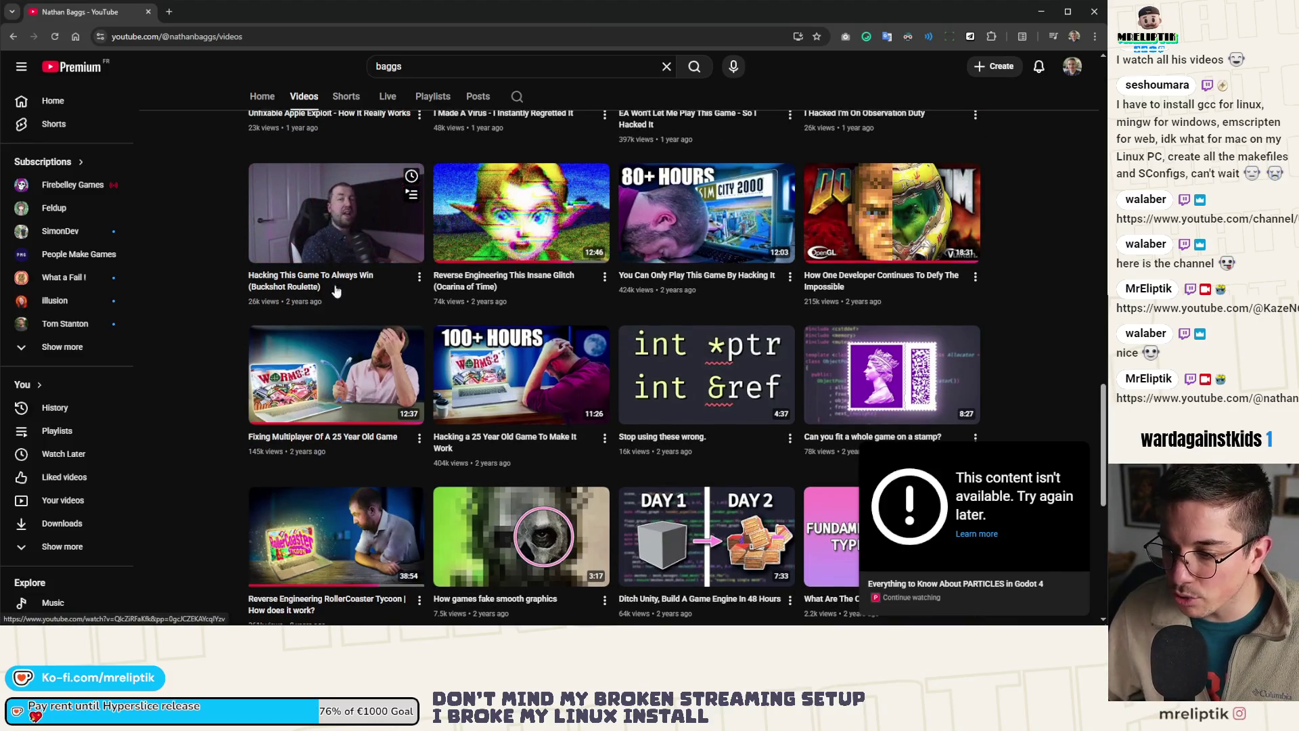
{"action": "scroll", "coordinate": [610, 352], "scroll_direction": "up", "scroll_amount": 3}
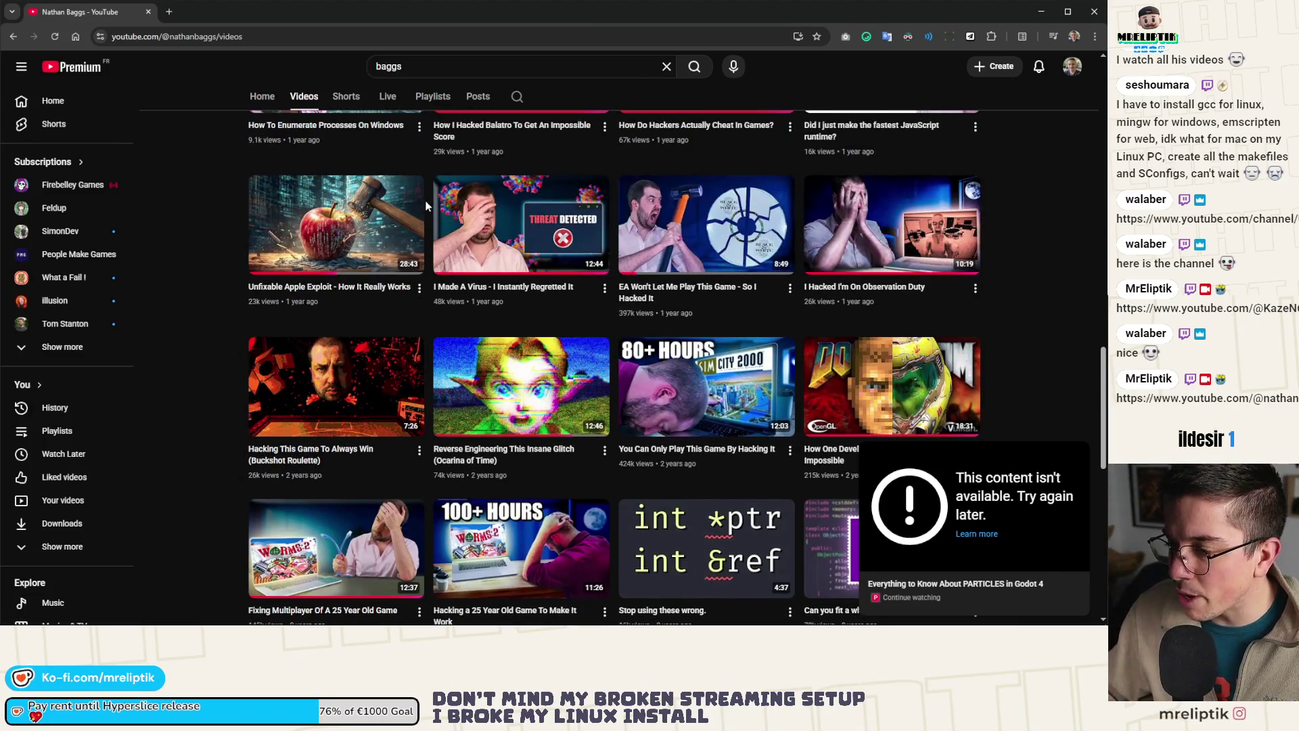
{"action": "scroll", "coordinate": [541, 366], "scroll_direction": "up", "scroll_amount": 4}
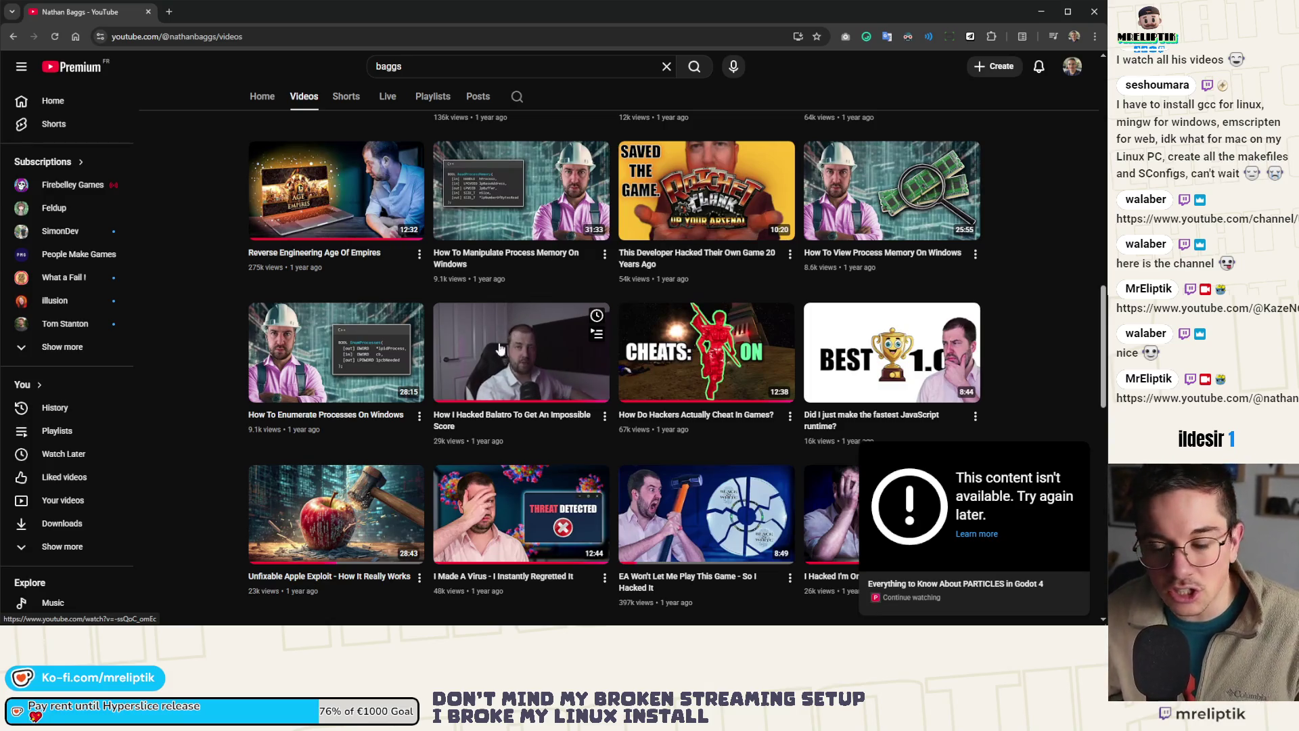
{"action": "scroll", "coordinate": [914, 336], "scroll_direction": "down", "scroll_amount": 2}
{"action": "scroll", "coordinate": [914, 337], "scroll_direction": "down", "scroll_amount": 3}
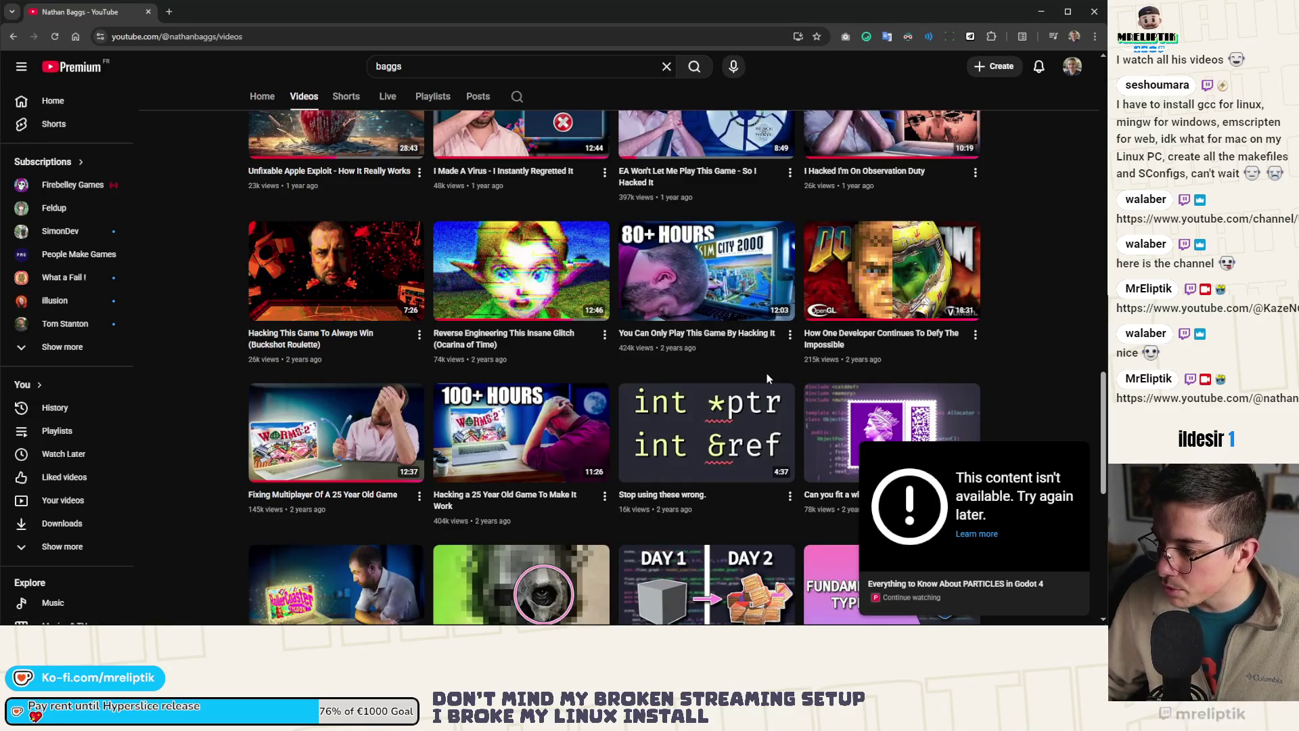
{"action": "mouse_move", "coordinate": [642, 254]}
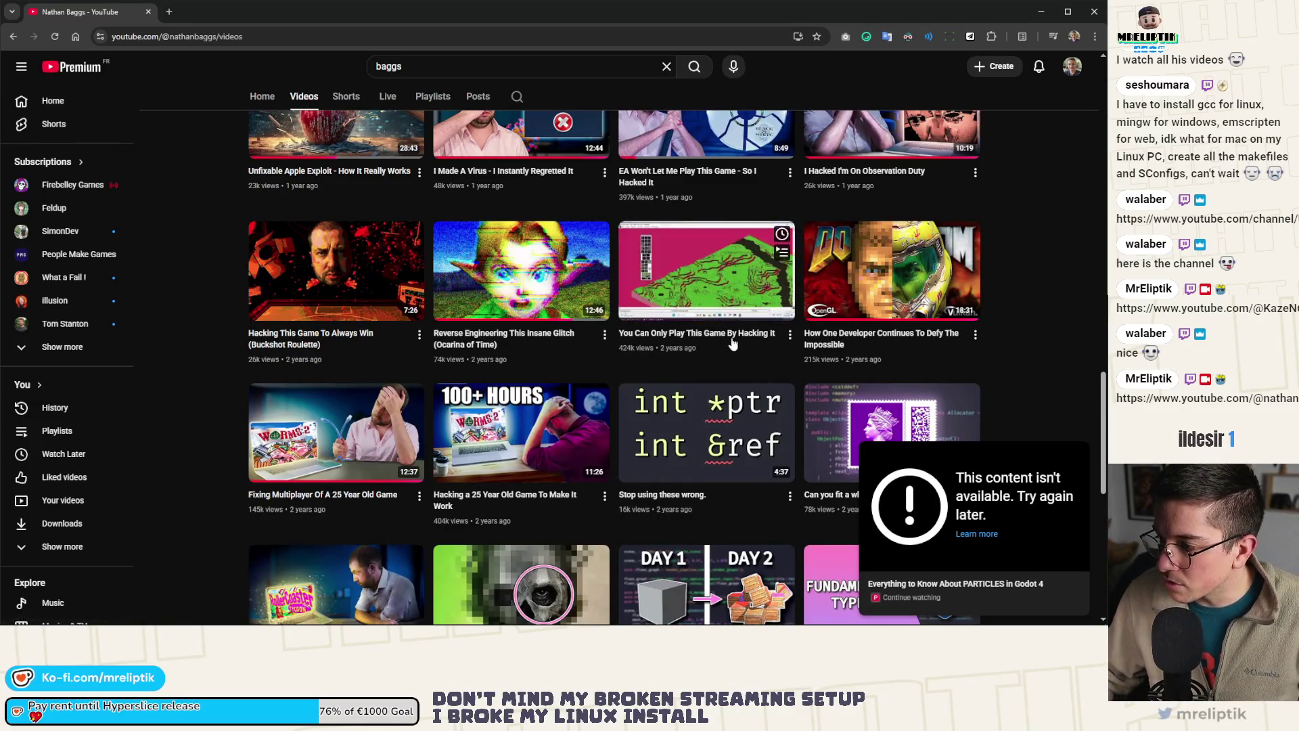
{"action": "scroll", "coordinate": [636, 346], "scroll_direction": "down", "scroll_amount": 4}
{"action": "scroll", "coordinate": [211, 345], "scroll_direction": "down", "scroll_amount": 4}
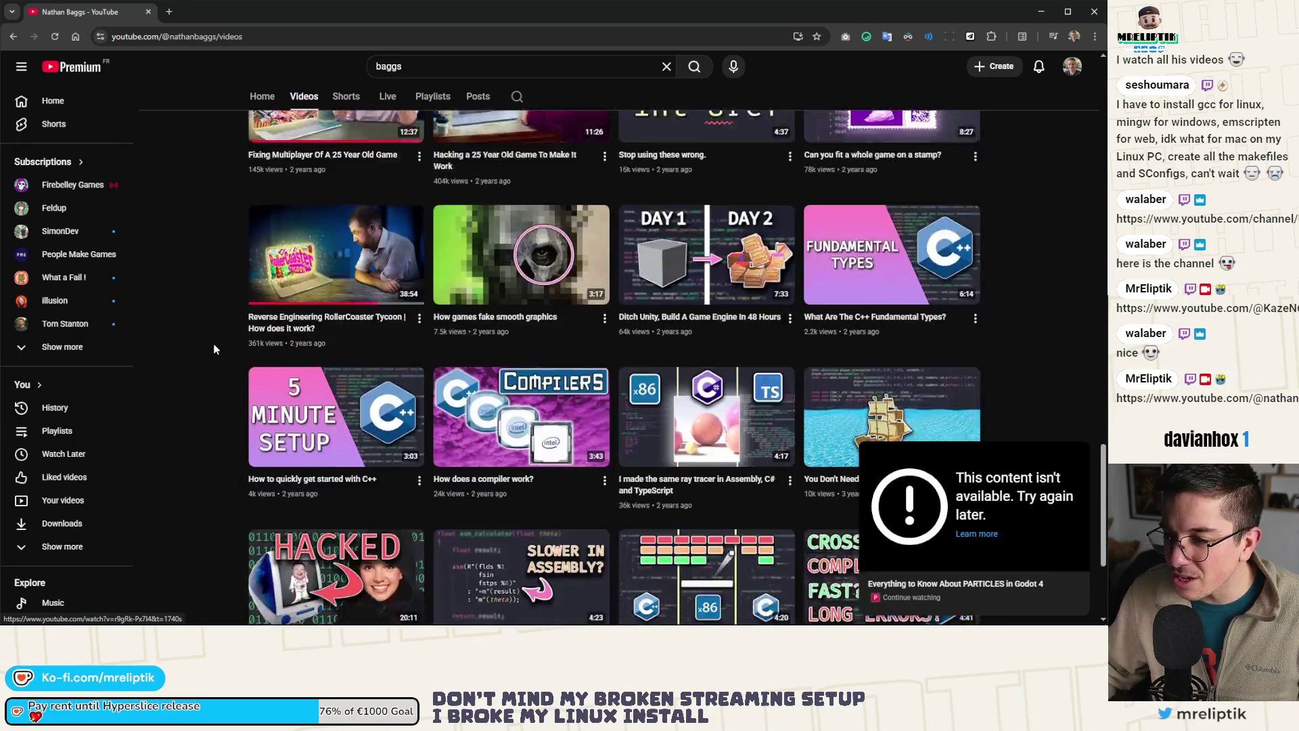
{"action": "scroll", "coordinate": [215, 345], "scroll_direction": "up", "scroll_amount": 20}
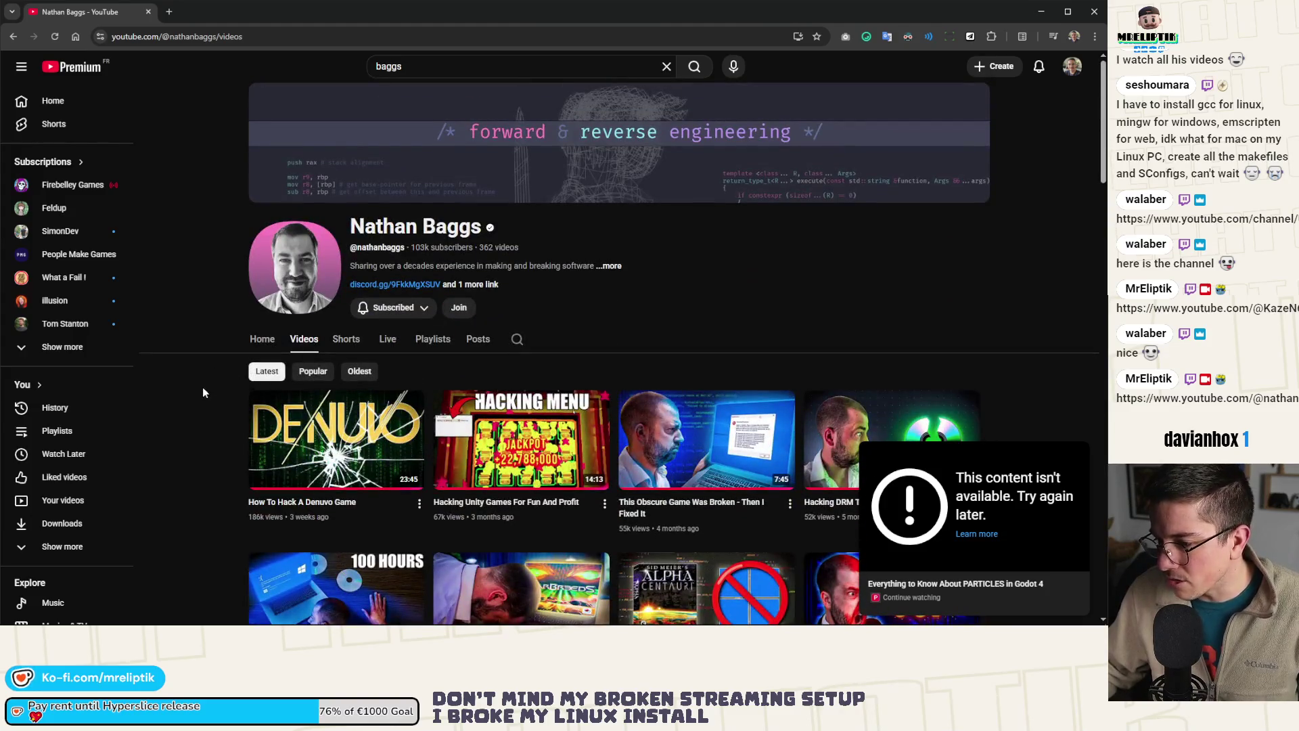
{"action": "scroll", "coordinate": [509, 225], "scroll_direction": "down", "scroll_amount": 5}
{"action": "scroll", "coordinate": [509, 225], "scroll_direction": "up", "scroll_amount": 5}
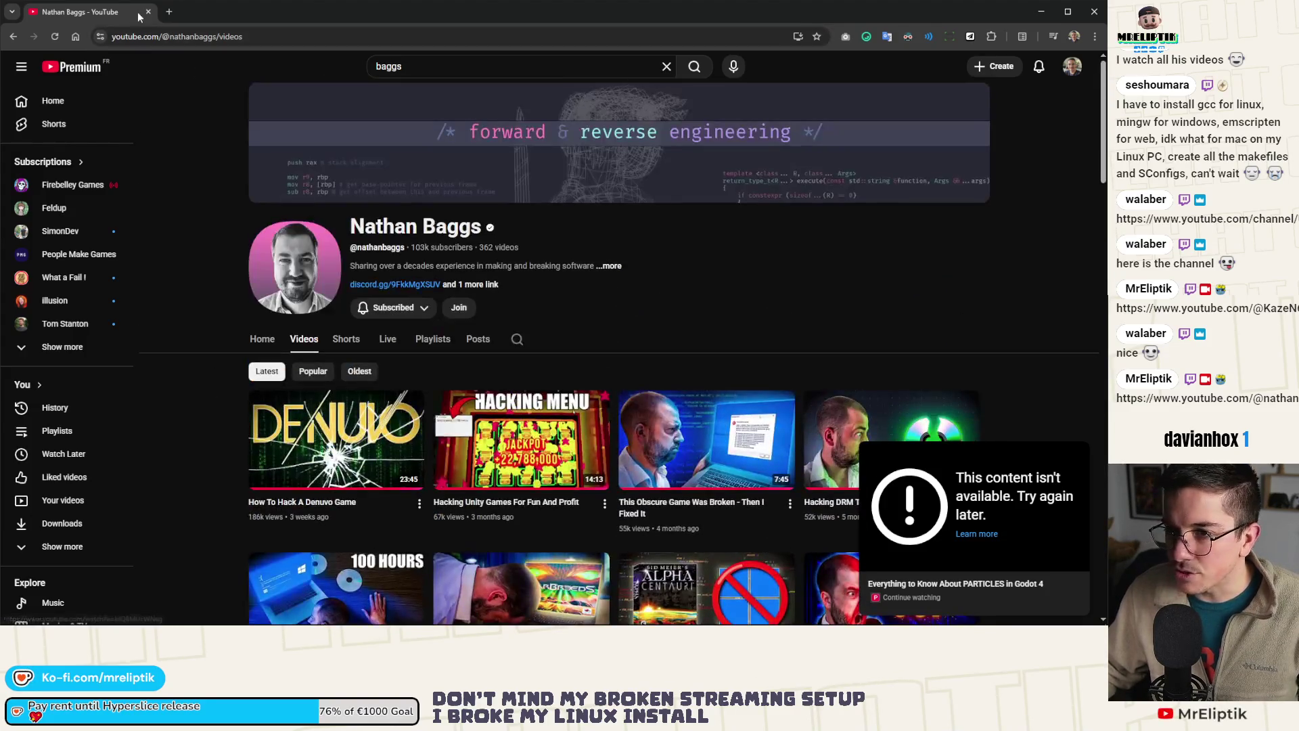
{"action": "key", "text": "alt+Tab"}
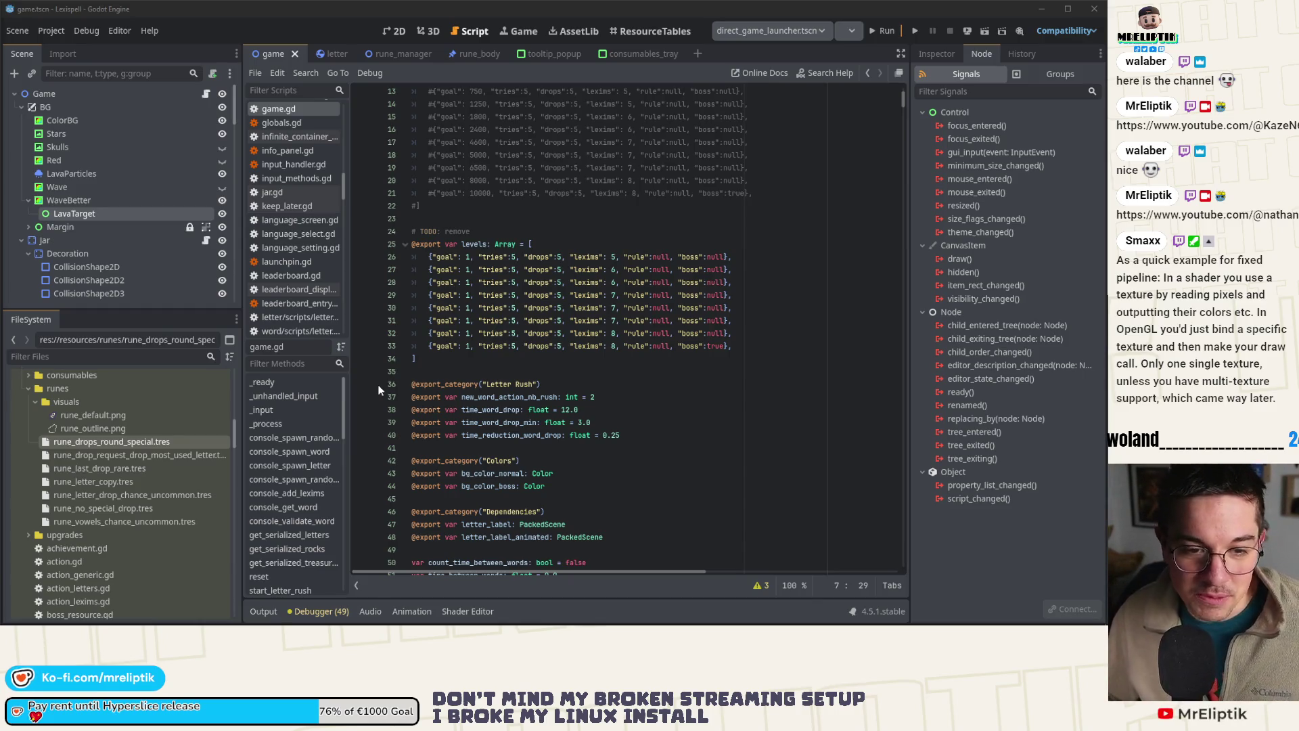
Place the caret on blank line 41 of game.gd, then open the rune_manager scene.
{"action": "left_click", "coordinate": [675, 443]}
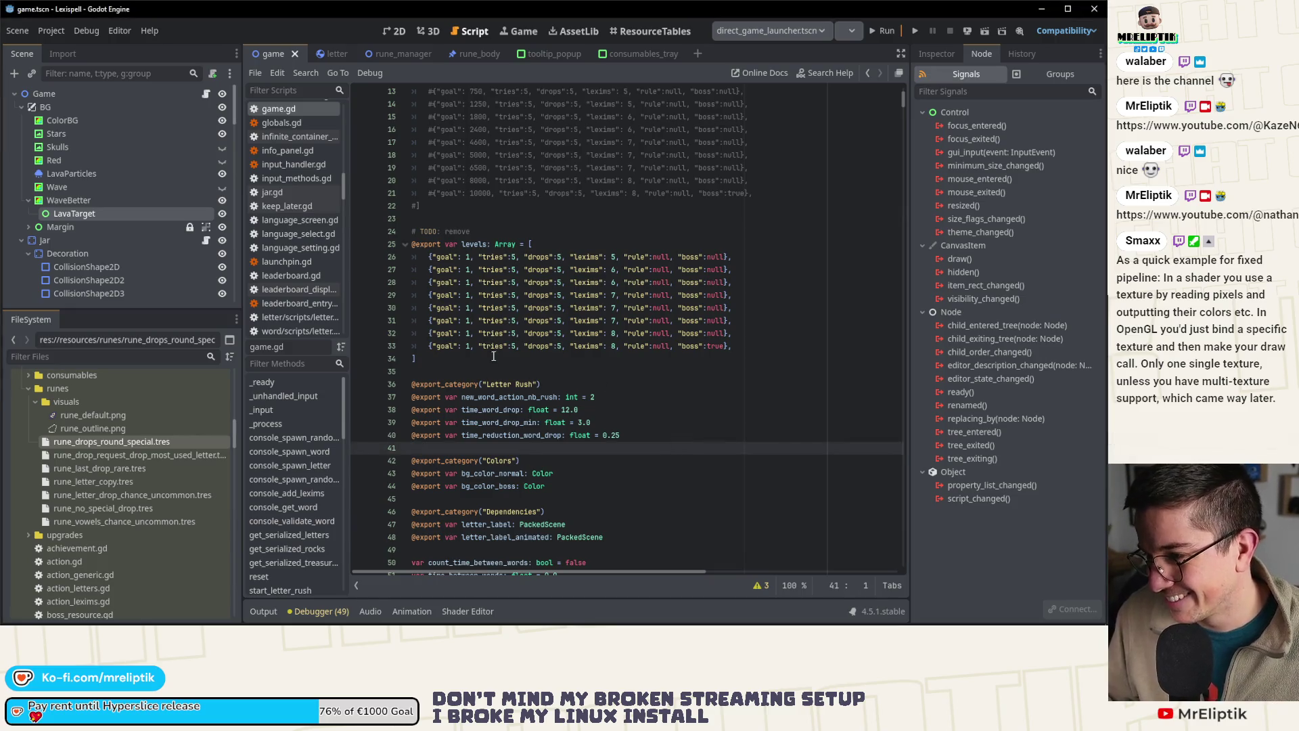
{"action": "left_click", "coordinate": [391, 54]}
Show rune_manager in the 2D workspace, reset the zoom, and deselect RuneManager.
{"action": "left_click", "coordinate": [402, 34]}
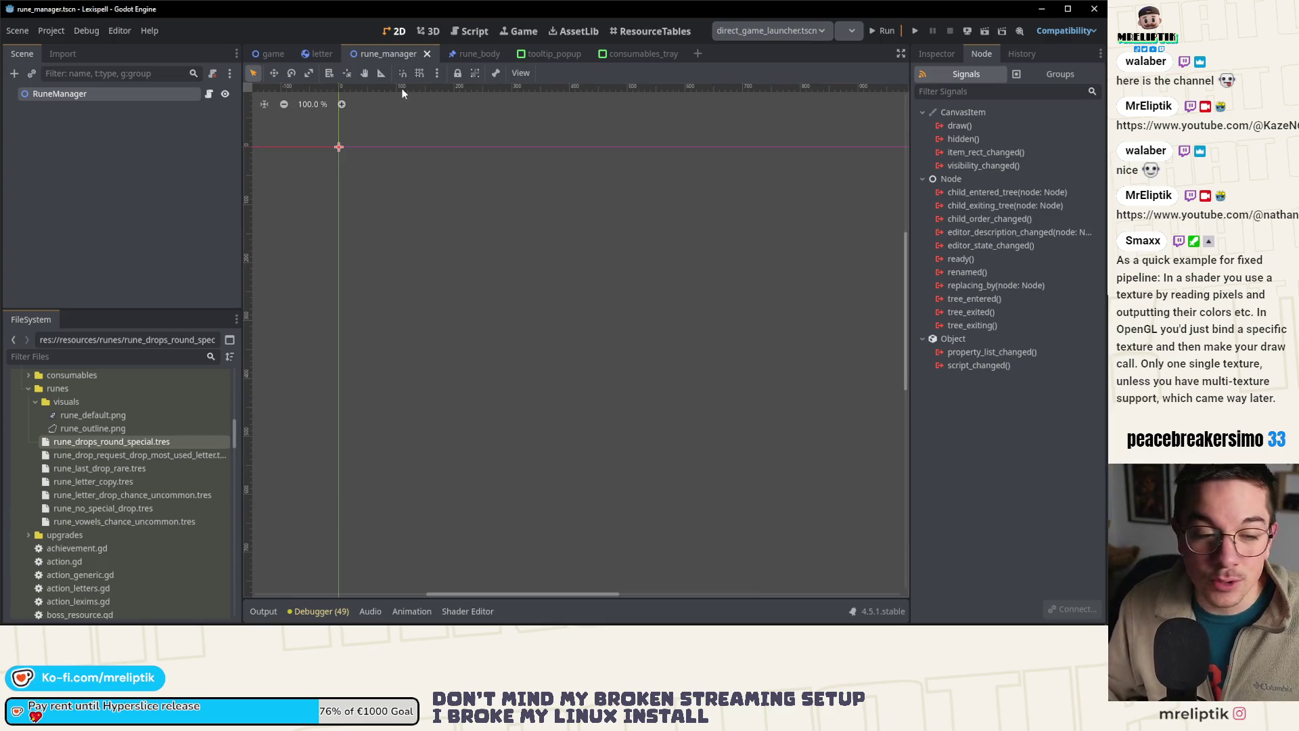
{"action": "scroll", "coordinate": [407, 144], "scroll_direction": "down", "scroll_amount": 5}
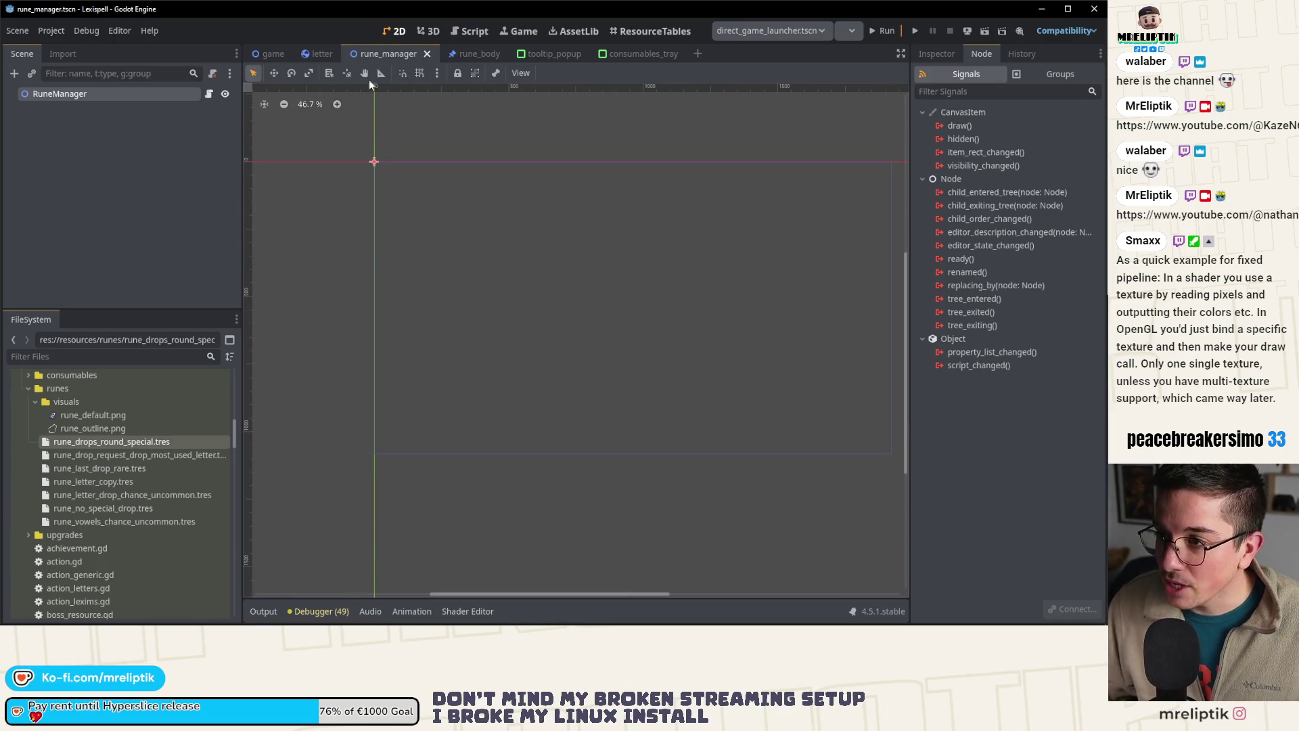
{"action": "scroll", "coordinate": [408, 189], "scroll_direction": "up", "scroll_amount": 6}
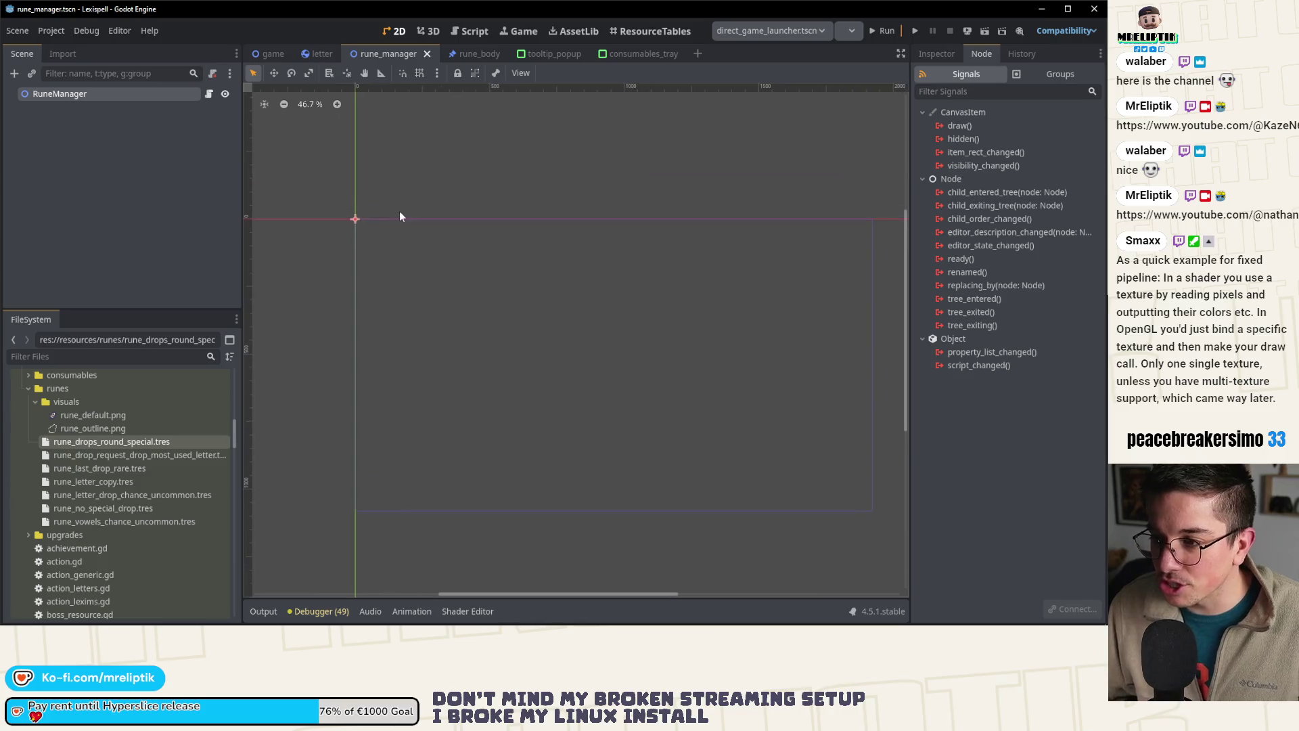
{"action": "scroll", "coordinate": [406, 223], "scroll_direction": "down", "scroll_amount": 2}
{"action": "scroll", "coordinate": [406, 223], "scroll_direction": "left", "scroll_amount": 2}
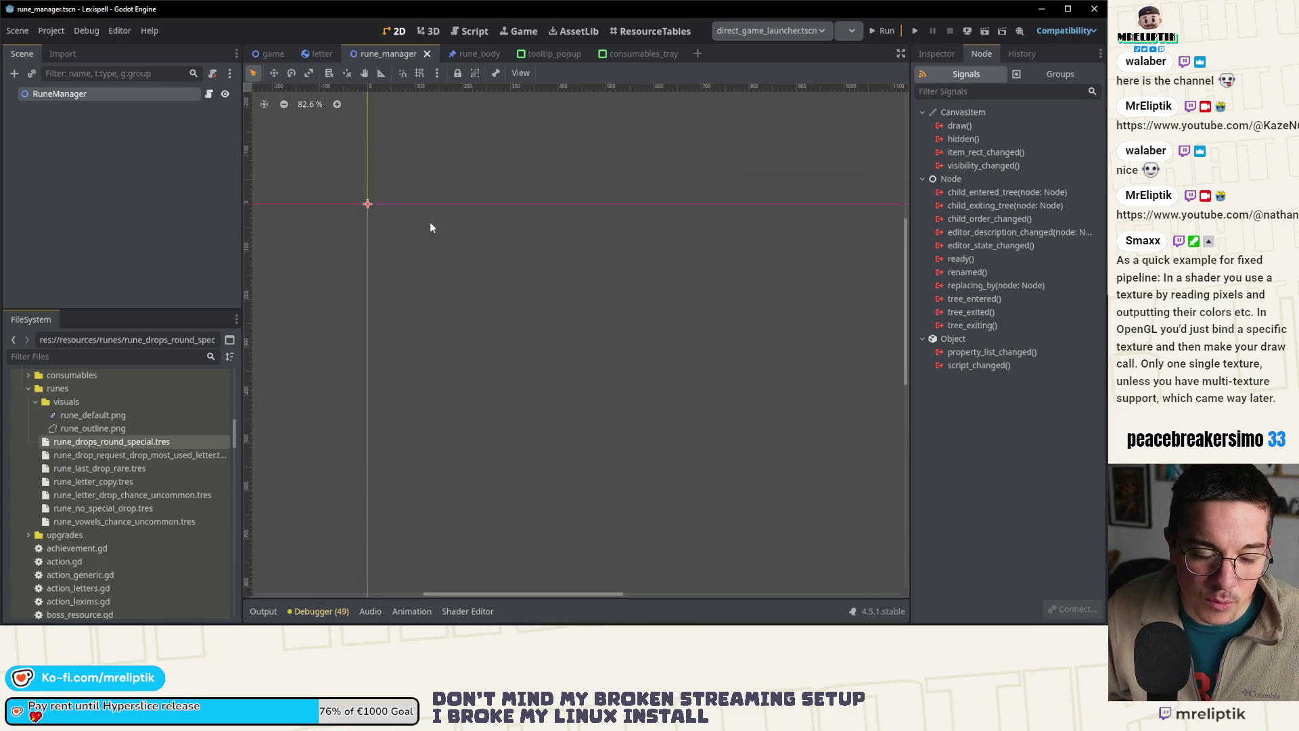
{"action": "scroll", "coordinate": [406, 203], "scroll_direction": "up", "scroll_amount": 2}
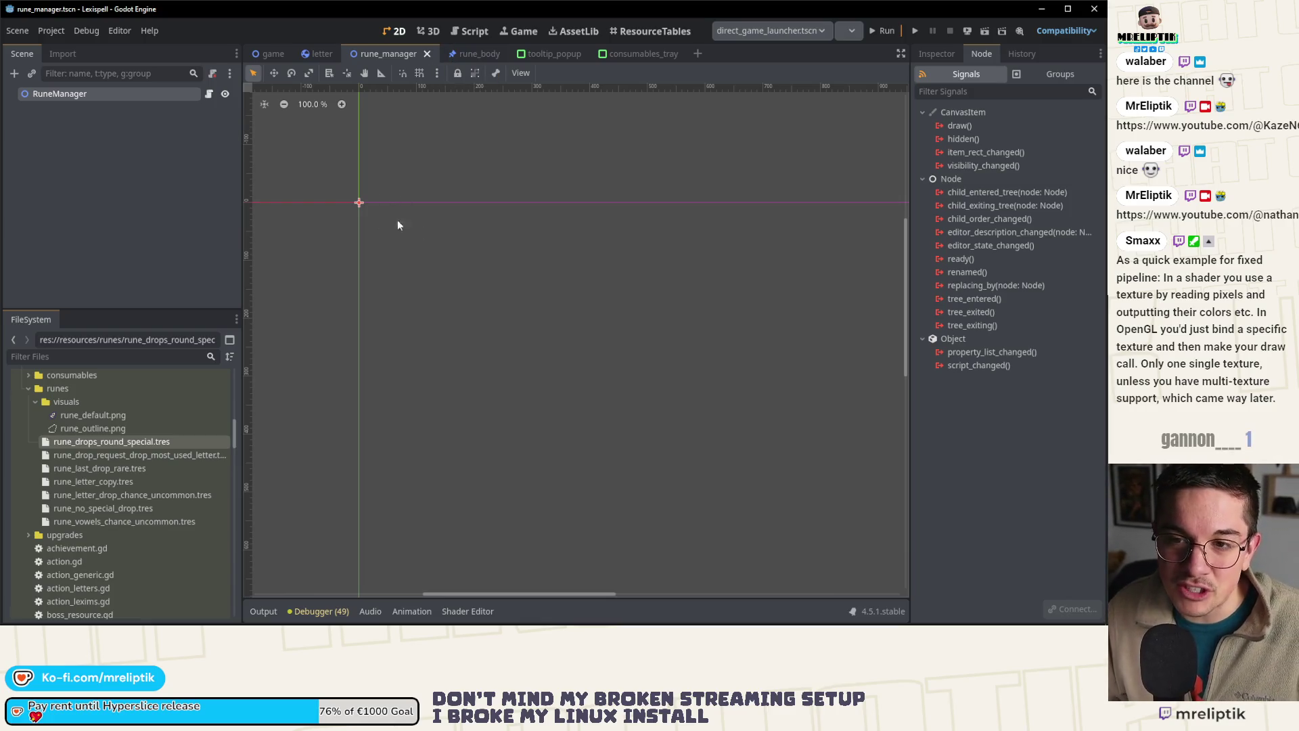
{"action": "left_click", "coordinate": [165, 193]}
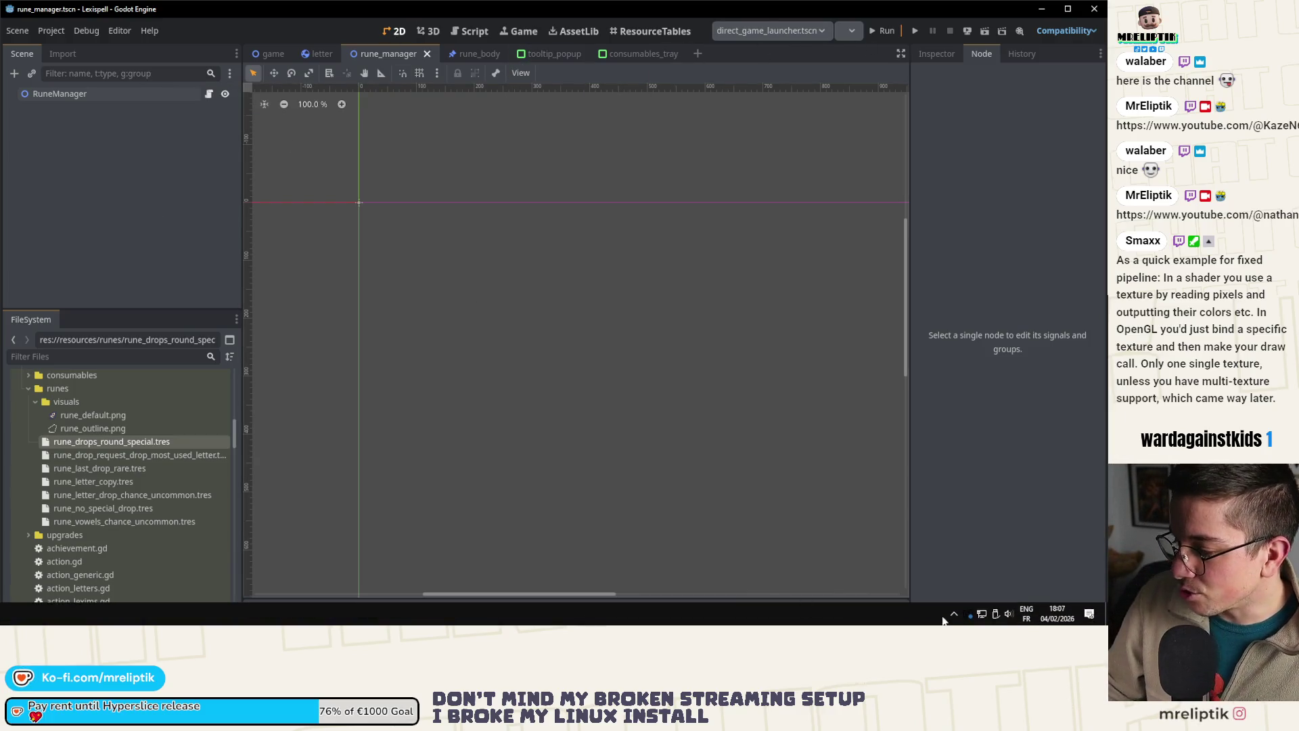
Check the system tray, then refocus the Godot editor with its full layout.
{"action": "left_click", "coordinate": [954, 616]}
{"action": "left_click", "coordinate": [954, 616]}
{"action": "left_click", "coordinate": [959, 375]}
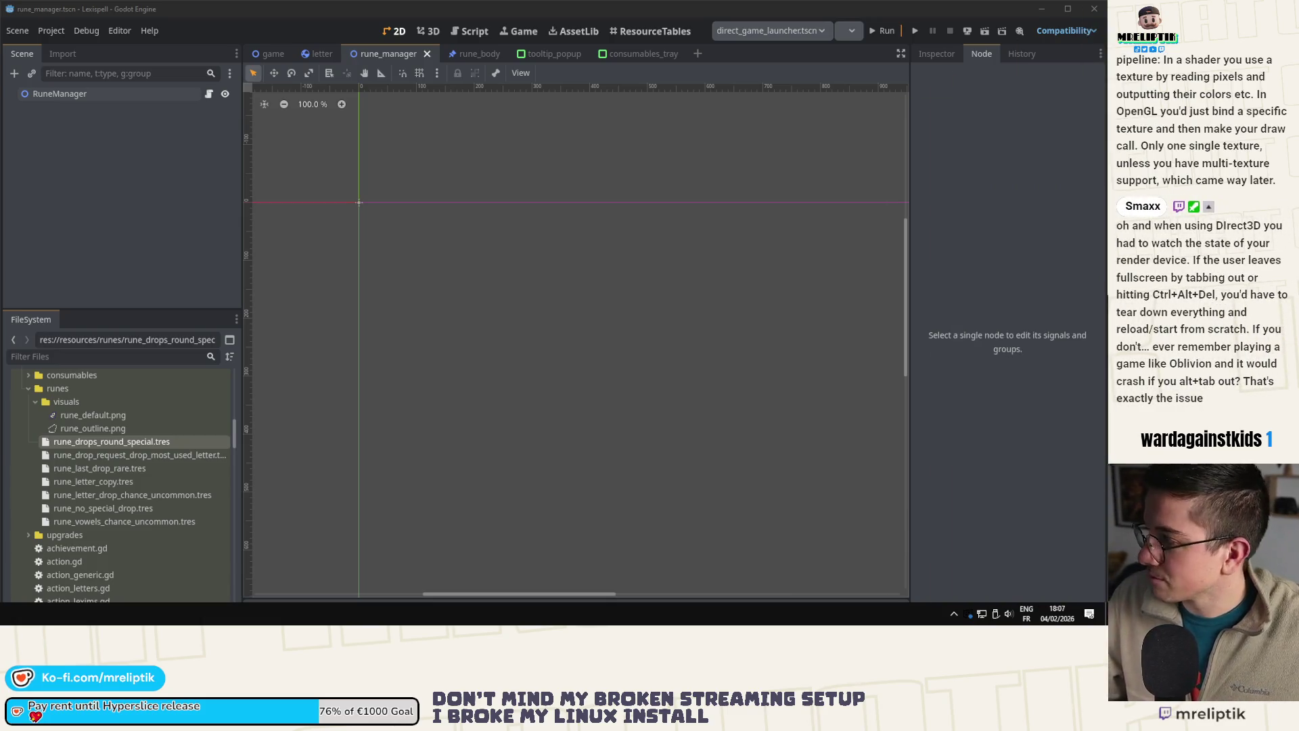
{"action": "key", "text": "alt+Tab"}
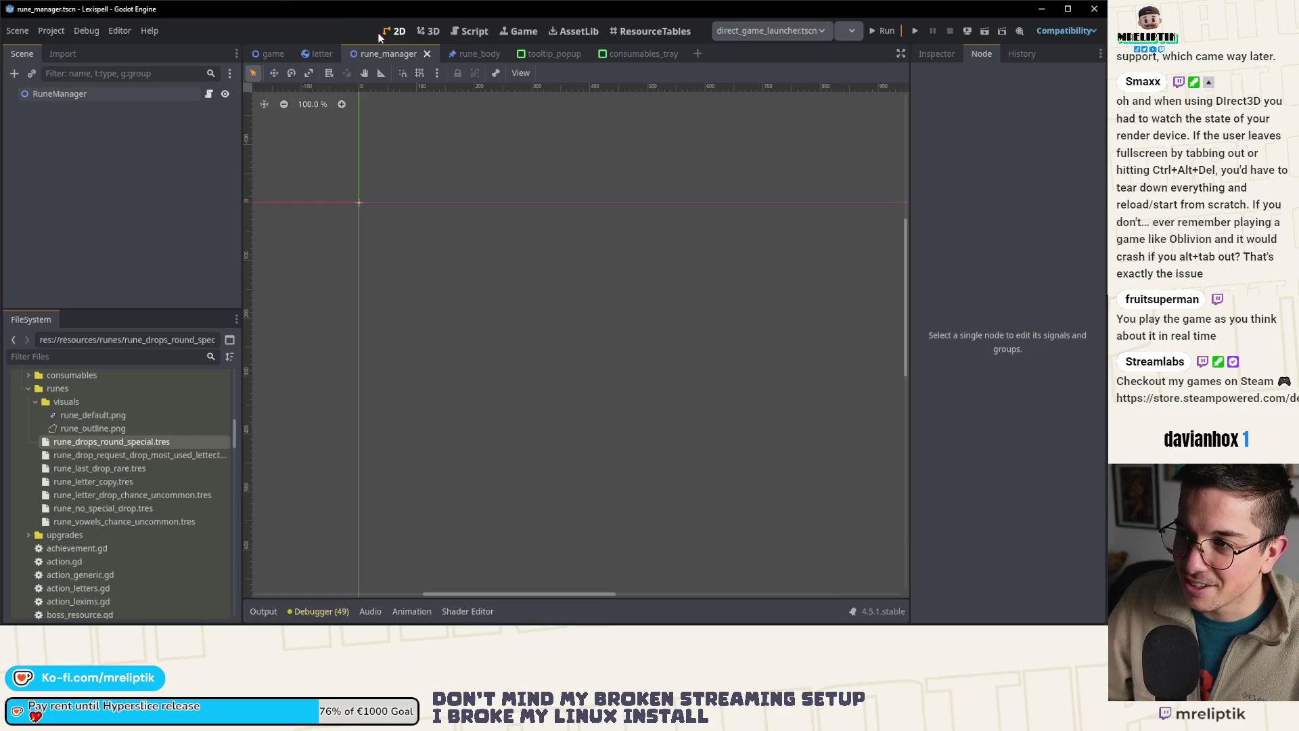
Look over the game and tooltip_popup scenes, then open the rune_body scene.
{"action": "left_click", "coordinate": [269, 54]}
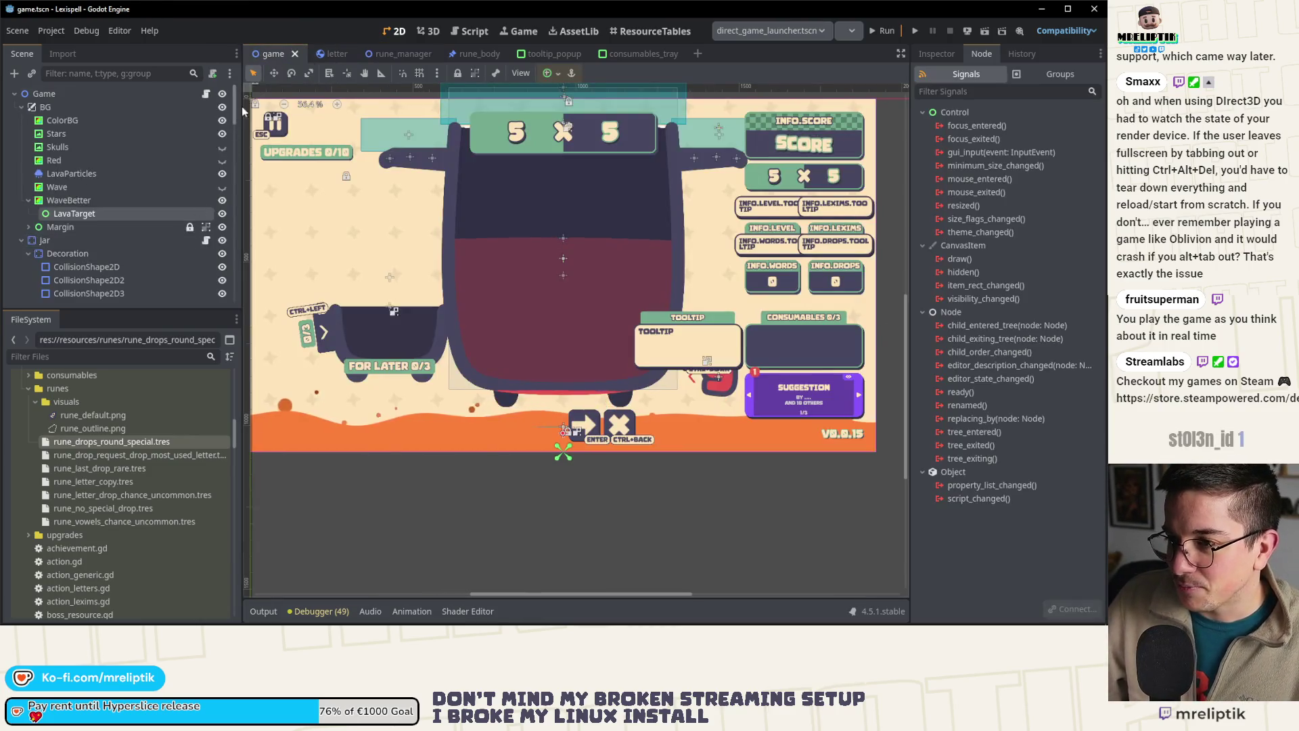
{"action": "scroll", "coordinate": [497, 478], "scroll_direction": "down", "scroll_amount": 3}
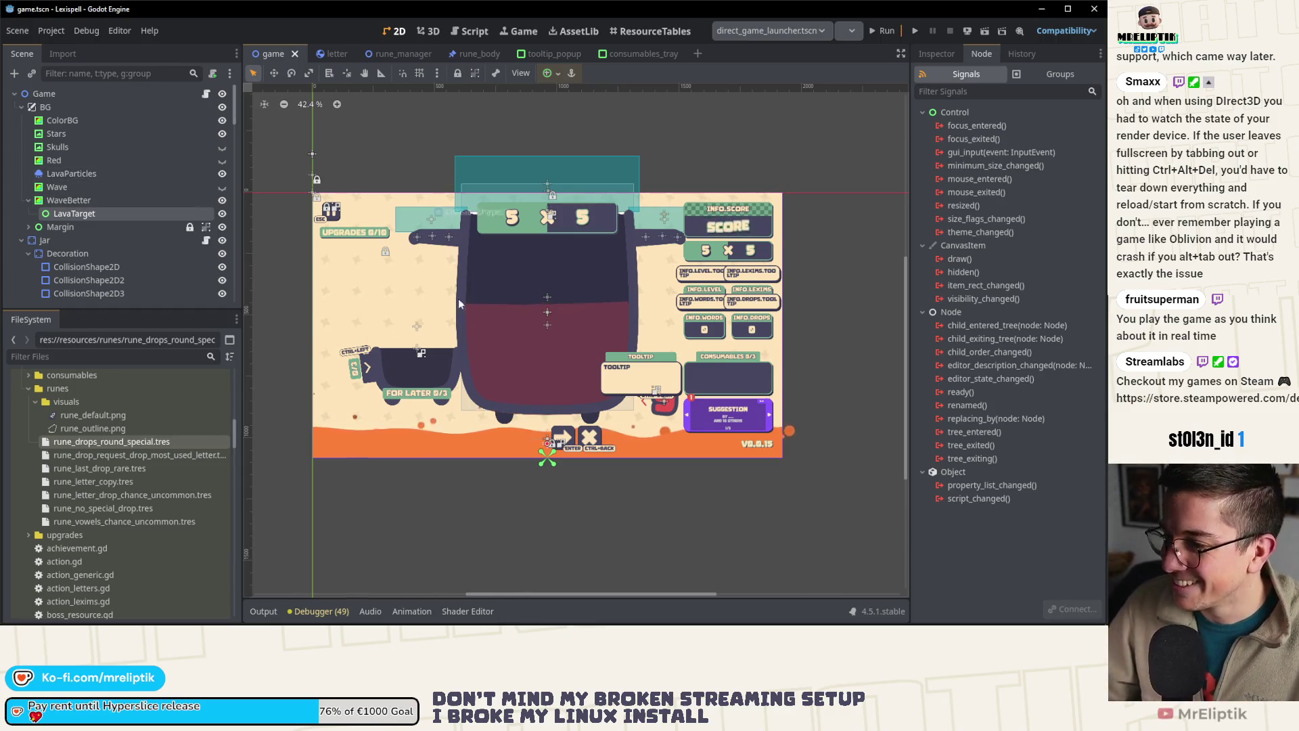
{"action": "scroll", "coordinate": [513, 339], "scroll_direction": "down", "scroll_amount": 1}
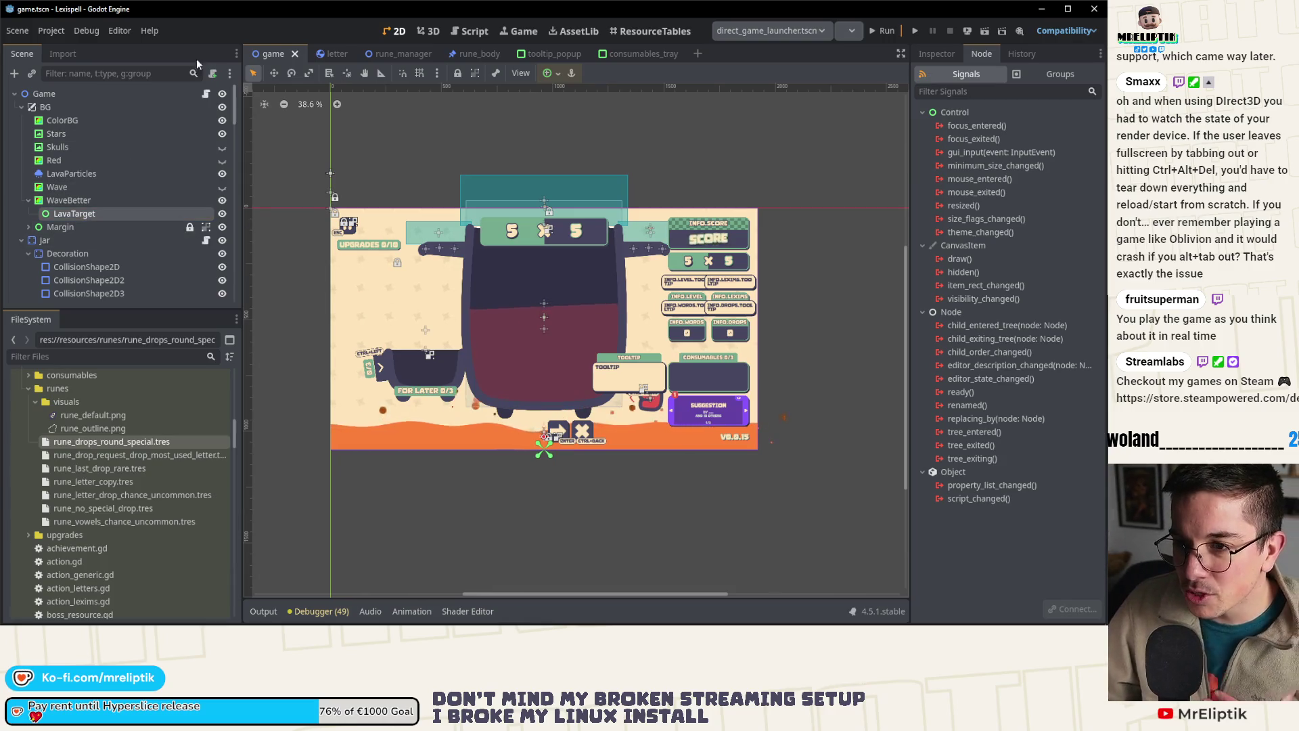
{"action": "left_click", "coordinate": [545, 54]}
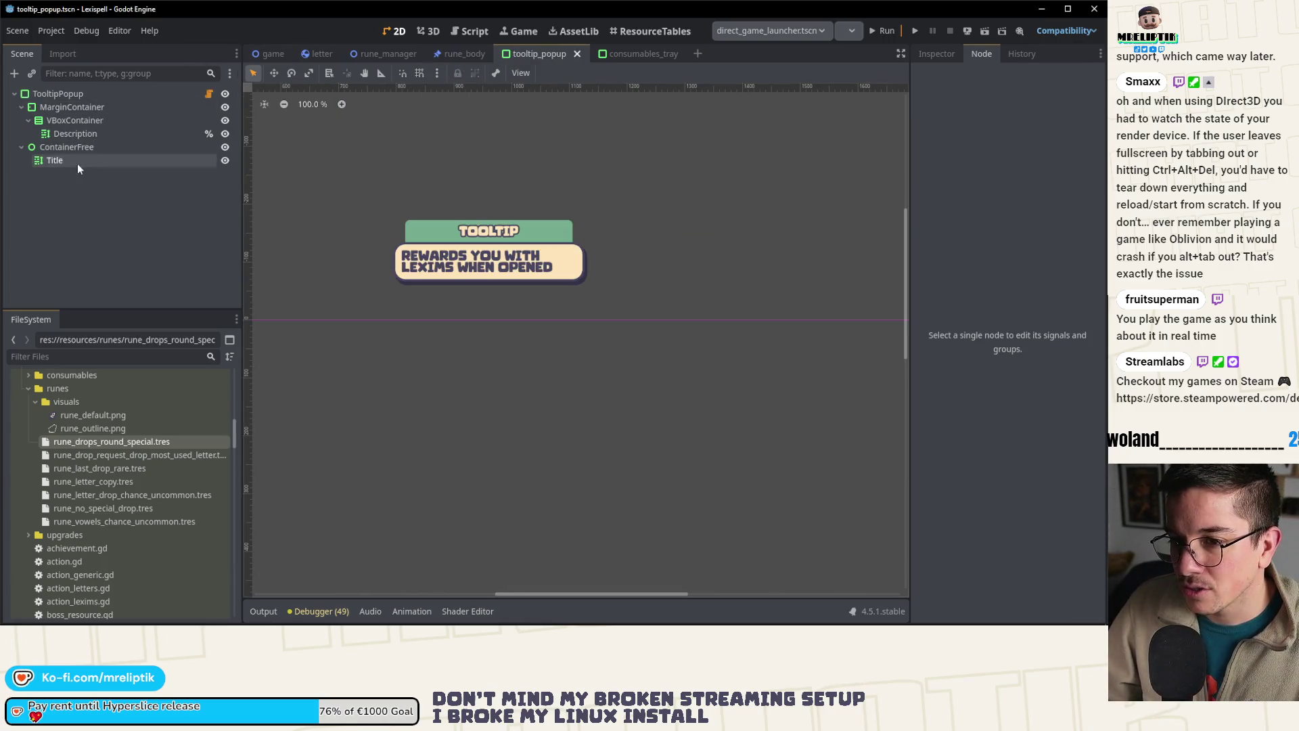
{"action": "left_click", "coordinate": [447, 55]}
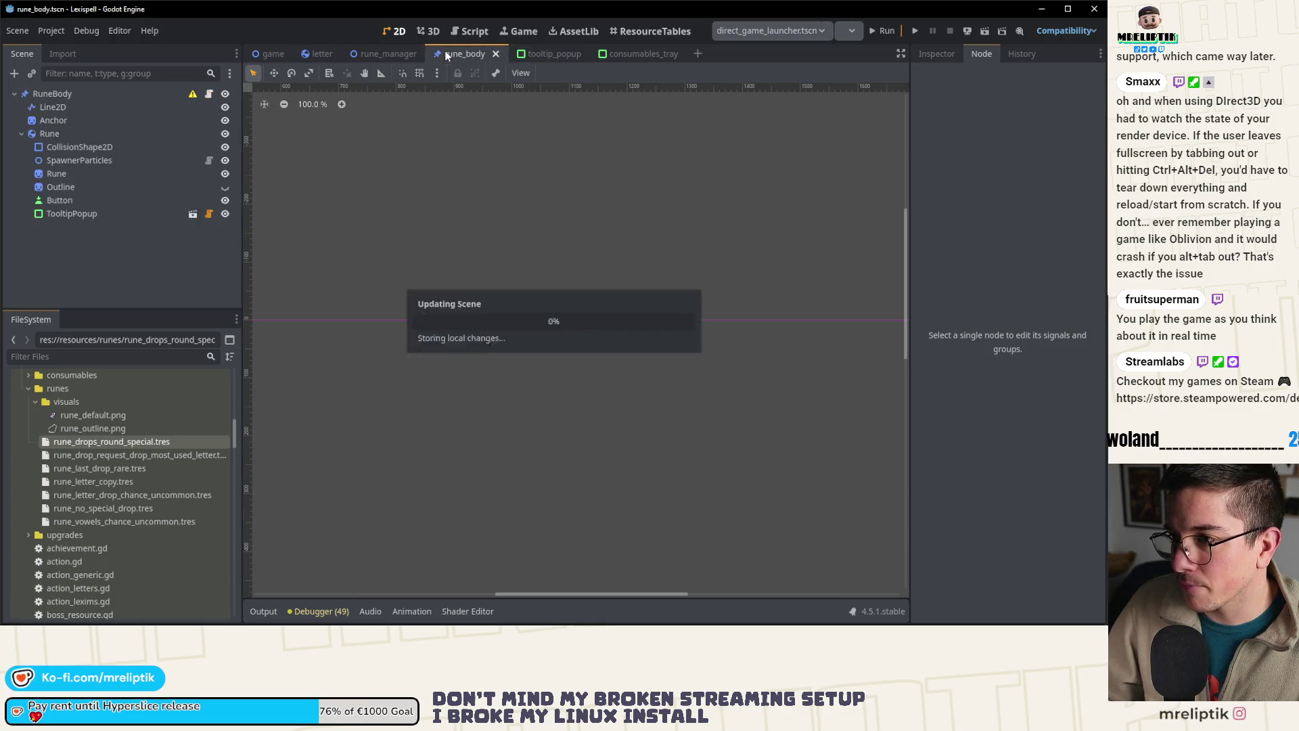
Open rune_body.gd and review its _ready function through the appear() call on line 28.
{"action": "left_click", "coordinate": [209, 93]}
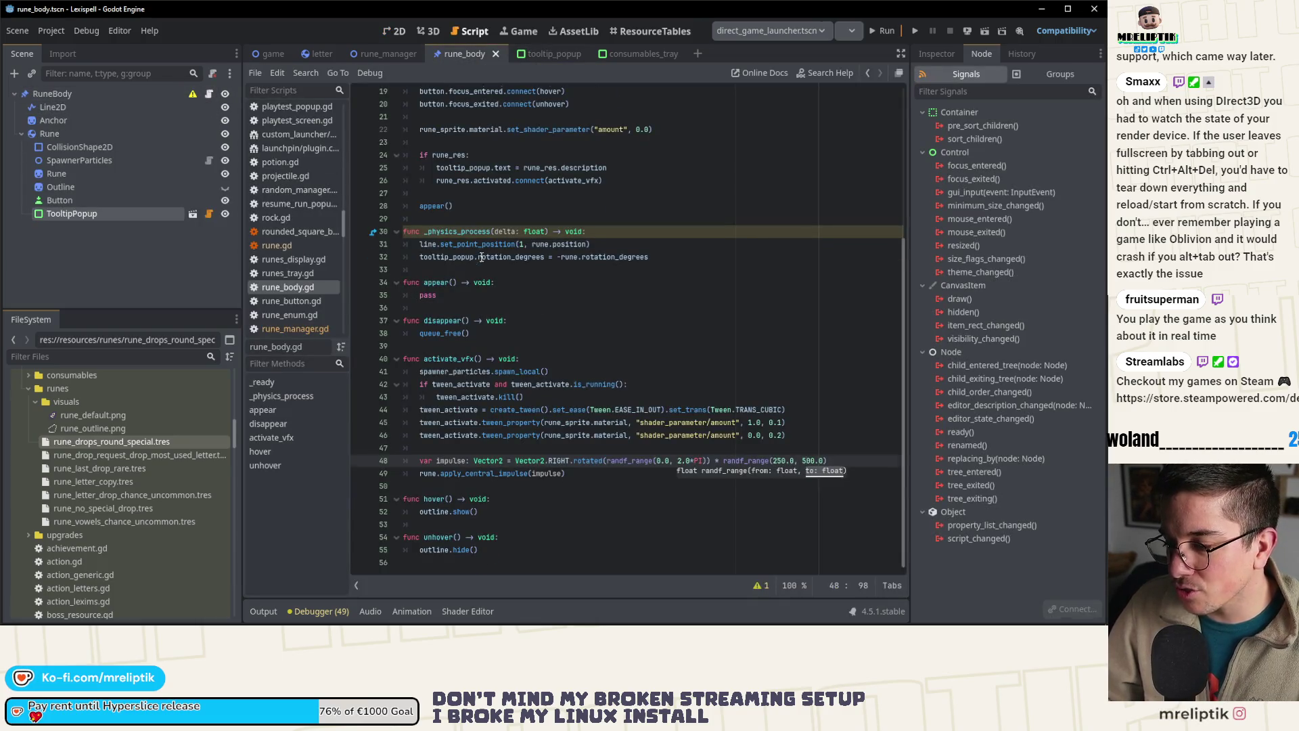
{"action": "scroll", "coordinate": [481, 257], "scroll_direction": "up", "scroll_amount": 6}
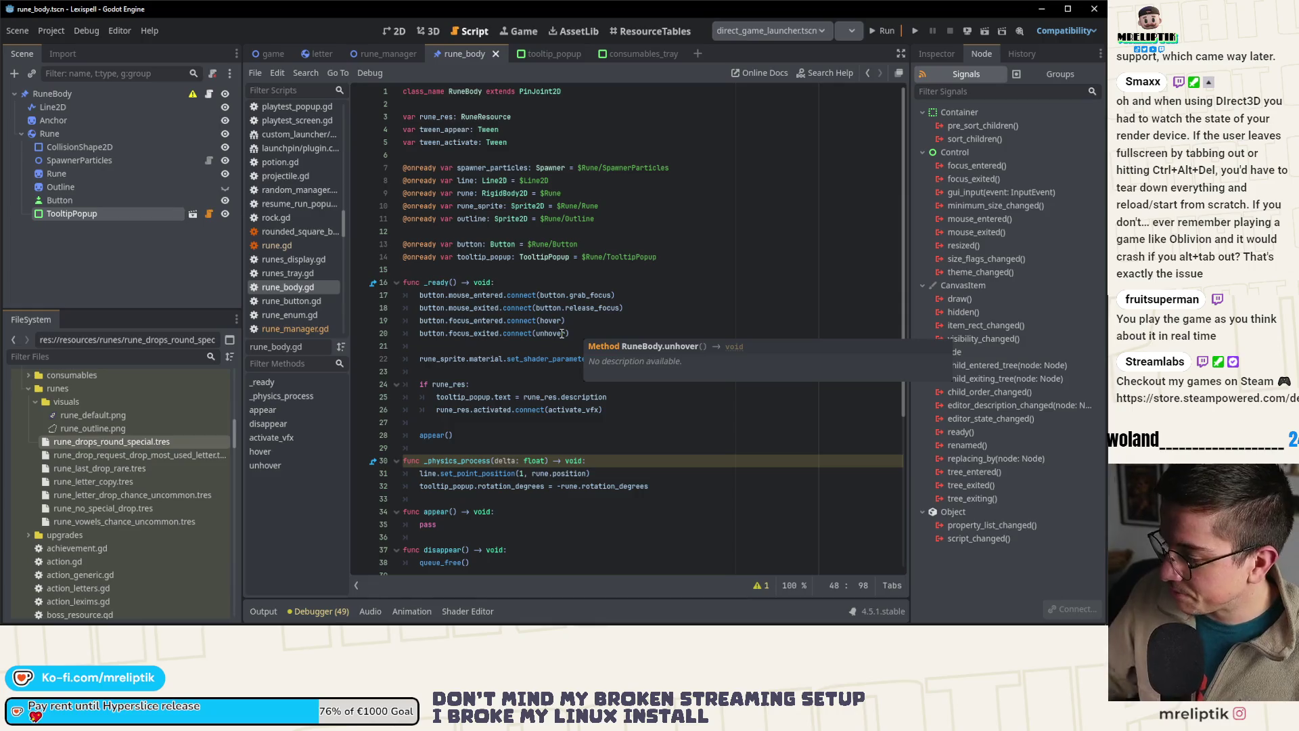
{"action": "left_click", "coordinate": [785, 415]}
{"action": "left_click", "coordinate": [626, 435]}
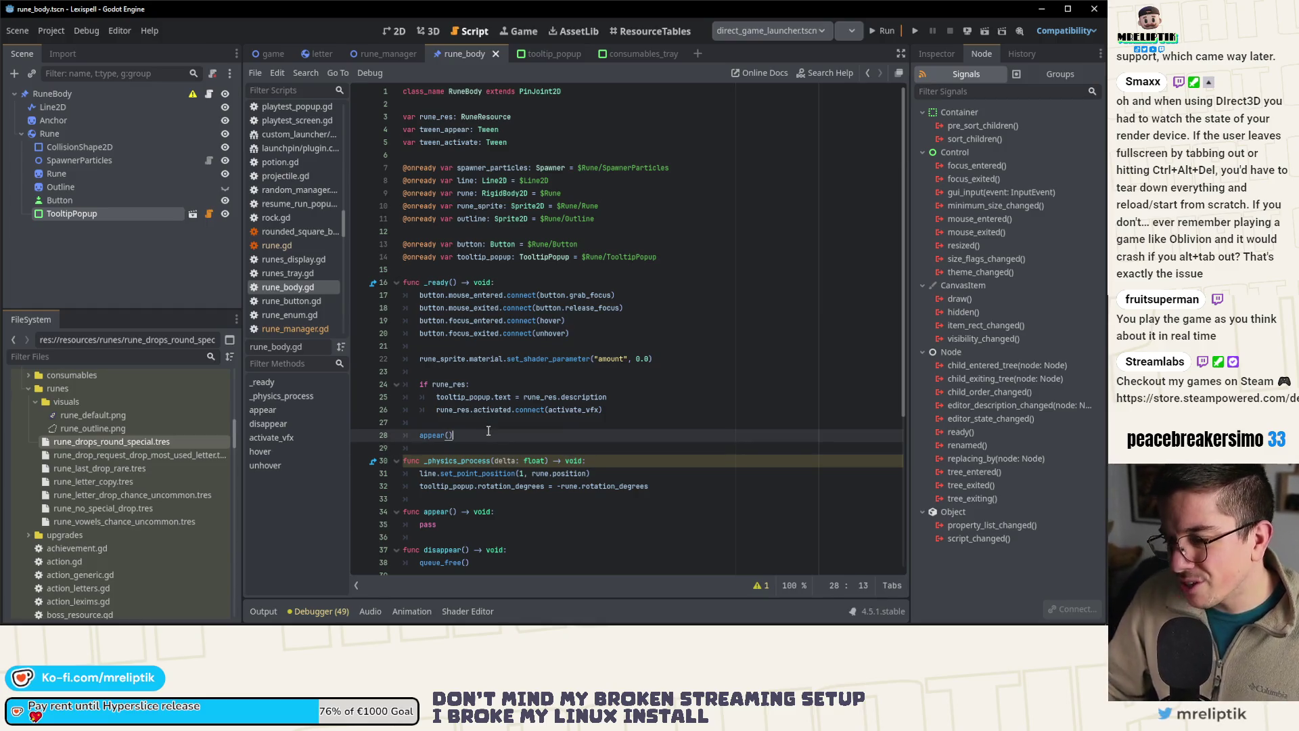
{"action": "scroll", "coordinate": [498, 336], "scroll_direction": "down", "scroll_amount": 3}
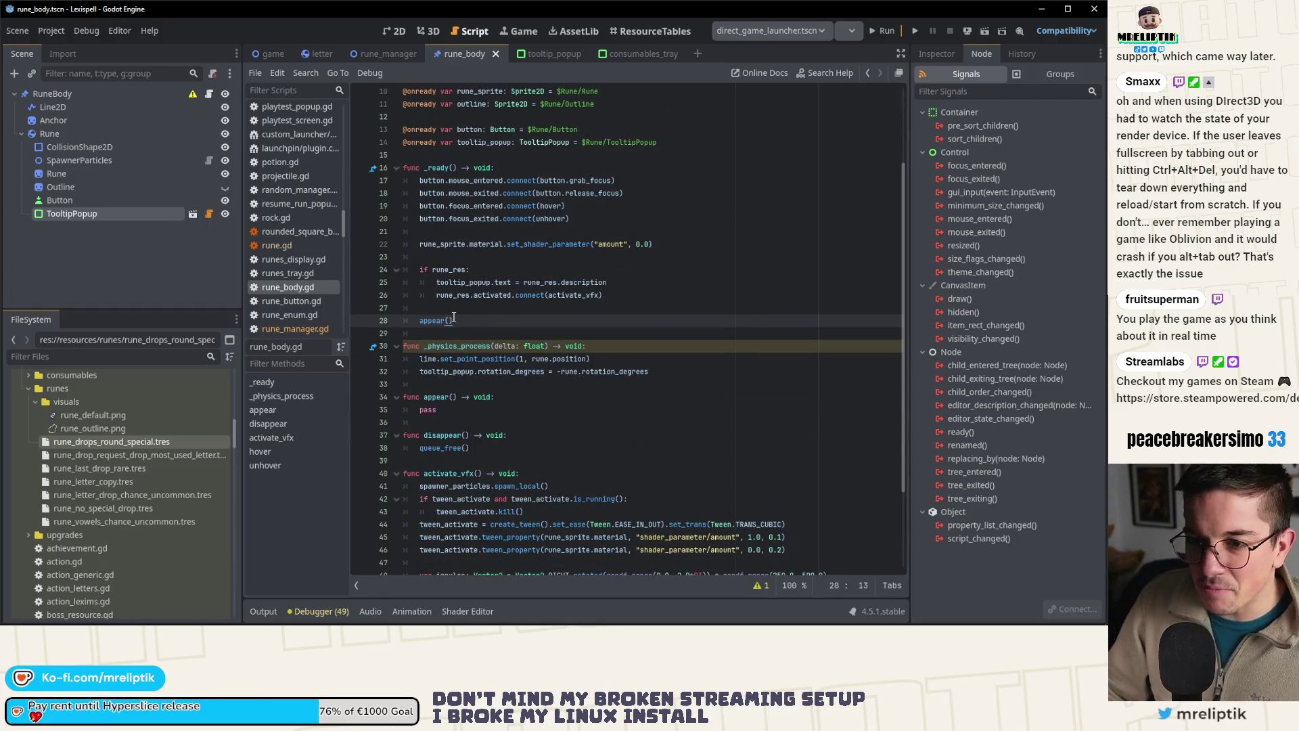
{"action": "scroll", "coordinate": [504, 321], "scroll_direction": "up", "scroll_amount": 3}
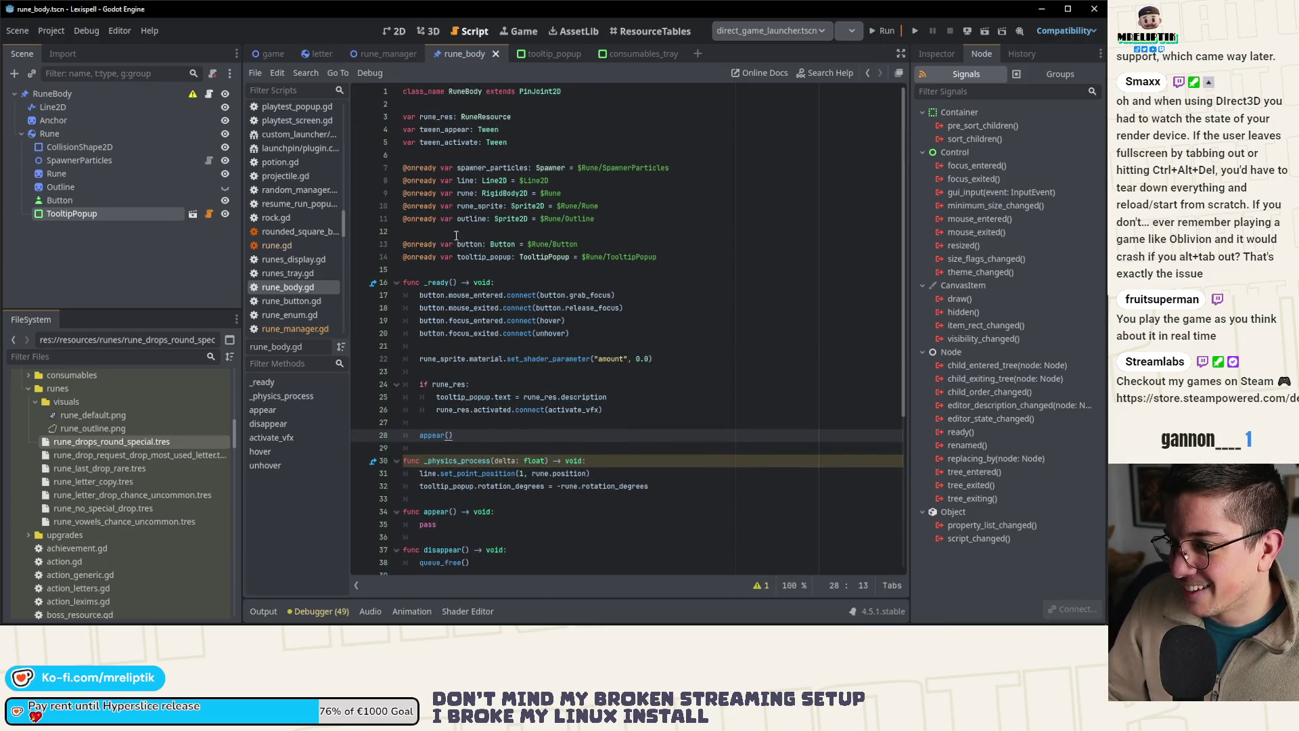
Add 'tooltip_popup.title_text = rune_res.name' below the description line, then run the game.
{"action": "double_click", "coordinate": [477, 256]}
{"action": "scroll", "coordinate": [498, 327], "scroll_direction": "down", "scroll_amount": 4}
{"action": "left_click", "coordinate": [618, 247]}
{"action": "key", "text": "Return"}
{"action": "type", "text": "tooltip_popup.titl"}
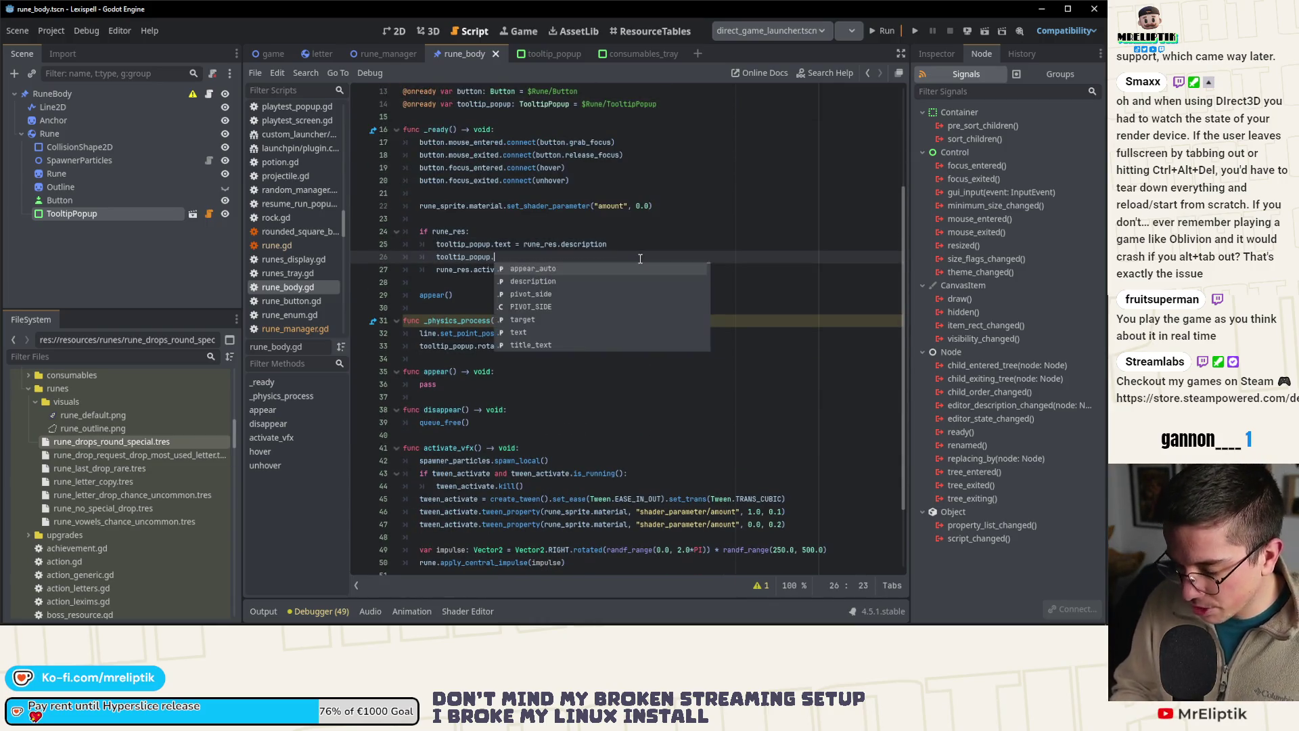
{"action": "key", "text": "Return"}
{"action": "type", "text": "= rune_res"}
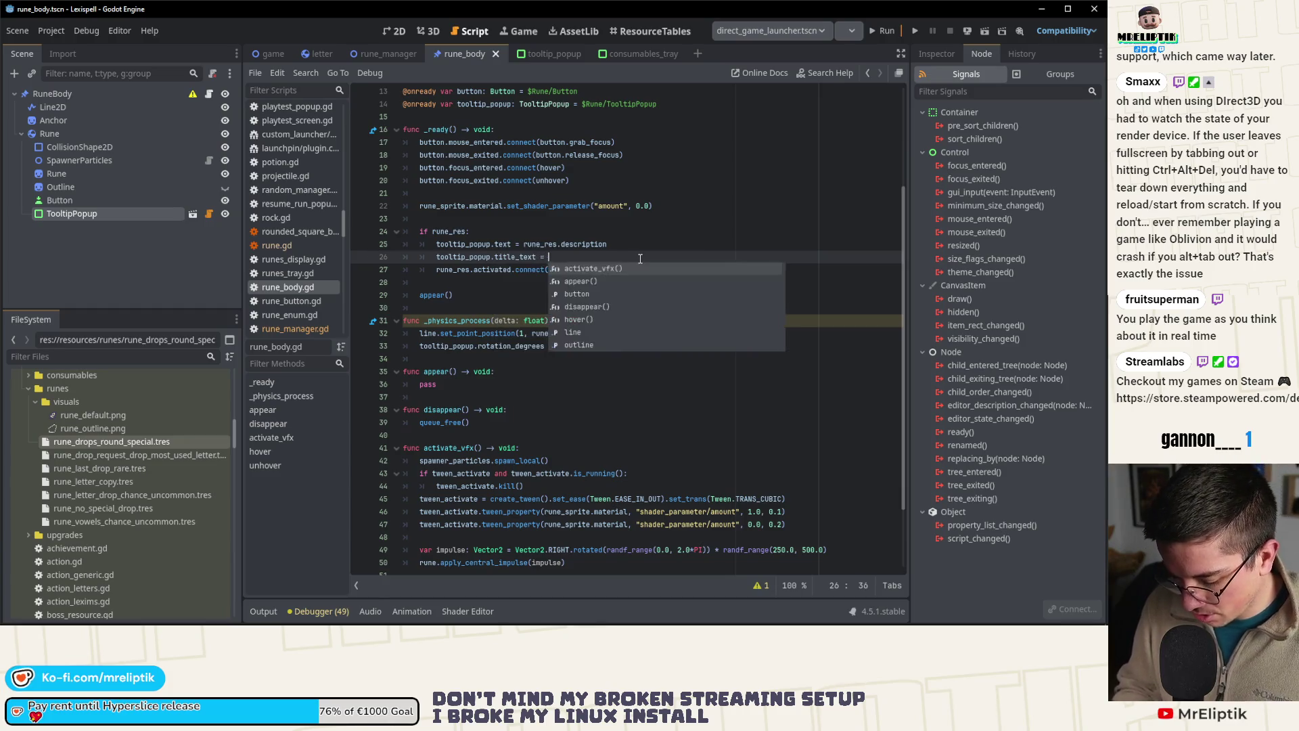
{"action": "type", "text": "."}
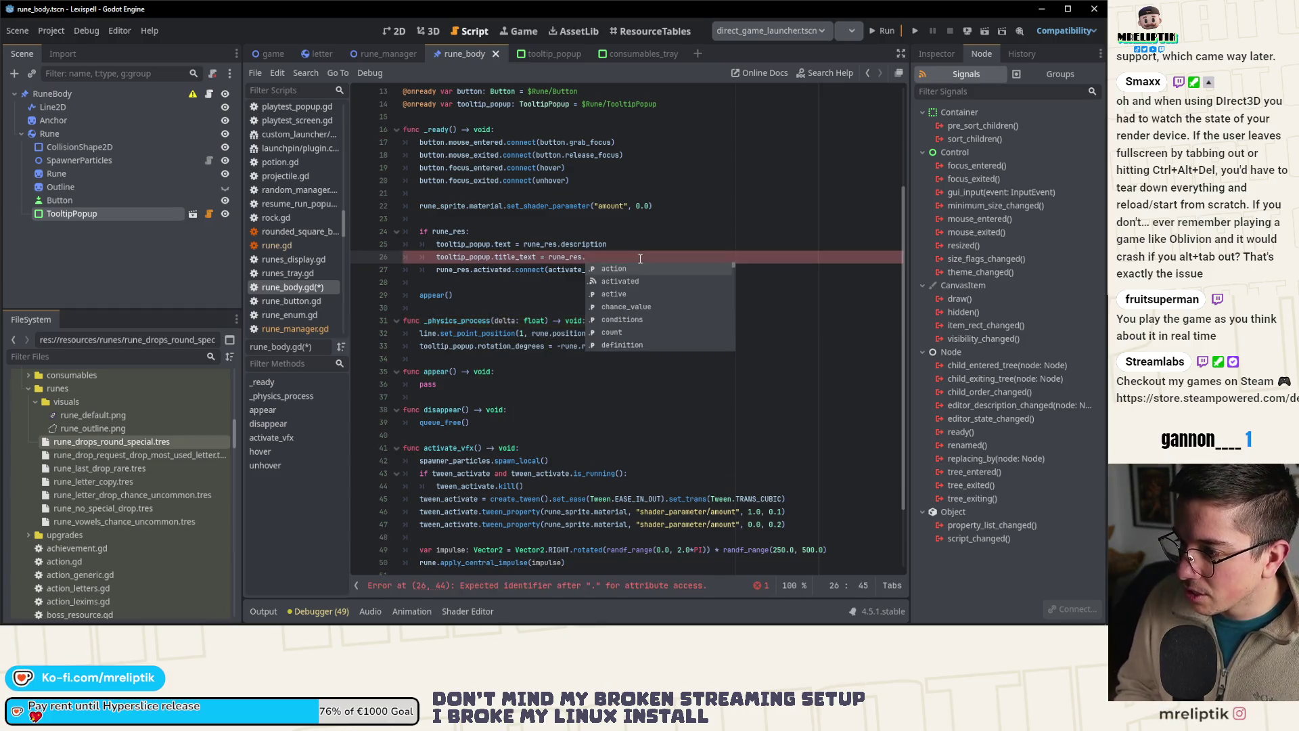
{"action": "key", "text": "Down"}
{"action": "key", "text": "Down"}
{"action": "key", "text": "Down"}
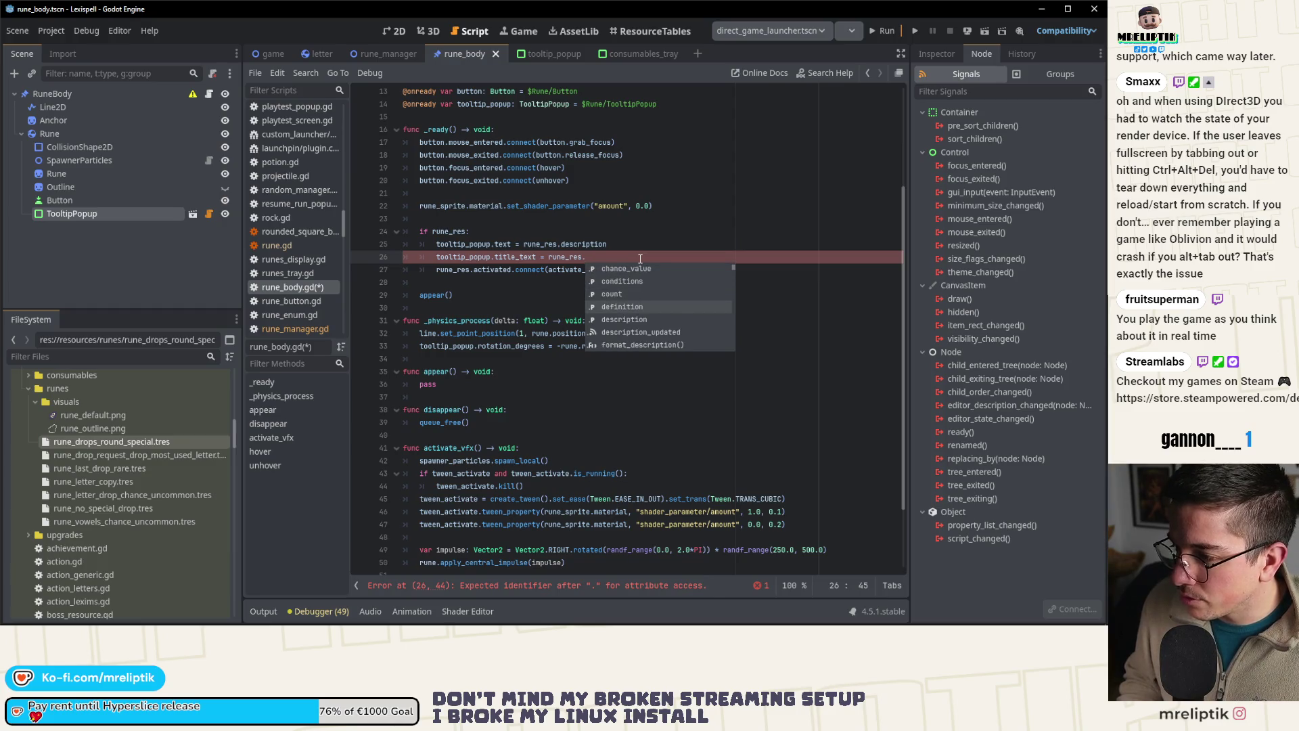
{"action": "key", "text": "Down"}
{"action": "key", "text": "Down"}
{"action": "key", "text": "Down"}
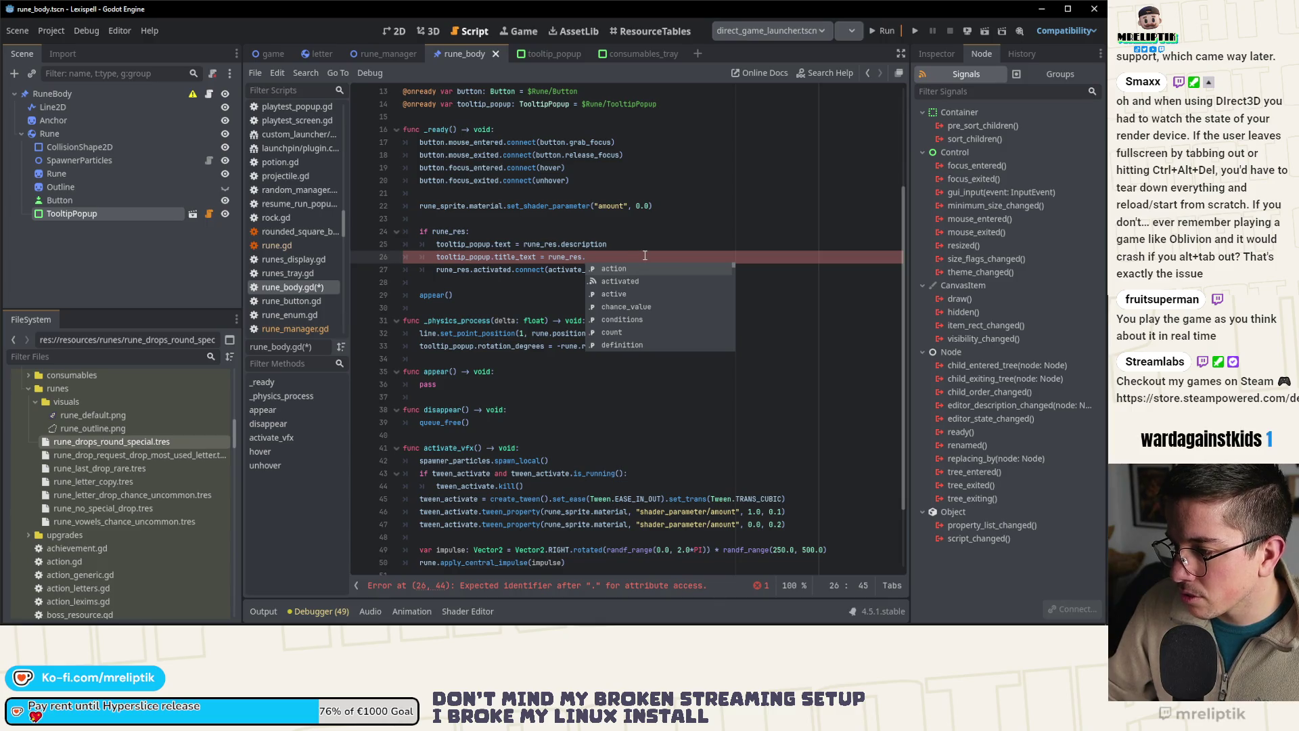
{"action": "type", "text": "name"}
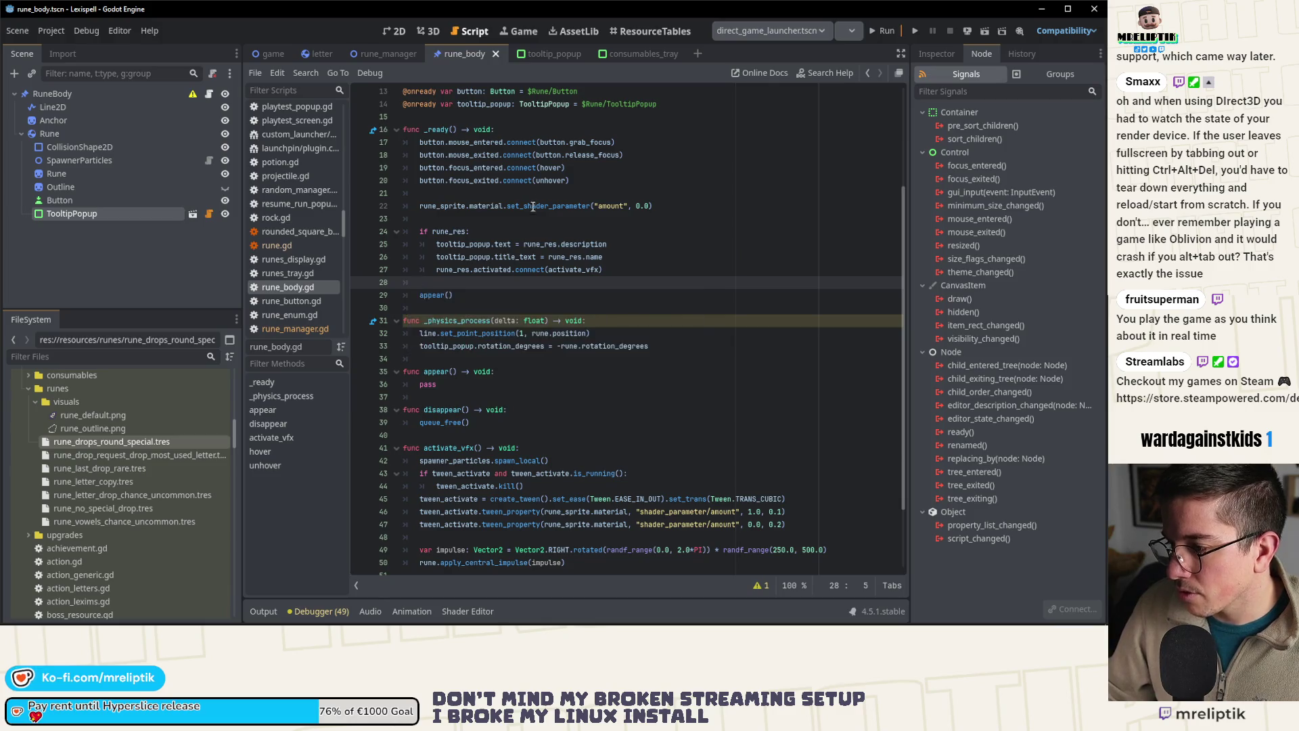
{"action": "left_click", "coordinate": [887, 31]}
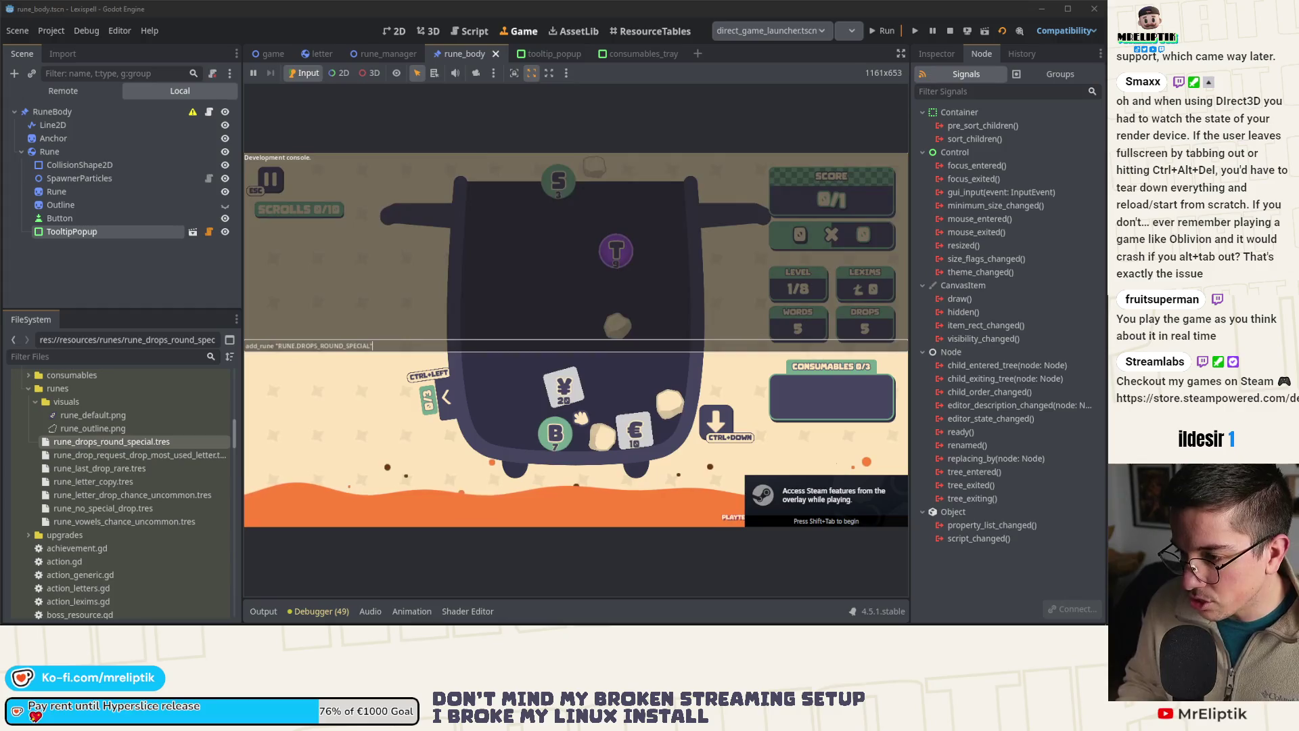
Open the tooltip popup's script, tooltip_container.gd, alongside its scene.
{"action": "mouse_move", "coordinate": [714, 263]}
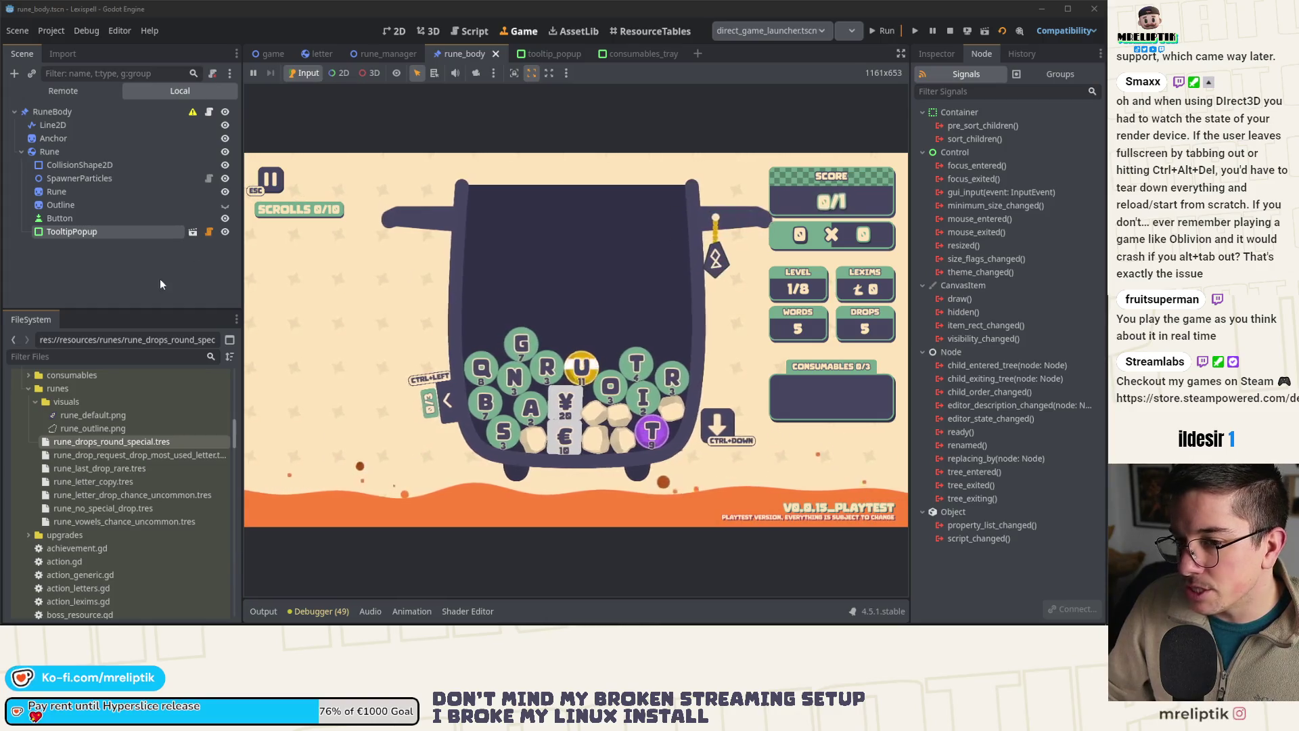
{"action": "left_click", "coordinate": [208, 233]}
{"action": "left_click", "coordinate": [193, 232]}
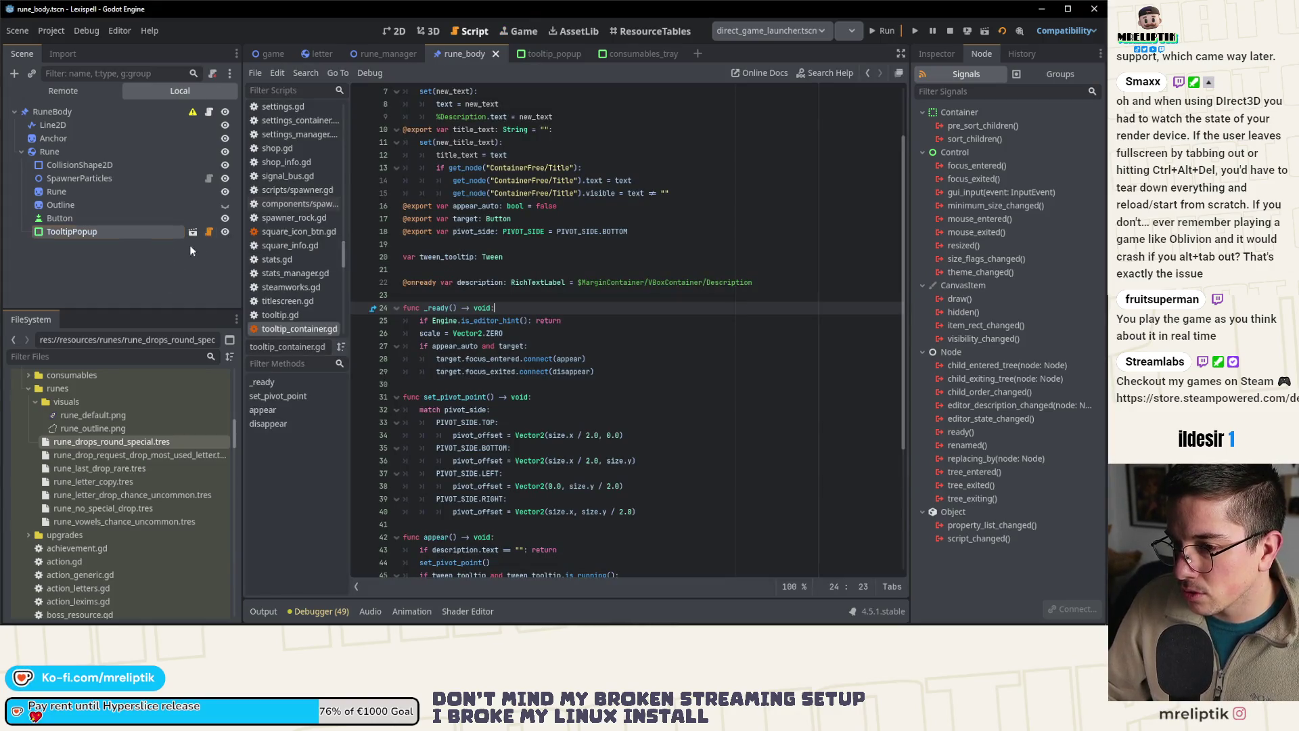
{"action": "scroll", "coordinate": [525, 191], "scroll_direction": "up", "scroll_amount": 2}
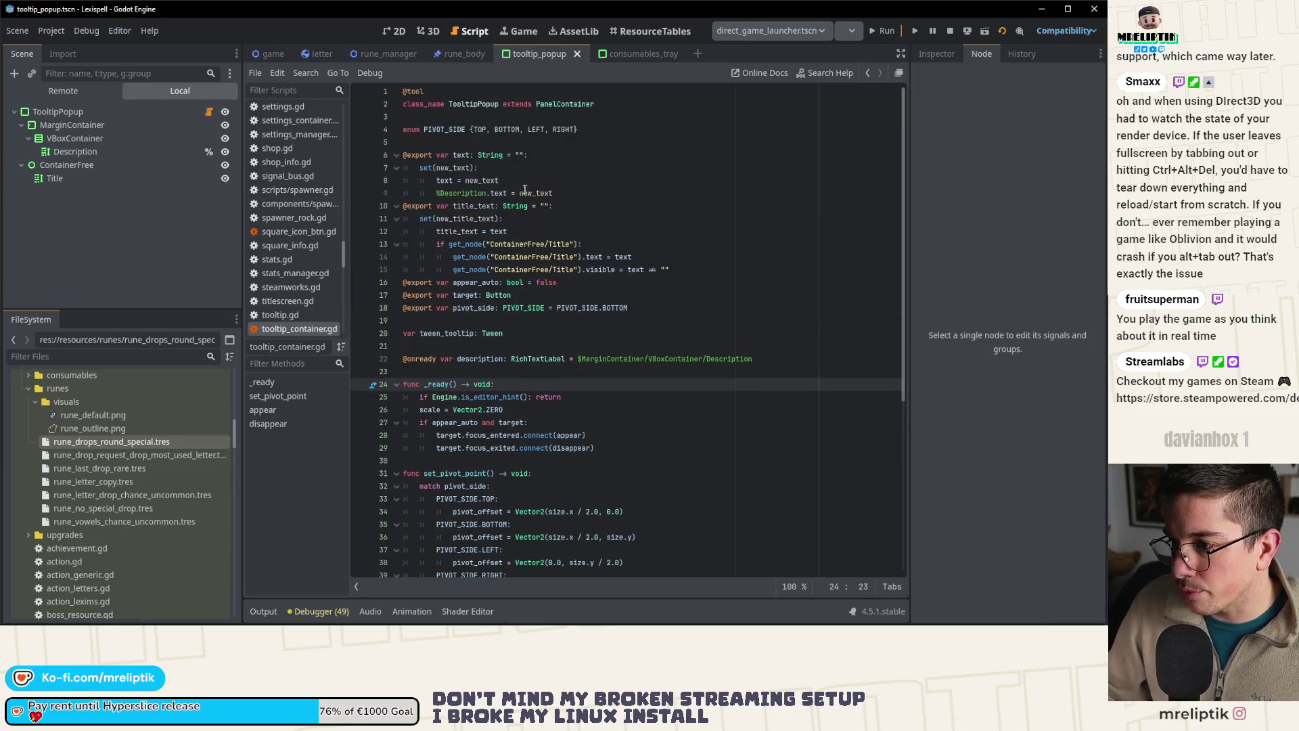
In the title_text setter, replace 'text' with 'new_title_text' on lines 12 and 14.
{"action": "double_click", "coordinate": [469, 208]}
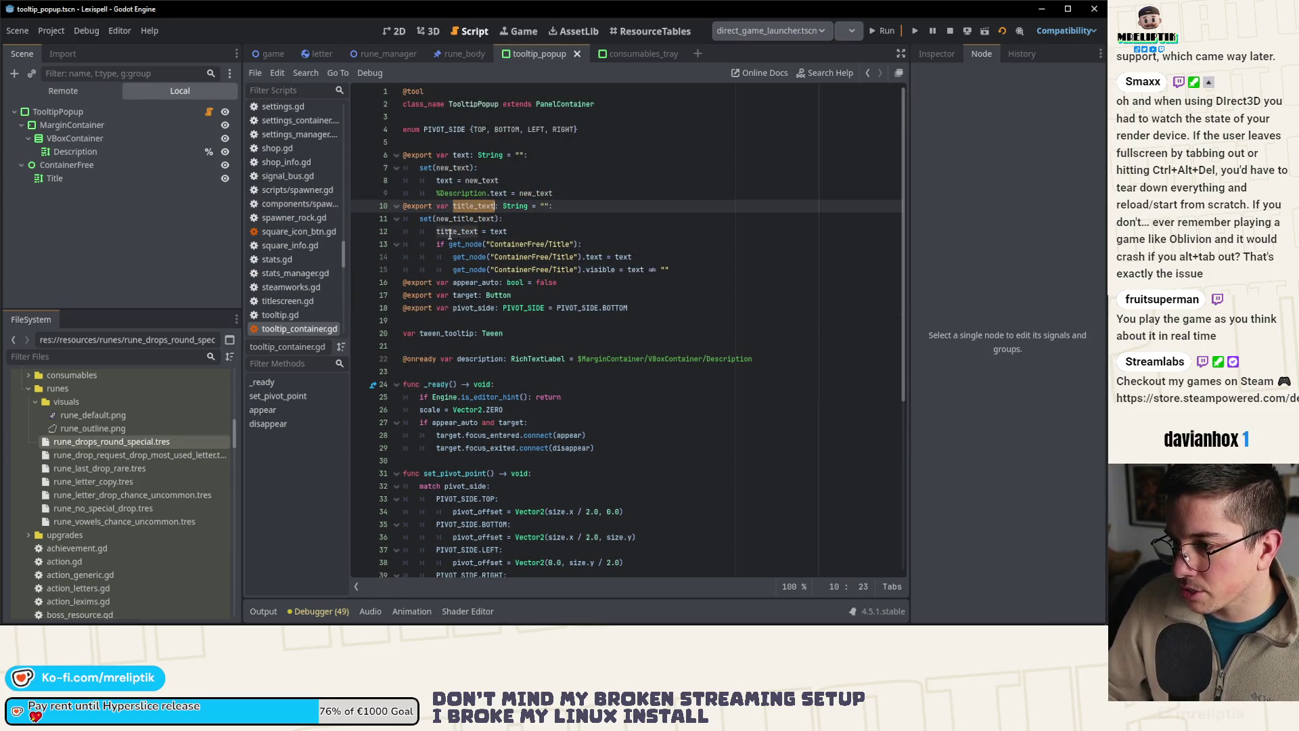
{"action": "key", "text": "Down"}
{"action": "double_click", "coordinate": [499, 232]}
{"action": "type", "text": "new_title_text"}
{"action": "double_click", "coordinate": [623, 258]}
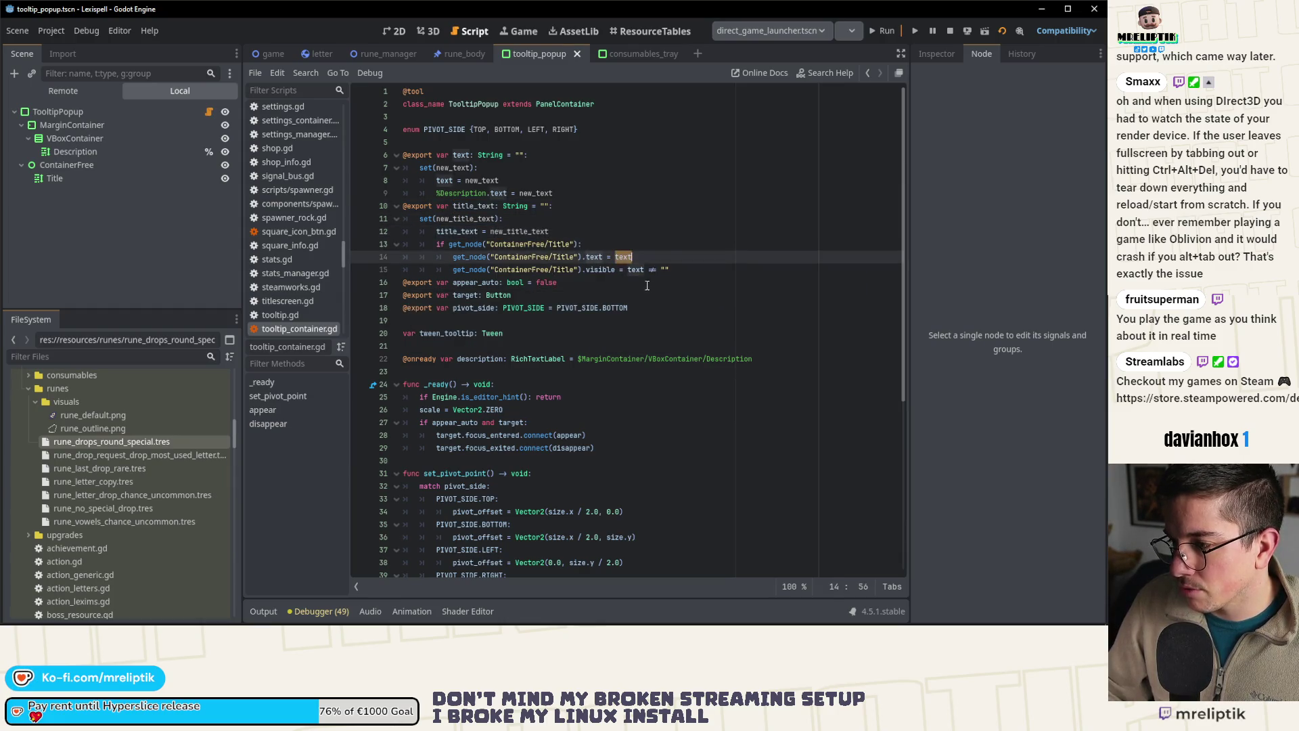
{"action": "type", "text": "new_title_text"}
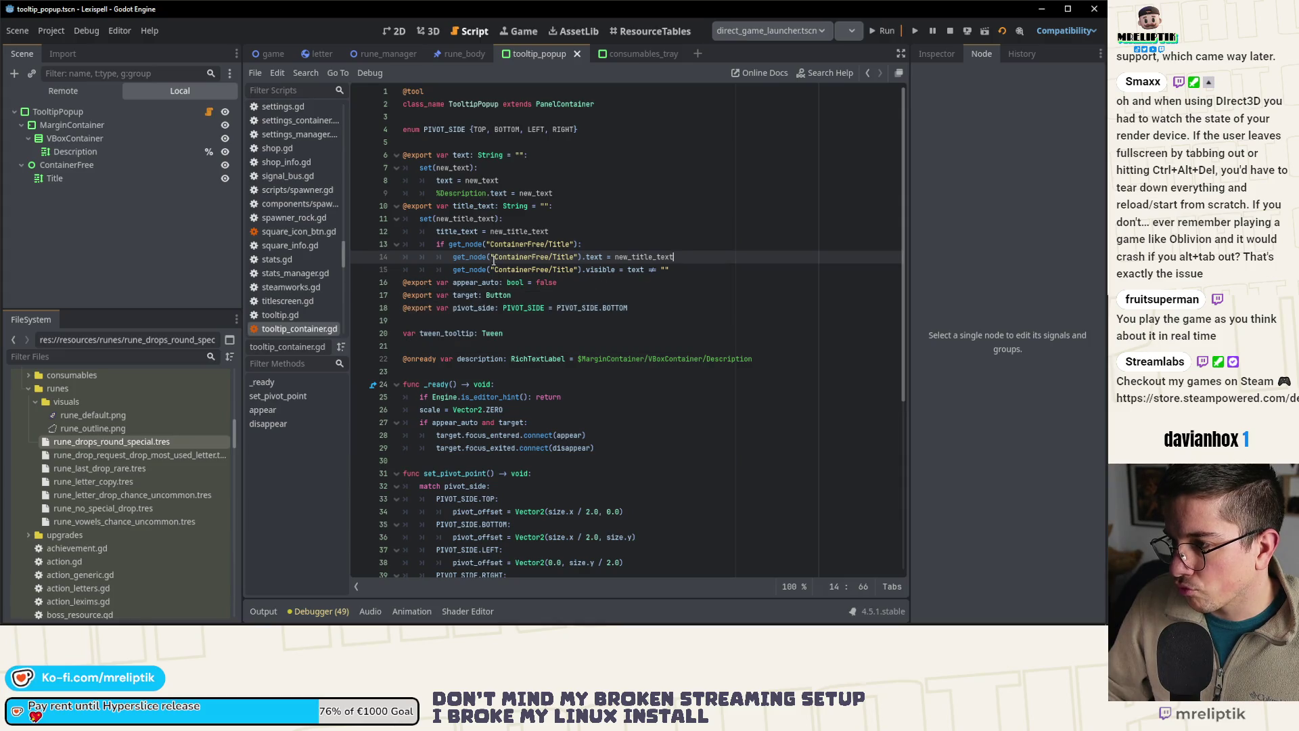
{"action": "left_click", "coordinate": [394, 32]}
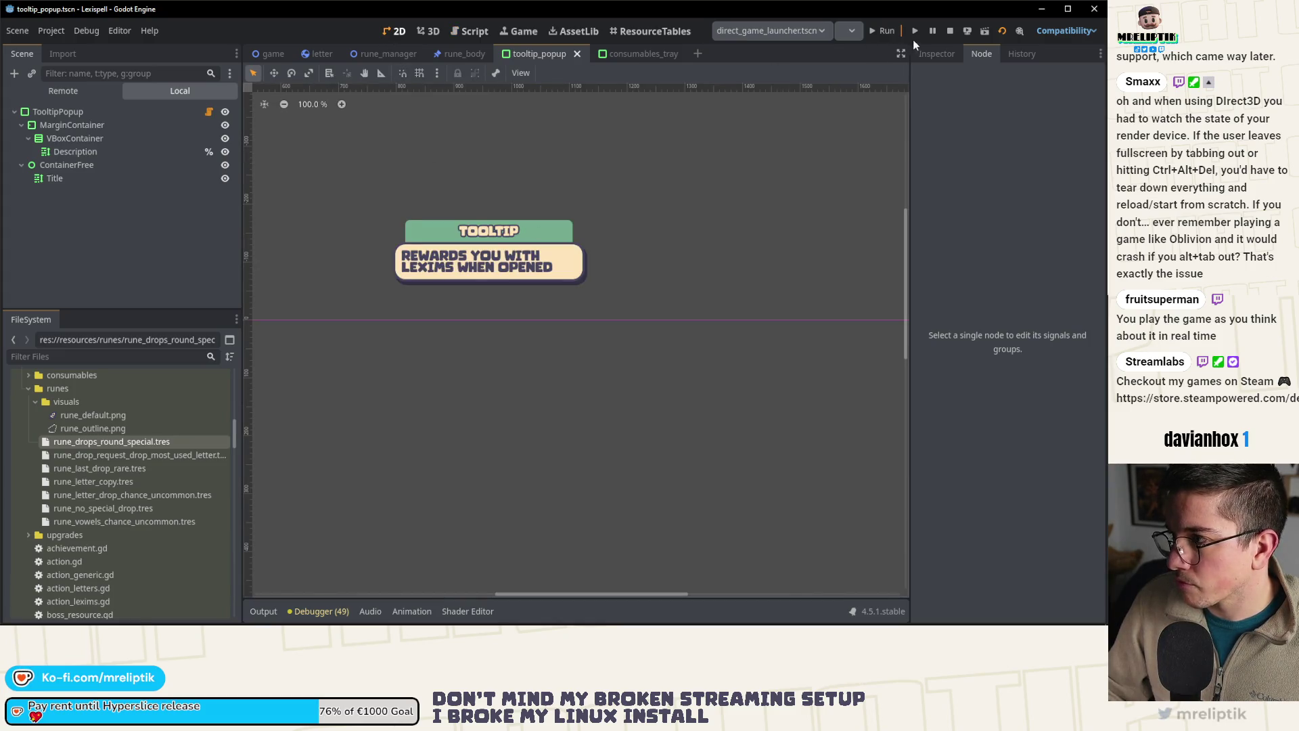
Restart the game, start Level 1 and submit the word 'runes' to clear it.
{"action": "key", "text": "F8"}
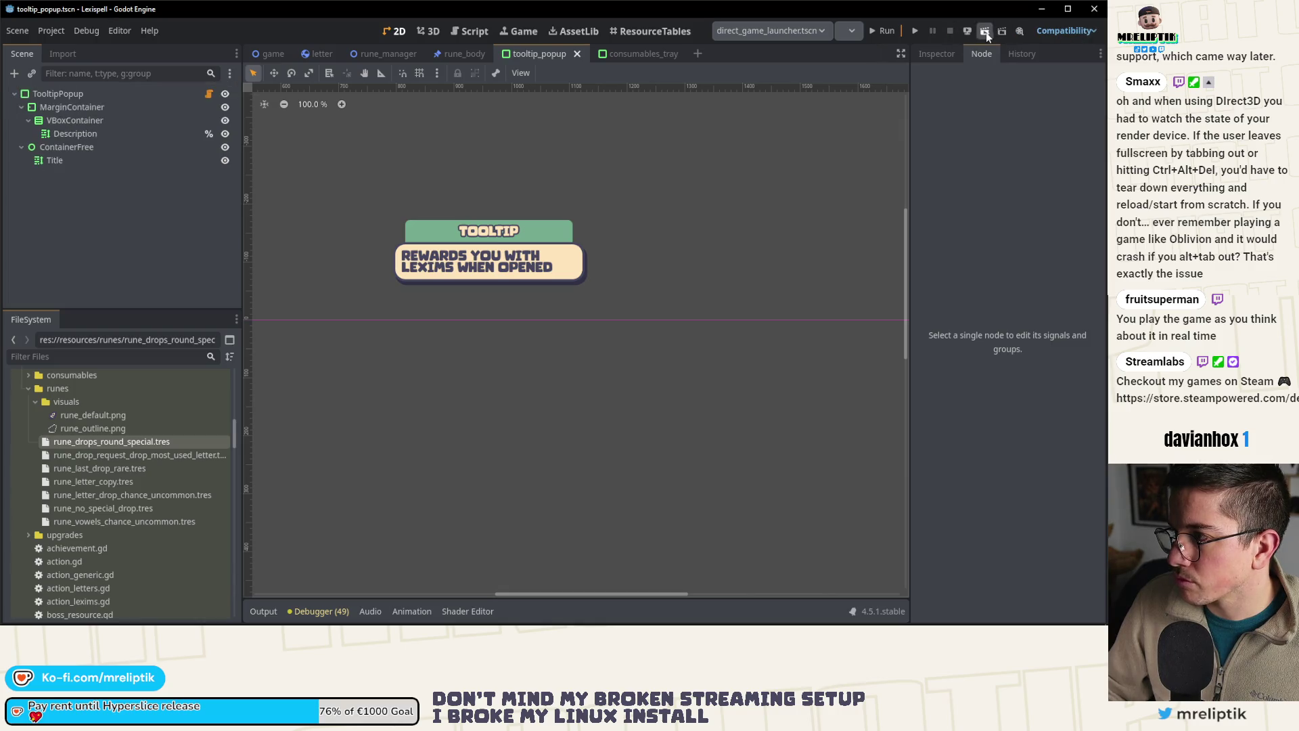
{"action": "left_click", "coordinate": [882, 32]}
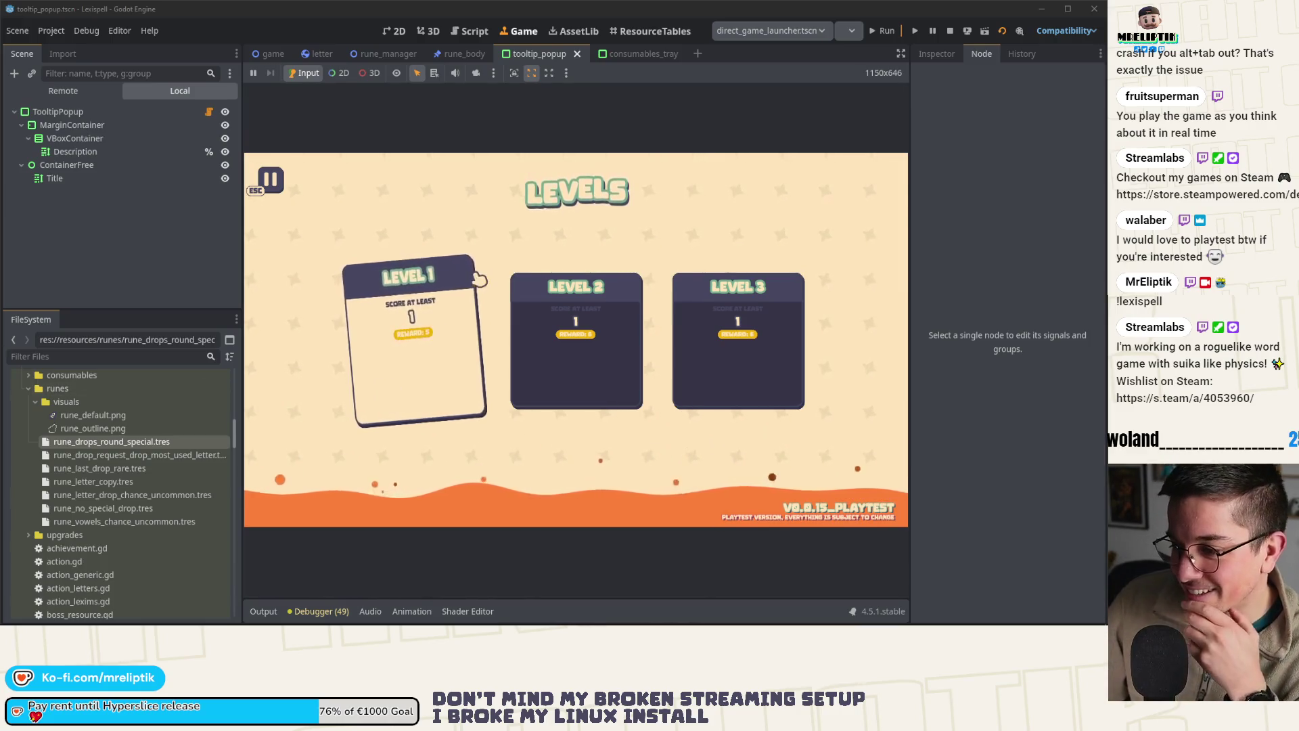
{"action": "left_click", "coordinate": [472, 412]}
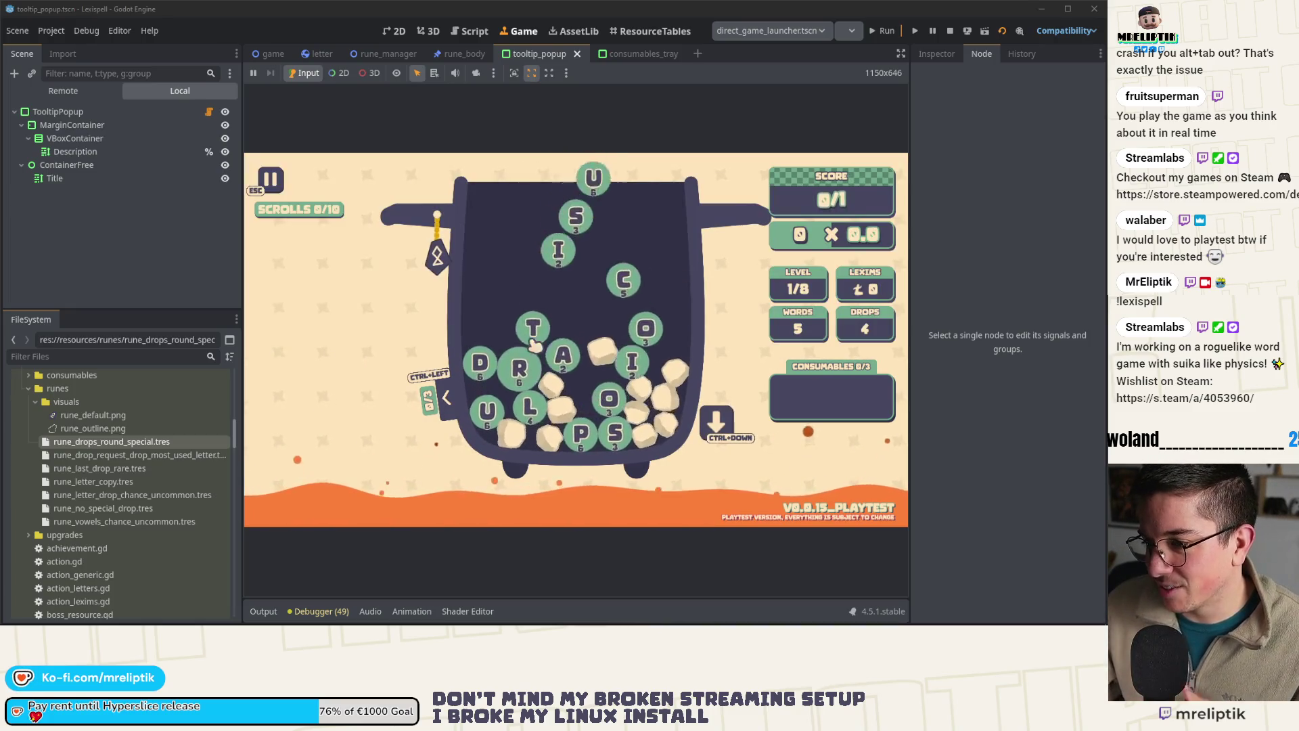
{"action": "mouse_move", "coordinate": [439, 266]}
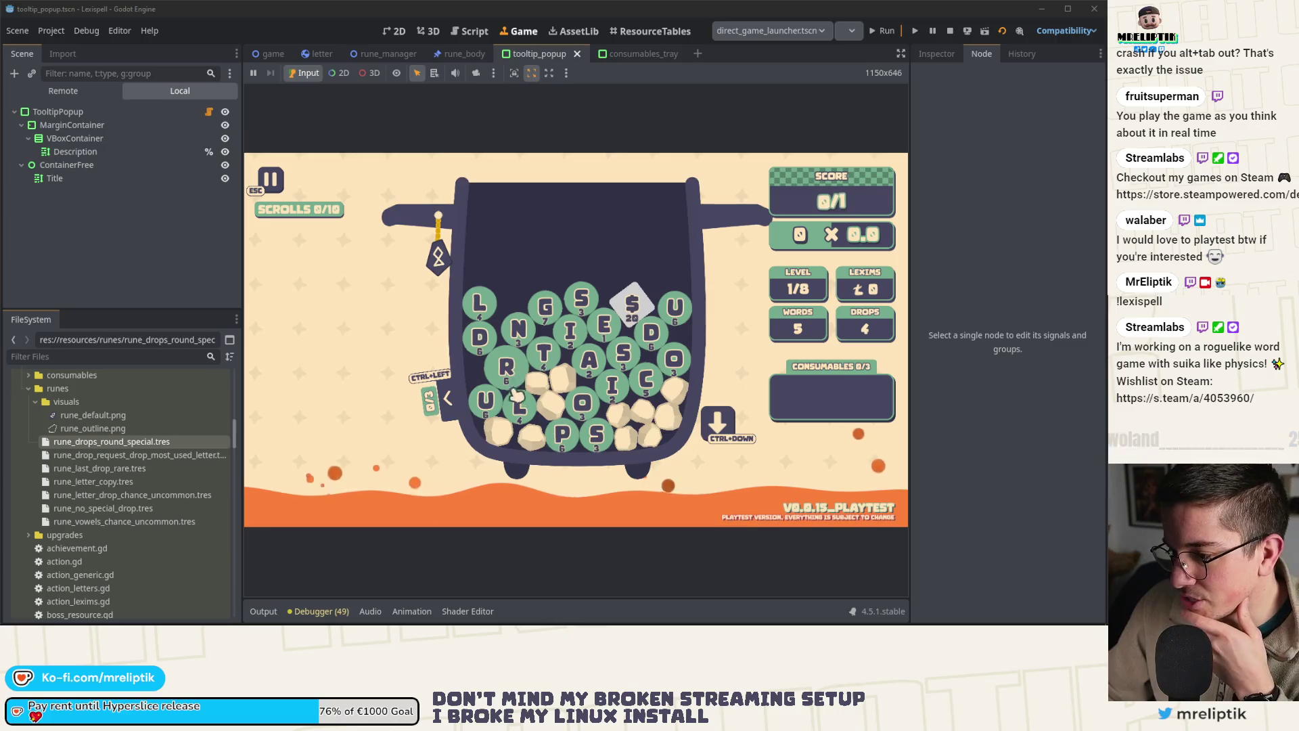
{"action": "type", "text": "runes"}
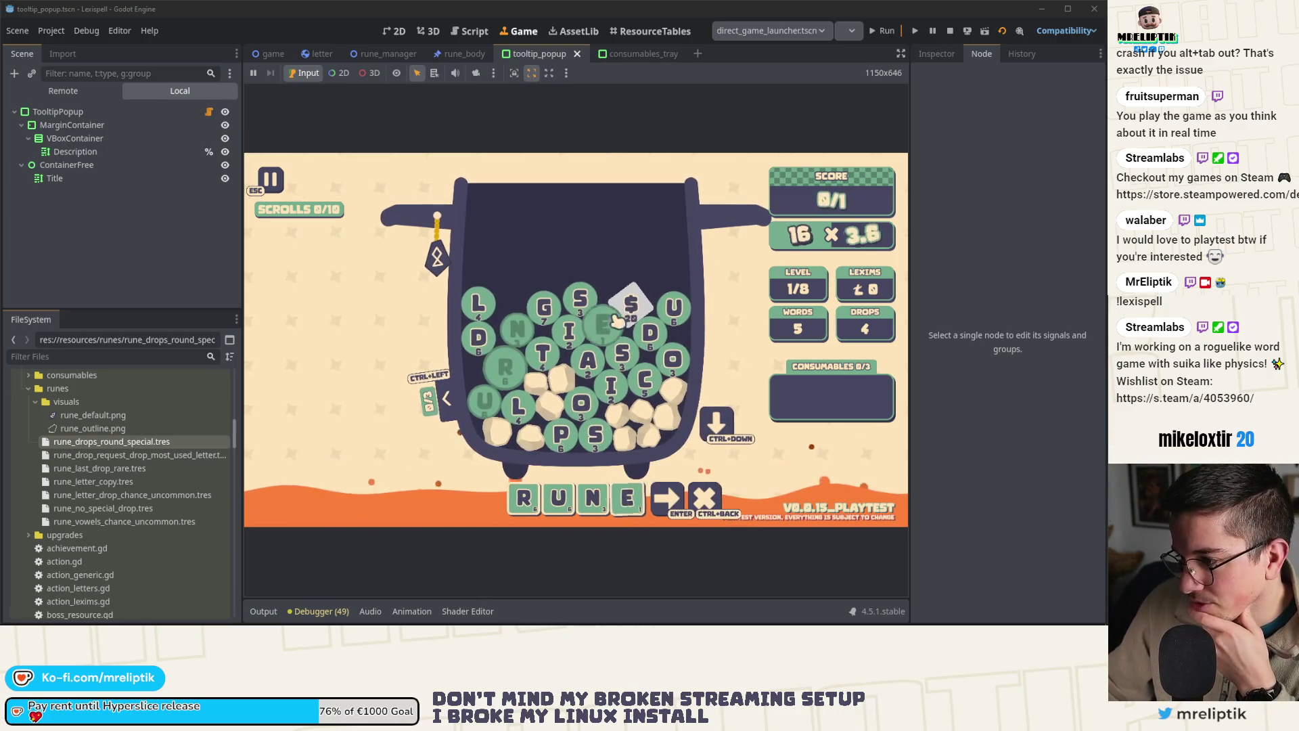
{"action": "key", "text": "Return"}
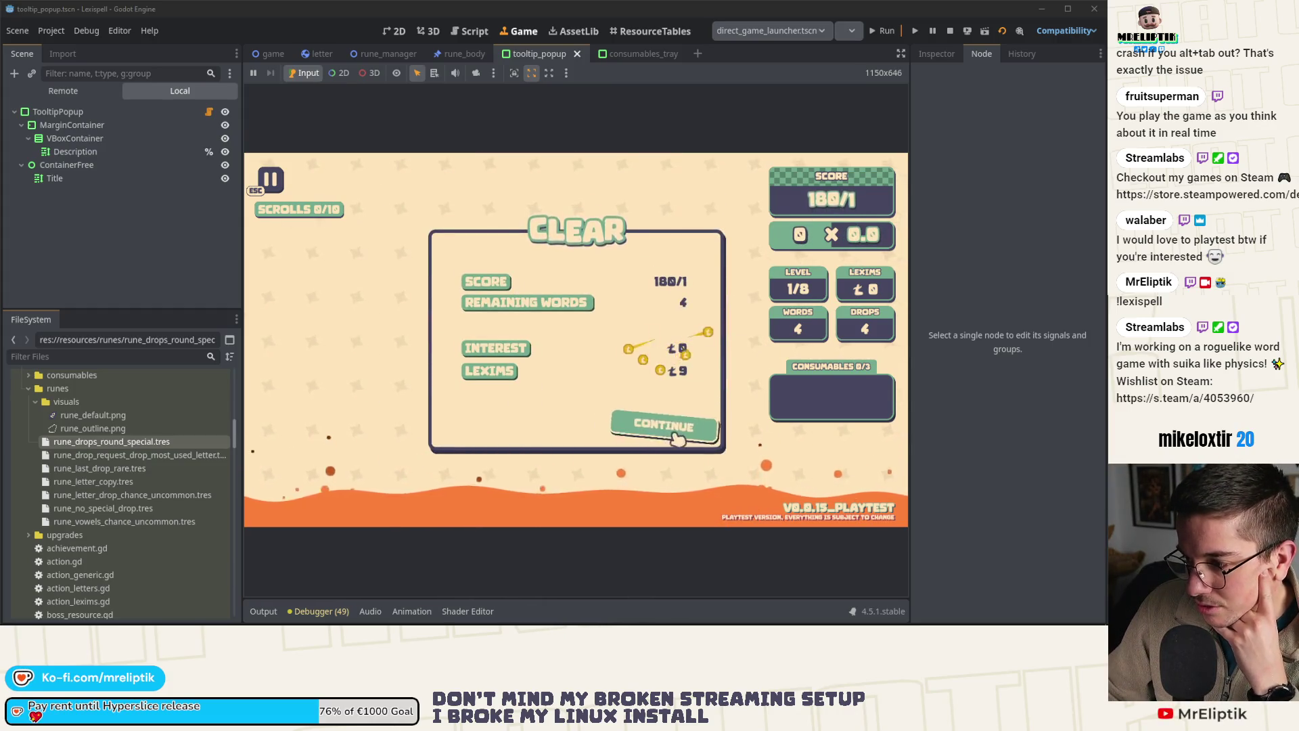
Continue past the CLEAR results, buy GEMINII, COPII and the last rune (4/8), then leave the shop.
{"action": "left_click", "coordinate": [670, 427]}
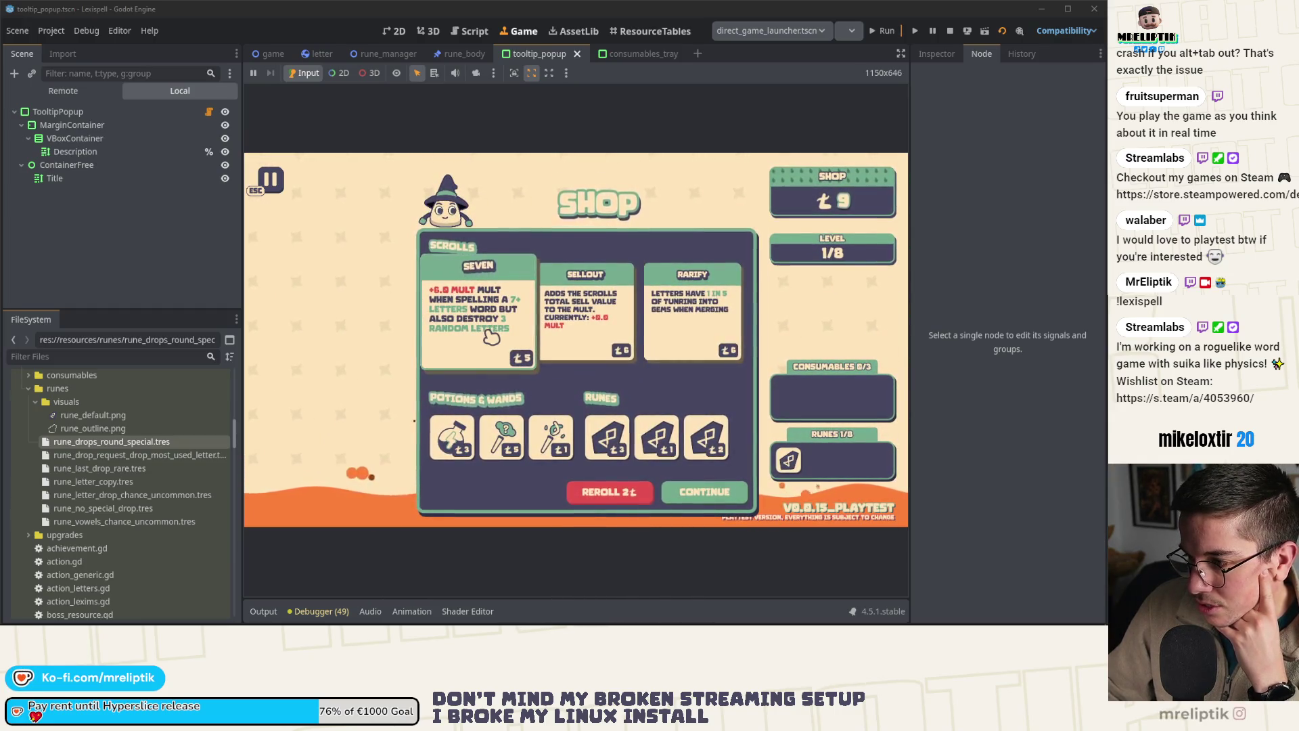
{"action": "mouse_move", "coordinate": [705, 448]}
{"action": "mouse_move", "coordinate": [618, 447]}
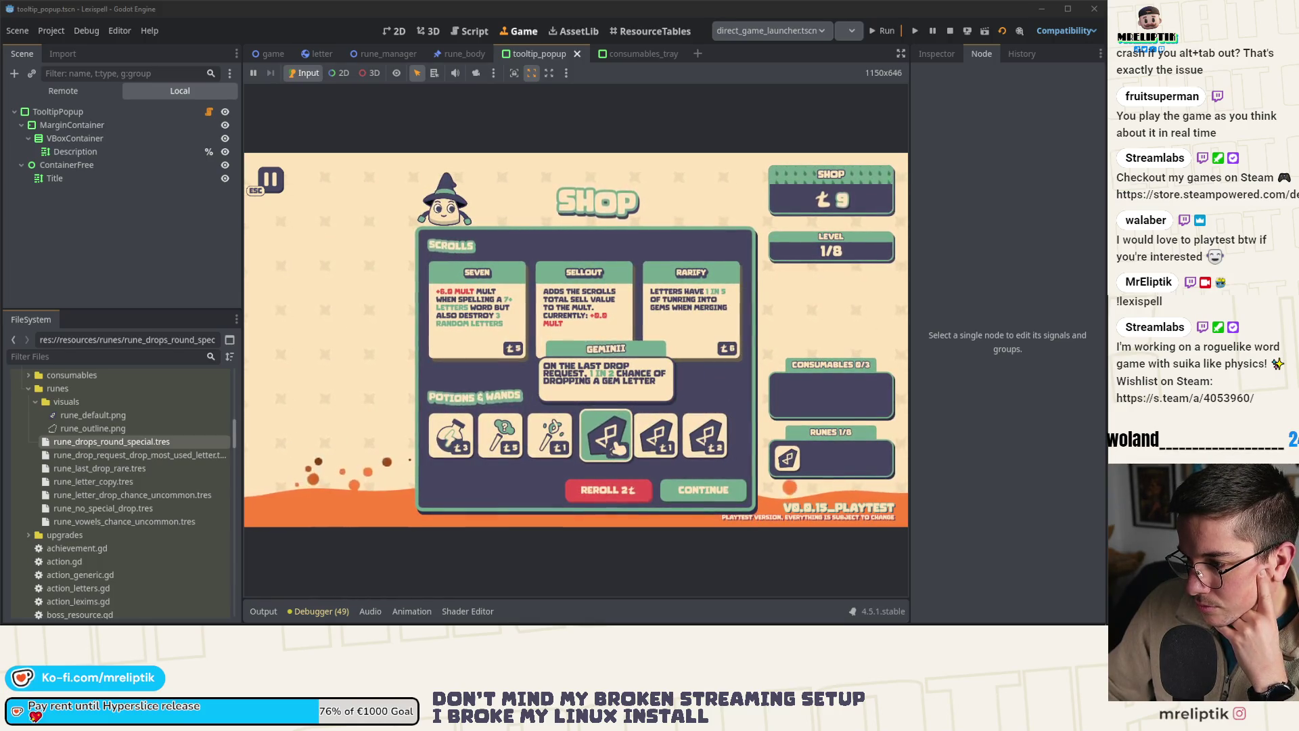
{"action": "left_click", "coordinate": [616, 446]}
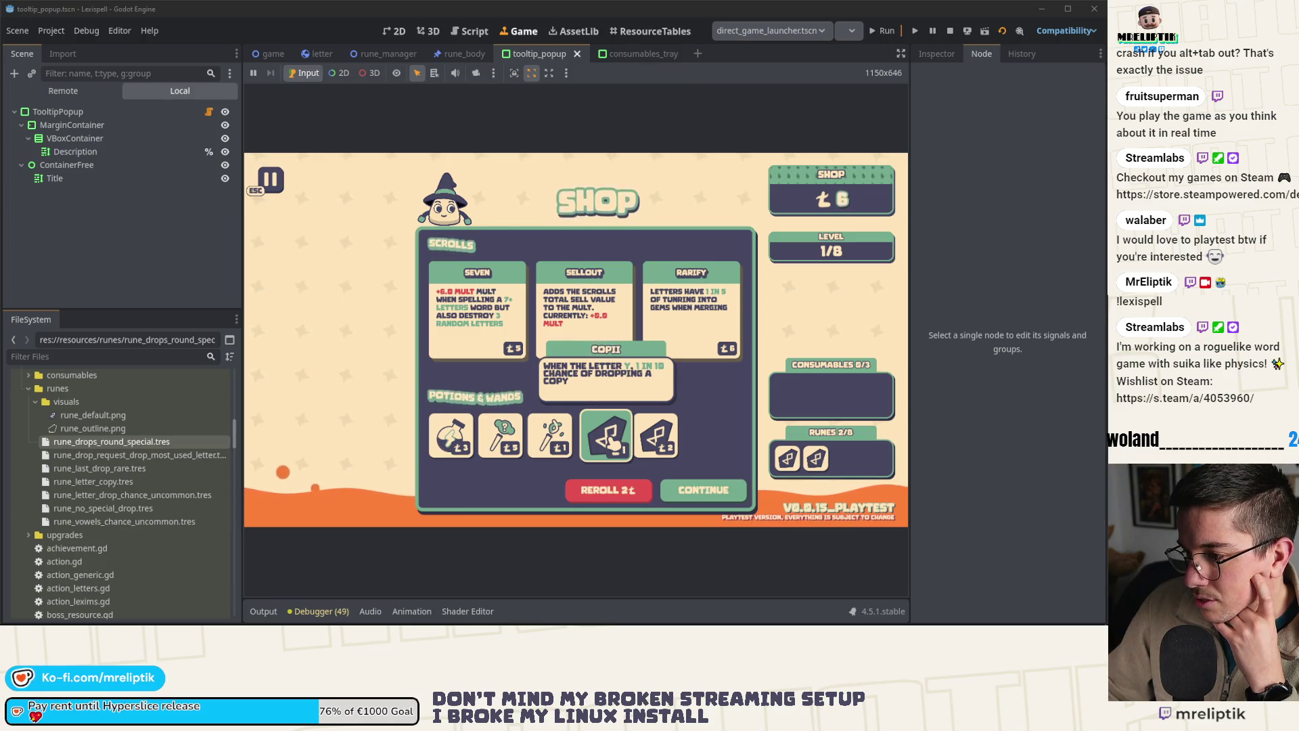
{"action": "left_click", "coordinate": [612, 442]}
{"action": "left_click", "coordinate": [613, 442]}
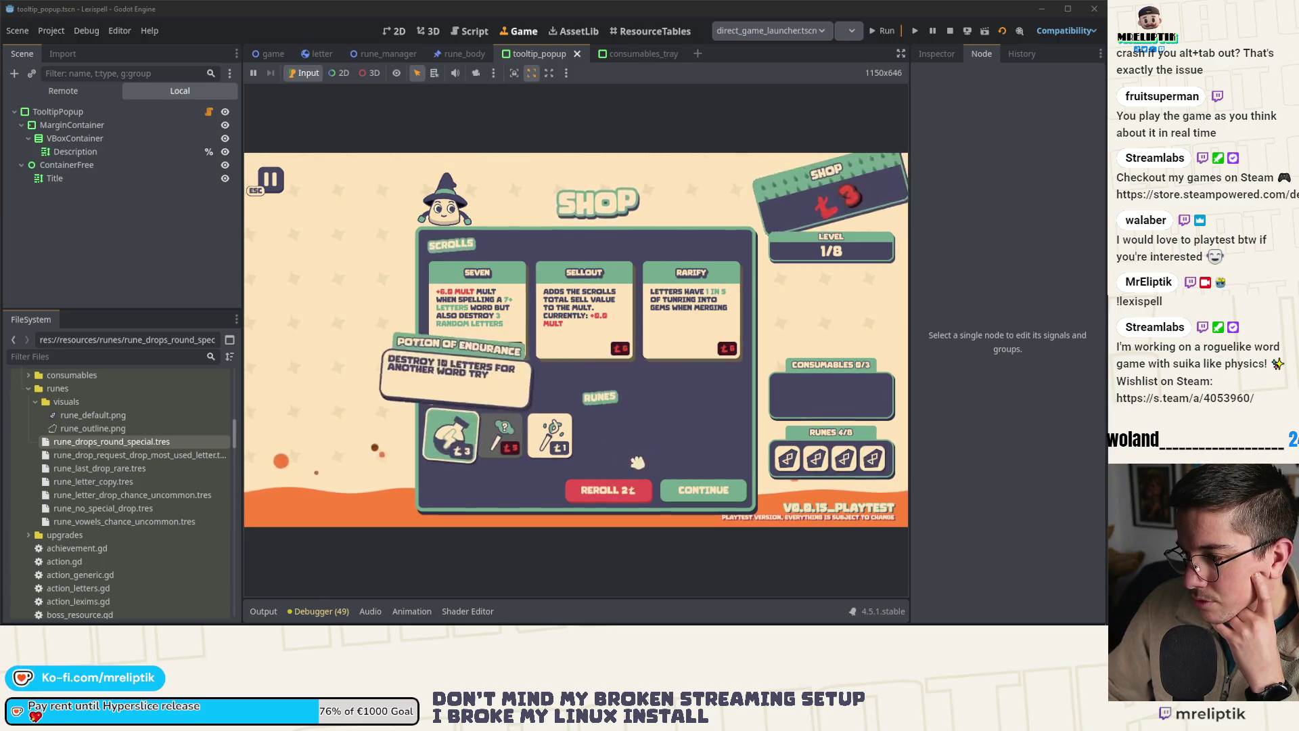
{"action": "left_click", "coordinate": [697, 490]}
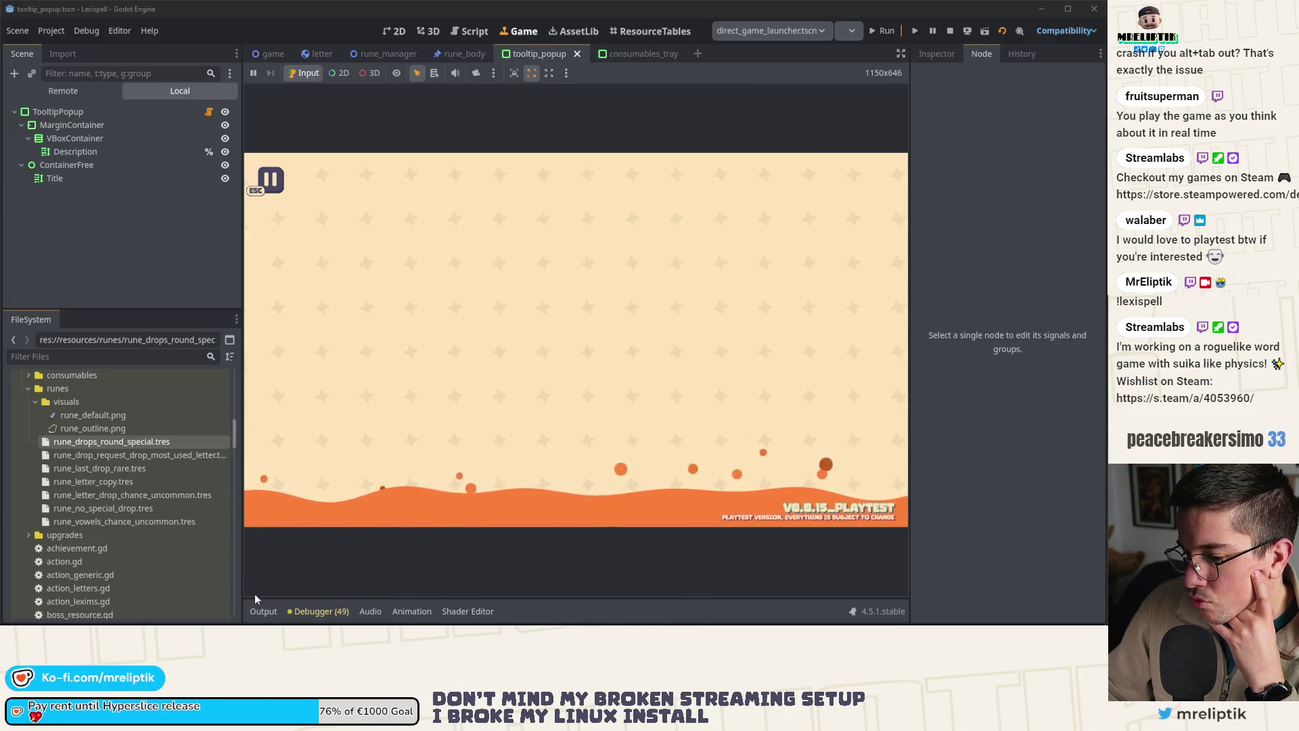
Check the output log, switch to game.tscn, and browse the Jar, Spawner and SpawnerRock nodes.
{"action": "left_click", "coordinate": [257, 612]}
{"action": "left_click", "coordinate": [260, 612]}
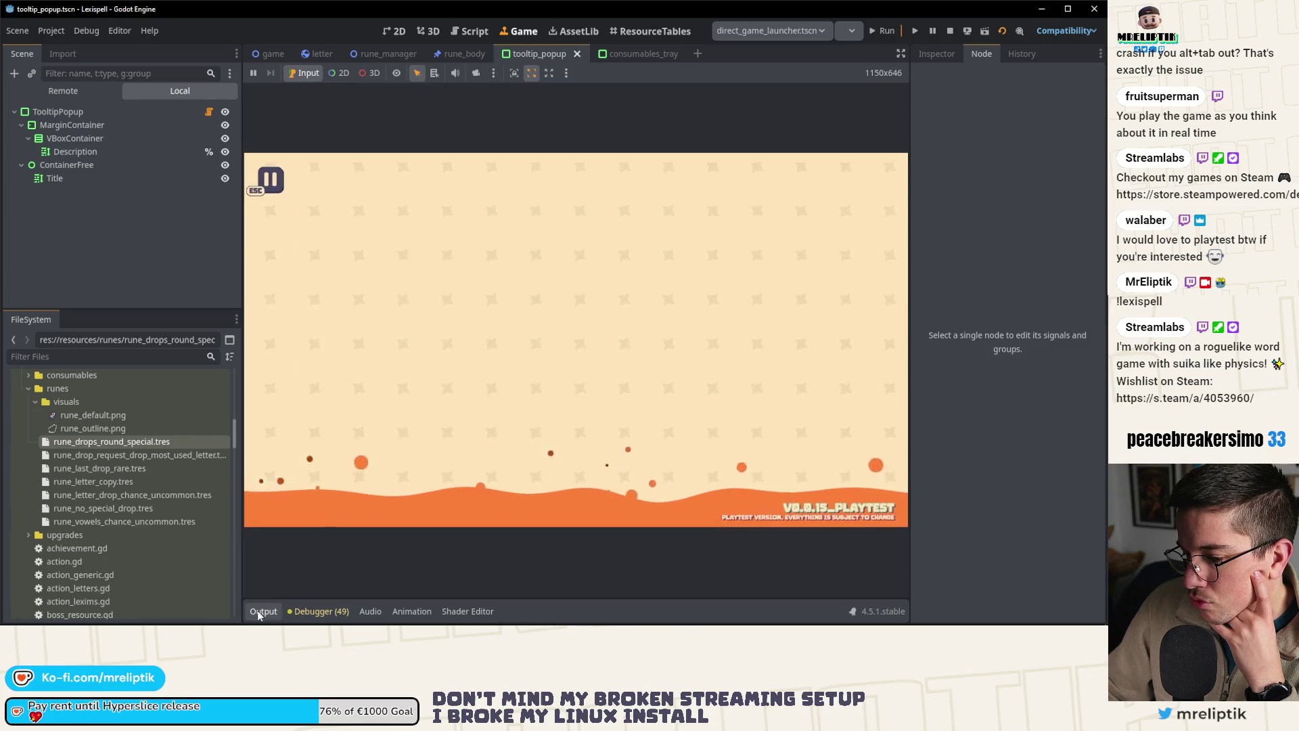
{"action": "left_click", "coordinate": [260, 55]}
{"action": "left_click", "coordinate": [66, 258]}
{"action": "scroll", "coordinate": [78, 257], "scroll_direction": "down", "scroll_amount": 8}
{"action": "scroll", "coordinate": [79, 257], "scroll_direction": "down", "scroll_amount": 3}
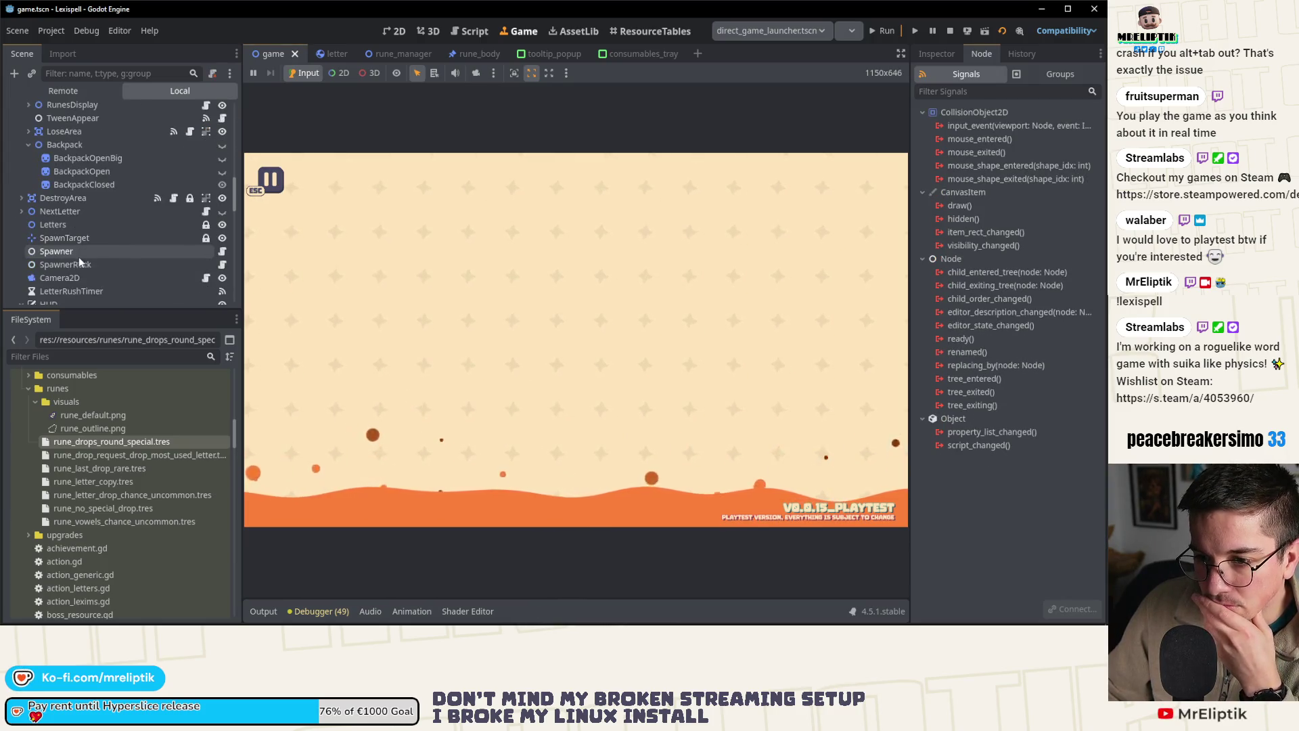
{"action": "scroll", "coordinate": [66, 283], "scroll_direction": "down", "scroll_amount": 3}
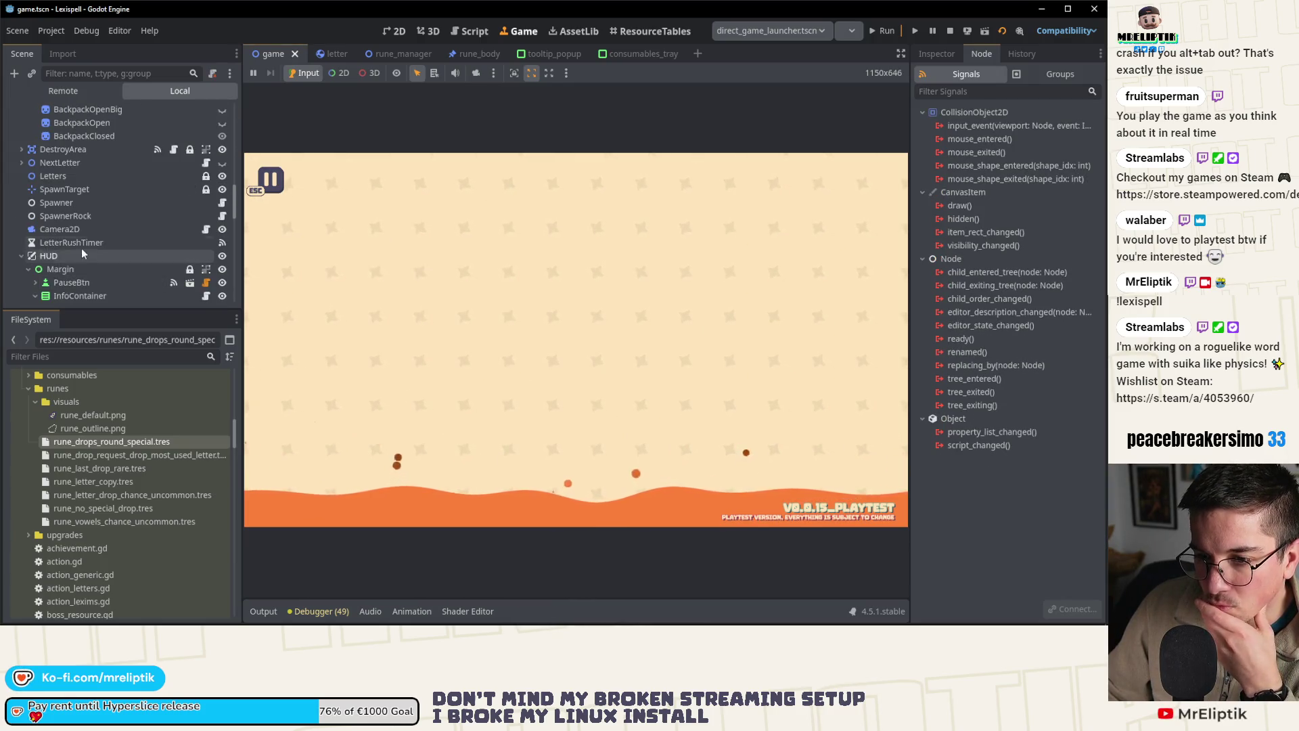
{"action": "left_click", "coordinate": [57, 202]}
{"action": "left_click", "coordinate": [65, 215]}
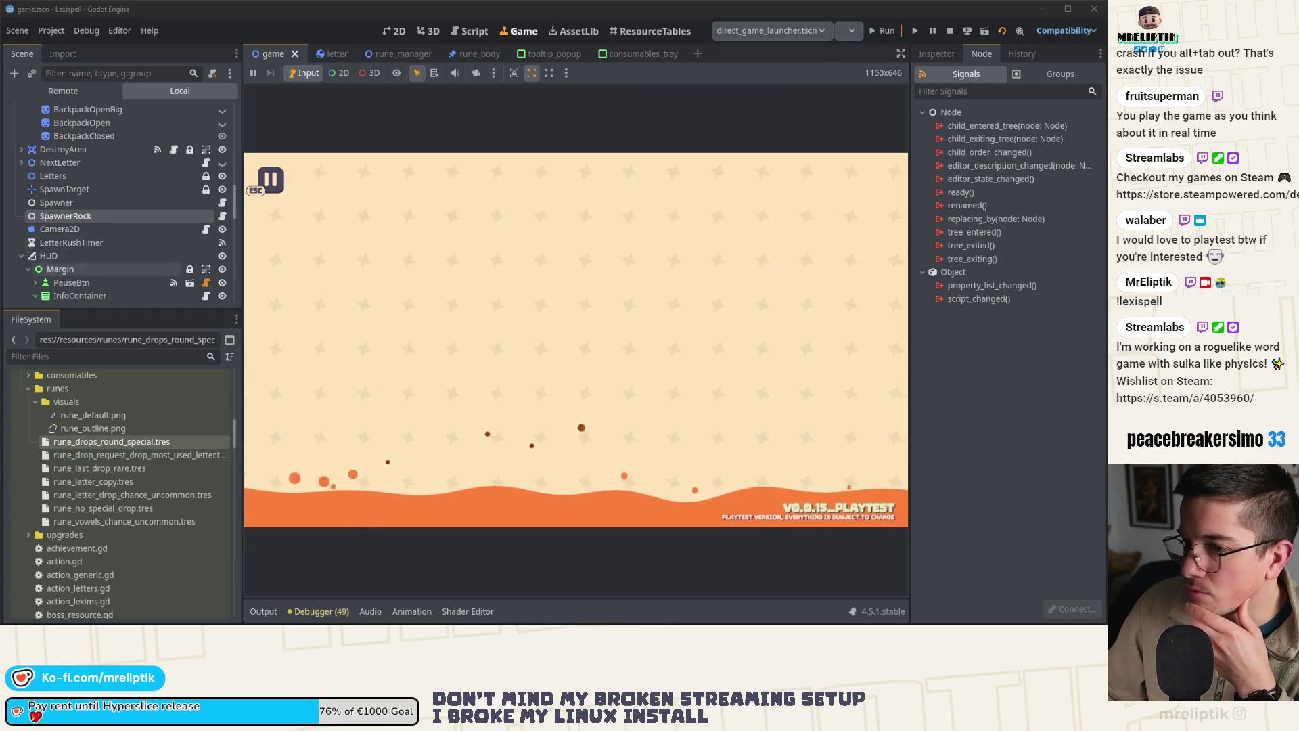
Select the TweenAppear node and set its Side Hide to Down in the Inspector.
{"action": "scroll", "coordinate": [109, 263], "scroll_direction": "down", "scroll_amount": 10}
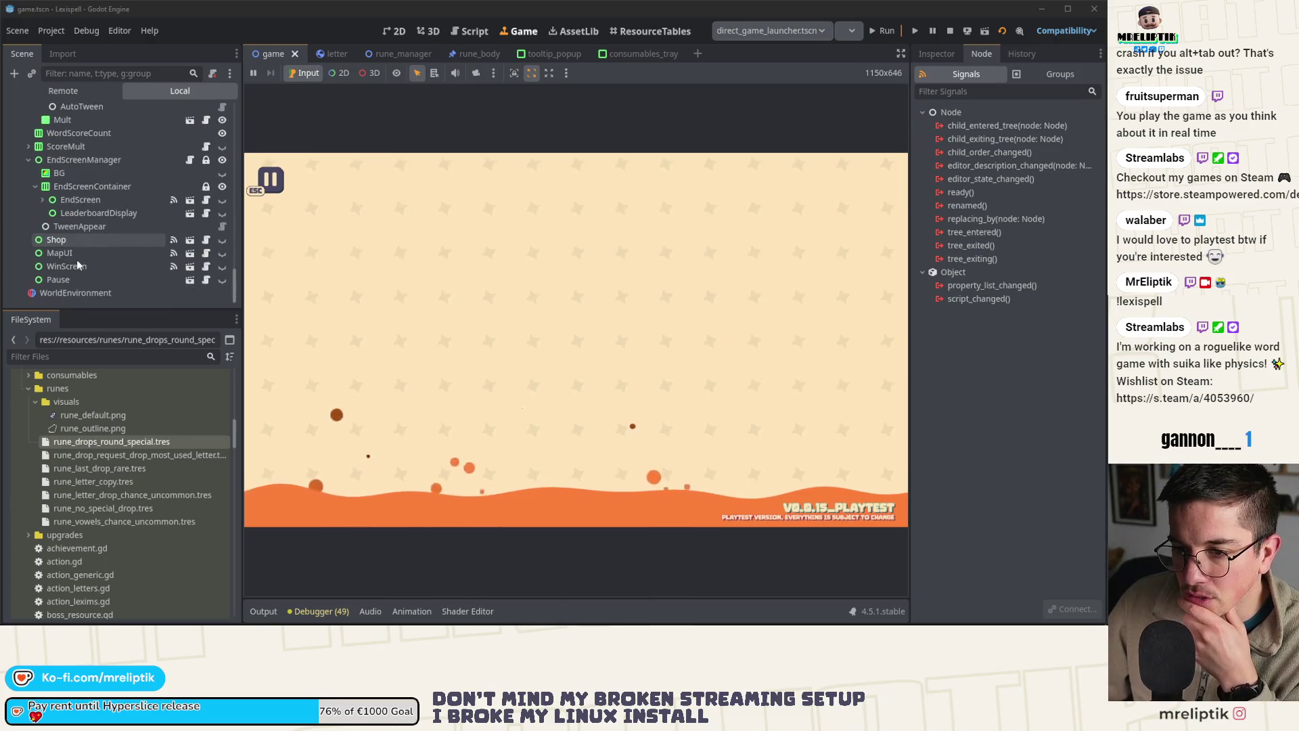
{"action": "scroll", "coordinate": [77, 261], "scroll_direction": "up", "scroll_amount": 1}
{"action": "scroll", "coordinate": [74, 273], "scroll_direction": "up", "scroll_amount": 10}
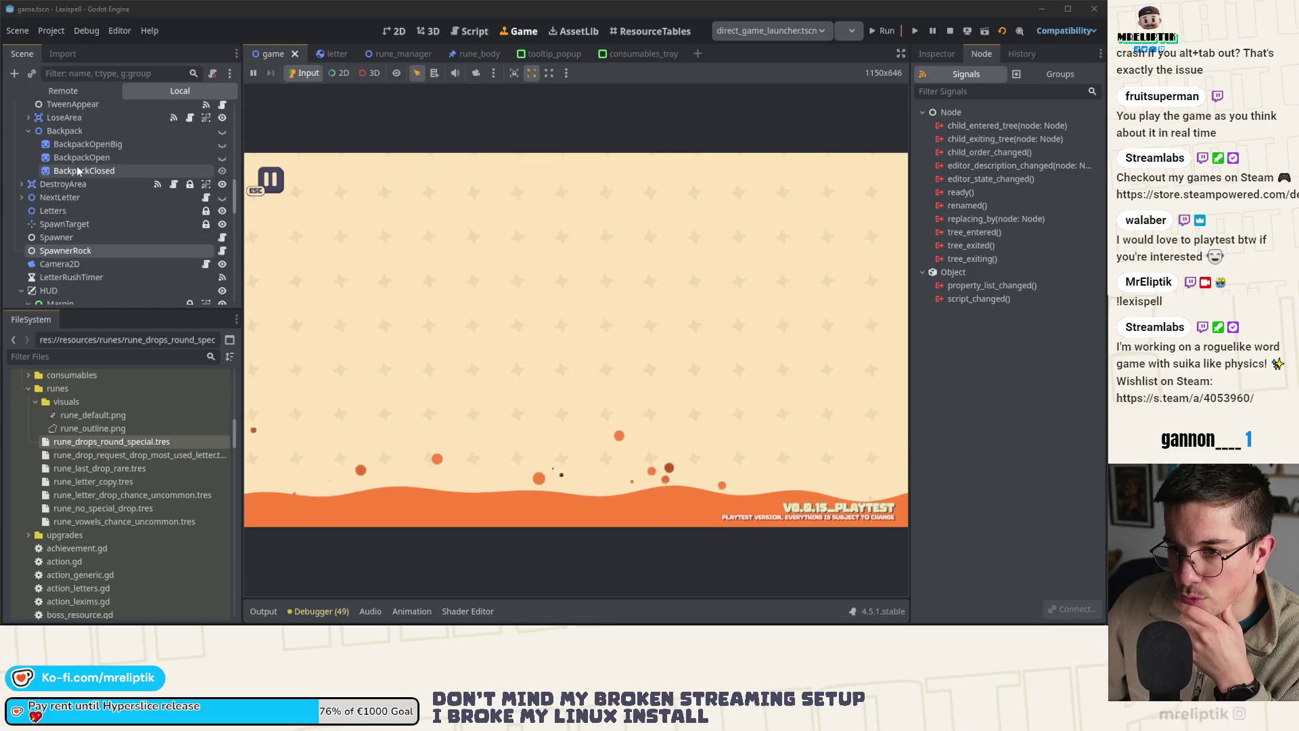
{"action": "scroll", "coordinate": [76, 135], "scroll_direction": "down", "scroll_amount": 3}
{"action": "left_click", "coordinate": [75, 105]}
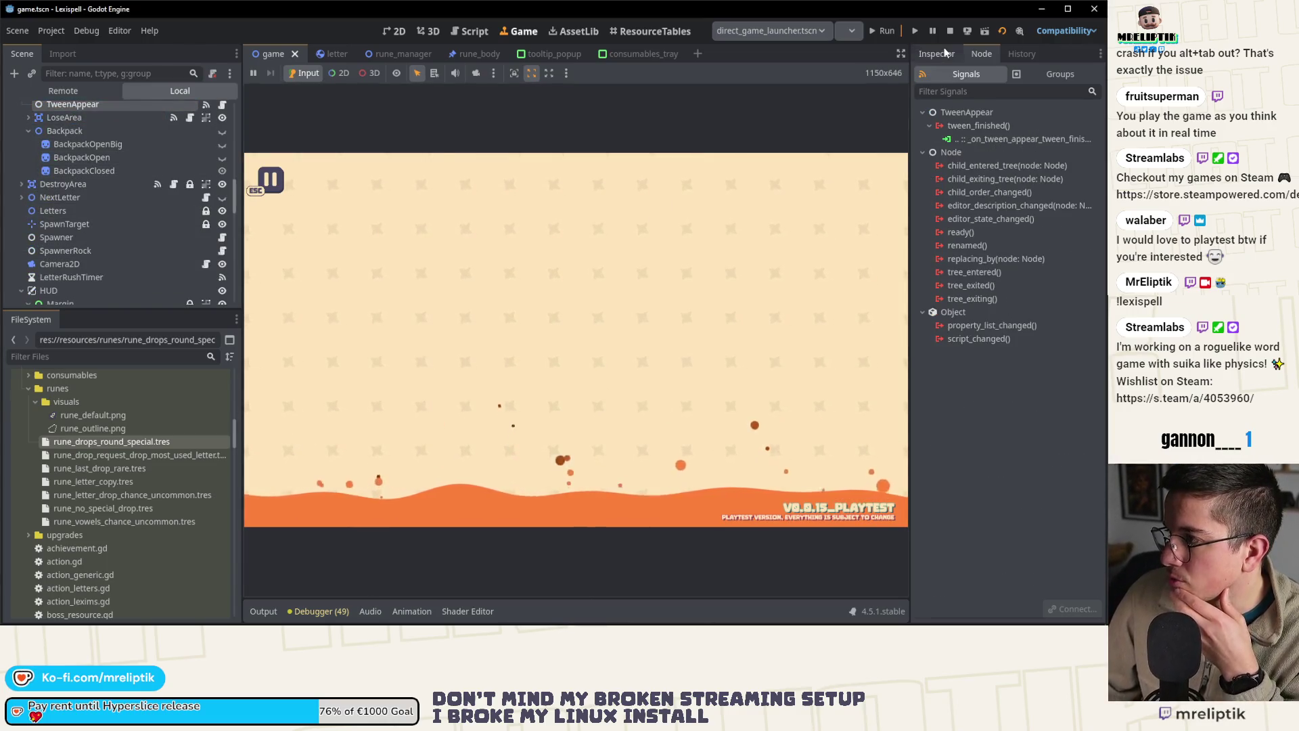
{"action": "left_click", "coordinate": [936, 53]}
{"action": "left_click", "coordinate": [1045, 151]}
{"action": "left_click", "coordinate": [1029, 172]}
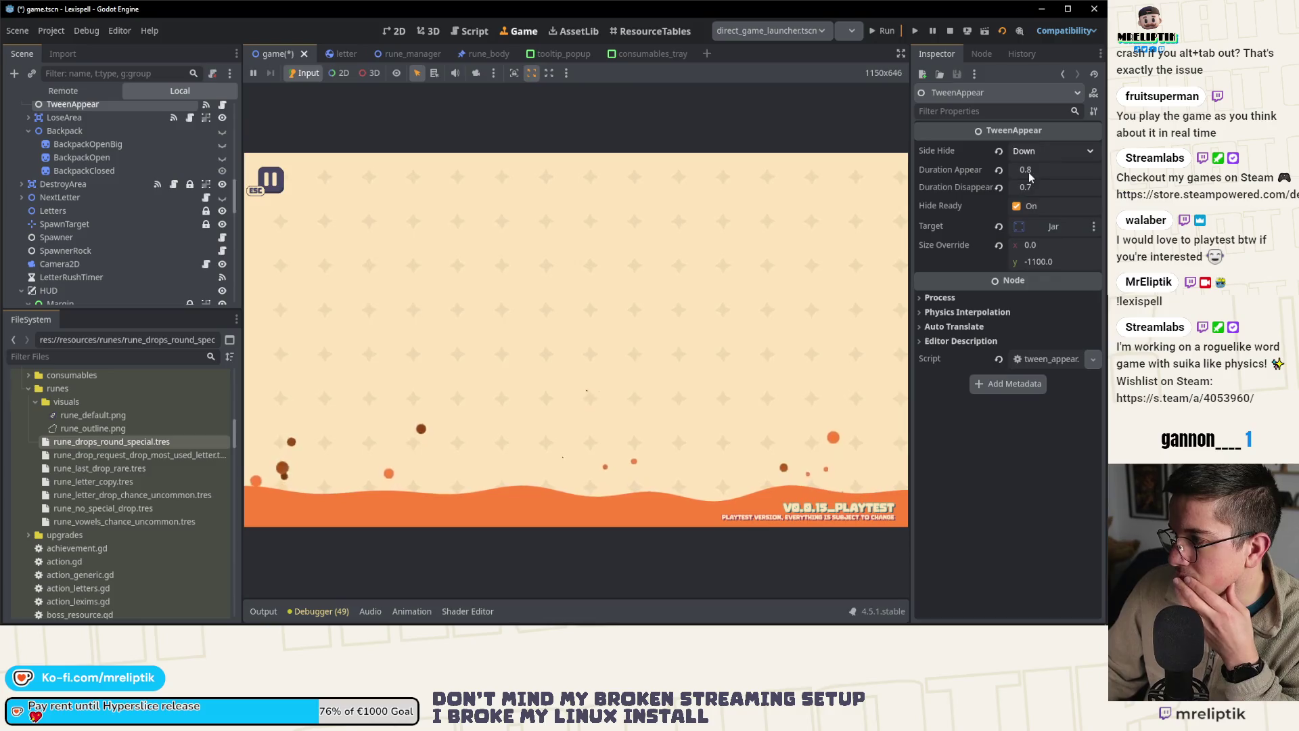
Change TweenAppear's Size Override y from -1100 to 1100.
{"action": "left_click", "coordinate": [1039, 261]}
{"action": "type", "text": "1100"}
{"action": "key", "text": "Return"}
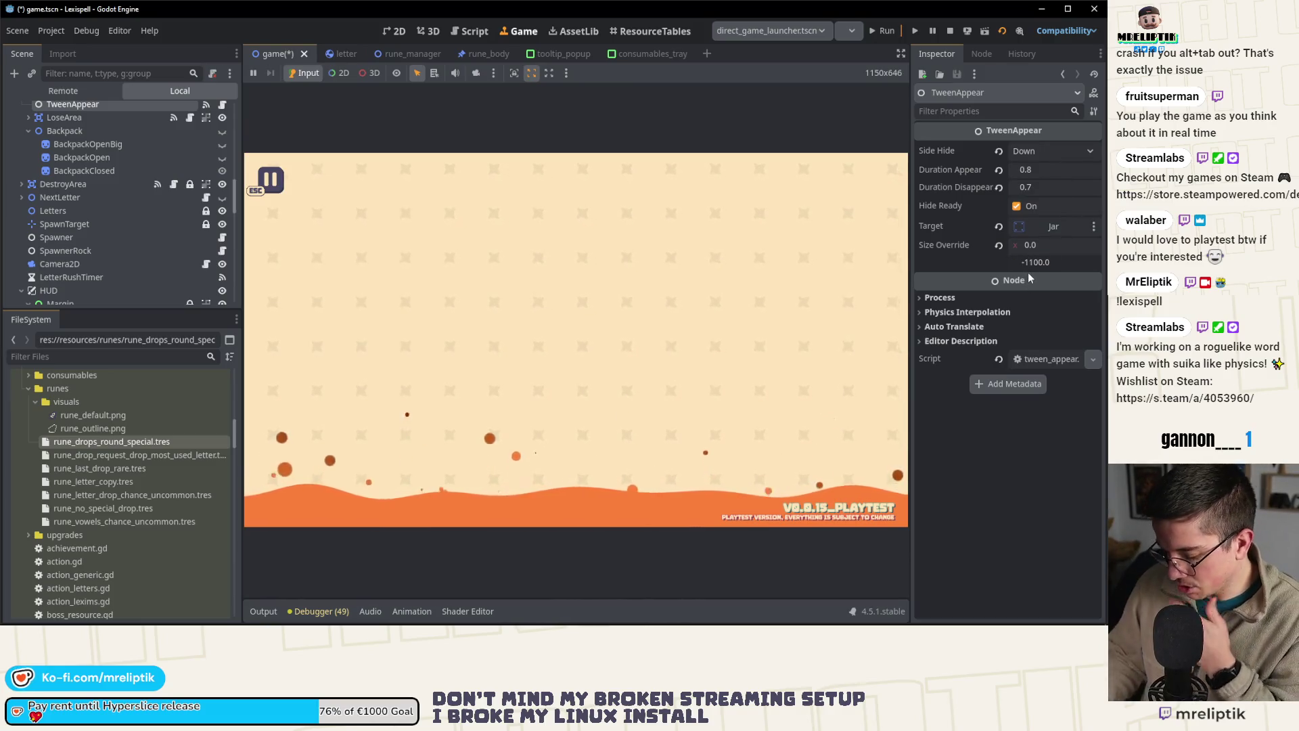
Return to the 2D scene view and relaunch the game to test the changes.
{"action": "left_click", "coordinate": [732, 185]}
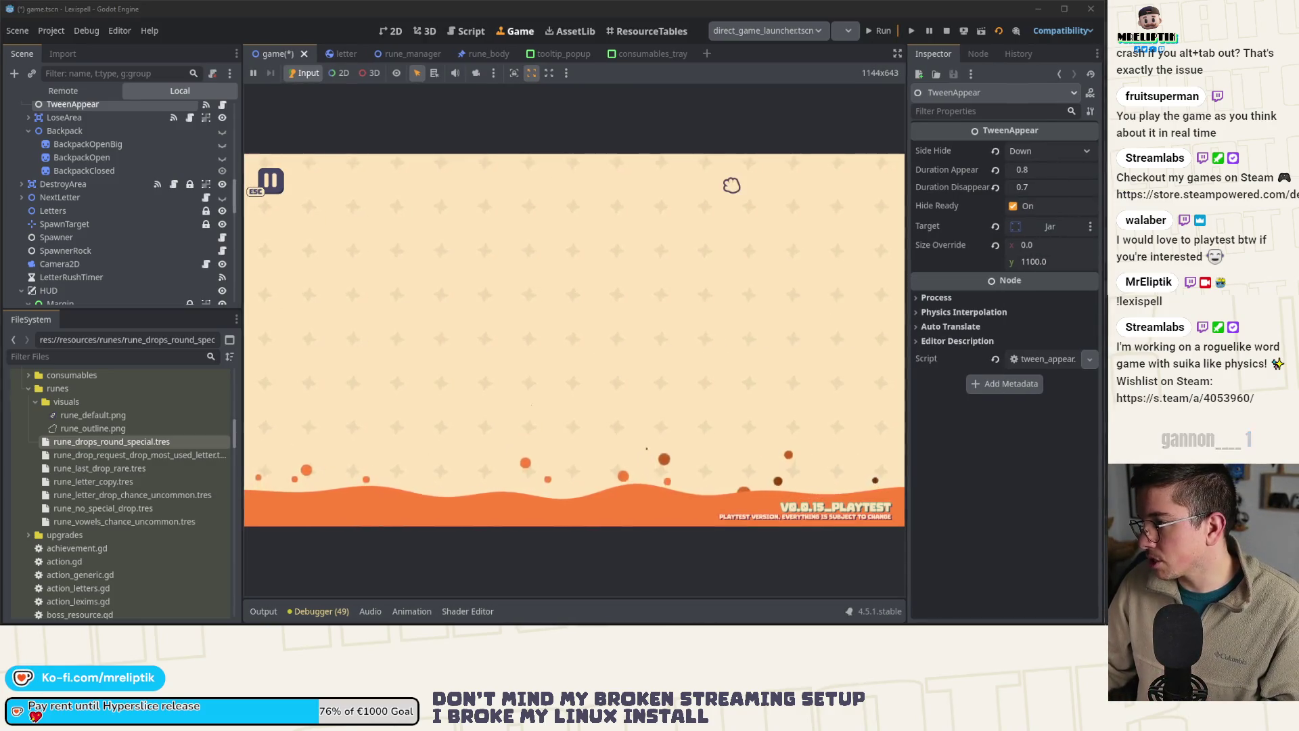
{"action": "left_click", "coordinate": [874, 30]}
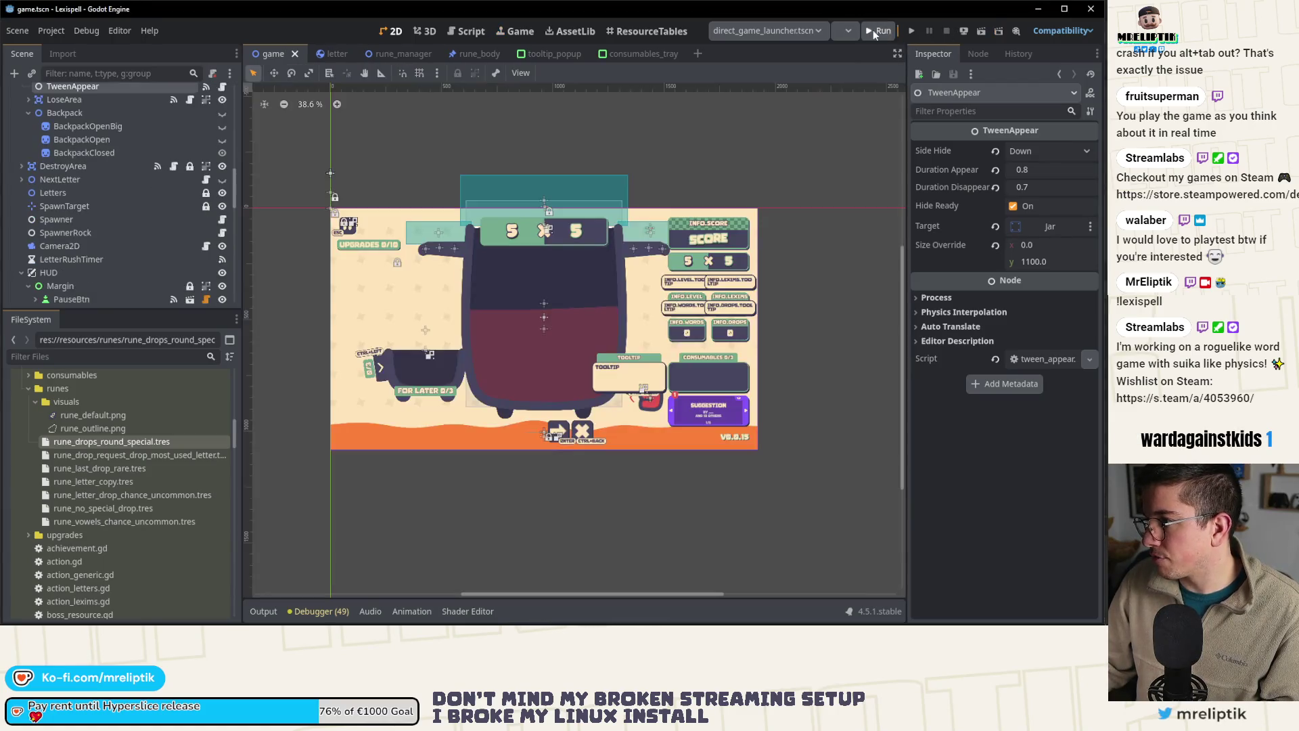
{"action": "scroll", "coordinate": [473, 314], "scroll_direction": "up", "scroll_amount": 2}
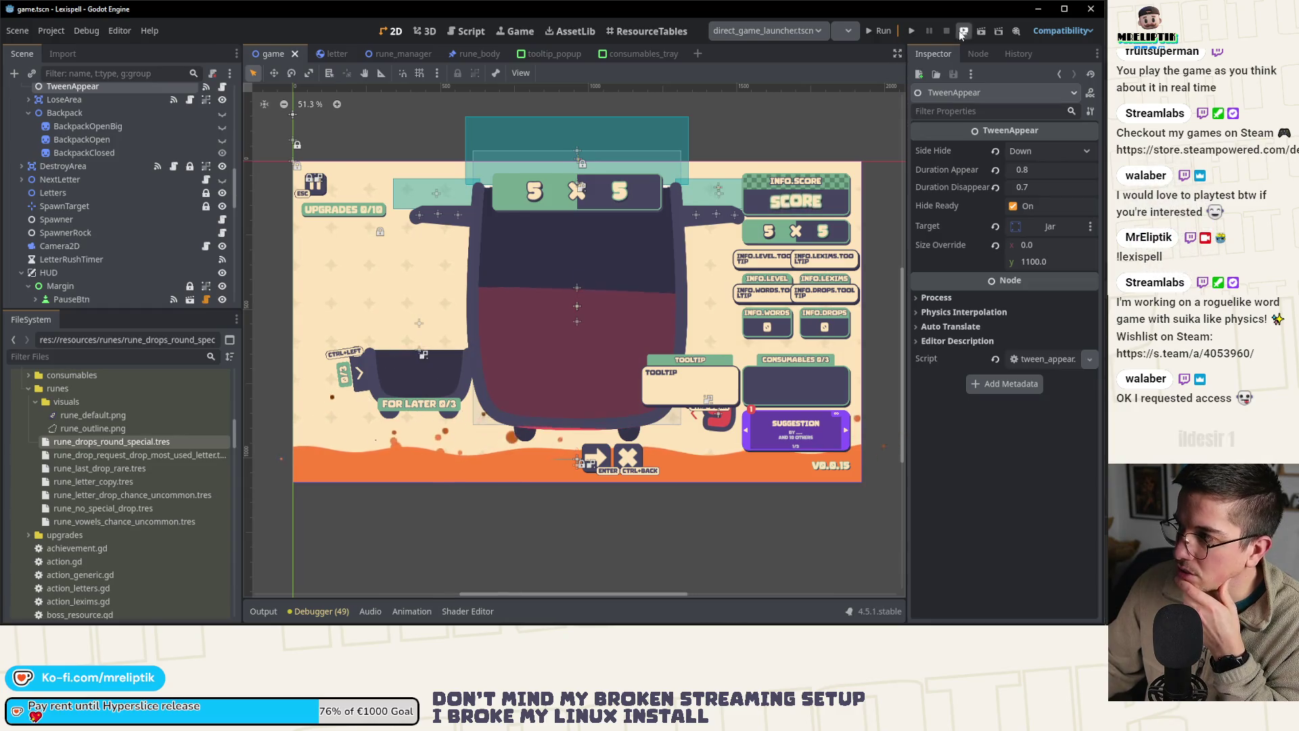
{"action": "left_click", "coordinate": [879, 33]}
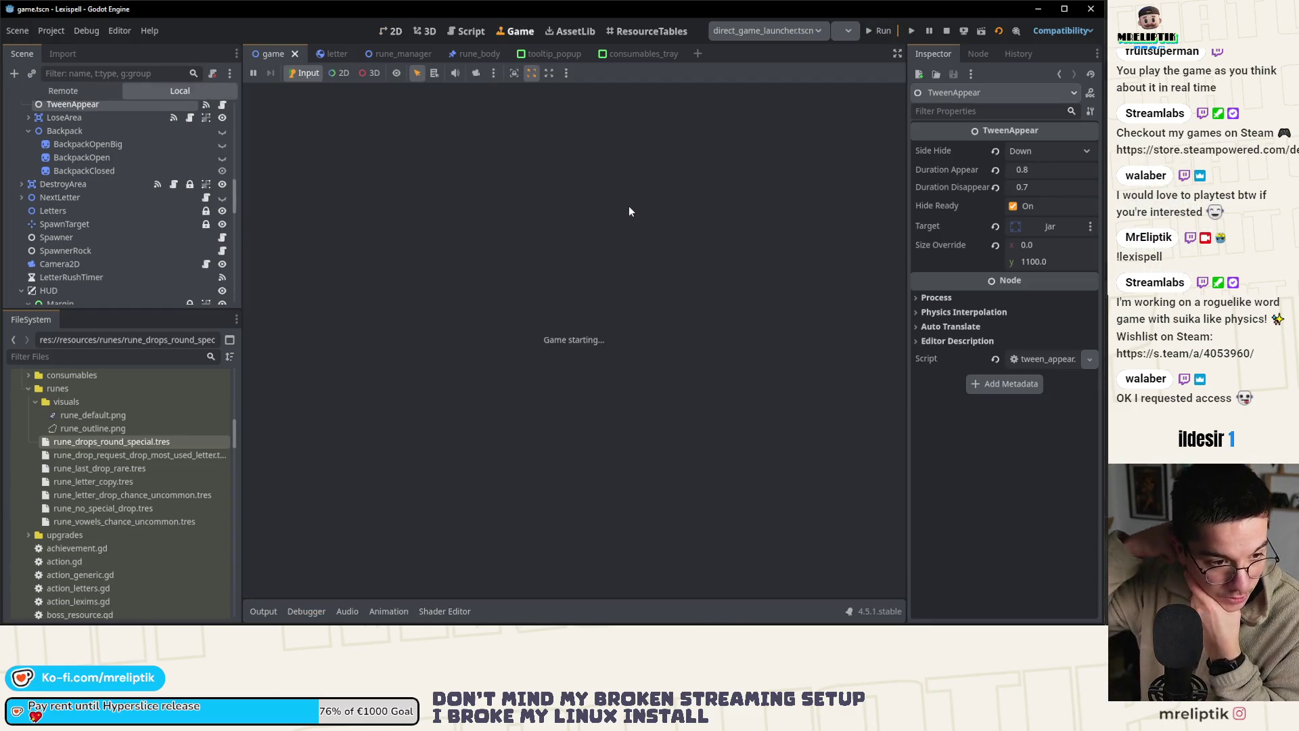
Start Level 1 of the updated game and drop a new batch of runes into the cauldron.
{"action": "mouse_move", "coordinate": [929, 614]}
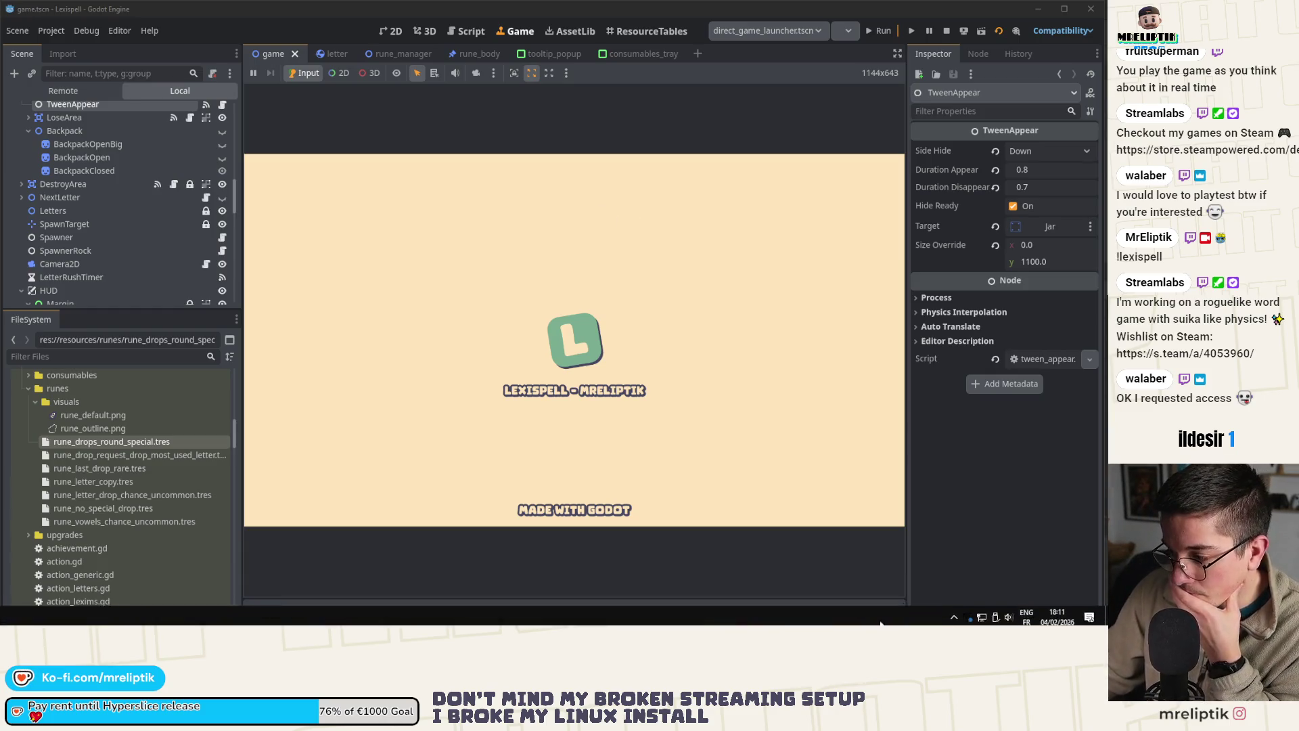
{"action": "left_click", "coordinate": [954, 614]}
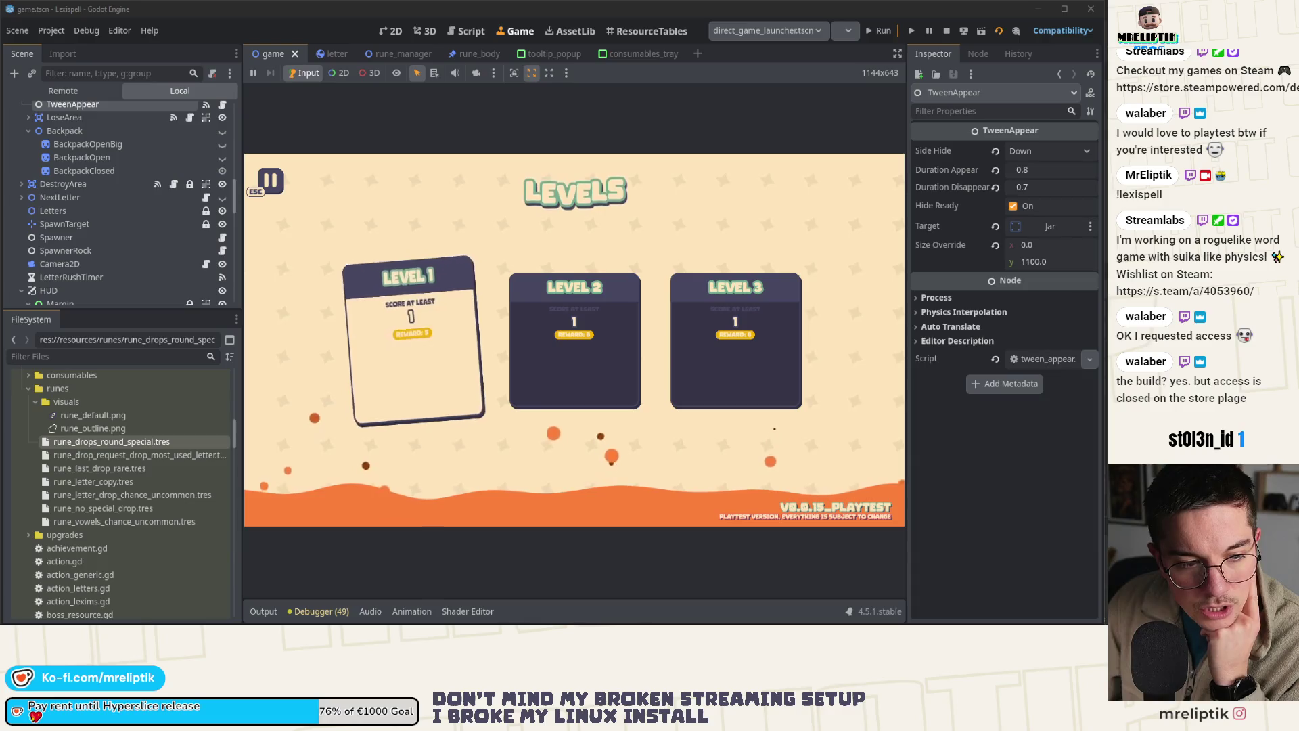
{"action": "left_click", "coordinate": [449, 354]}
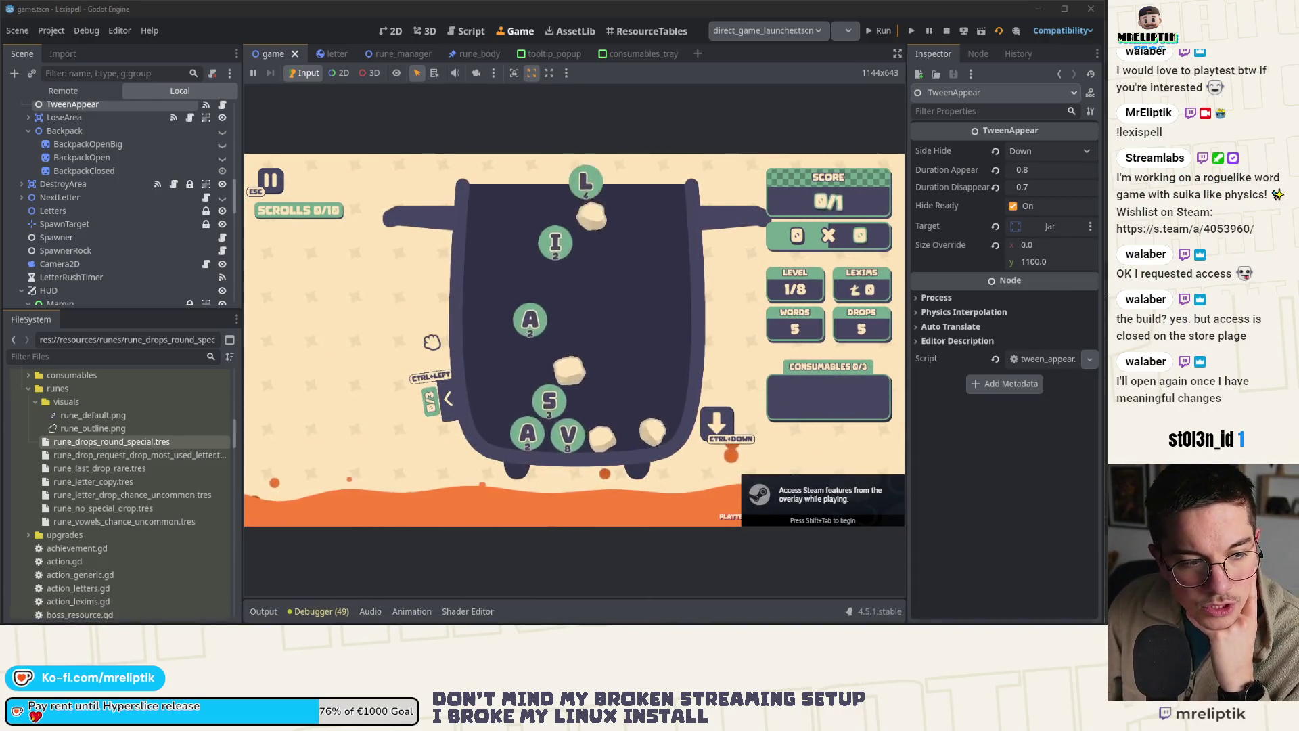
{"action": "key", "text": "ctrl+Down"}
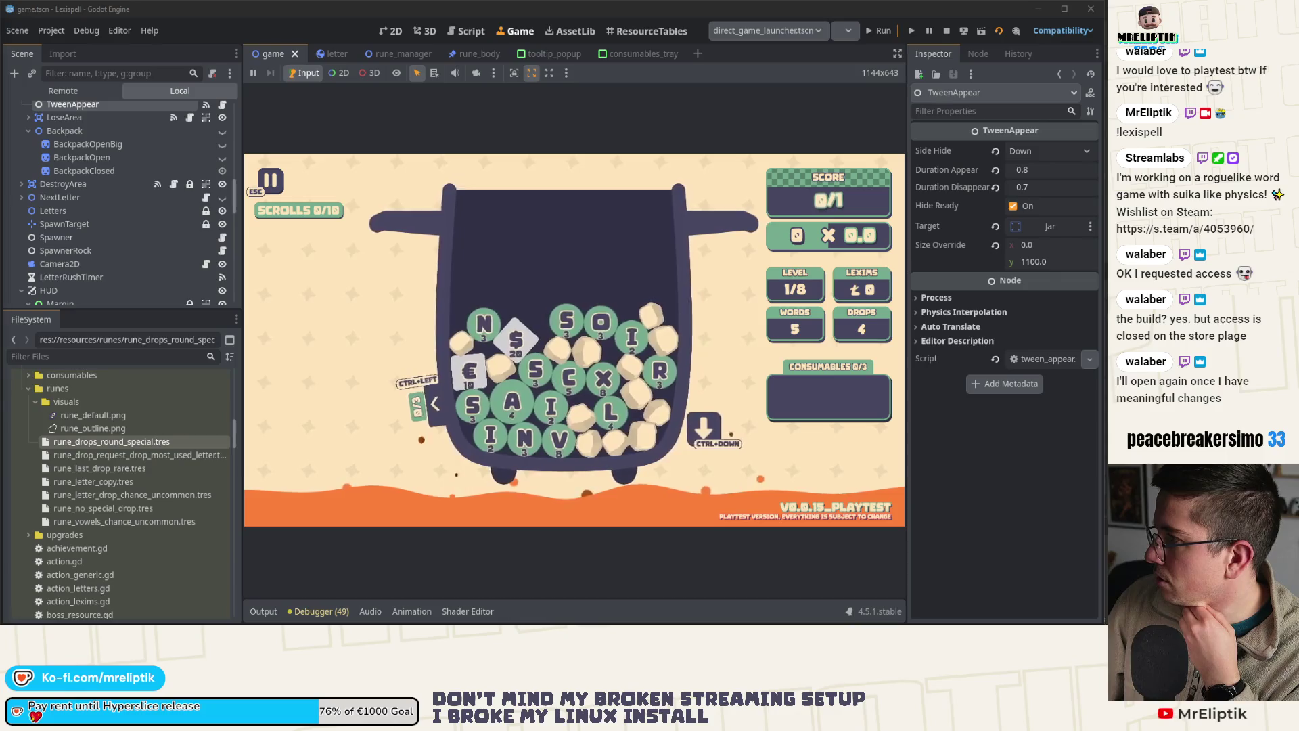
Bring the Discord window in front of the editor and move it to the left.
{"action": "left_click", "coordinate": [1004, 74]}
{"action": "left_click_drag", "start_coordinate": [1003, 74], "coordinate": [258, 47]}
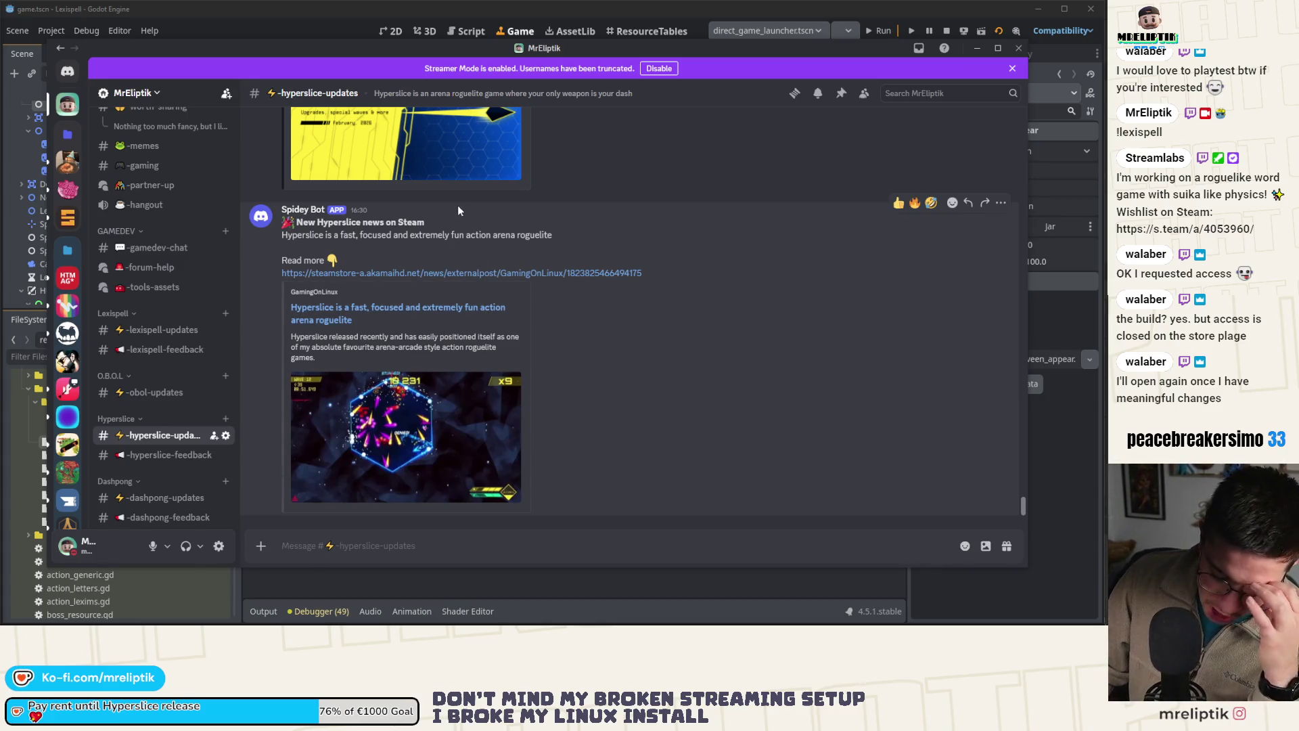
{"action": "scroll", "coordinate": [432, 210], "scroll_direction": "up", "scroll_amount": 5}
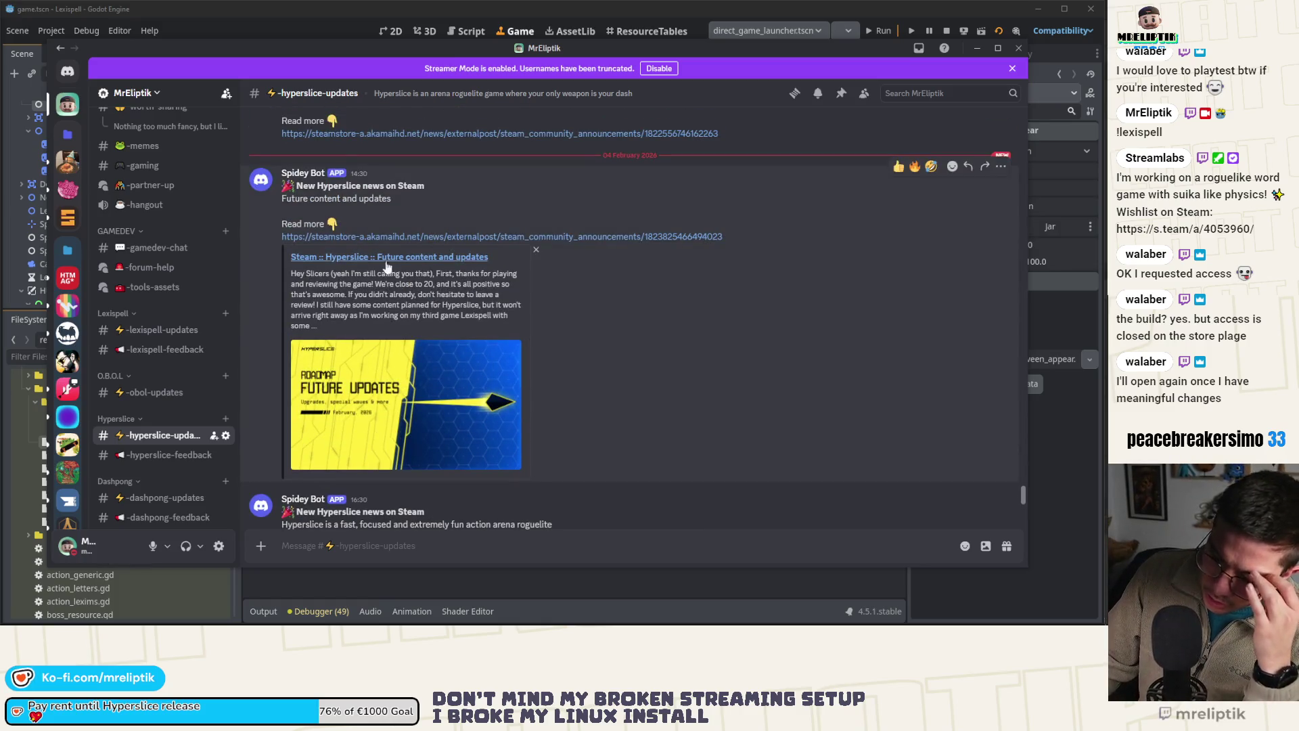